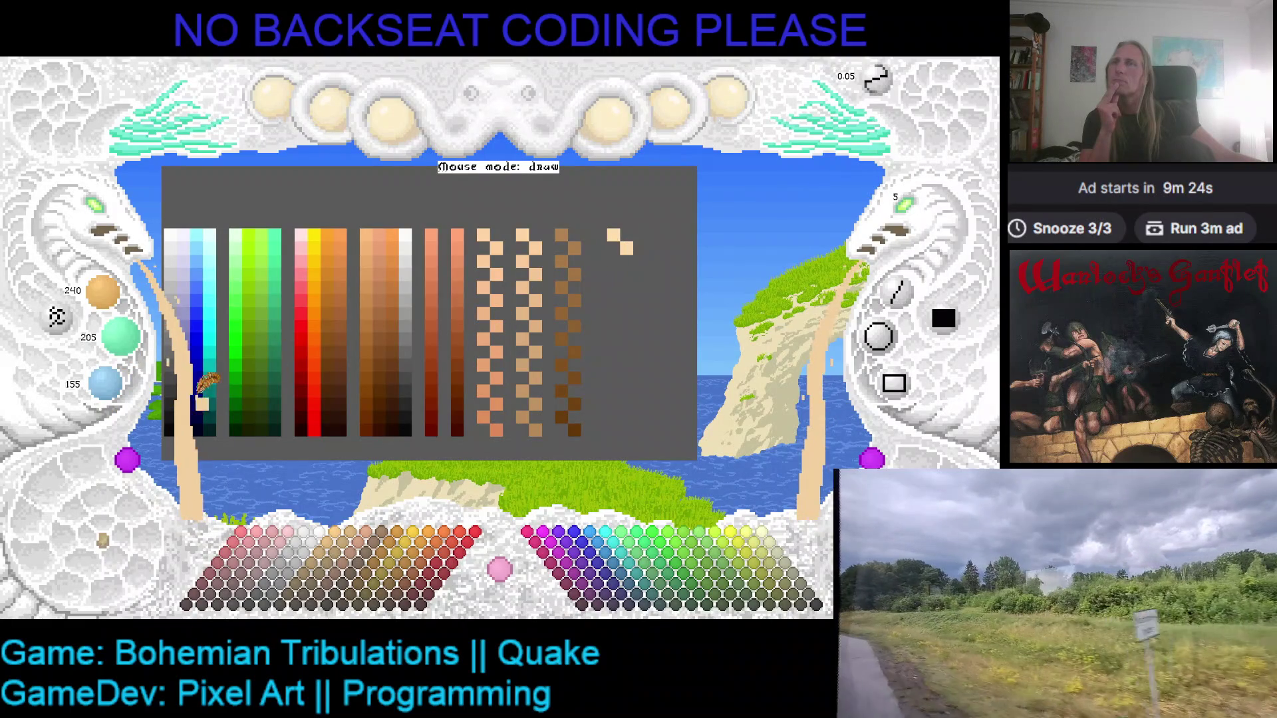
# - Restore the tan colour, darken it slightly and add the first tan pixel to the new column
pyautogui.scroll(1, 107, 384)
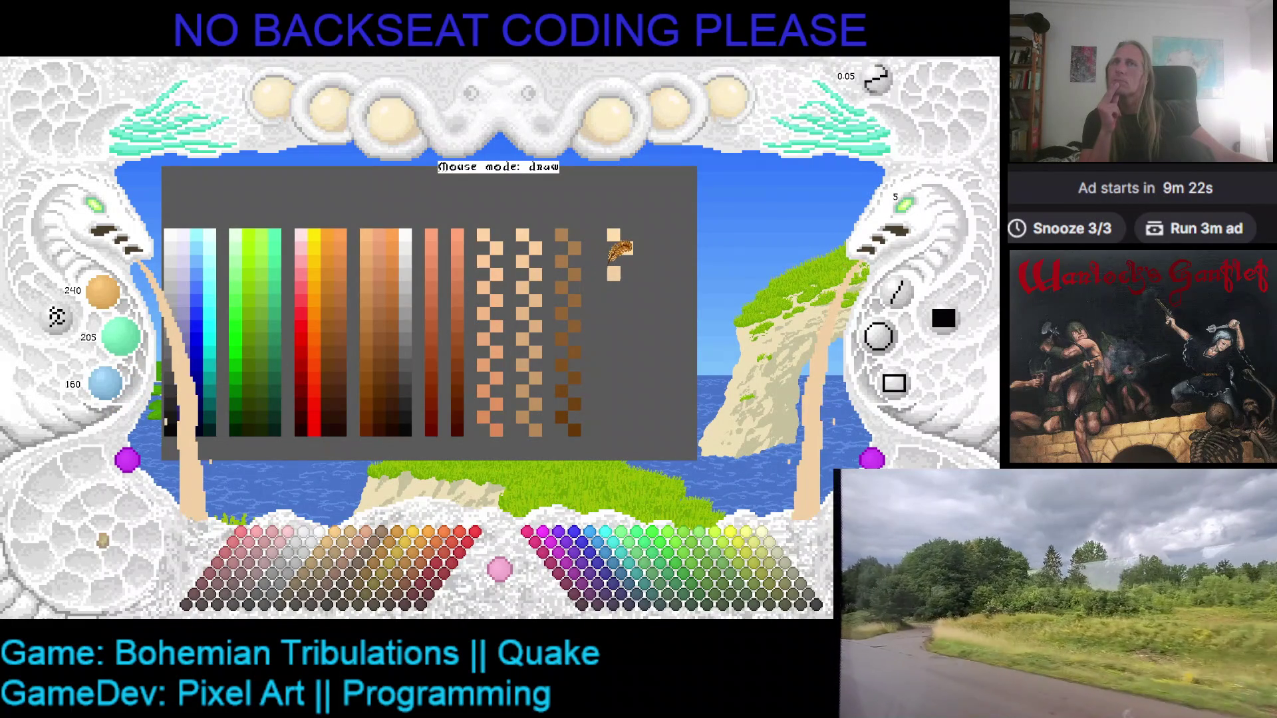
pyautogui.click(632, 264)
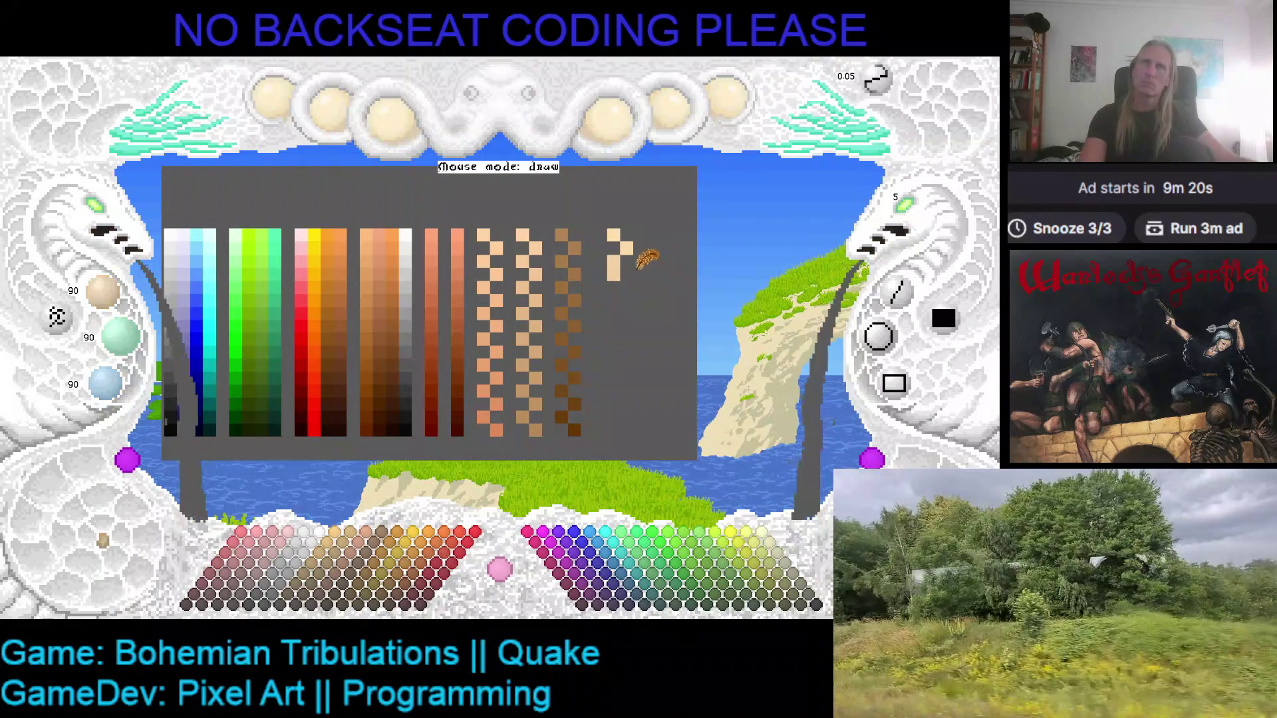
pyautogui.click(617, 255)
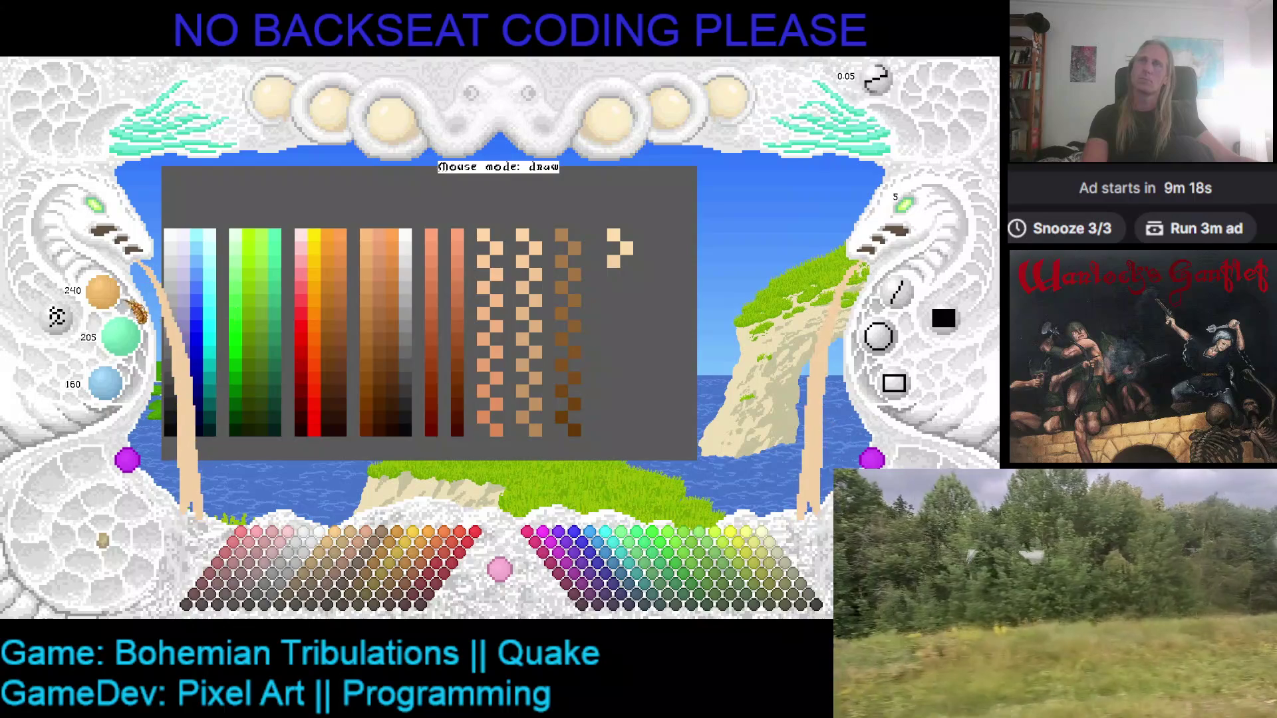
pyautogui.scroll(-1, 103, 293)
pyautogui.scroll(-1, 120, 335)
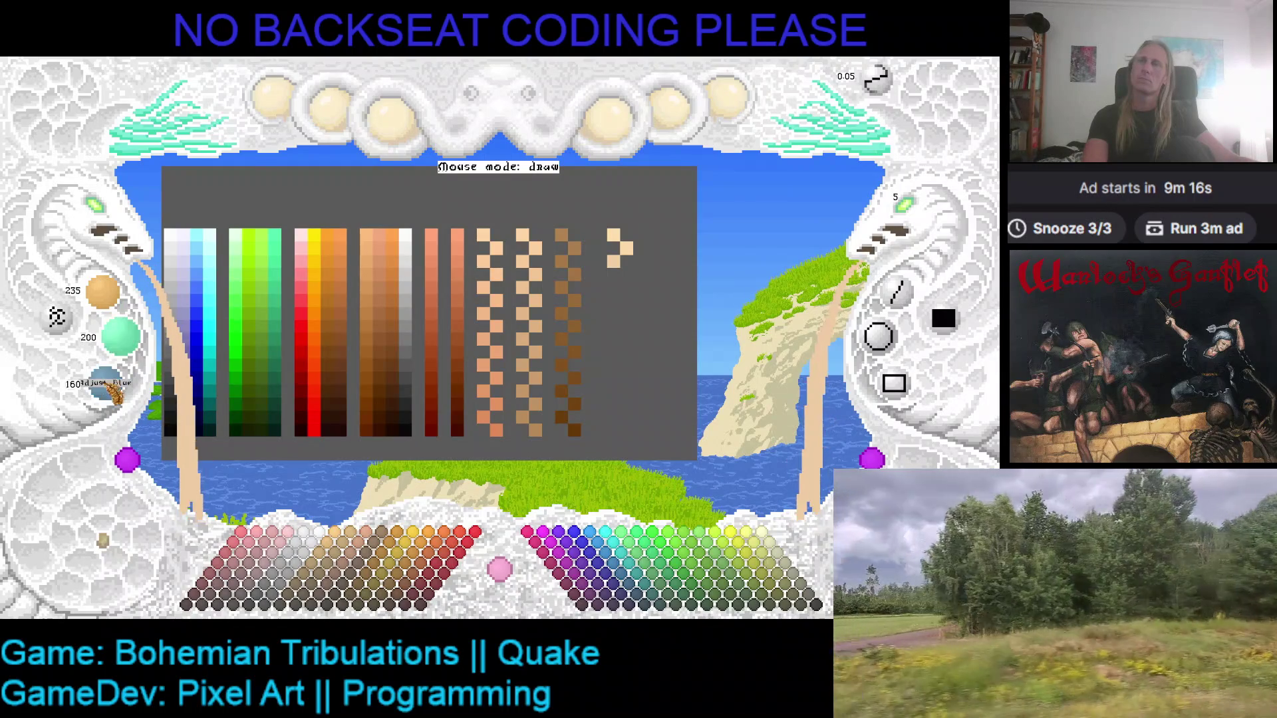
pyautogui.click(631, 275)
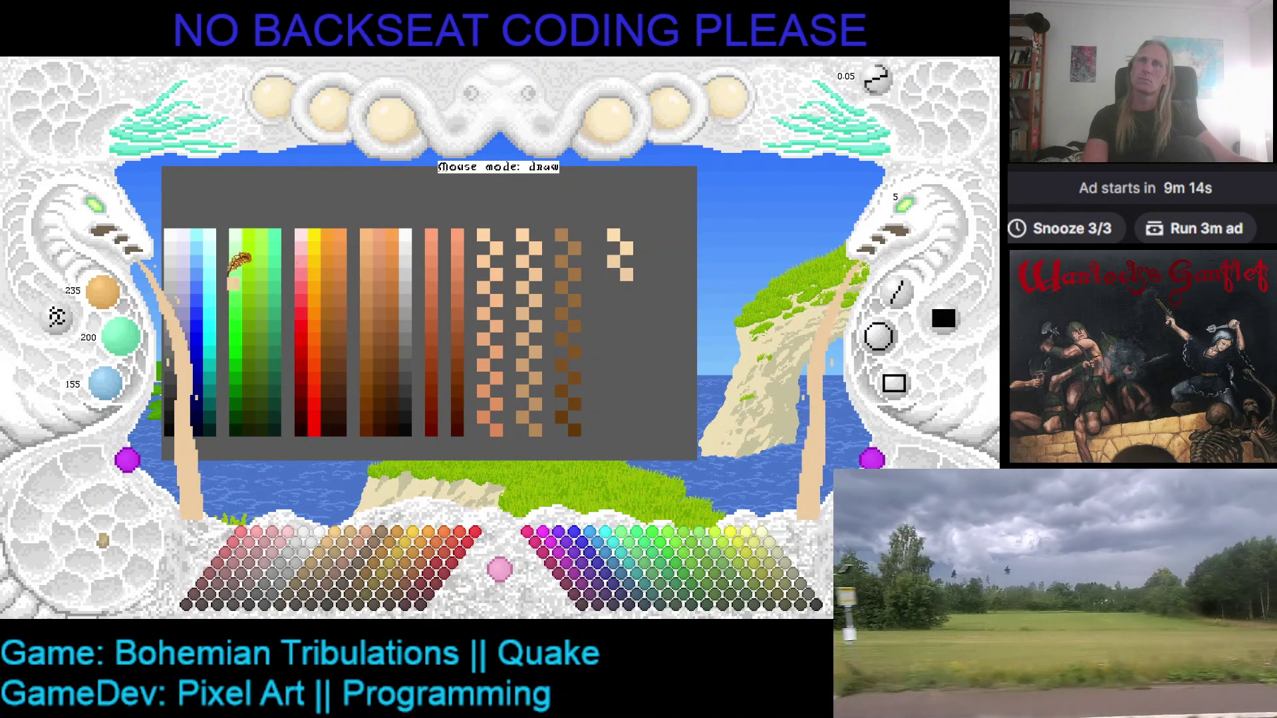
# - Go back to the column's lightest tan and paint the next, slightly darker tan pixel
pyautogui.scroll(-1, 123, 339)
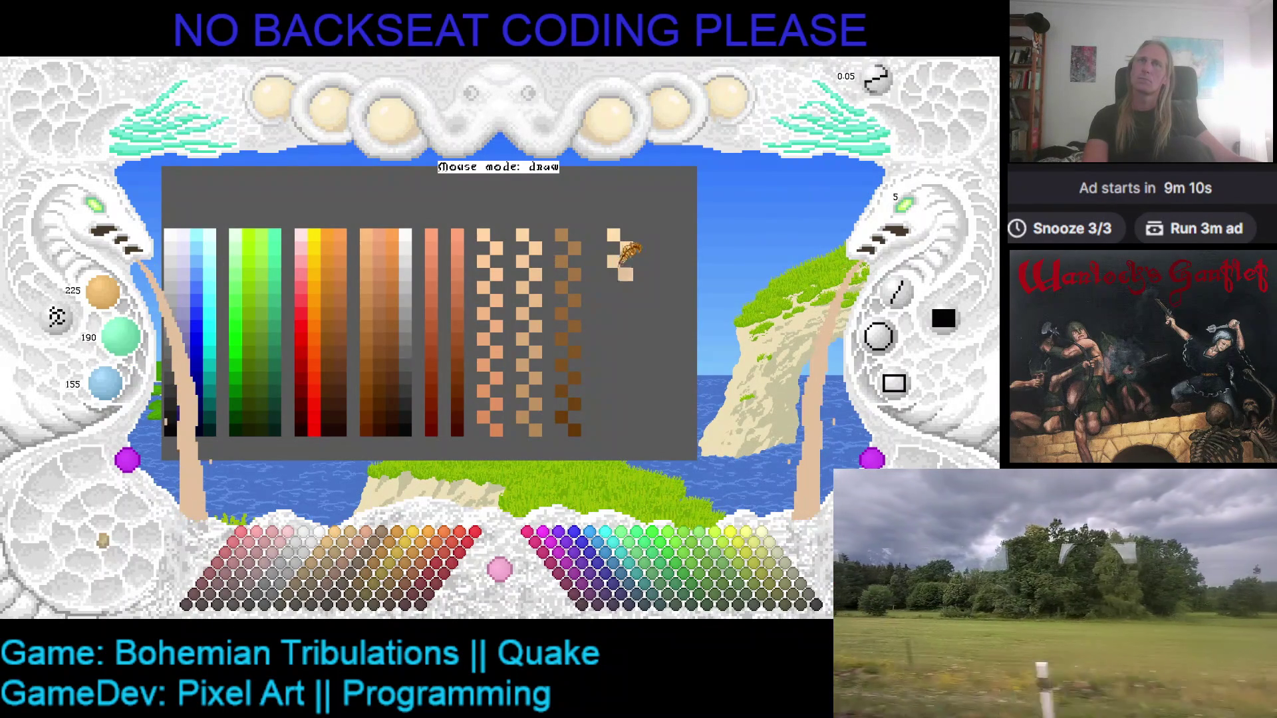
pyautogui.scroll(-1, 109, 299)
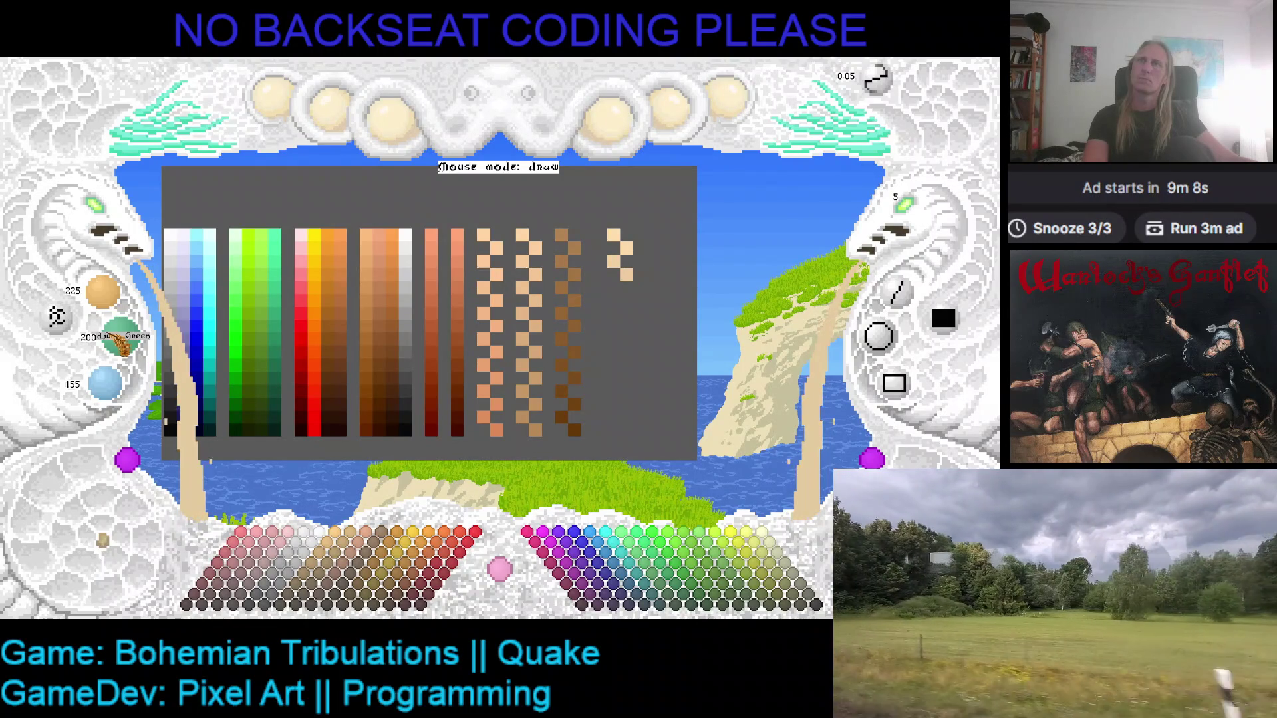
pyautogui.scroll(-1, 118, 340)
pyautogui.scroll(-1, 114, 399)
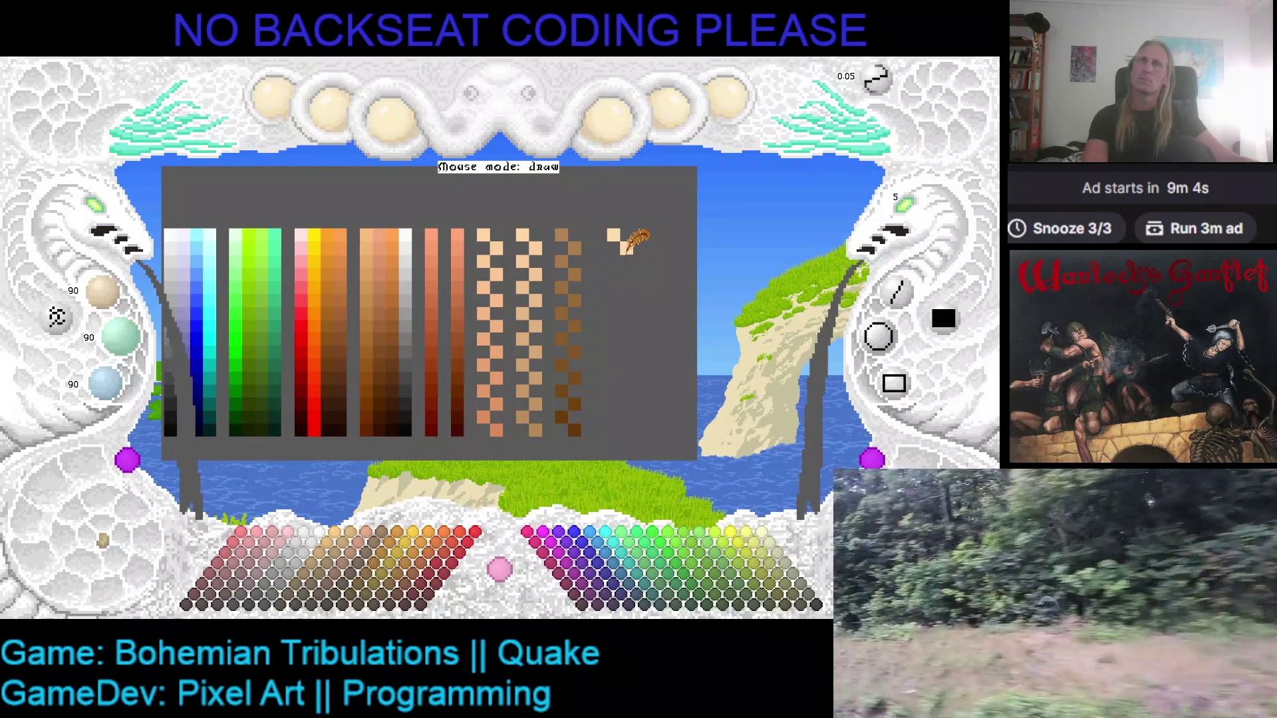
pyautogui.click(625, 252)
pyautogui.scroll(-2, 103, 292)
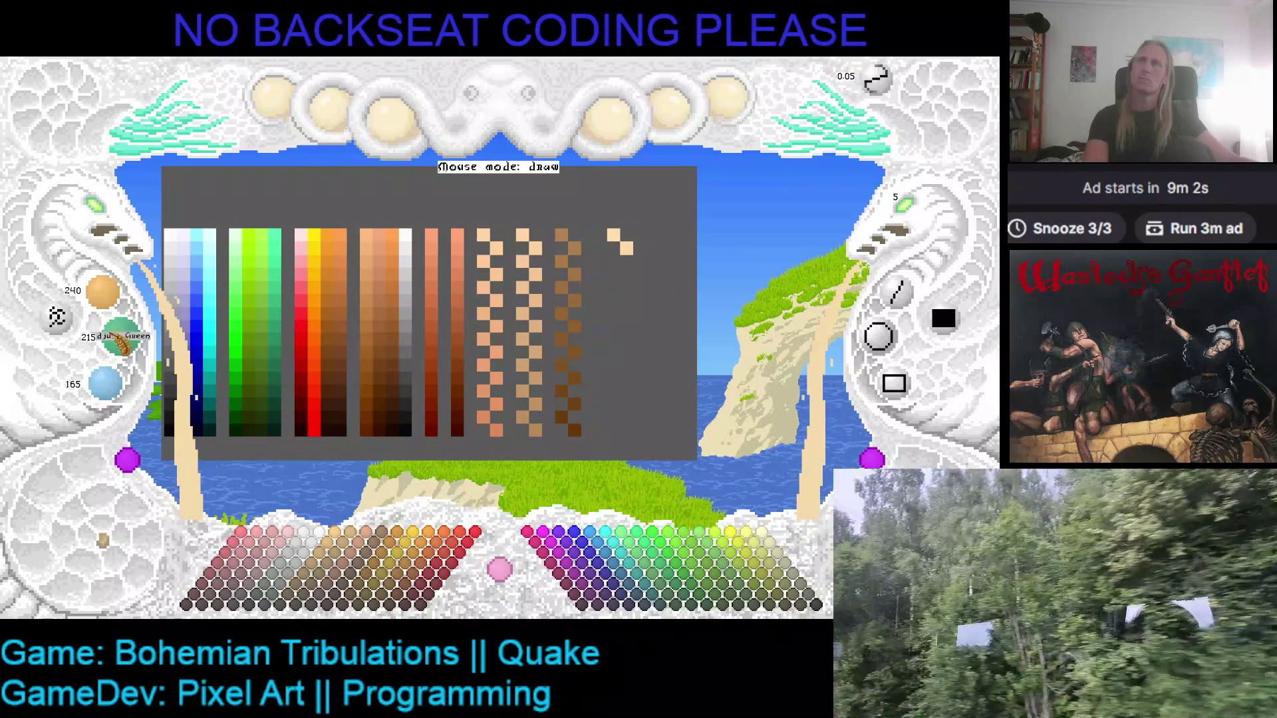
pyautogui.scroll(-2, 105, 382)
pyautogui.click(615, 259)
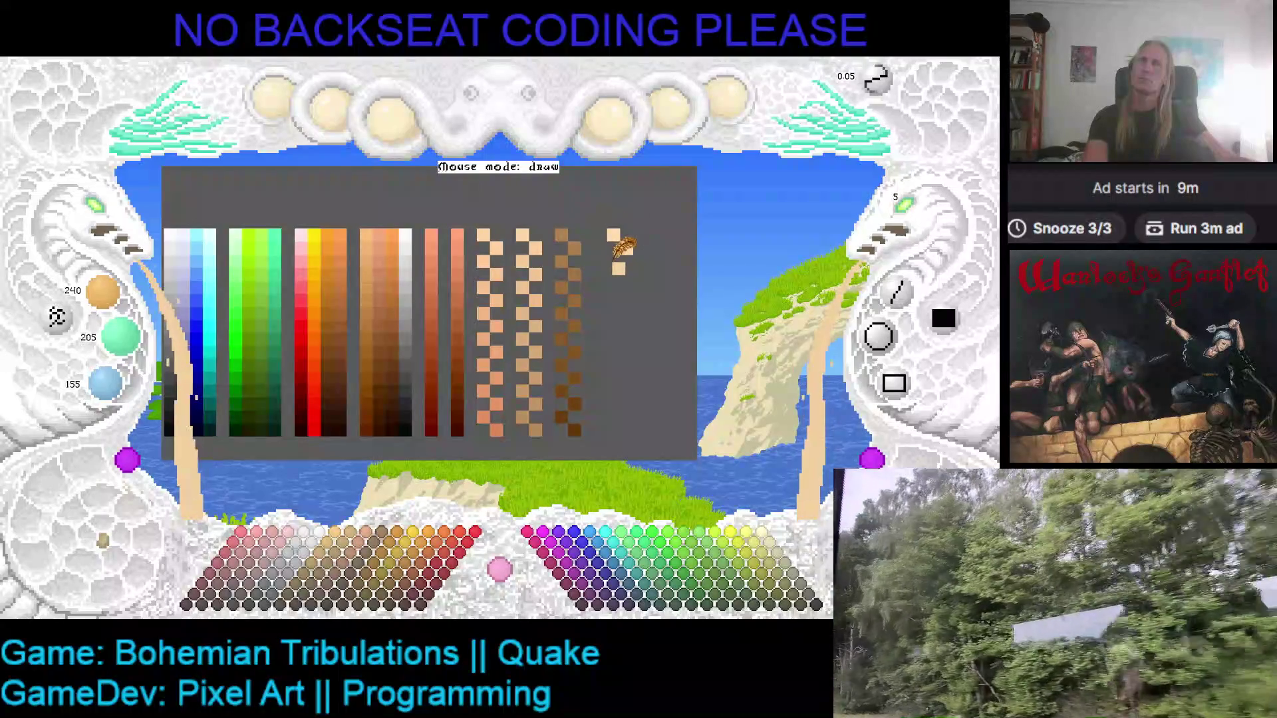
# - Add two more progressively darker tan pixels below in the column
pyautogui.scroll(-1, 103, 293)
pyautogui.scroll(-1, 121, 335)
pyautogui.scroll(-1, 105, 382)
pyautogui.click(628, 273)
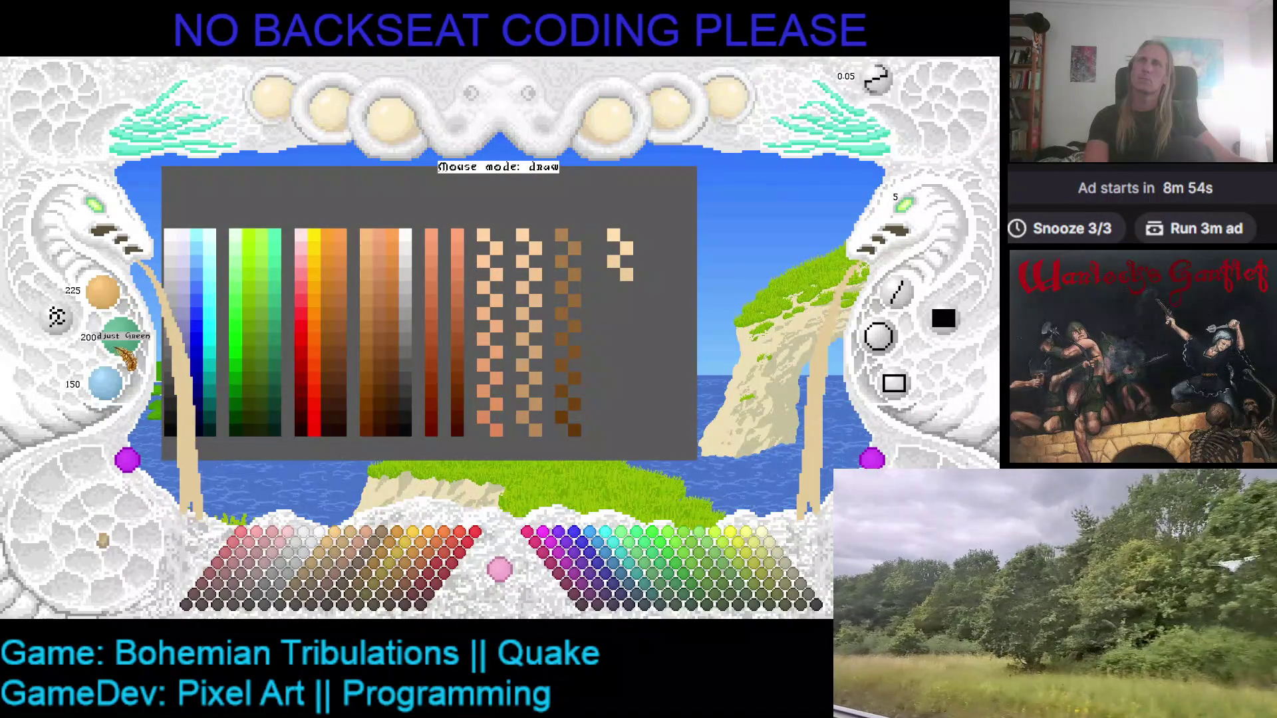
pyautogui.scroll(-1, 107, 382)
pyautogui.click(599, 312)
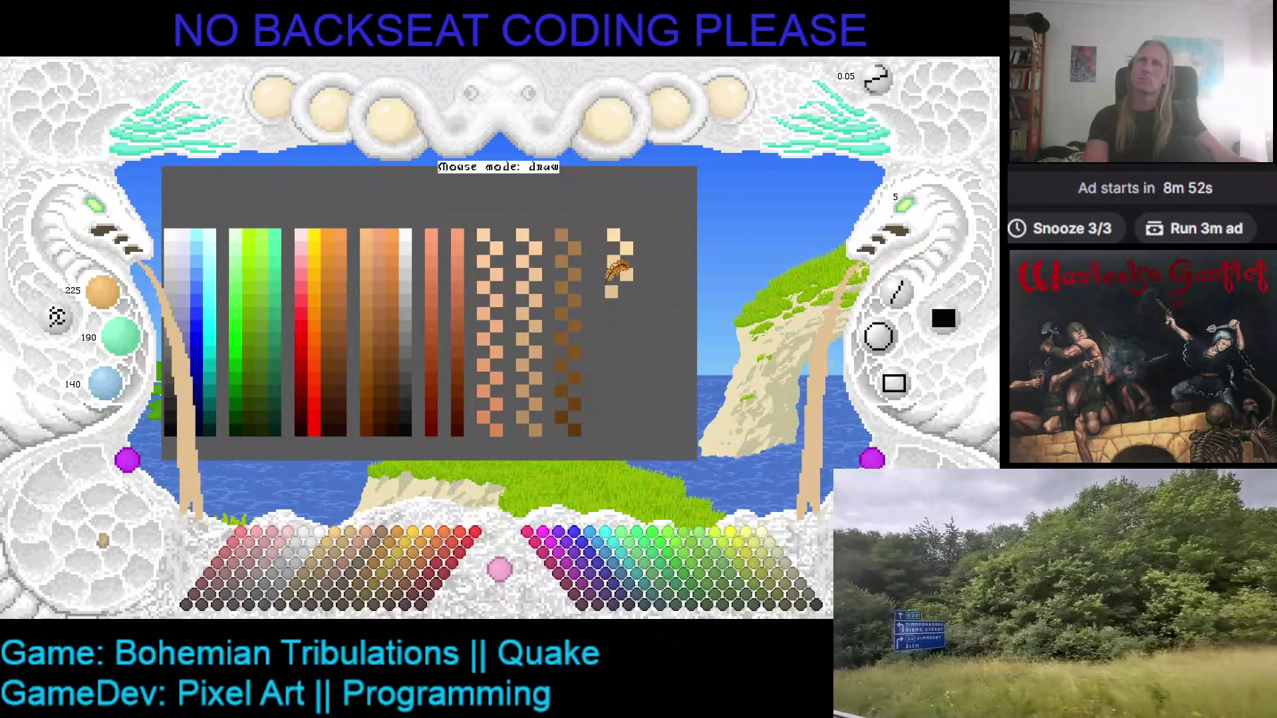
# - Extend the rightmost column by two more darker tan steps
pyautogui.scroll(-1, 103, 291)
pyautogui.scroll(-1, 119, 336)
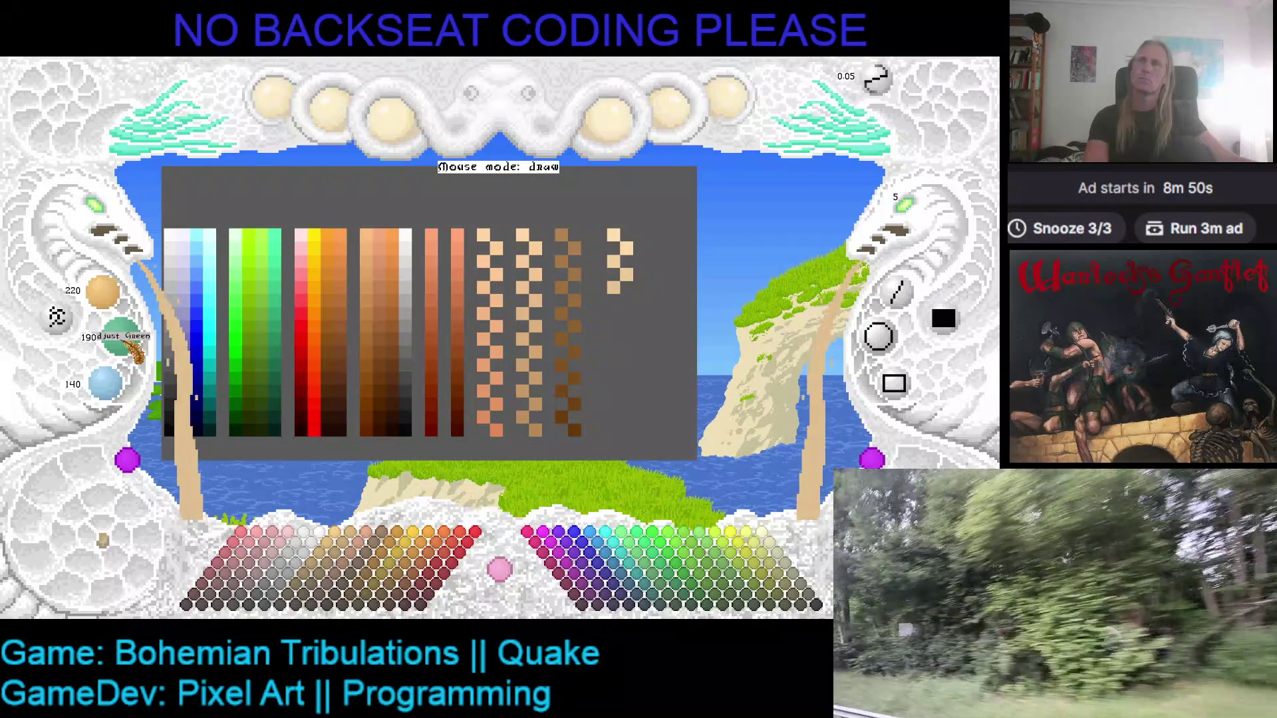
pyautogui.click(616, 306)
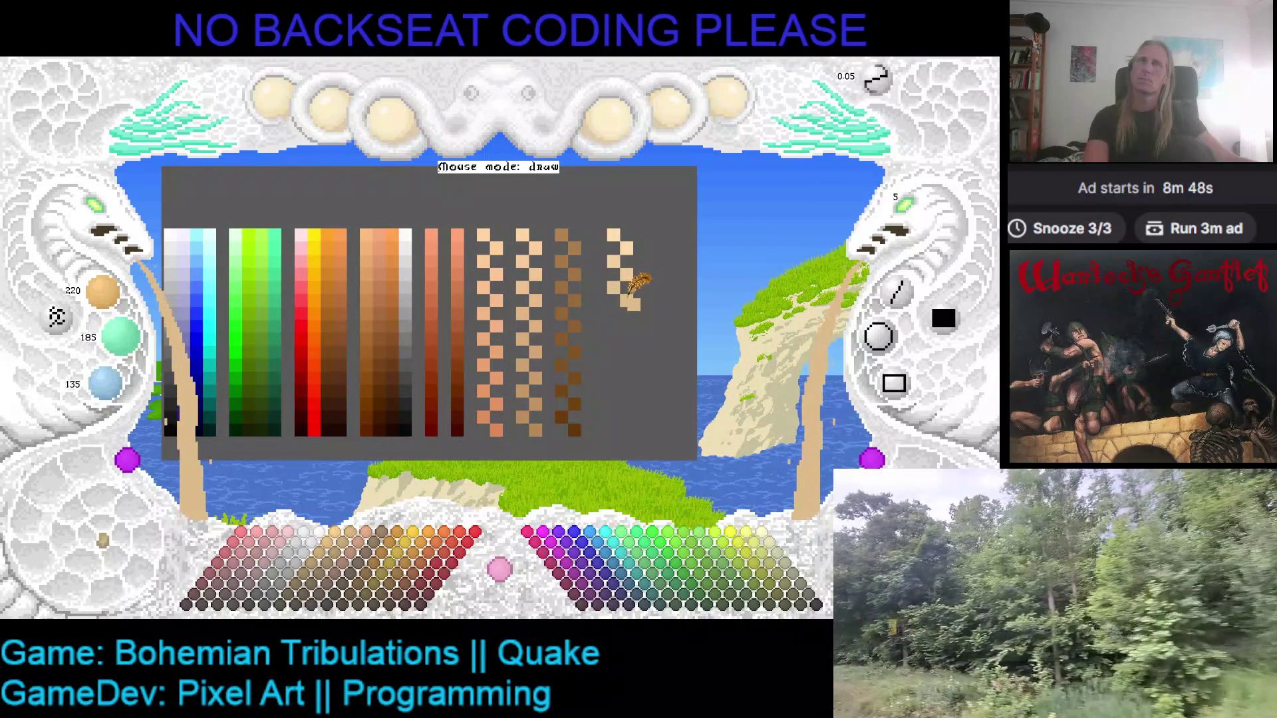
pyautogui.scroll(-2, 103, 291)
pyautogui.scroll(-2, 118, 336)
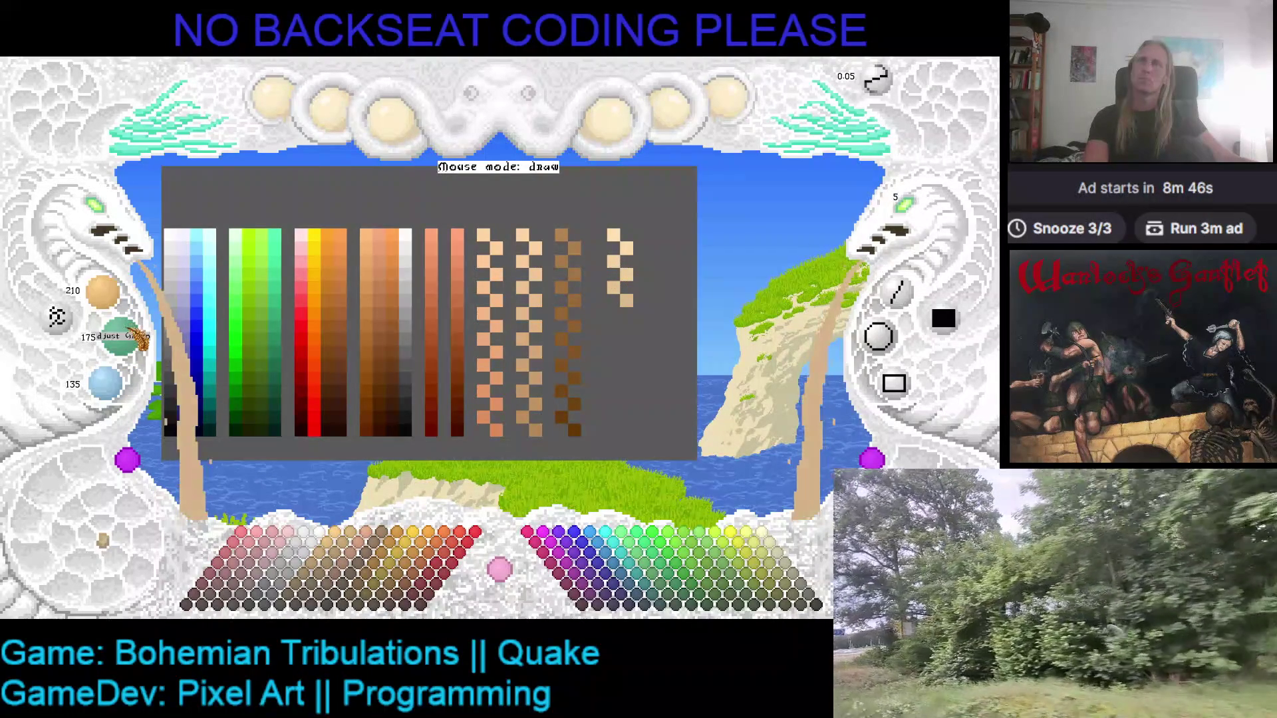
pyautogui.scroll(-2, 126, 385)
pyautogui.click(625, 307)
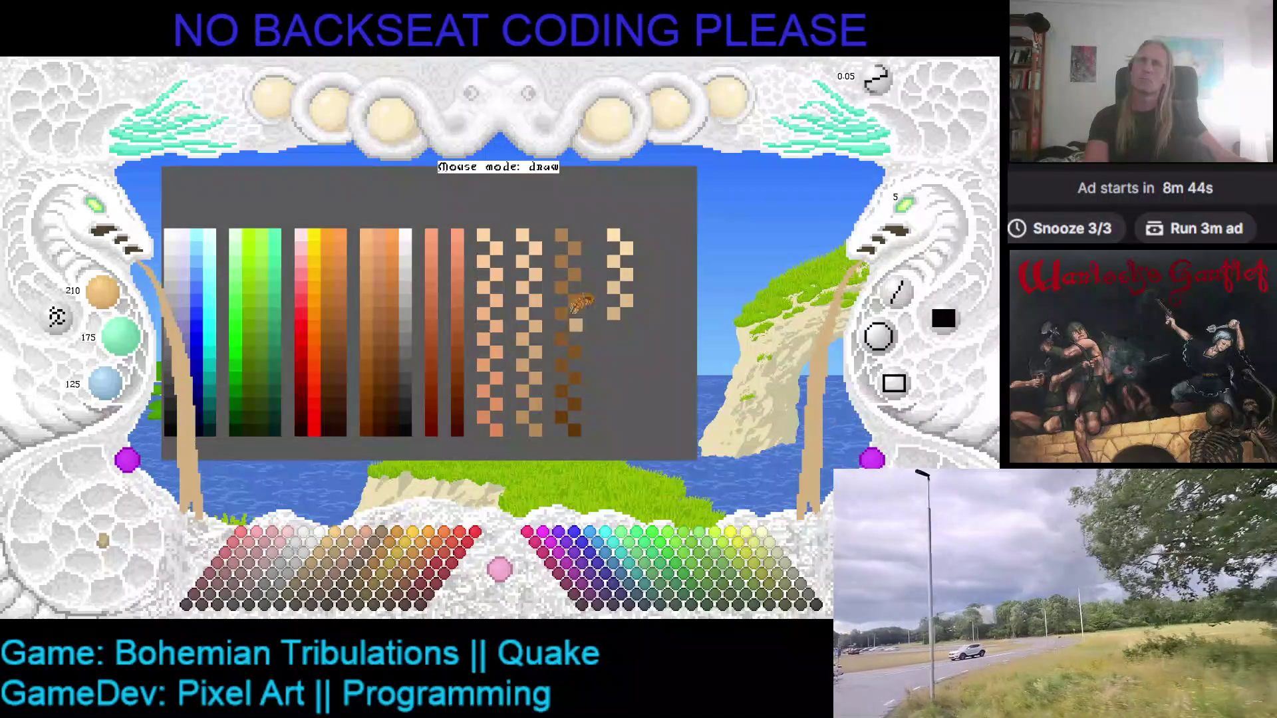
# - Paint two deeper tan pixels further down the column
pyautogui.scroll(-1, 106, 292)
pyautogui.scroll(-1, 120, 335)
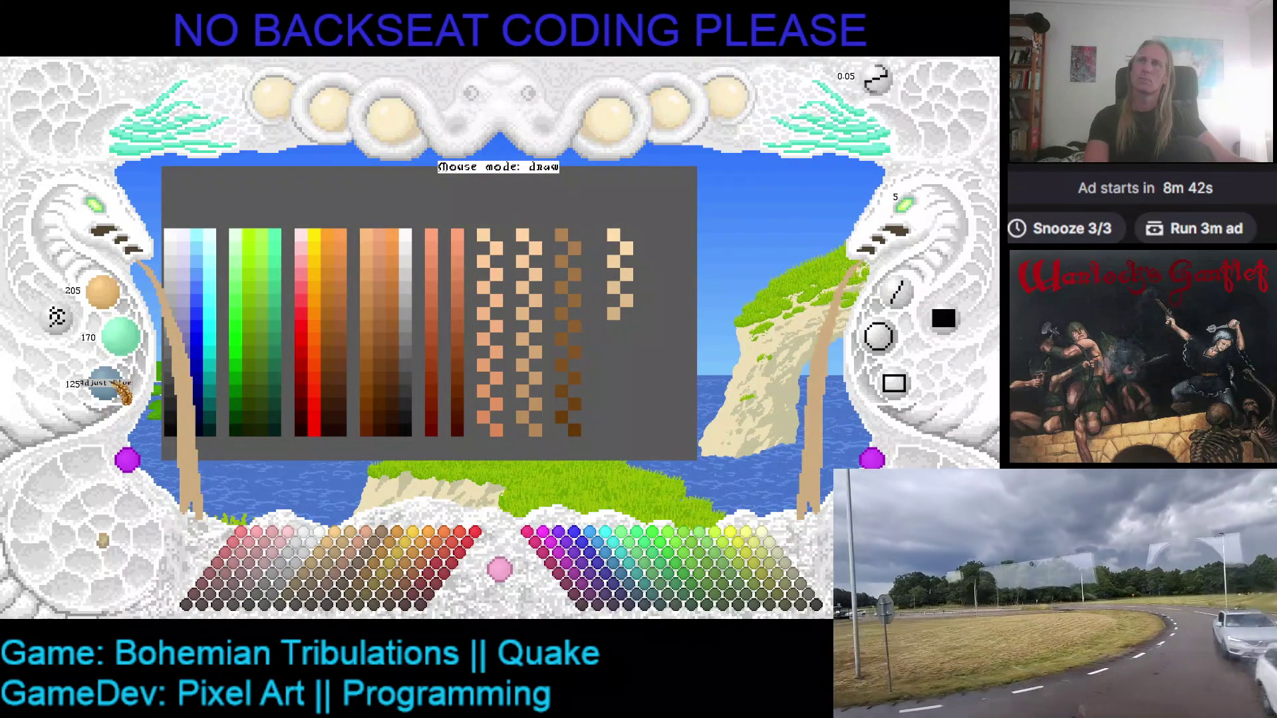
pyautogui.scroll(-1, 107, 385)
pyautogui.click(617, 326)
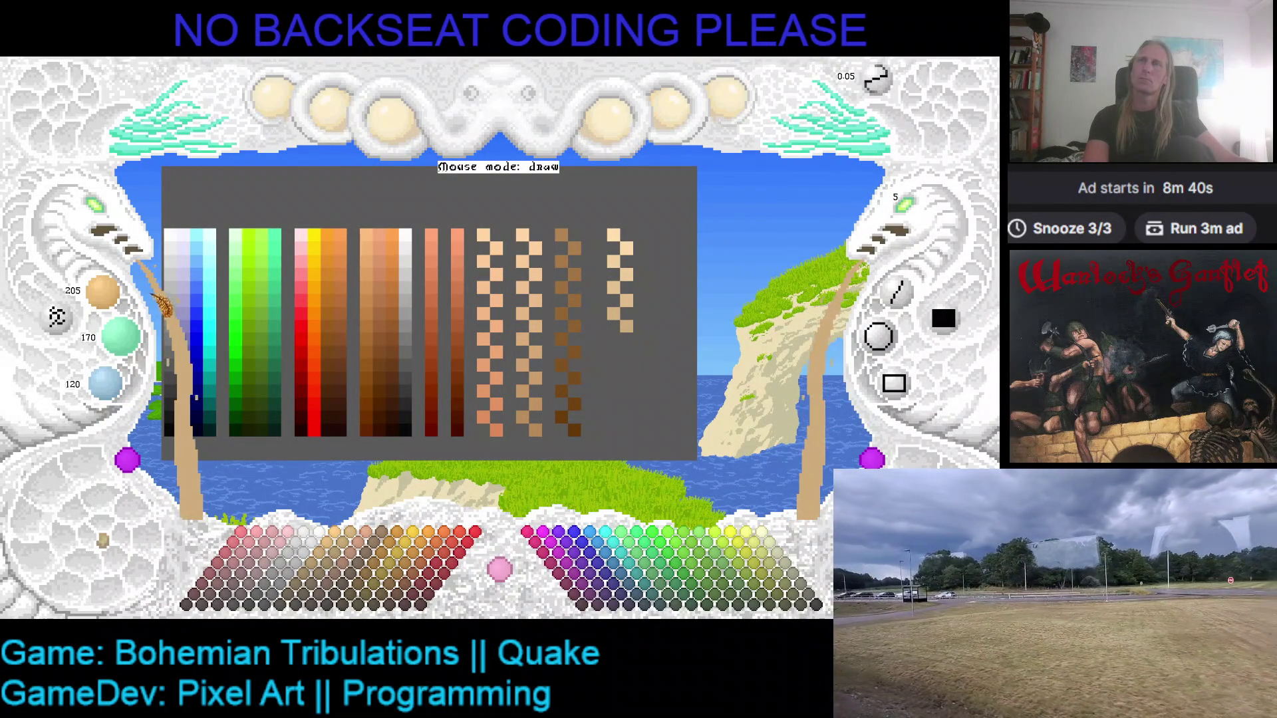
pyautogui.scroll(-2, 120, 336)
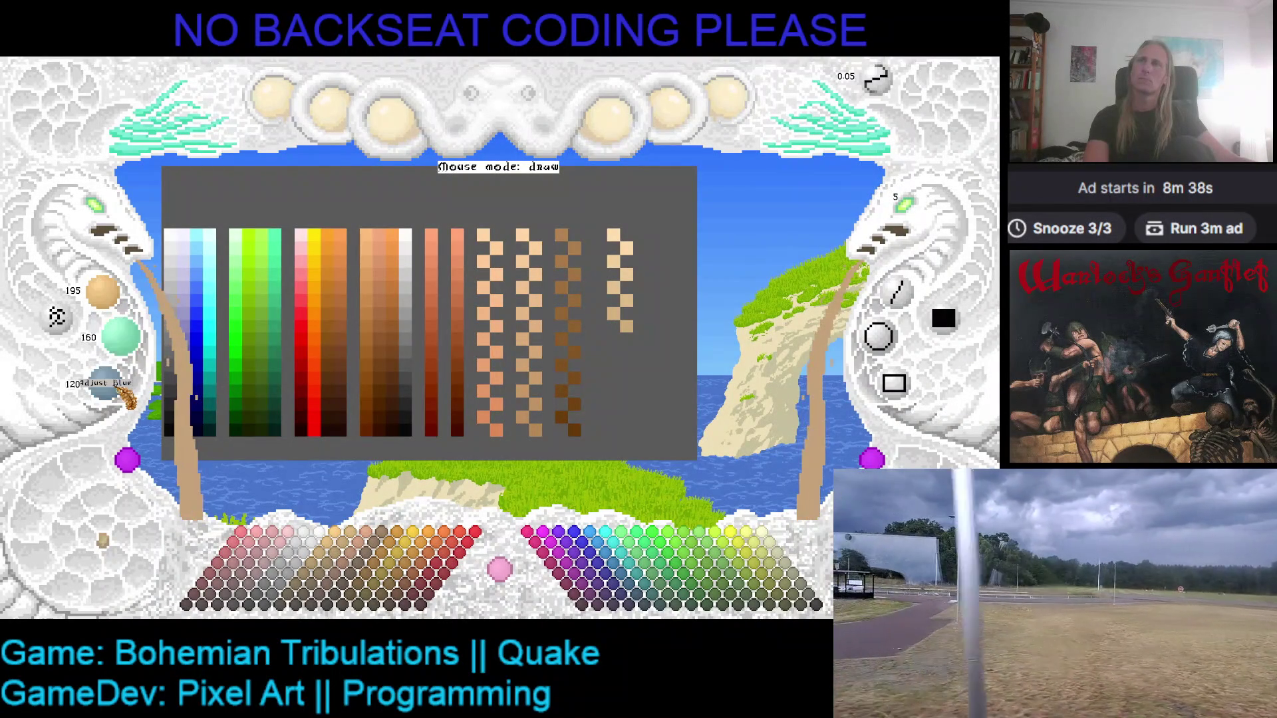
pyautogui.click(616, 344)
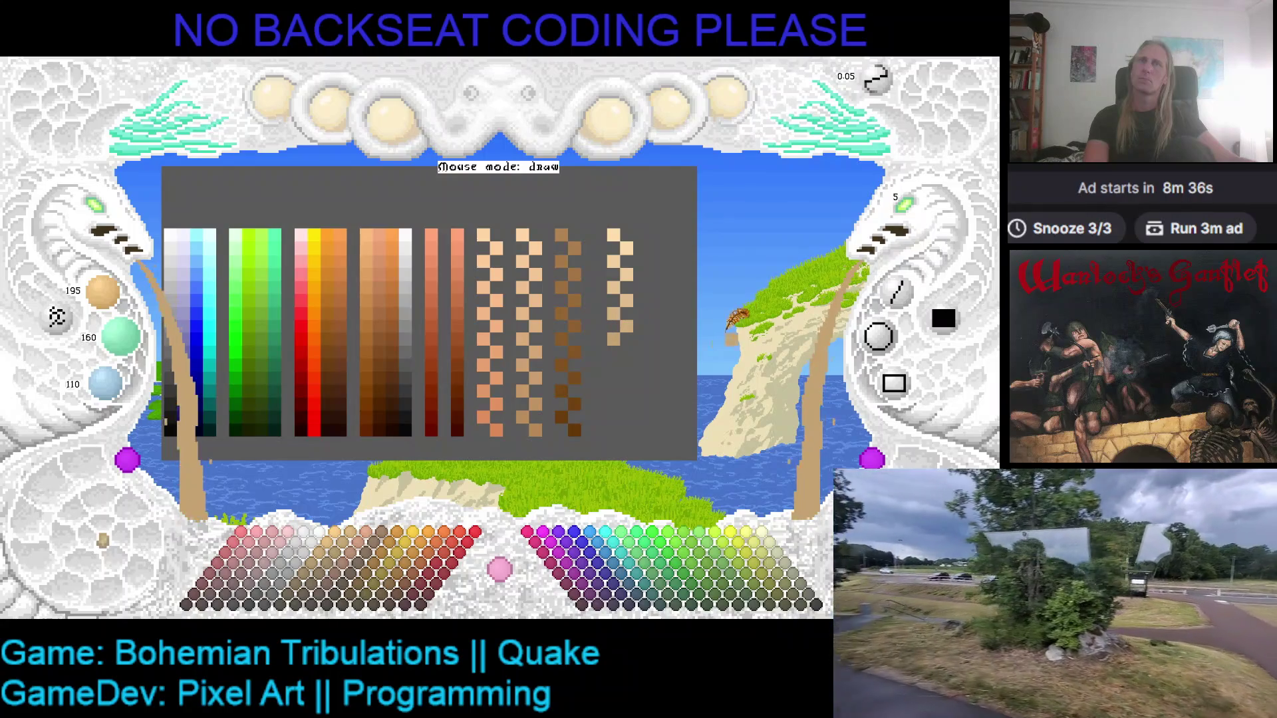
# - Add the last darker tan swatches, ending at colour 180, 145, 95
pyautogui.scroll(-1, 106, 292)
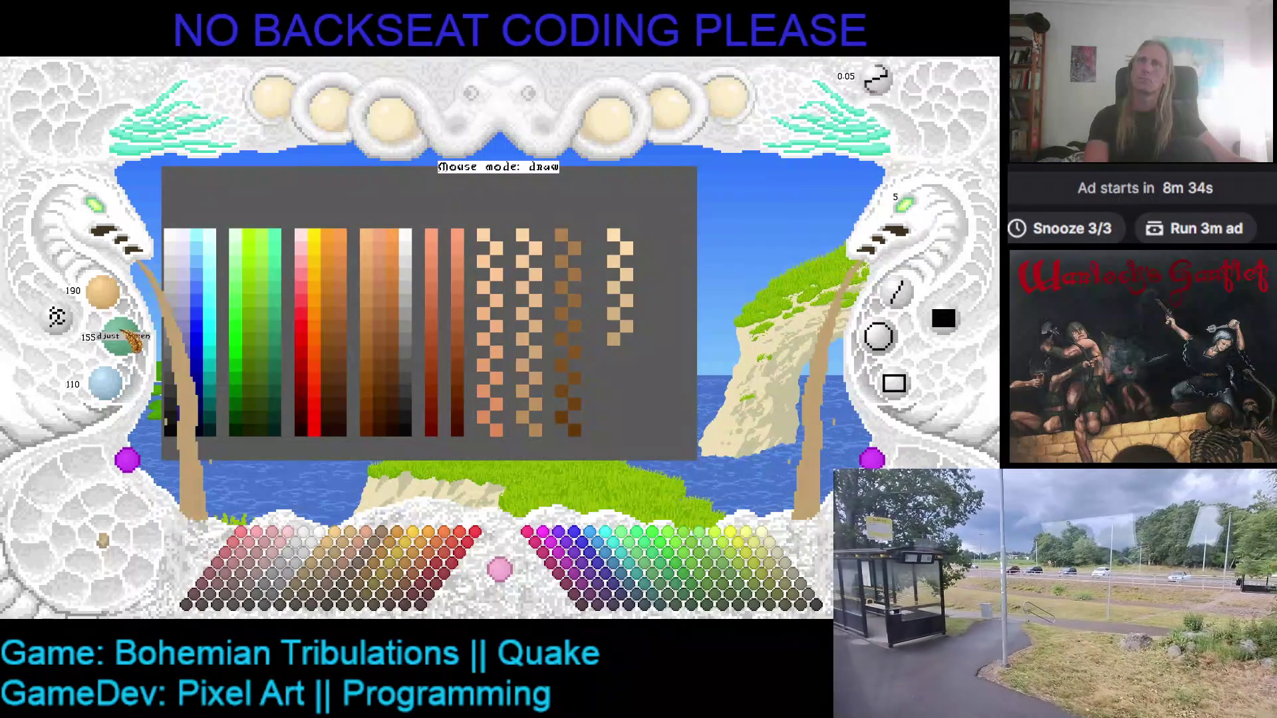
pyautogui.scroll(-1, 107, 383)
pyautogui.click(576, 339)
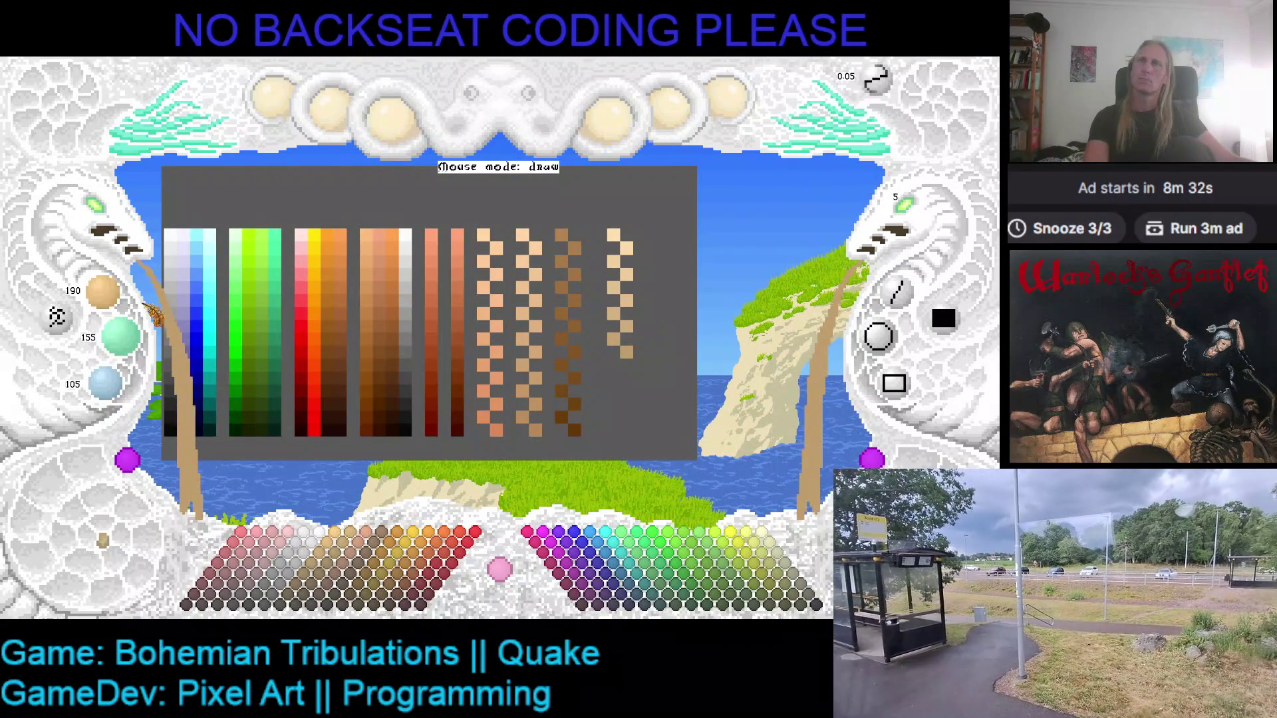
pyautogui.scroll(-2, 105, 291)
pyautogui.scroll(-2, 116, 336)
pyautogui.scroll(-1, 123, 384)
pyautogui.scroll(-1, 123, 385)
pyautogui.click(611, 364)
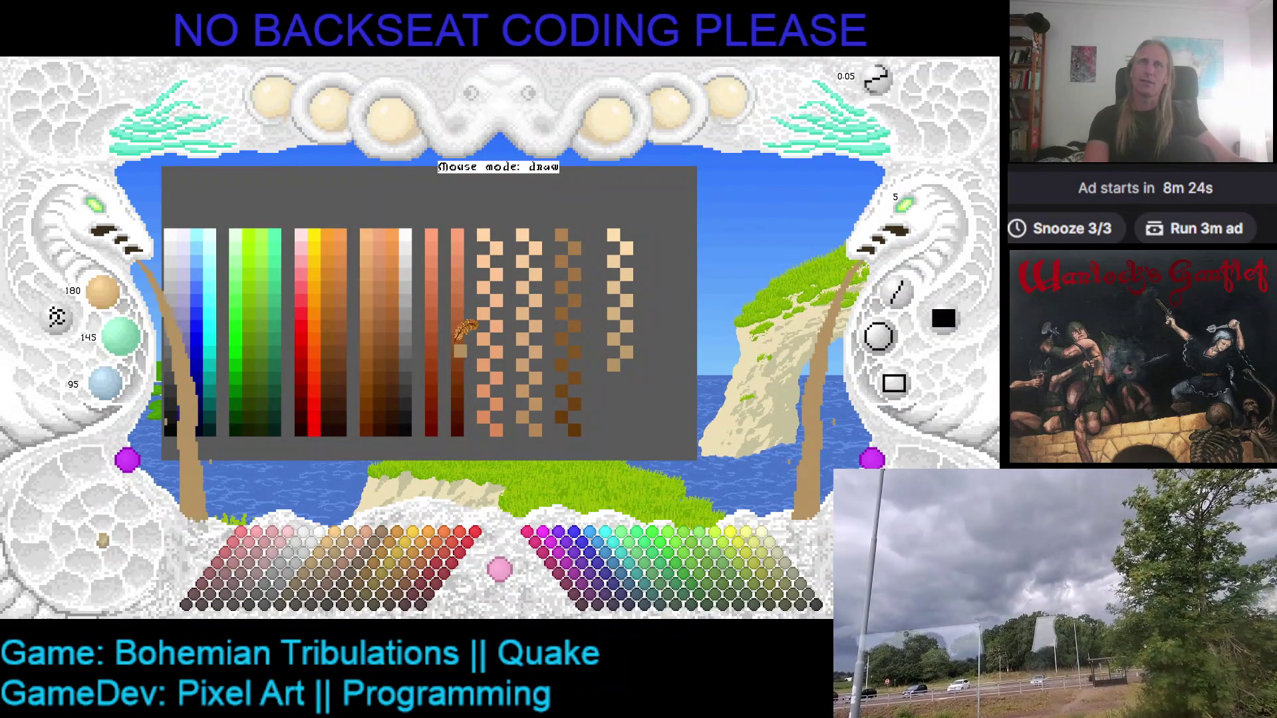
# - Darken the colour, compare it against the panel grey, and restore brown 165/130/80
pyautogui.scroll(-1, 109, 292)
pyautogui.scroll(-1, 126, 353)
pyautogui.scroll(-1, 113, 379)
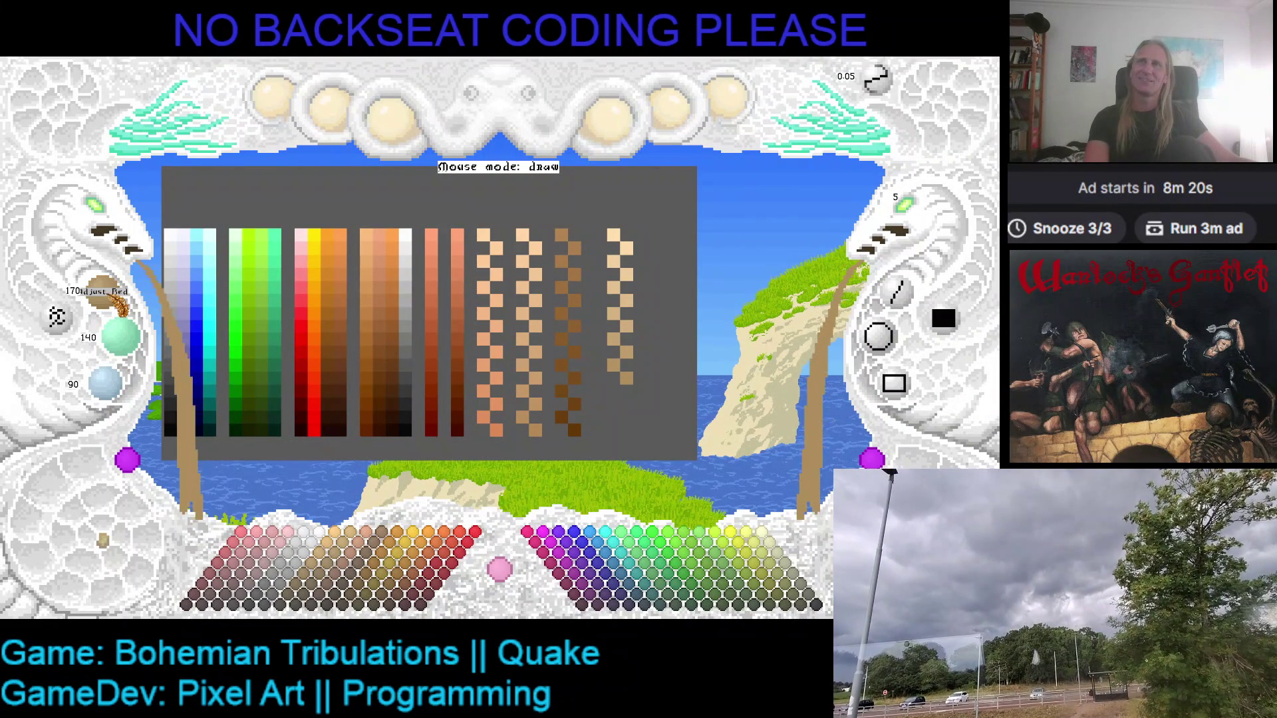
pyautogui.scroll(-2, 107, 289)
pyautogui.scroll(-2, 116, 336)
pyautogui.scroll(-1, 120, 386)
pyautogui.scroll(-1, 123, 389)
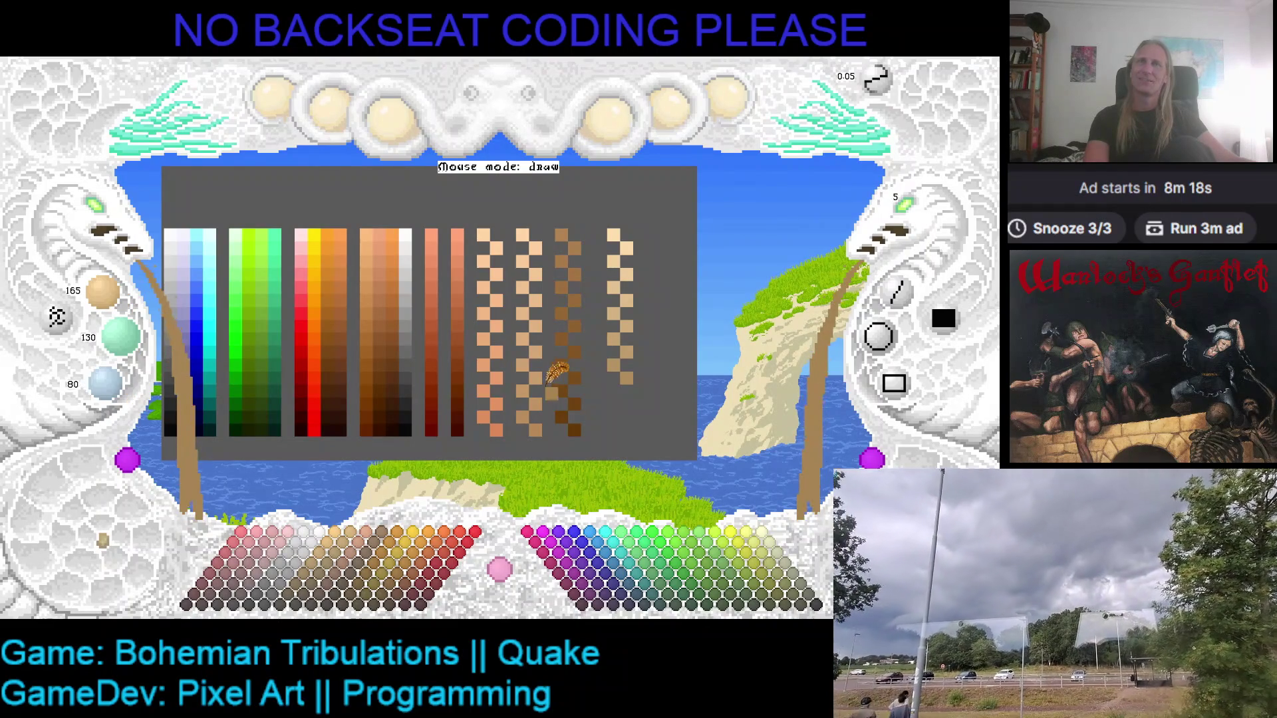
pyautogui.click(629, 399)
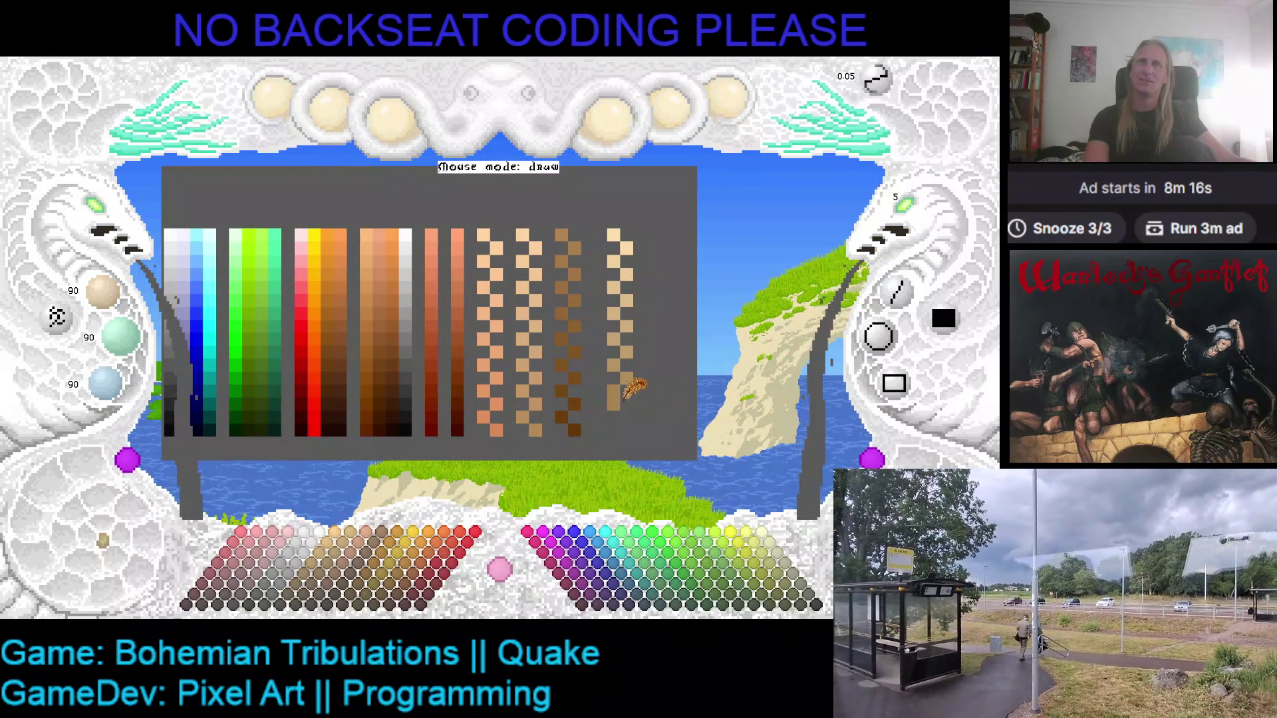
pyautogui.click(611, 393)
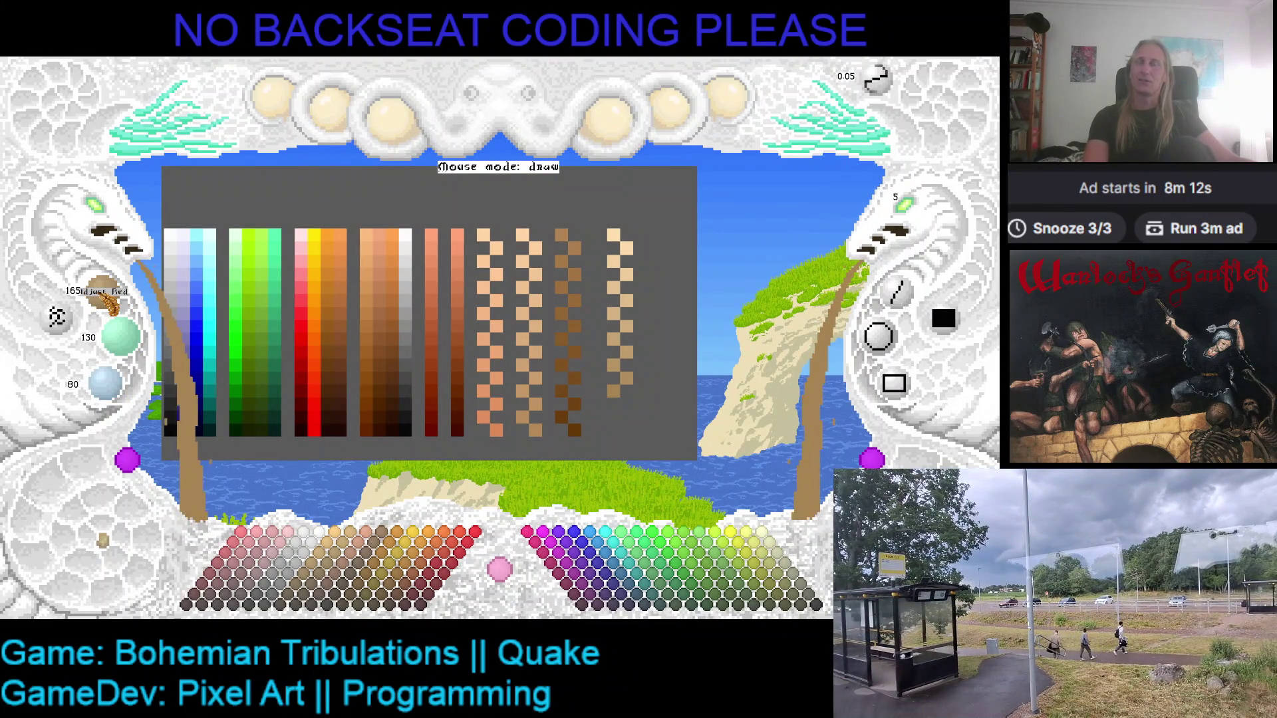
# - Lower the brown further in 5-step increments to 135, 100, 50
pyautogui.scroll(-5, 106, 302)
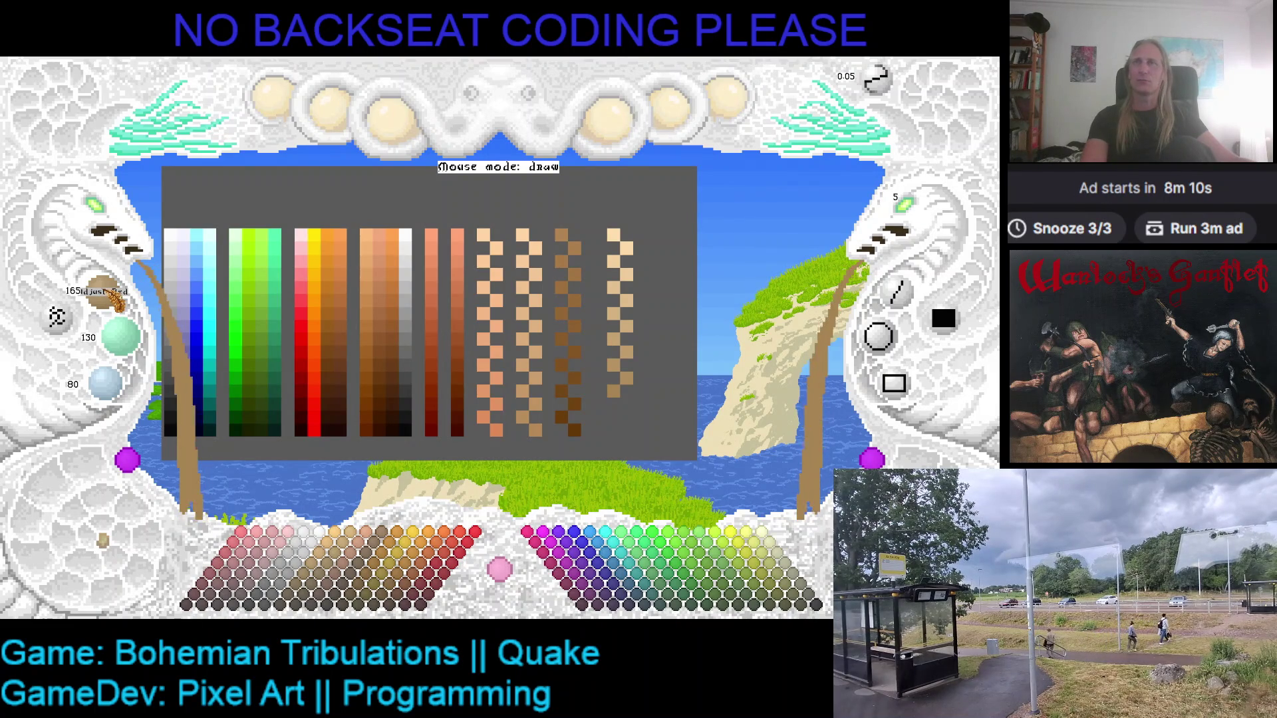
pyautogui.scroll(-5, 133, 336)
pyautogui.scroll(-5, 123, 385)
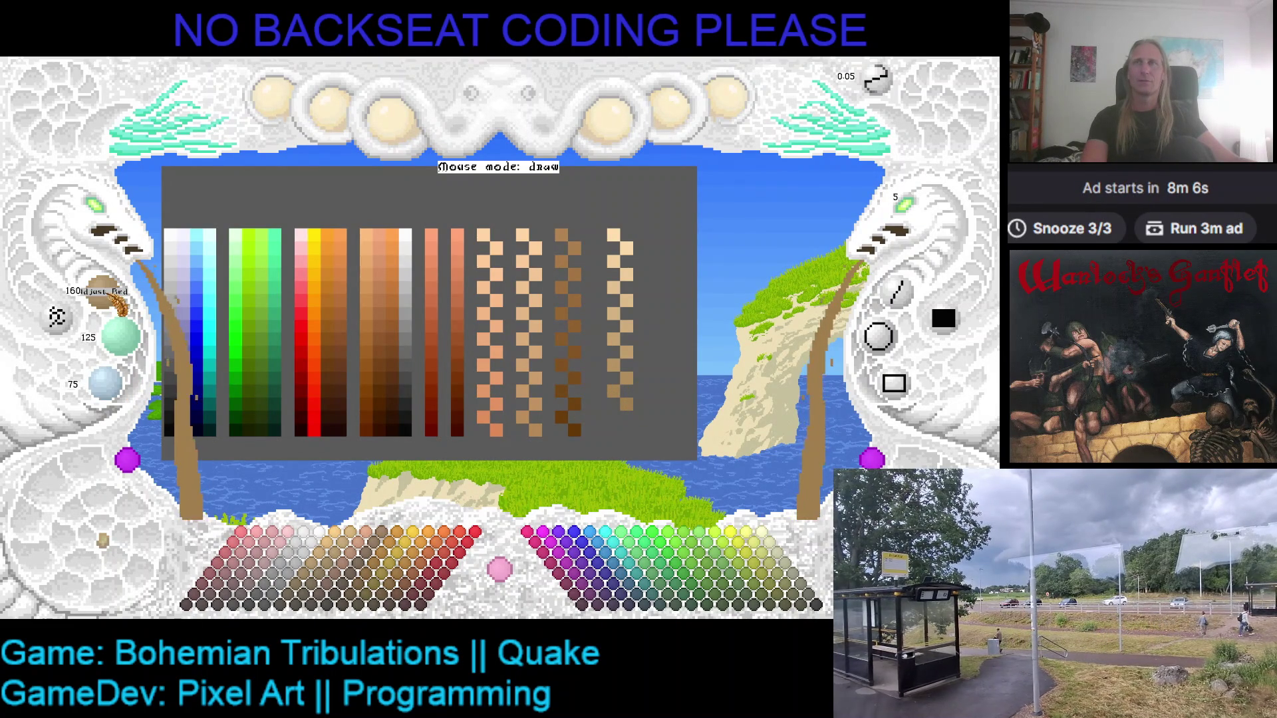
pyautogui.scroll(-10, 121, 335)
pyautogui.scroll(-10, 109, 382)
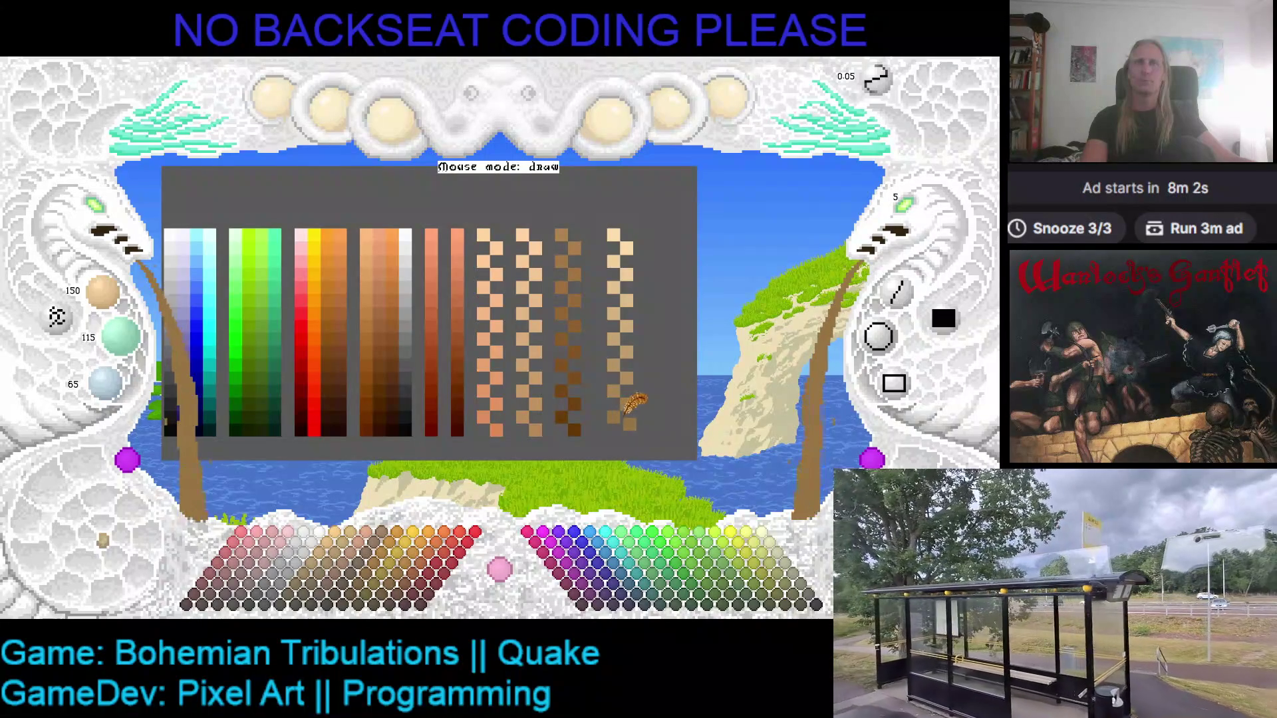
pyautogui.scroll(-5, 114, 303)
pyautogui.scroll(-5, 120, 336)
pyautogui.scroll(-5, 106, 382)
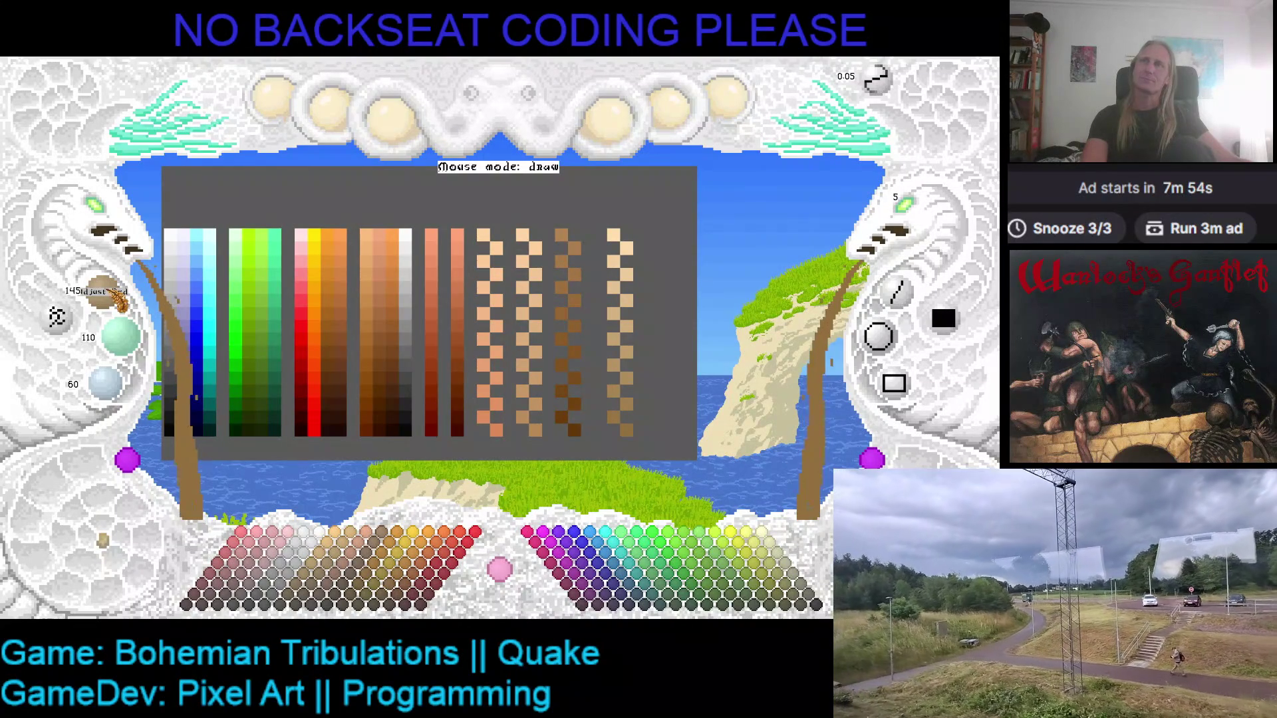
pyautogui.scroll(-2, 119, 336)
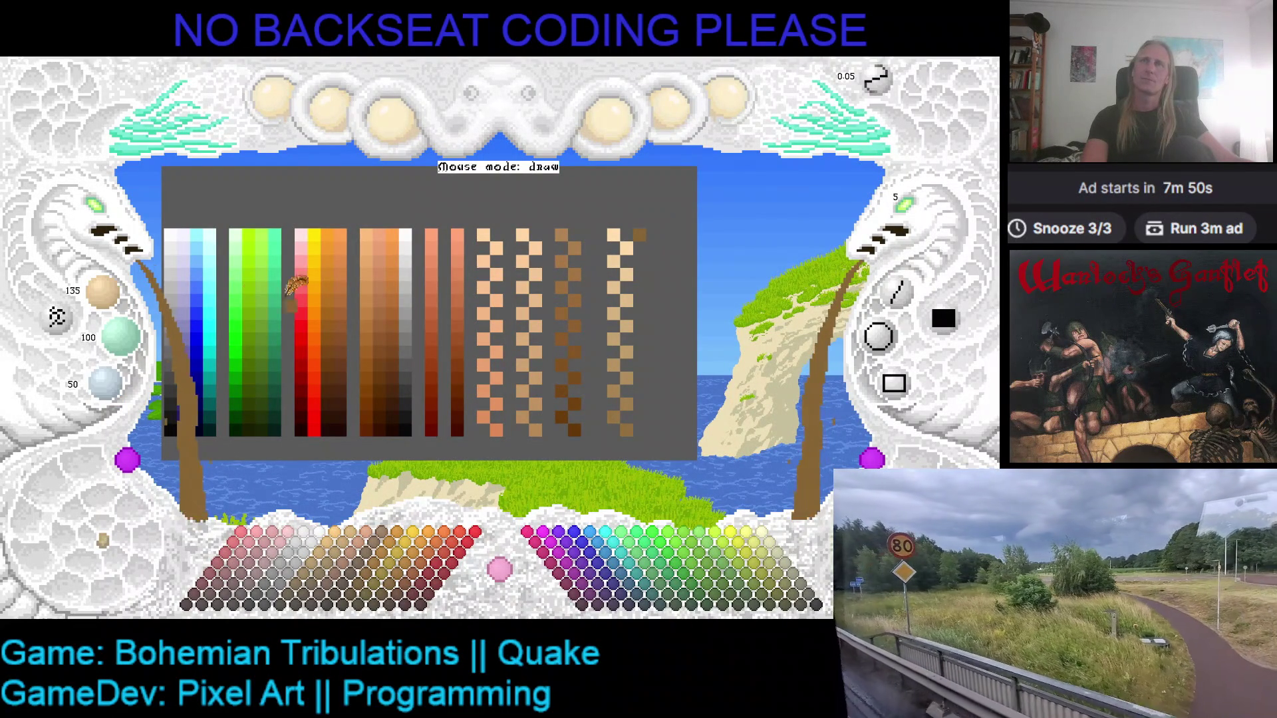
# - Lower the red, green and blue values step by step toward a dark brown
pyautogui.scroll(-1, 109, 293)
pyautogui.scroll(-1, 120, 336)
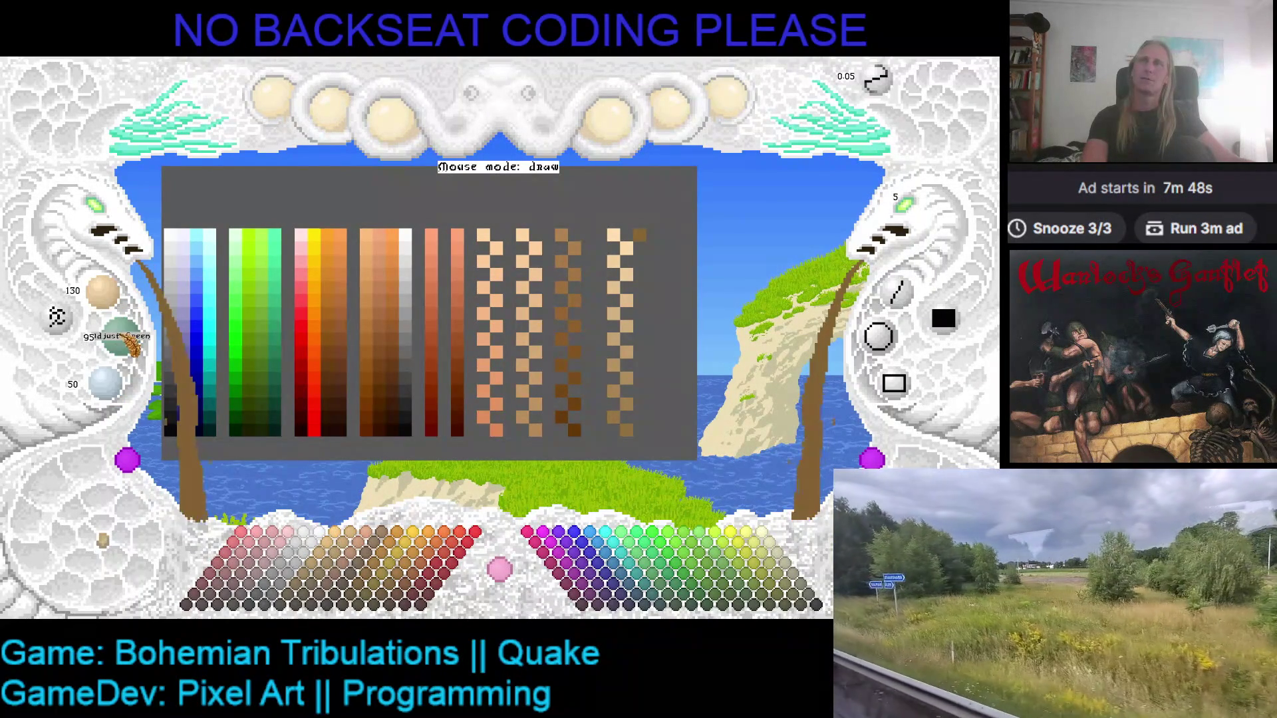
pyautogui.scroll(-1, 109, 385)
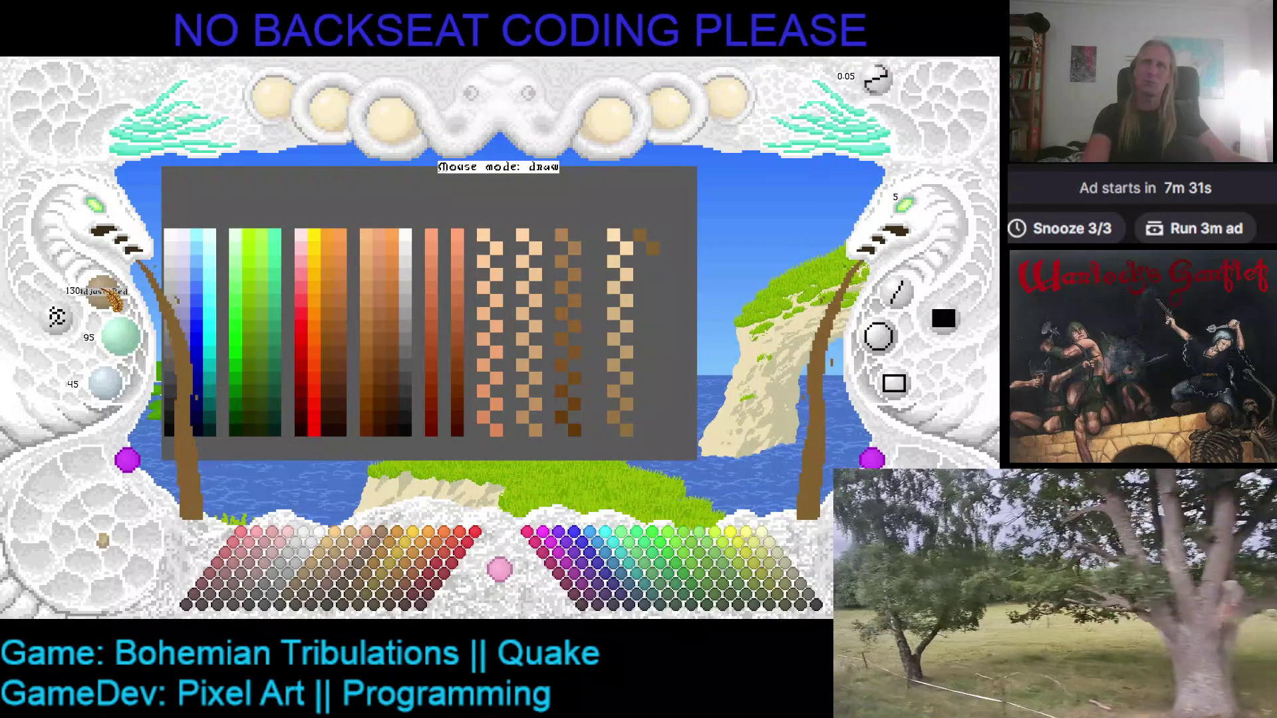
pyautogui.scroll(-1, 103, 293)
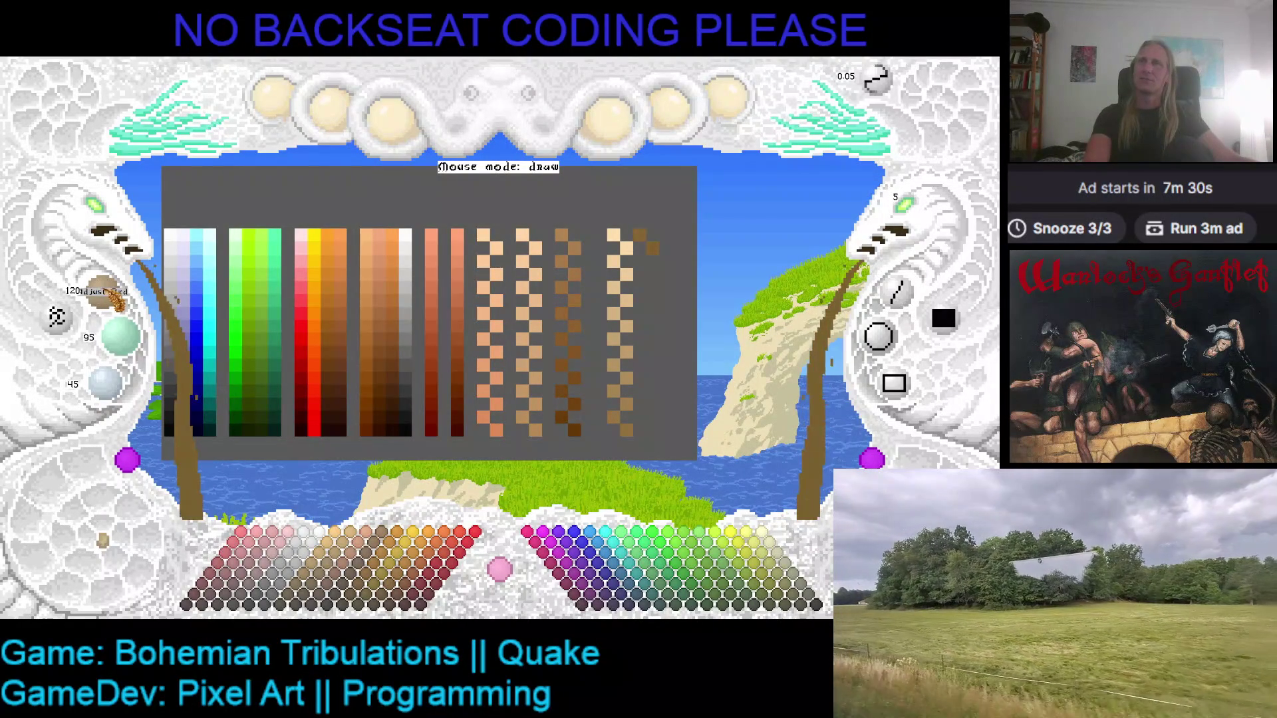
pyautogui.scroll(-2, 107, 382)
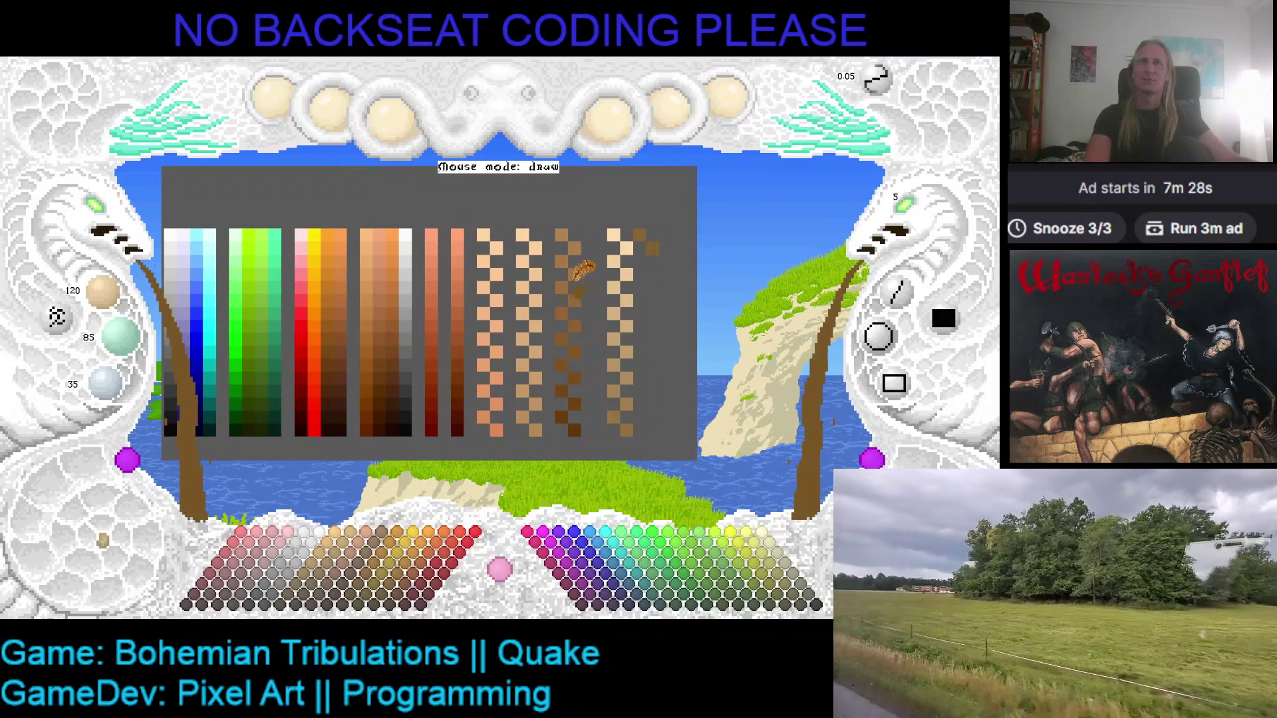
pyautogui.scroll(3, 648, 232)
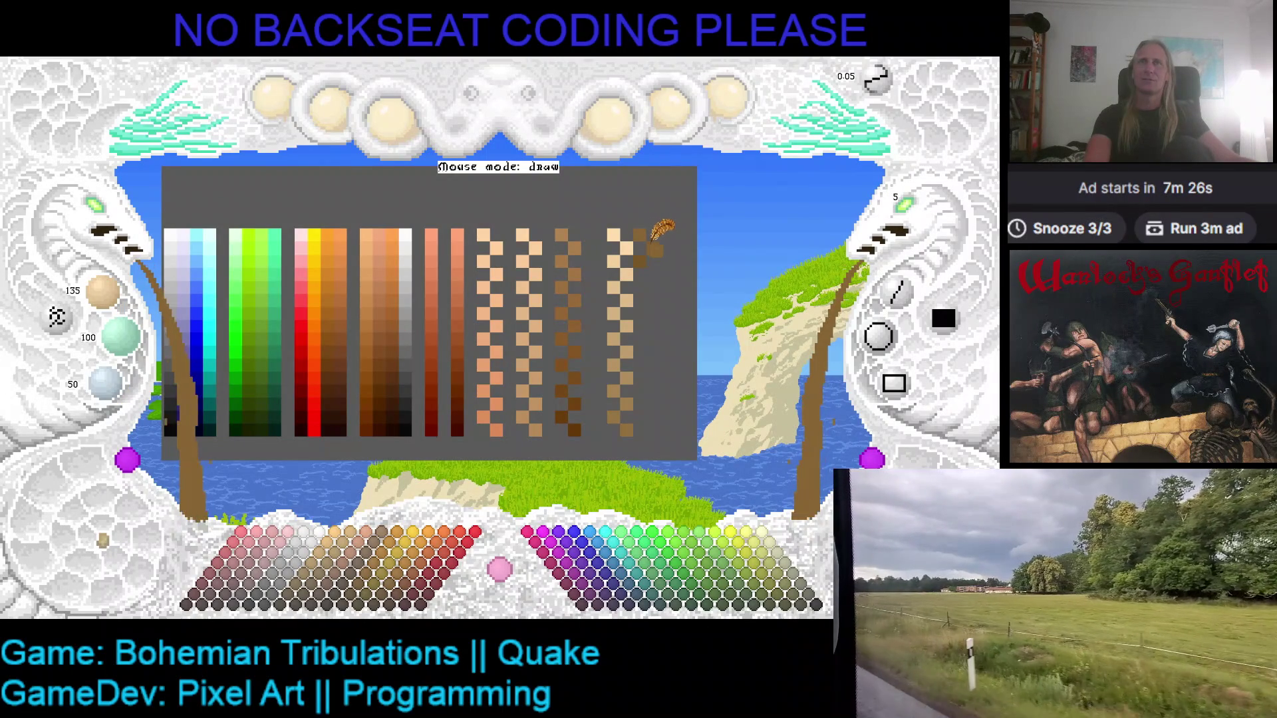
pyautogui.scroll(-2, 649, 236)
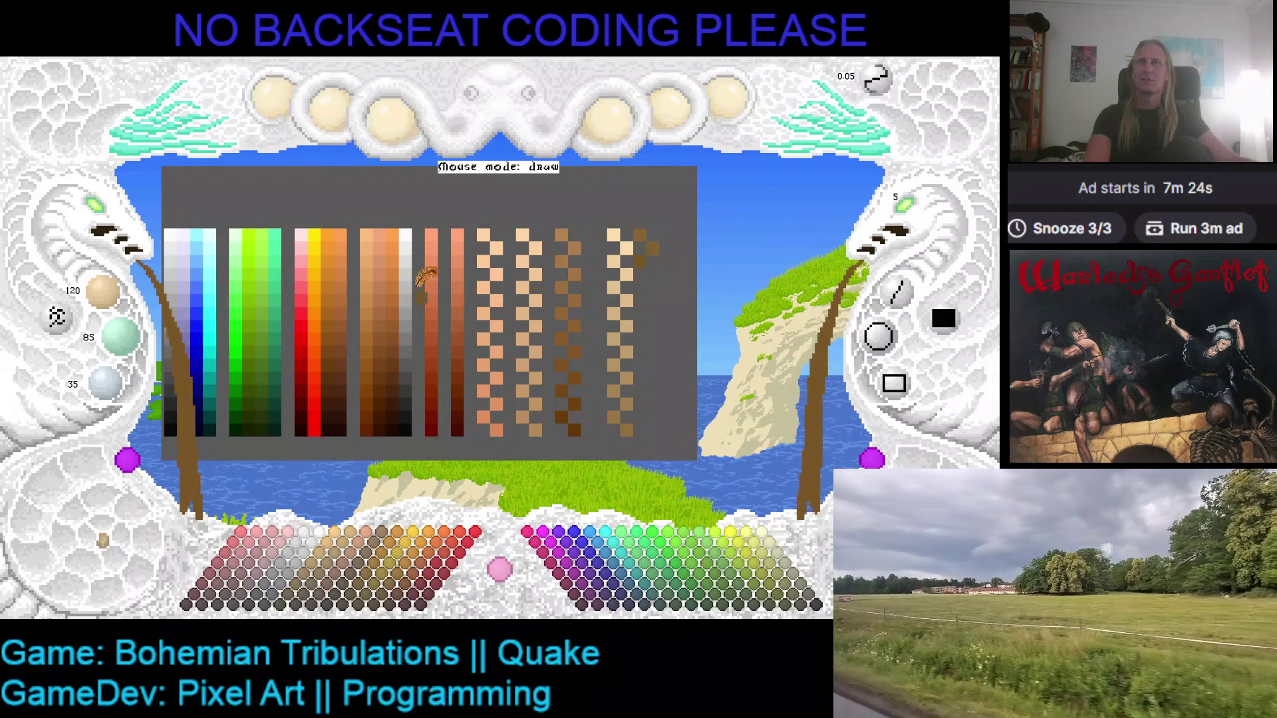
pyautogui.scroll(-1, 121, 336)
pyautogui.scroll(-1, 106, 382)
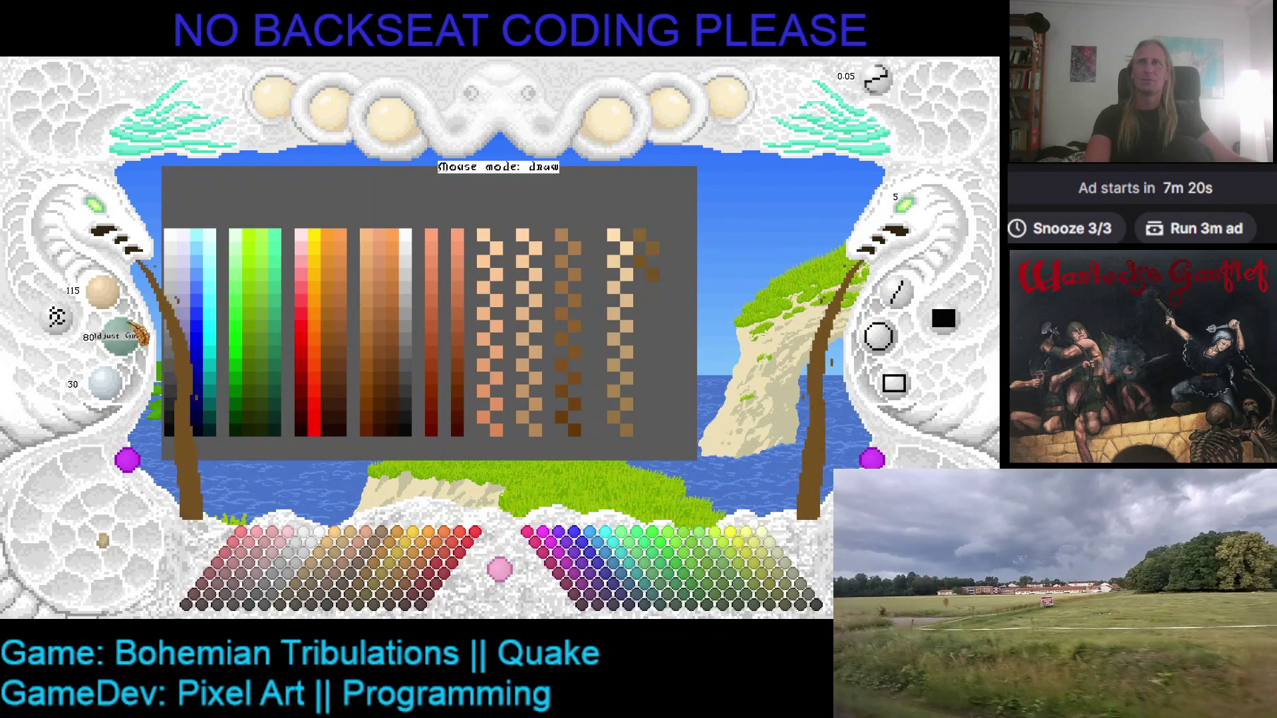
pyautogui.scroll(-2, 121, 336)
pyautogui.scroll(-2, 107, 382)
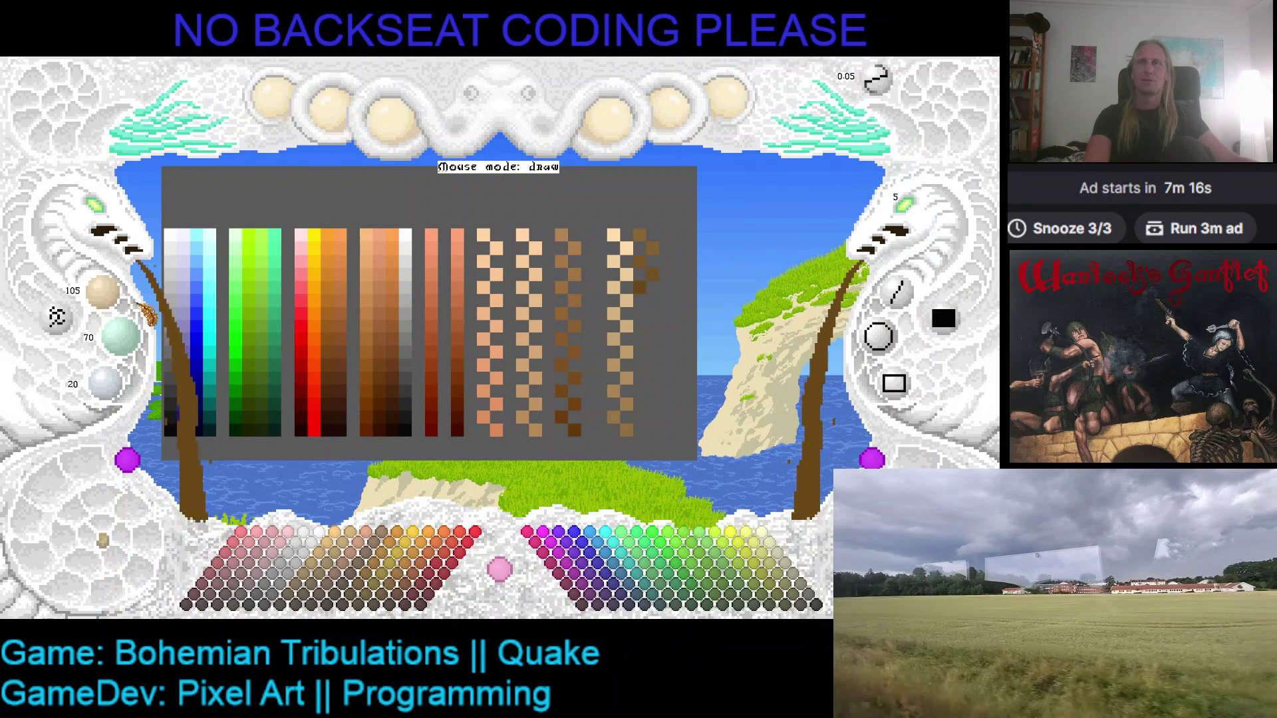
pyautogui.scroll(-1, 103, 292)
pyautogui.scroll(-1, 121, 336)
pyautogui.scroll(-1, 106, 382)
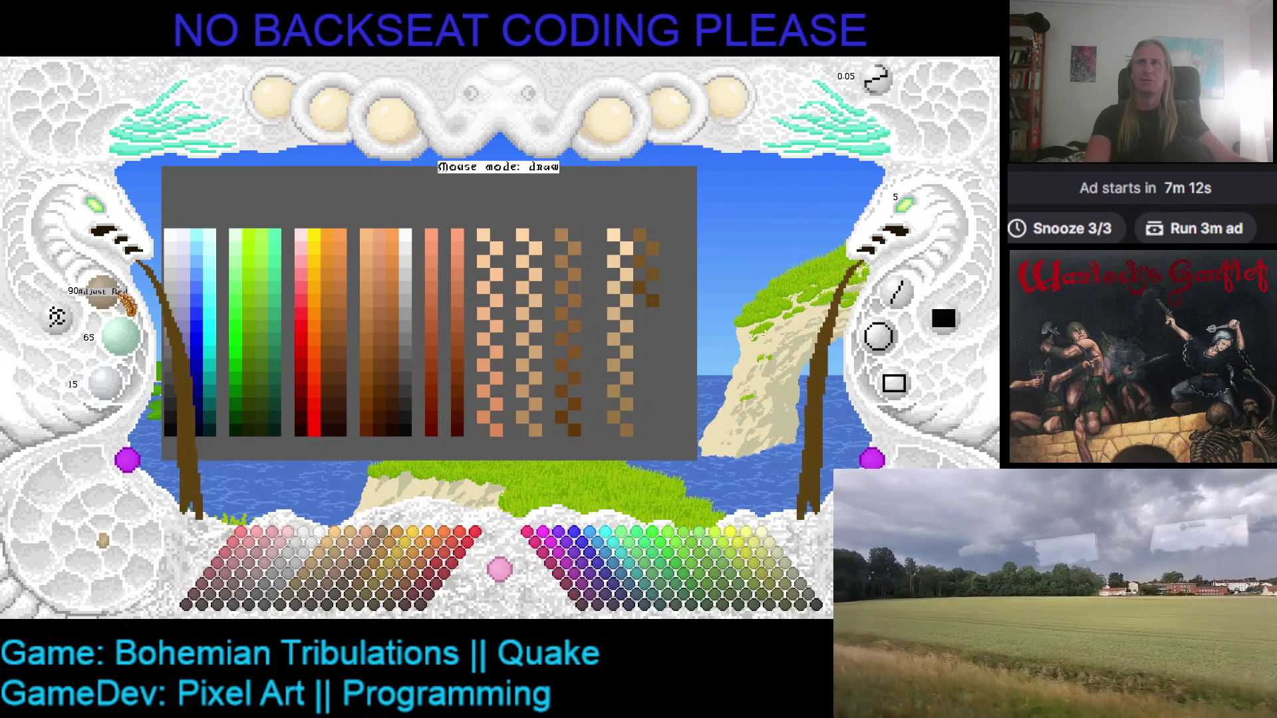
pyautogui.scroll(-2, 121, 336)
pyautogui.scroll(-2, 106, 383)
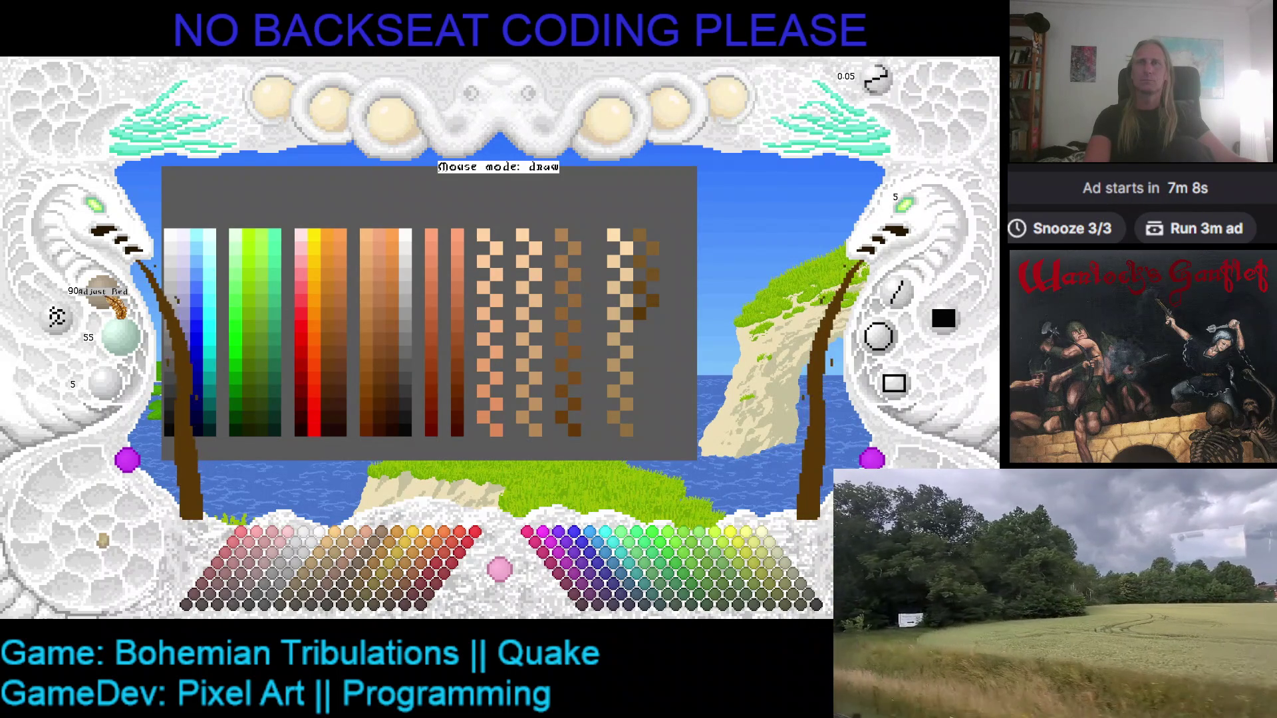
pyautogui.scroll(-1, 106, 295)
pyautogui.scroll(-1, 121, 336)
pyautogui.scroll(-1, 107, 382)
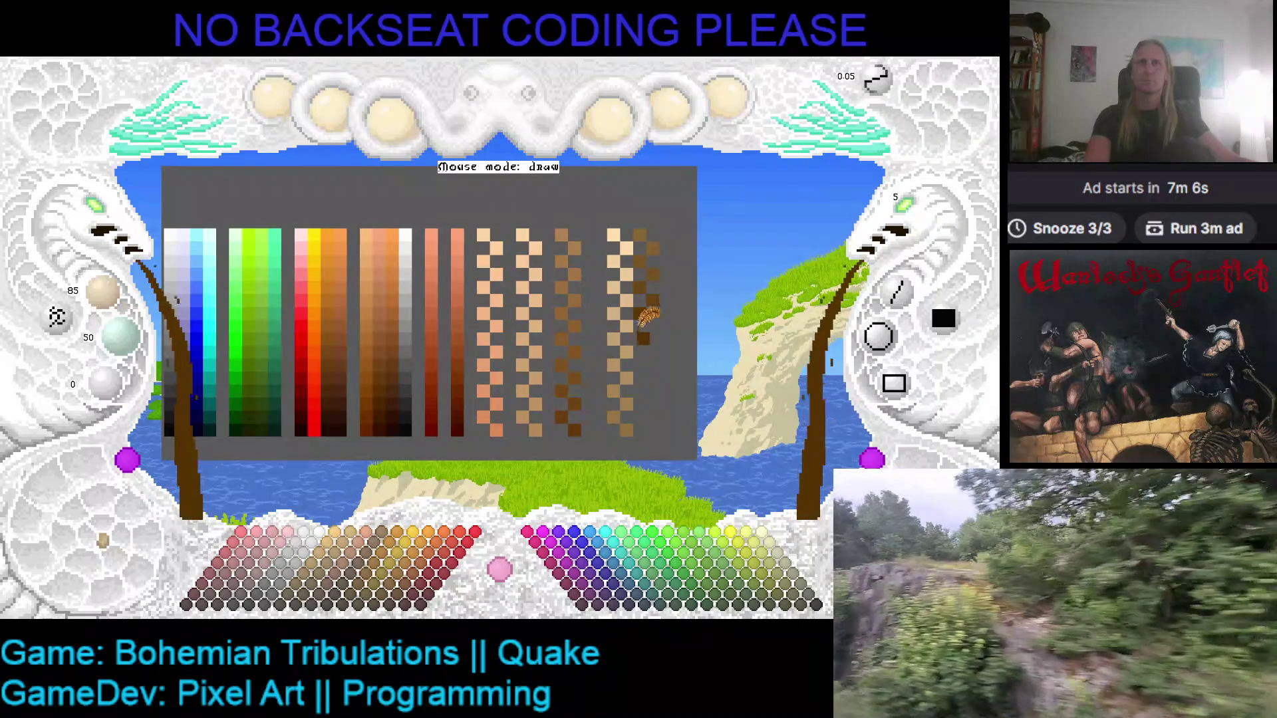
pyautogui.scroll(-2, 105, 292)
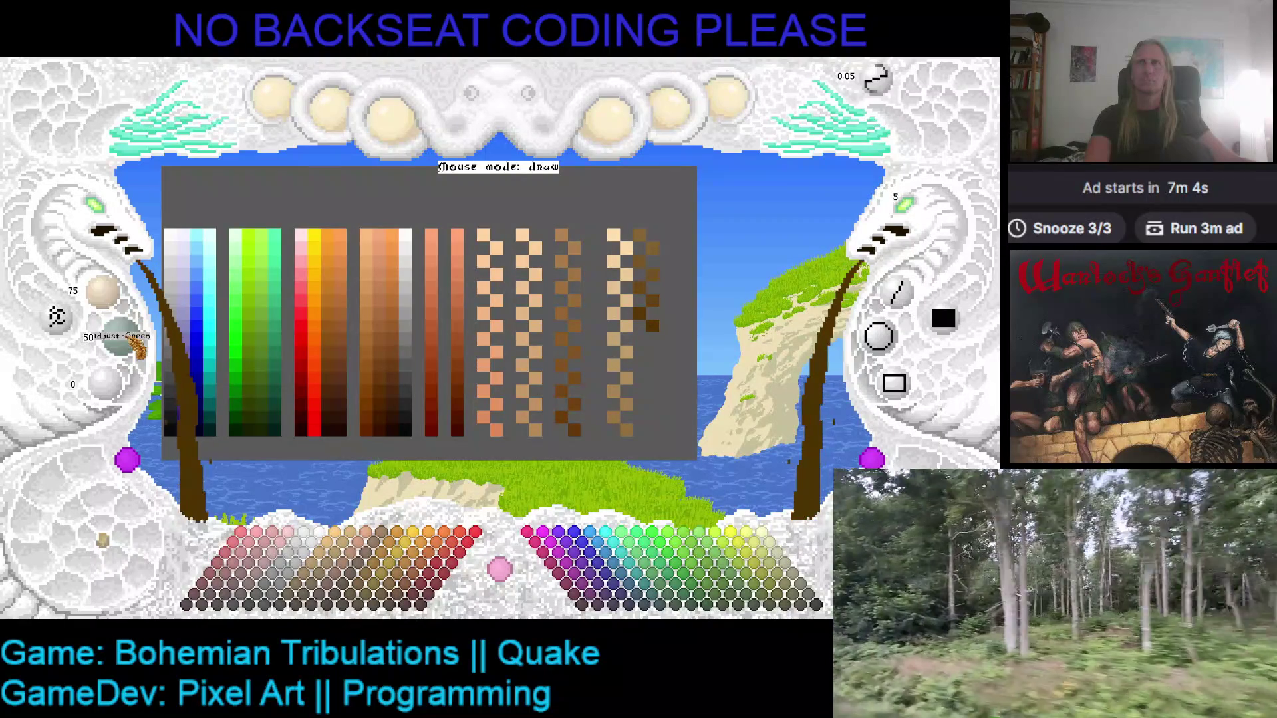
pyautogui.scroll(-2, 121, 336)
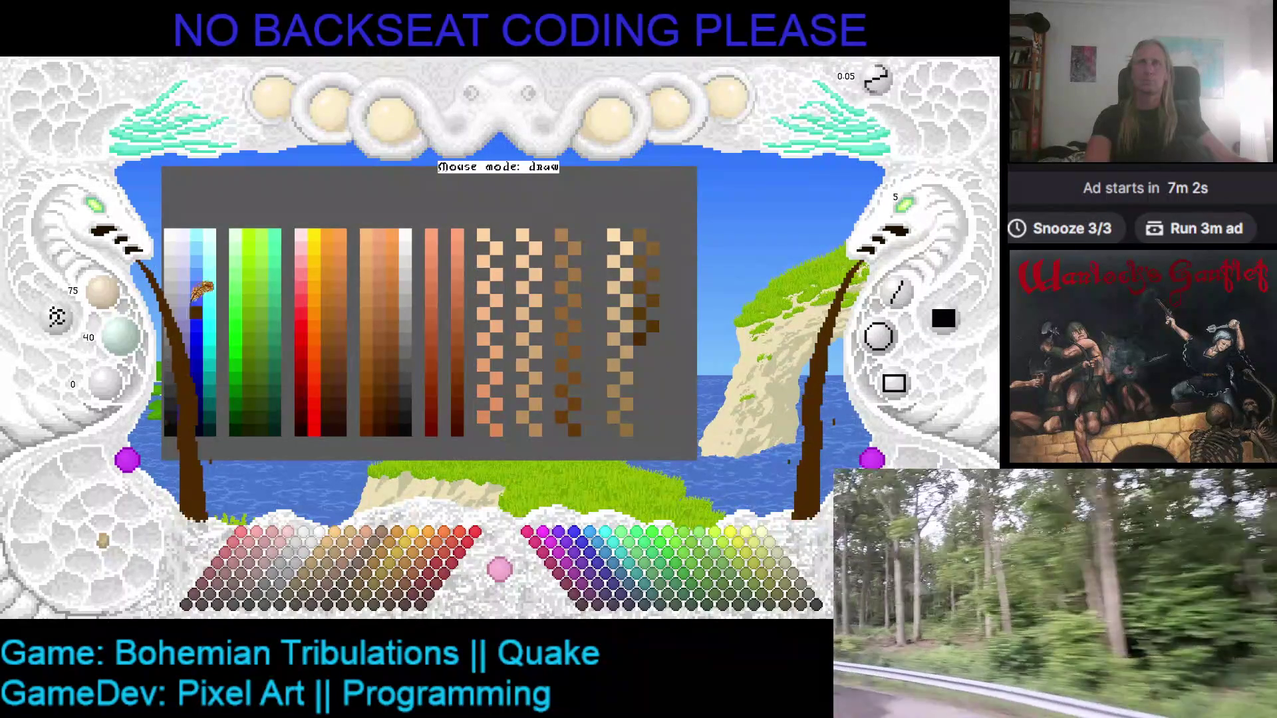
pyautogui.scroll(-2, 110, 289)
pyautogui.scroll(-2, 121, 333)
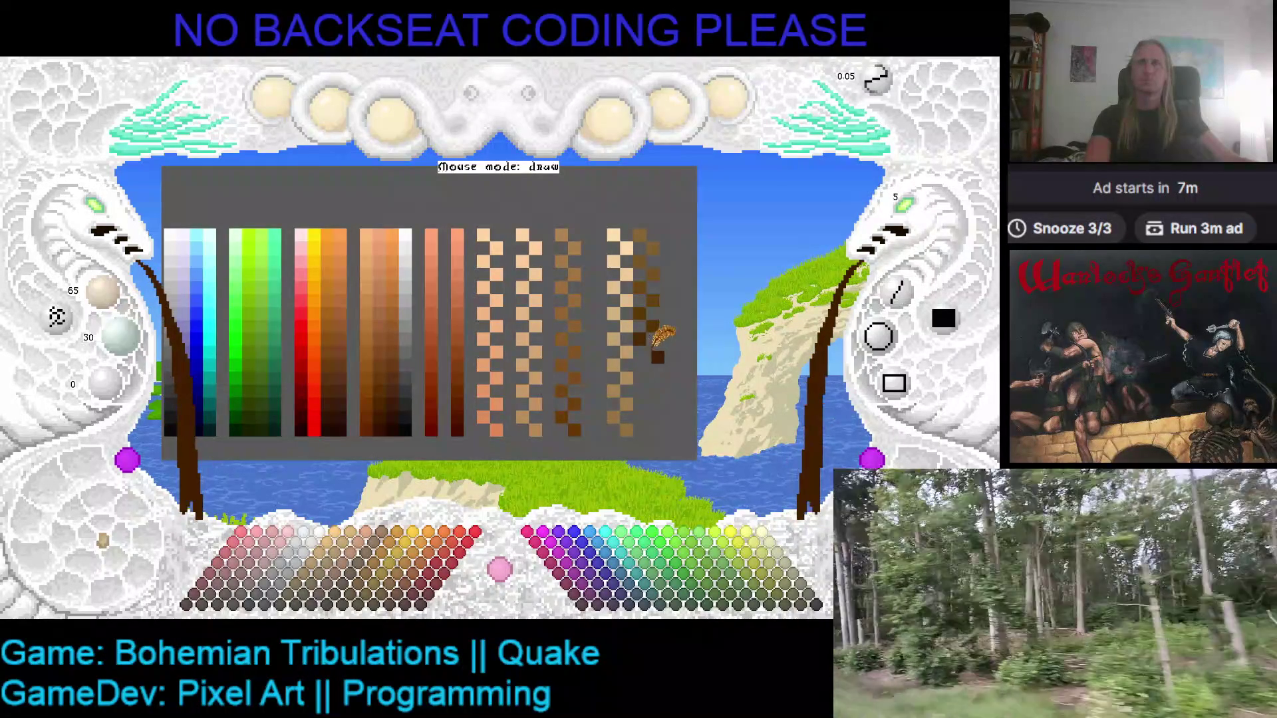
pyautogui.scroll(-2, 105, 289)
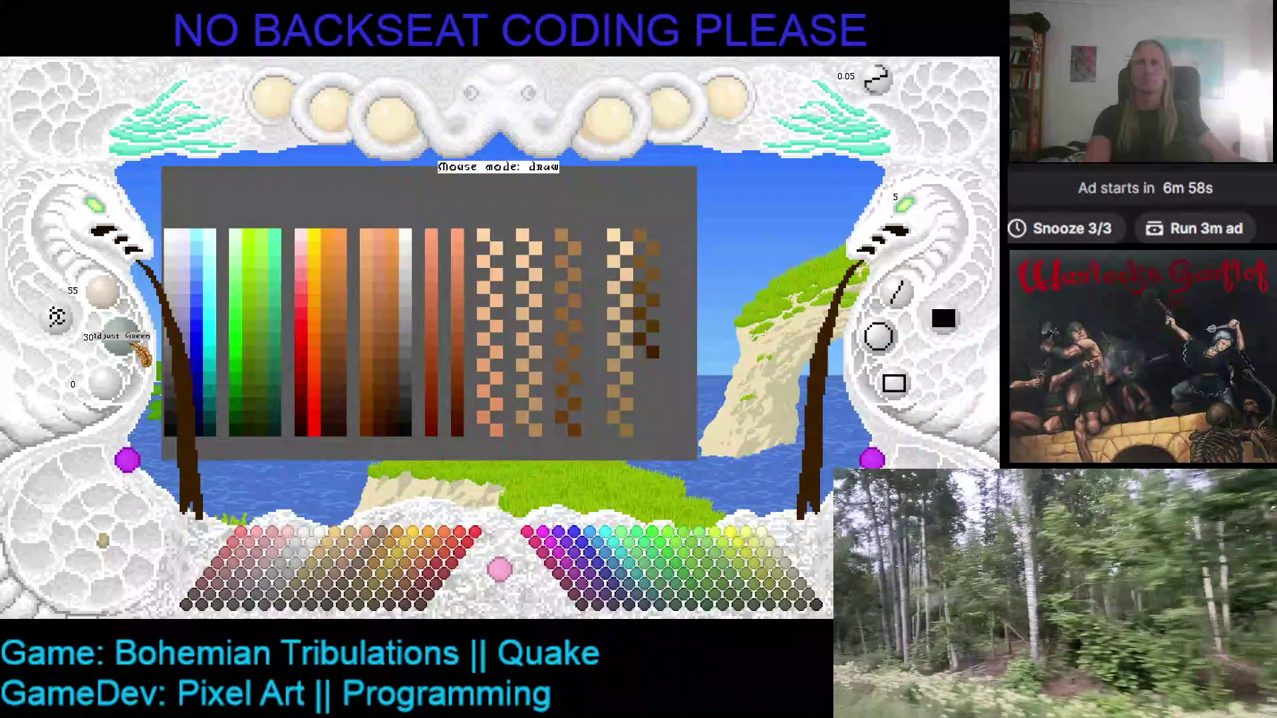
pyautogui.scroll(-2, 136, 347)
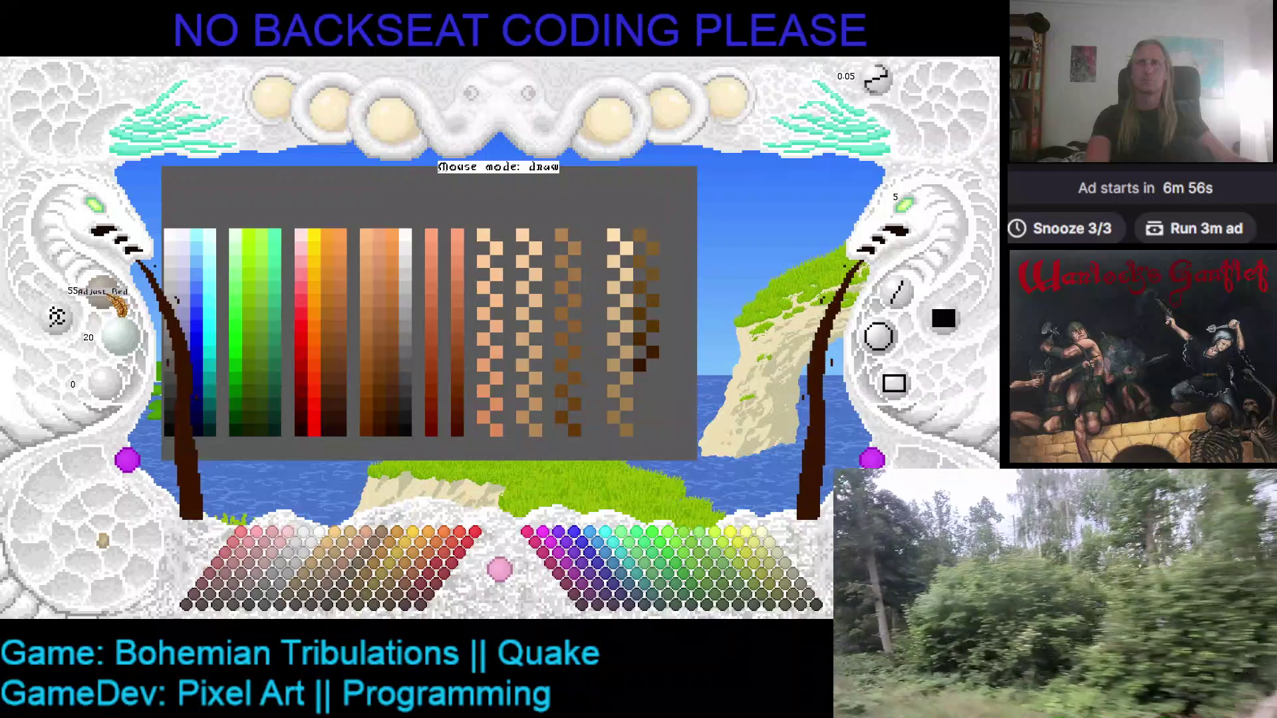
pyautogui.scroll(-2, 120, 334)
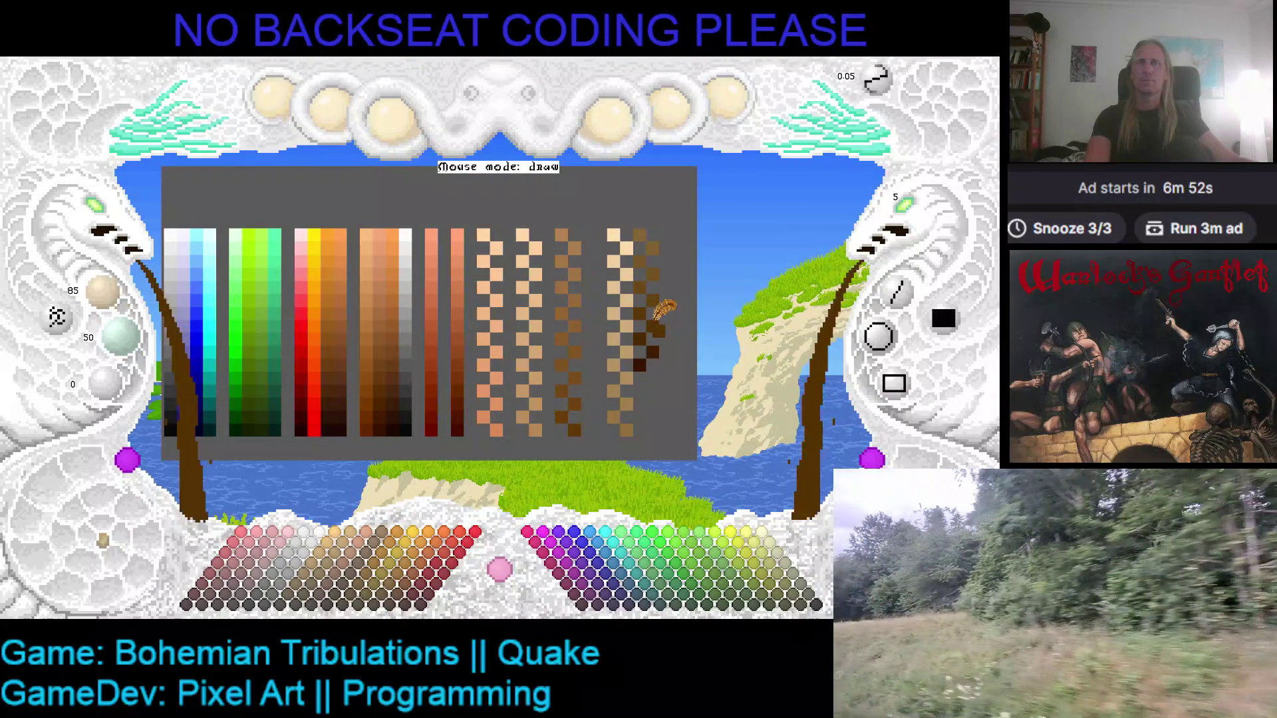
pyautogui.scroll(1, 646, 302)
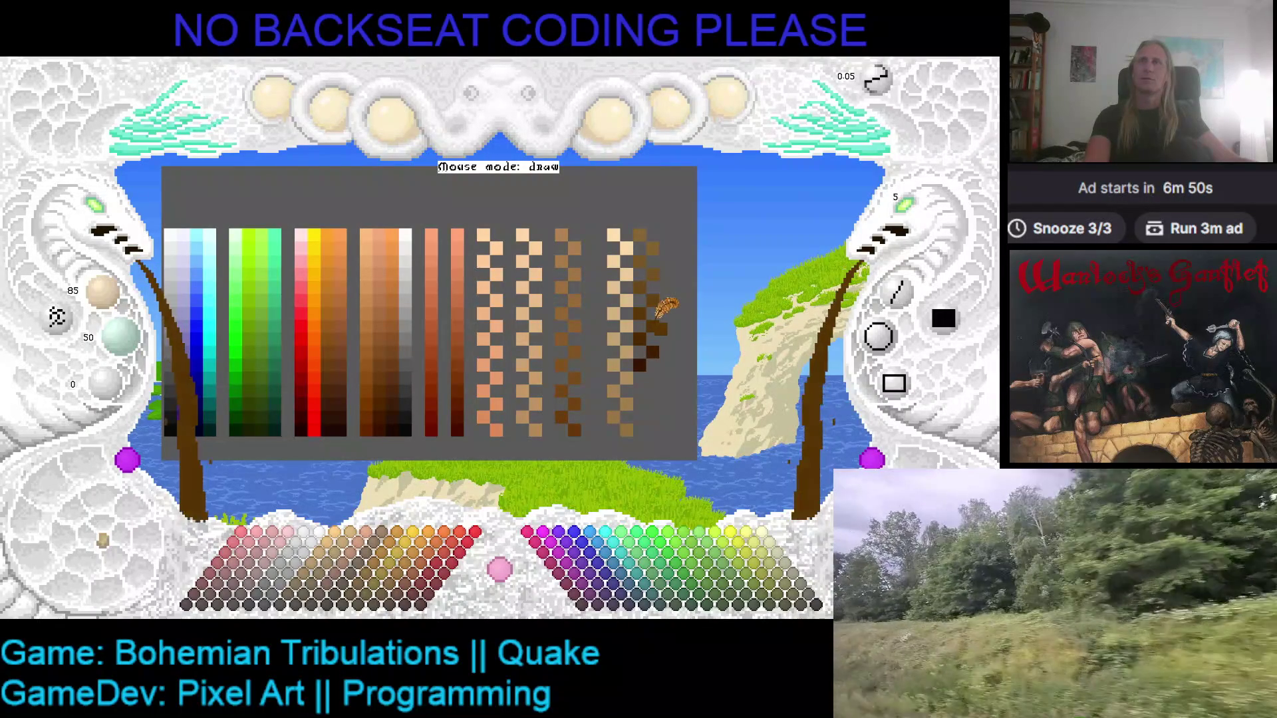
# - Compare against the grey background, re-pick the dark brown, and place a darker swatch under the ramp
pyautogui.click(103, 303)
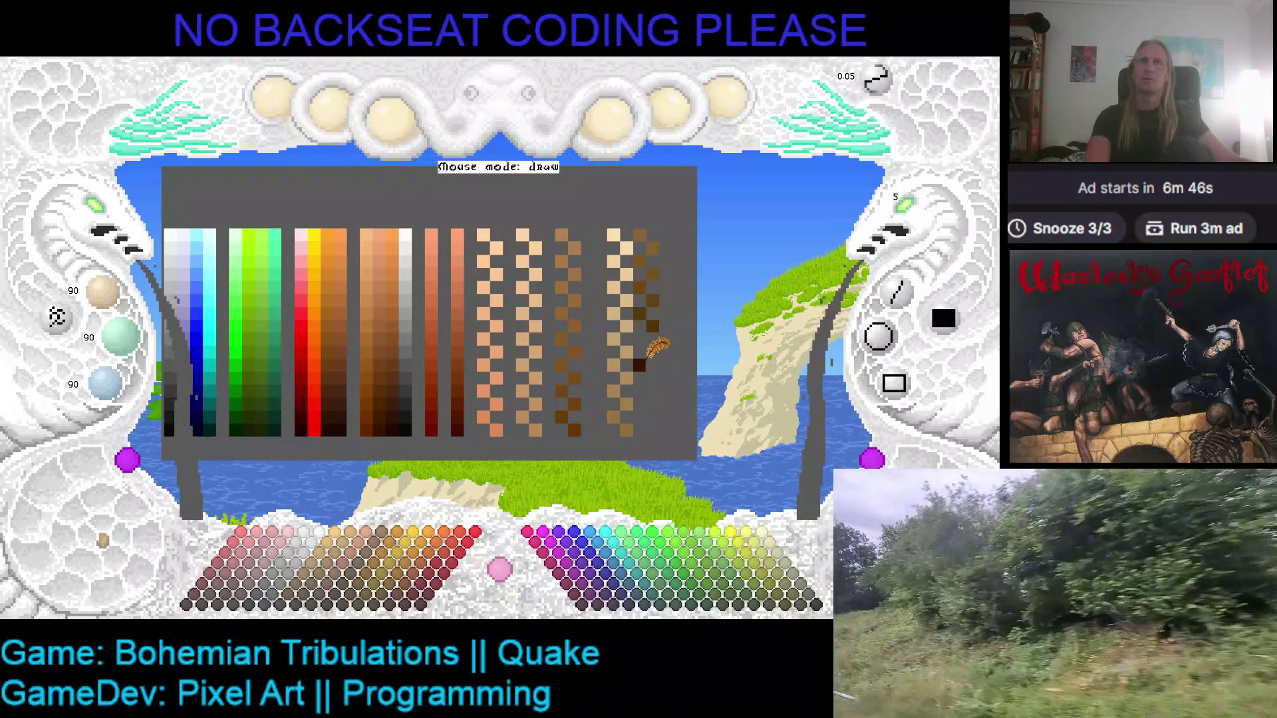
pyautogui.click(652, 318)
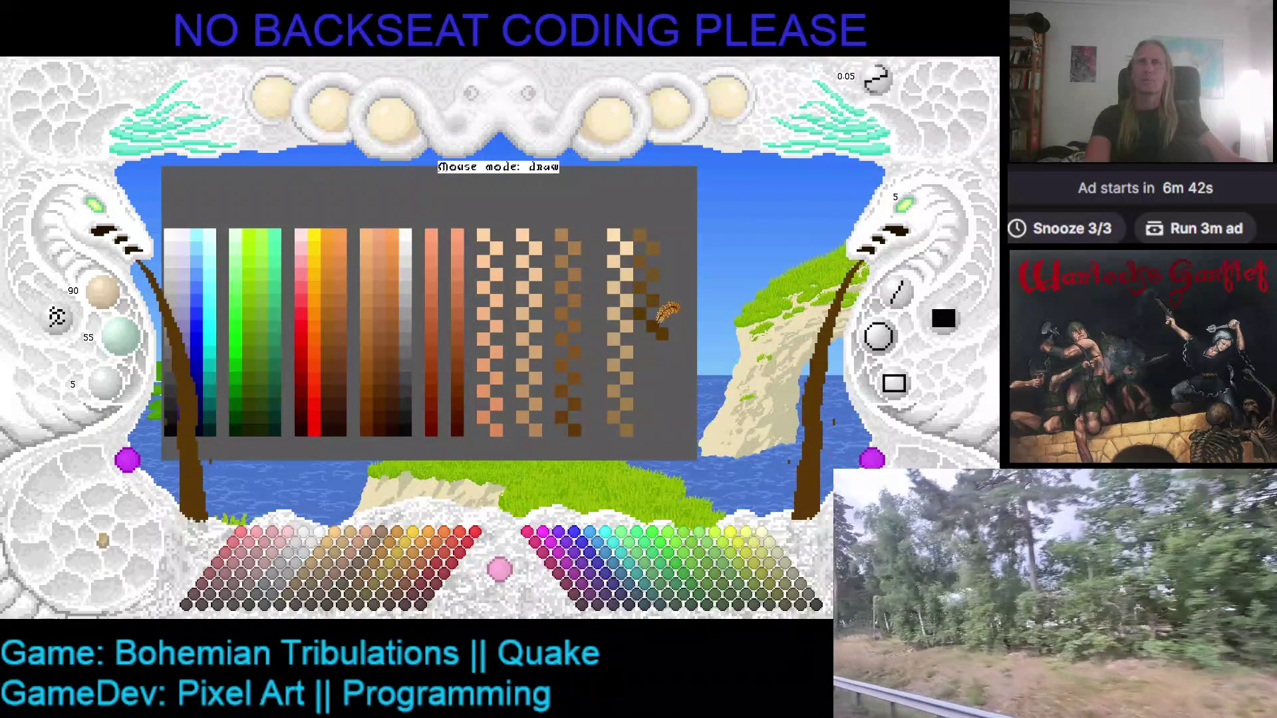
pyautogui.scroll(-1, 100, 300)
pyautogui.scroll(-1, 100, 301)
pyautogui.scroll(-1, 103, 302)
pyautogui.scroll(-1, 130, 347)
pyautogui.click(653, 339)
# - Add several progressively darker brown pixels down the new column
pyautogui.scroll(-1, 103, 296)
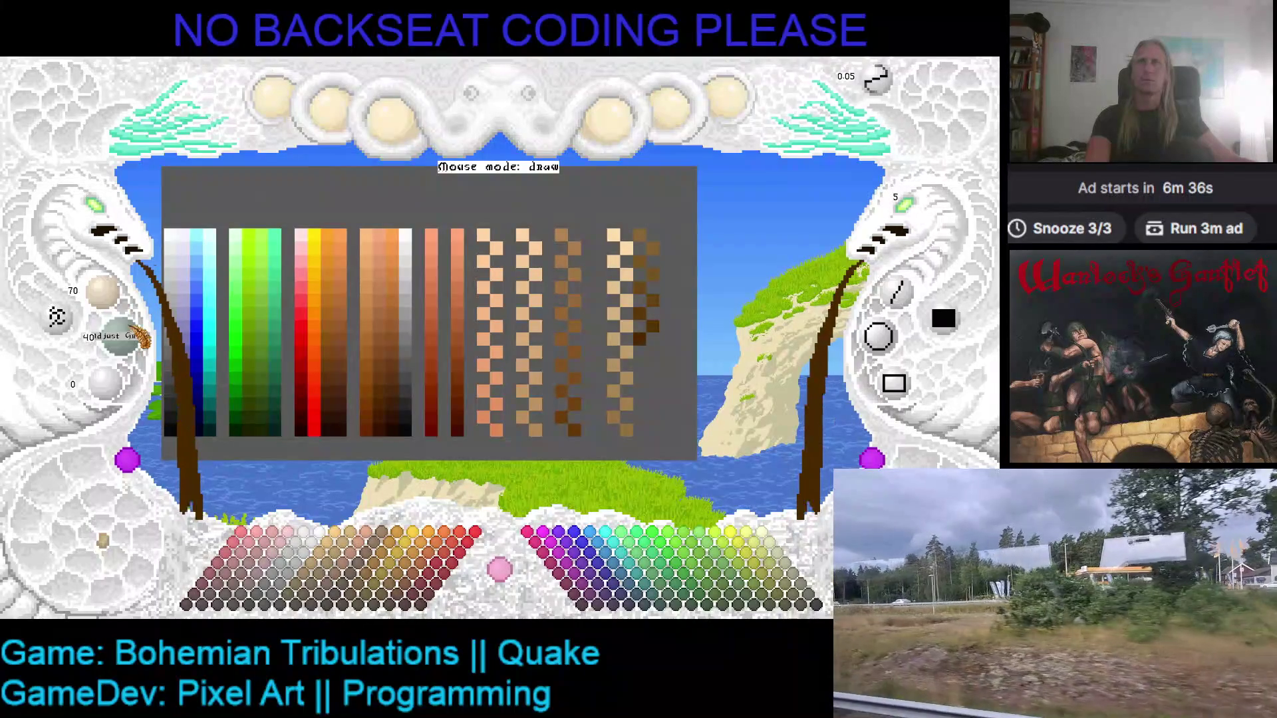
pyautogui.click(653, 336)
pyautogui.click(661, 337)
pyautogui.scroll(-2, 141, 311)
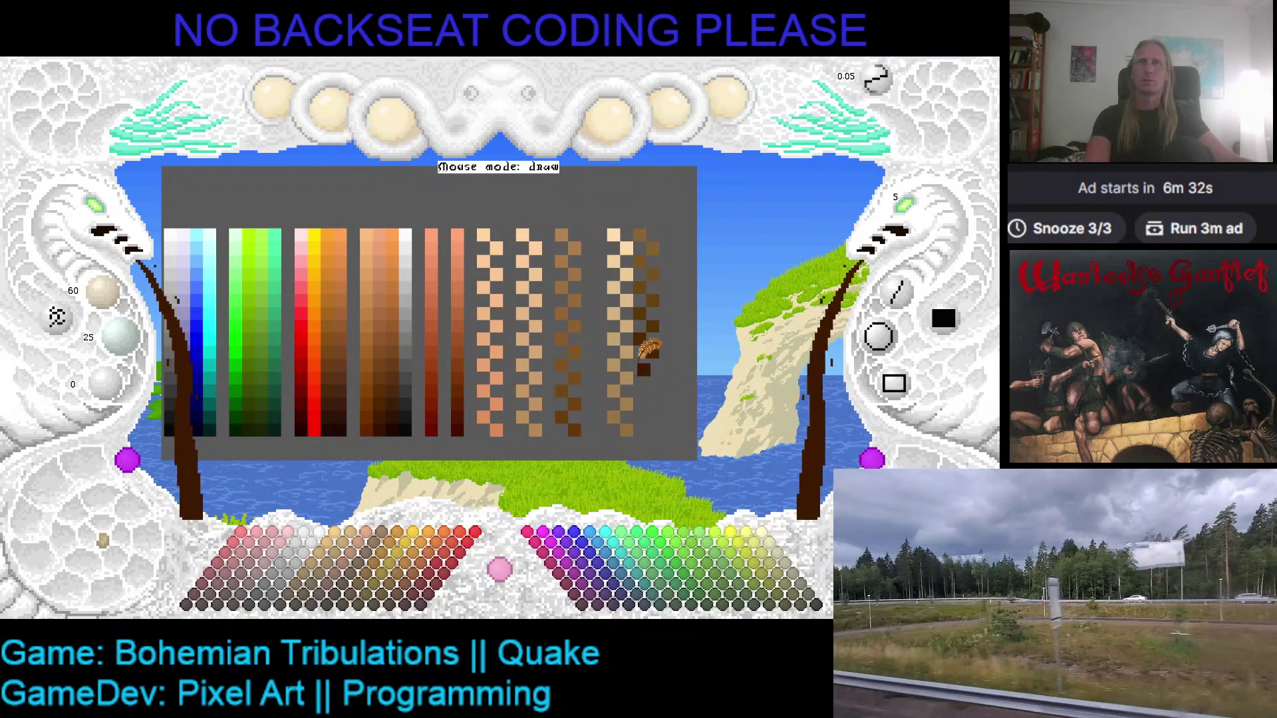
pyautogui.click(643, 363)
pyautogui.scroll(-1, 100, 313)
pyautogui.scroll(-1, 119, 336)
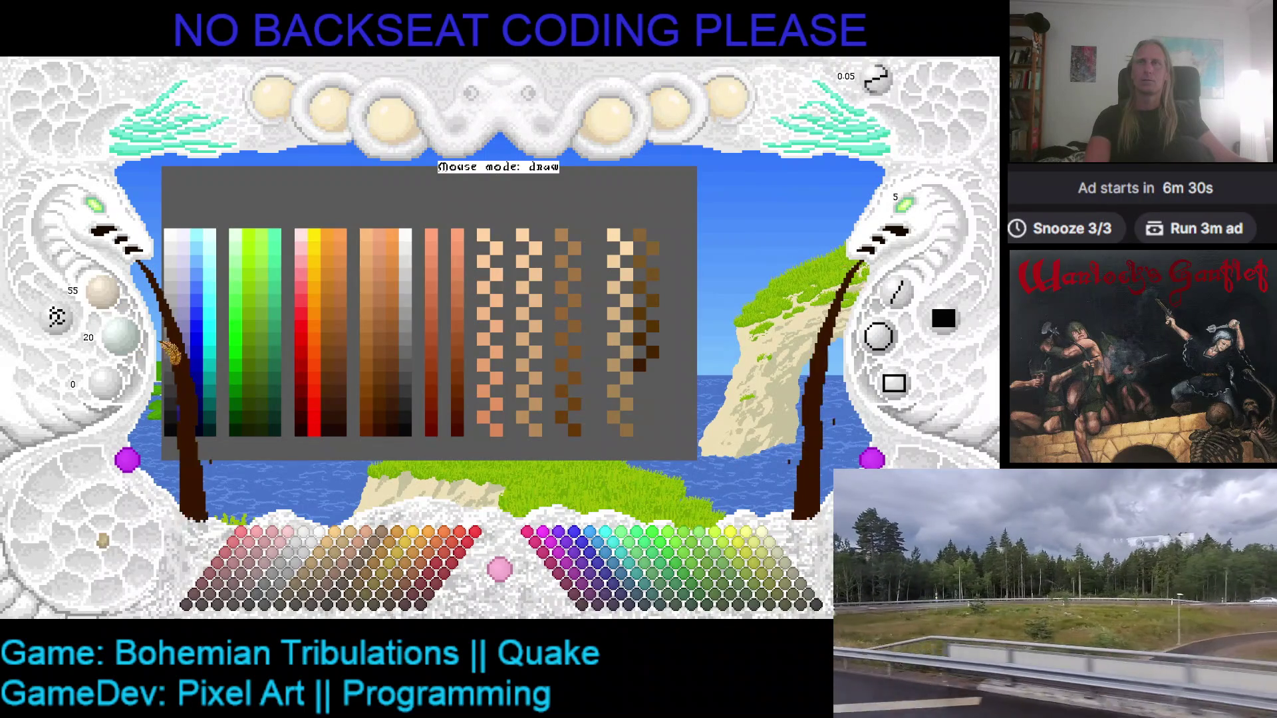
pyautogui.click(656, 378)
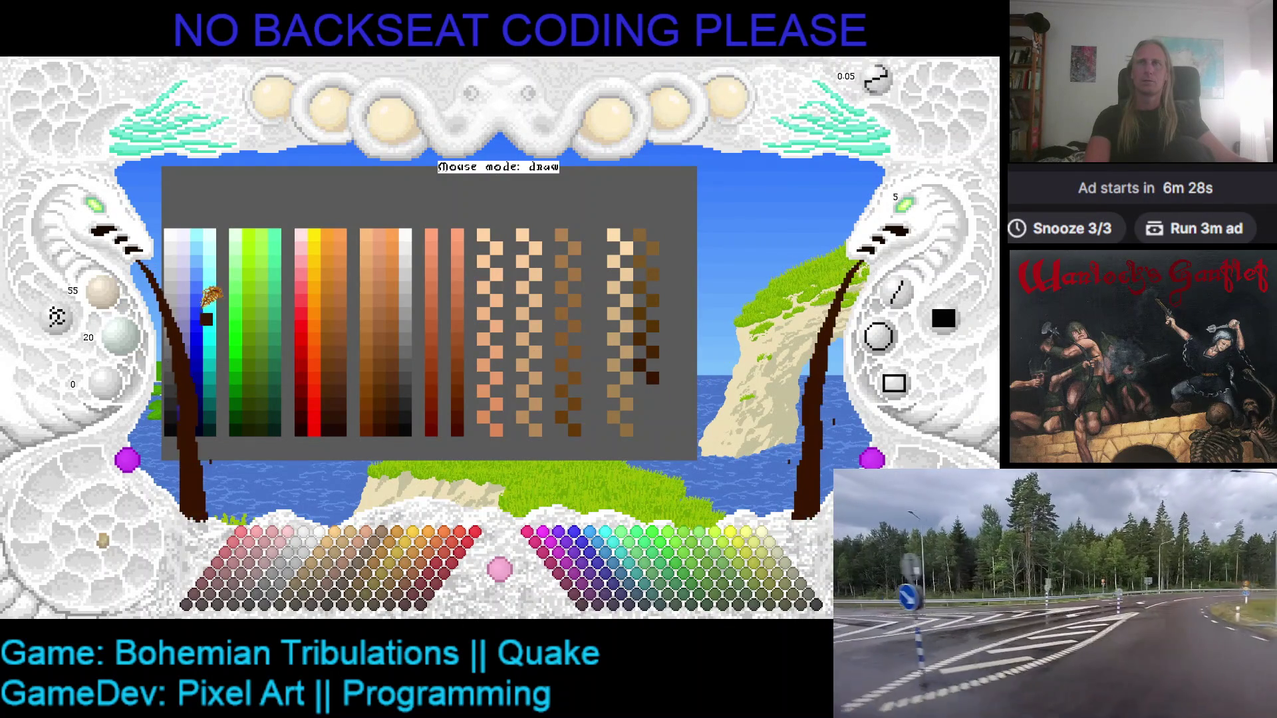
# - Finish the column with near-black brown steps and place a near-black pixel right of the ramps
pyautogui.scroll(-1, 123, 306)
pyautogui.scroll(-1, 123, 335)
pyautogui.click(655, 376)
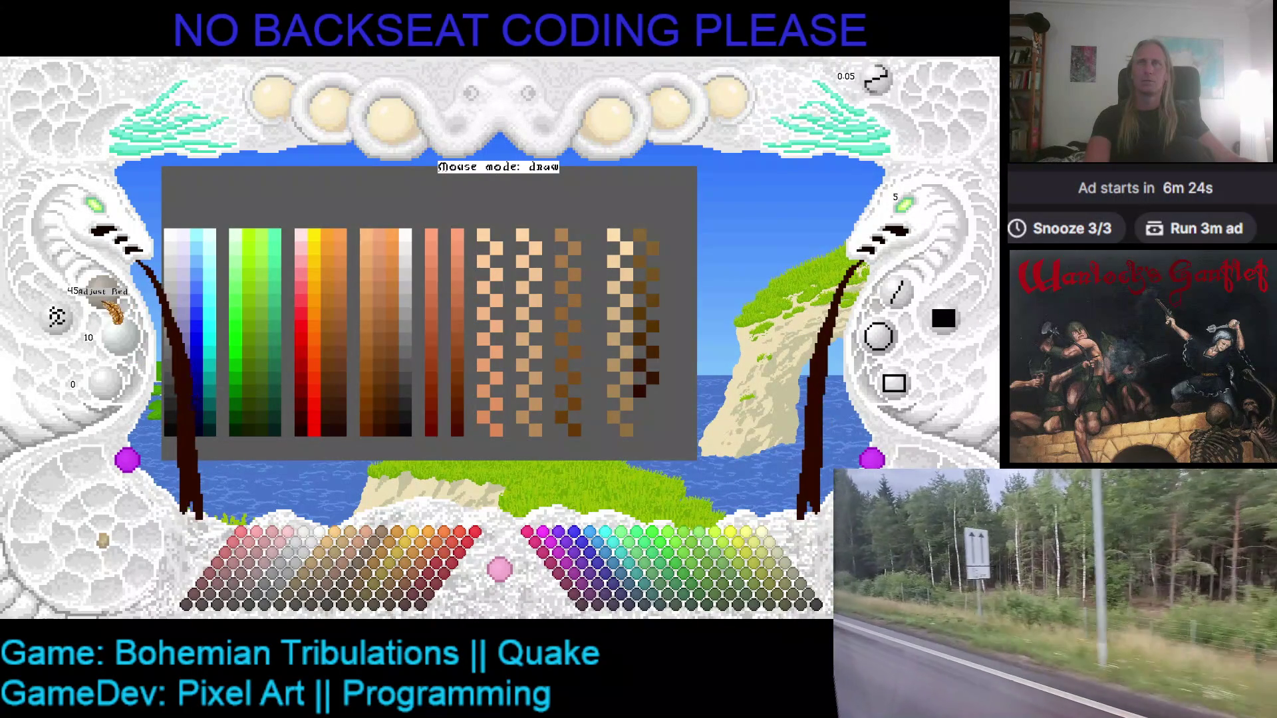
pyautogui.scroll(-1, 107, 295)
pyautogui.scroll(-1, 116, 335)
pyautogui.click(658, 385)
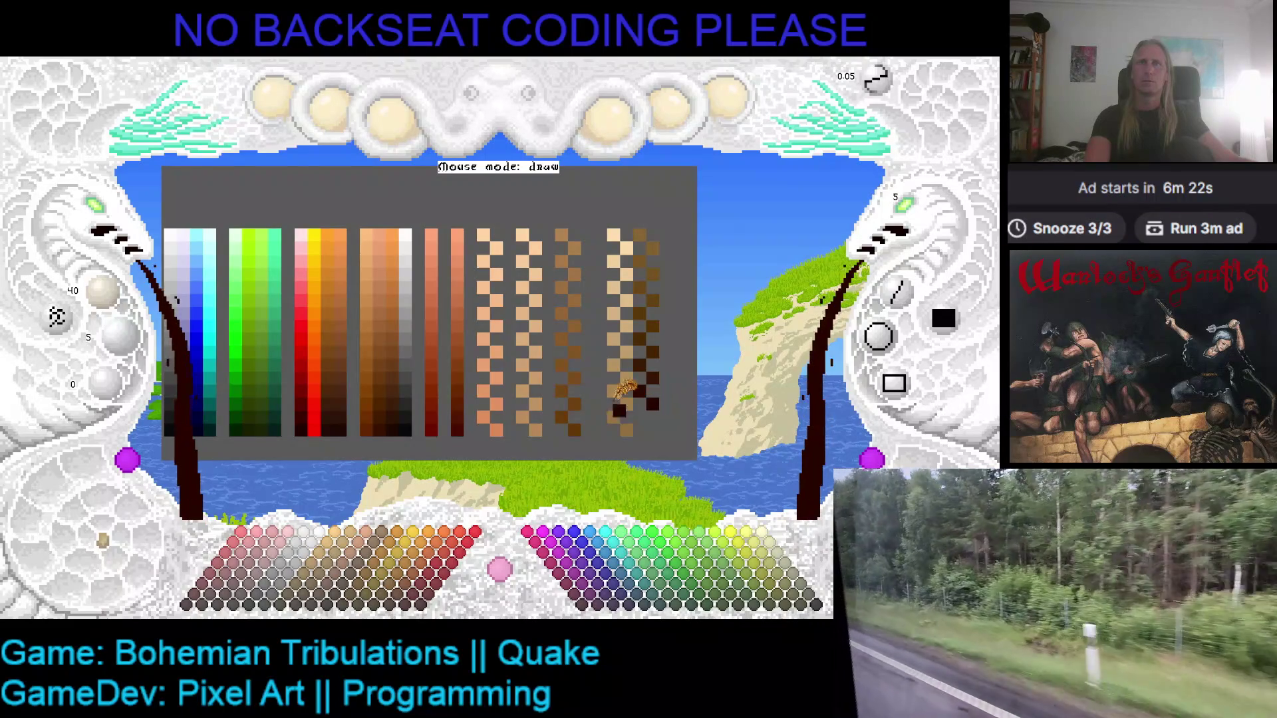
pyautogui.scroll(-2, 106, 296)
pyautogui.scroll(-1, 129, 339)
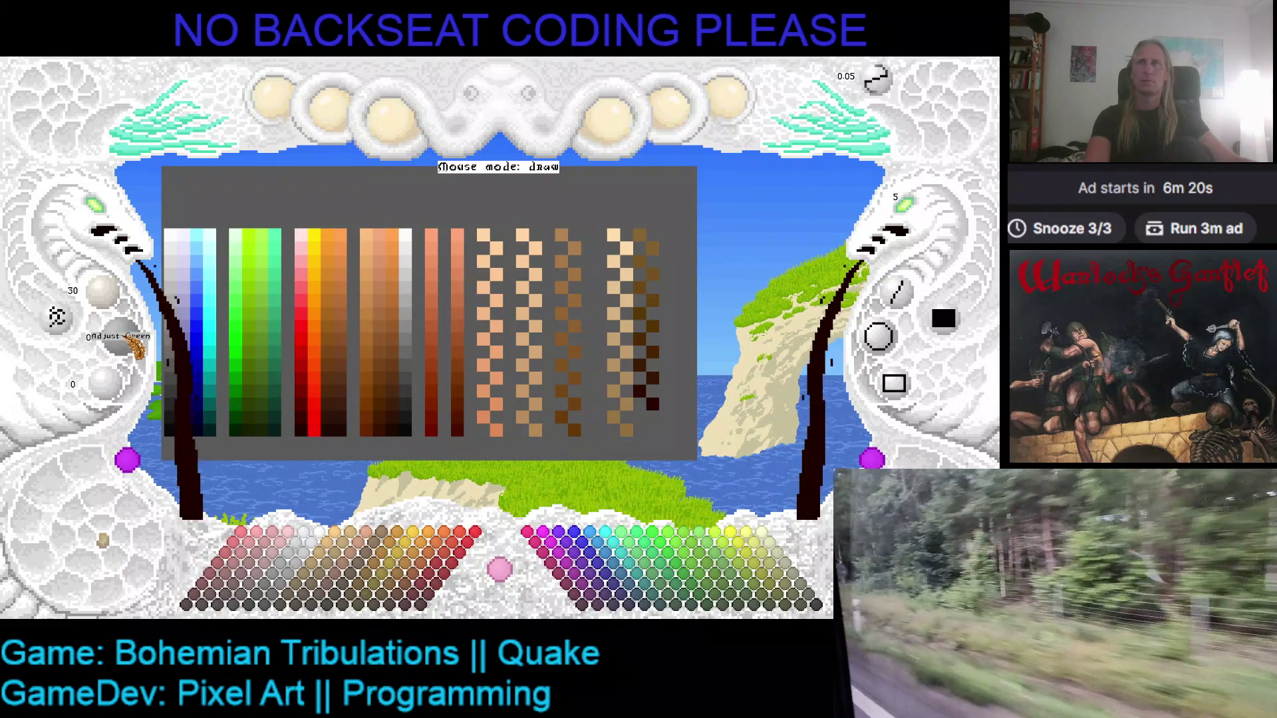
pyautogui.click(644, 396)
pyautogui.scroll(-1, 114, 306)
pyautogui.click(406, 349)
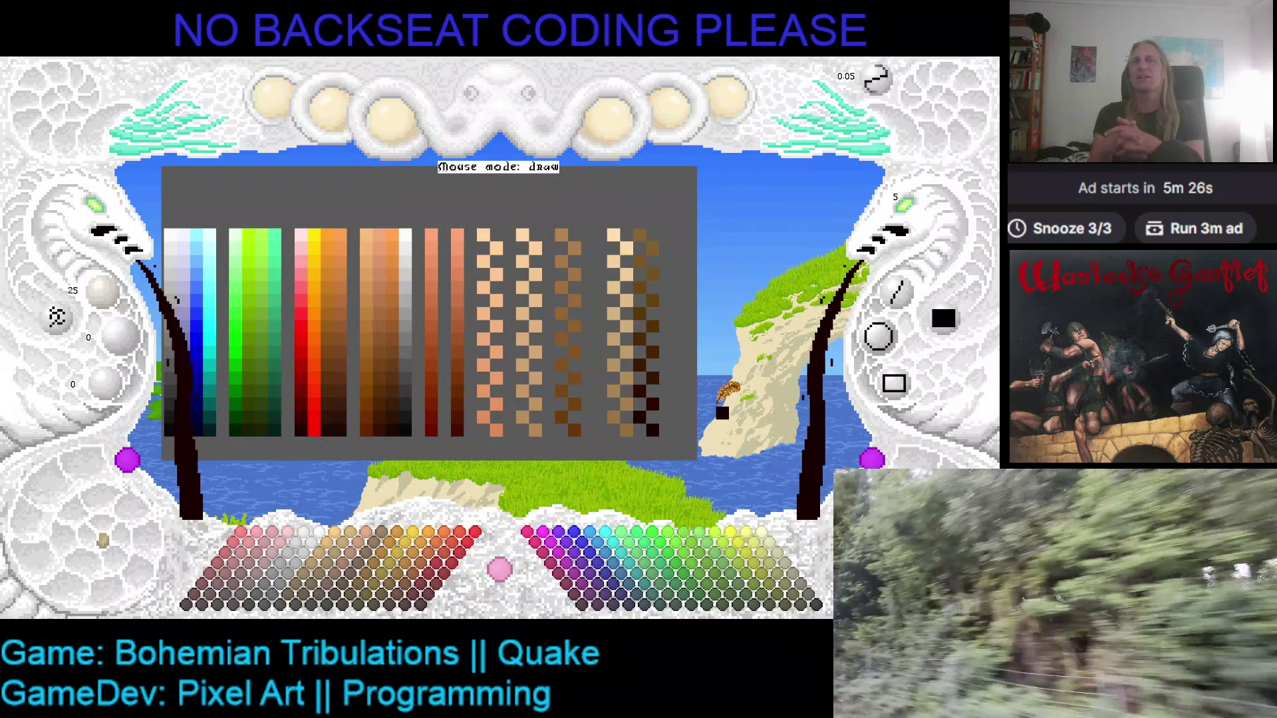
# - Paint over the old checkered brown columns with grey and set the colour to peach 255, 210, 160
pyautogui.moveTo(504, 212)
pyautogui.mouseDown()
pyautogui.moveTo(487, 345)
pyautogui.moveTo(536, 407)
pyautogui.moveTo(571, 330)
pyautogui.moveTo(564, 380)
pyautogui.moveTo(572, 287)
pyautogui.mouseUp()
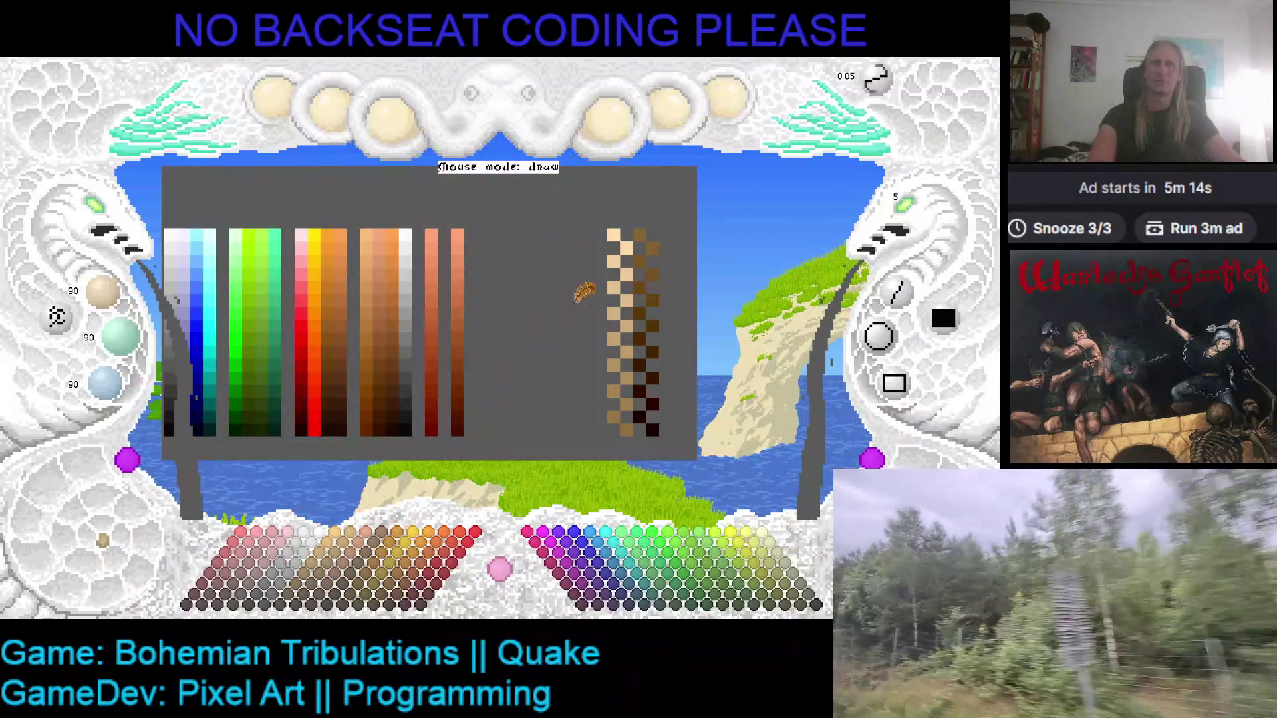
pyautogui.rightClick(611, 237)
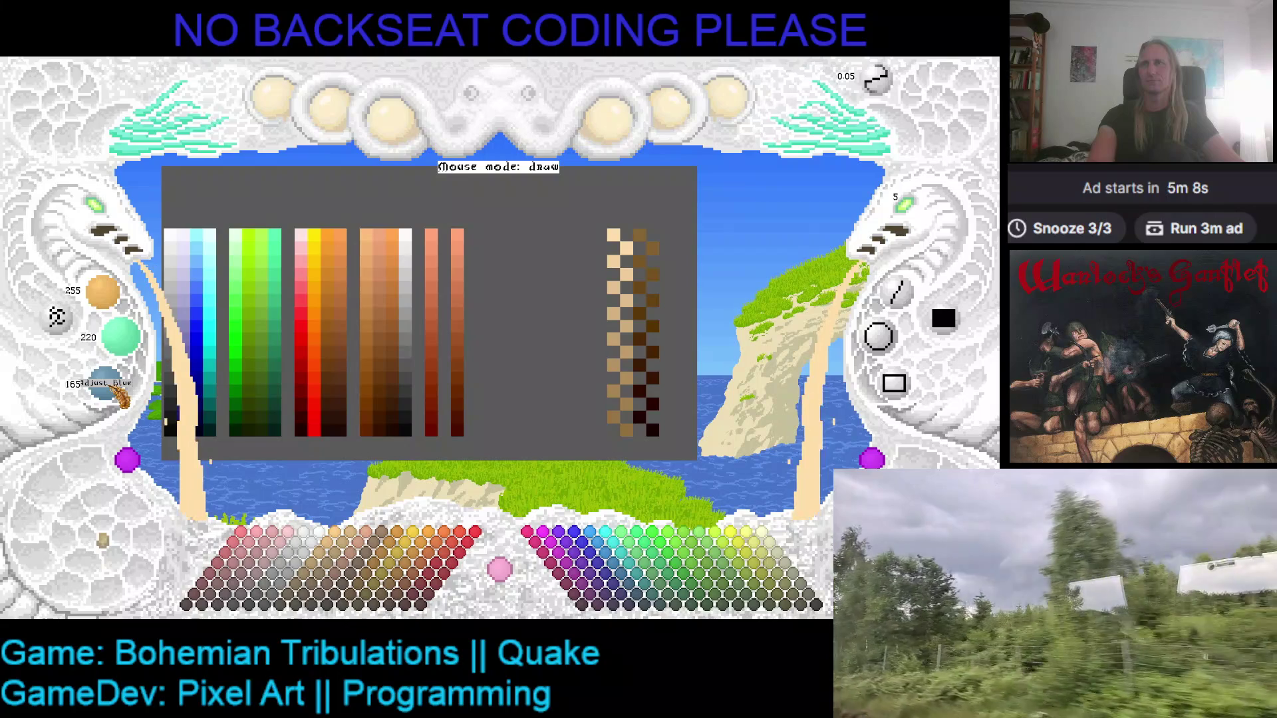
pyautogui.scroll(-1, 120, 395)
pyautogui.scroll(-2, 119, 336)
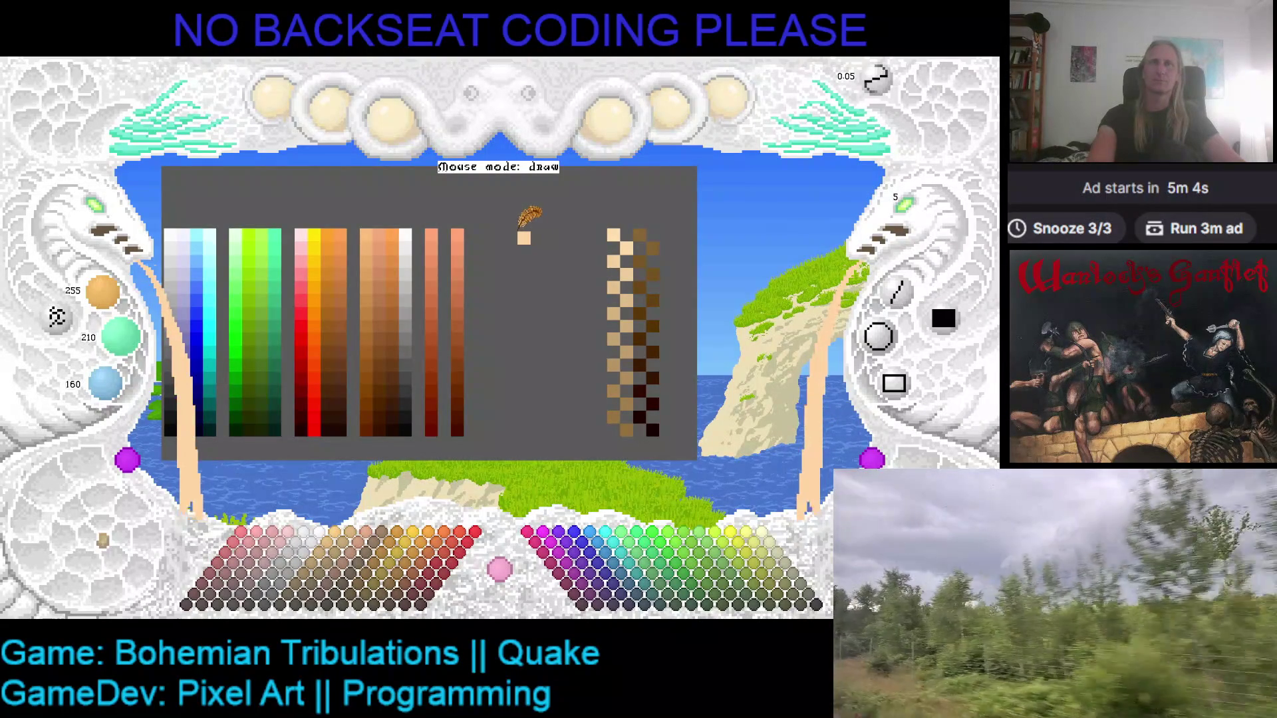
# - Place the first peach pixel and erase a misplaced pixel with the background grey
pyautogui.click(492, 227)
pyautogui.rightClick(530, 230)
pyautogui.click(521, 235)
pyautogui.rightClick(496, 235)
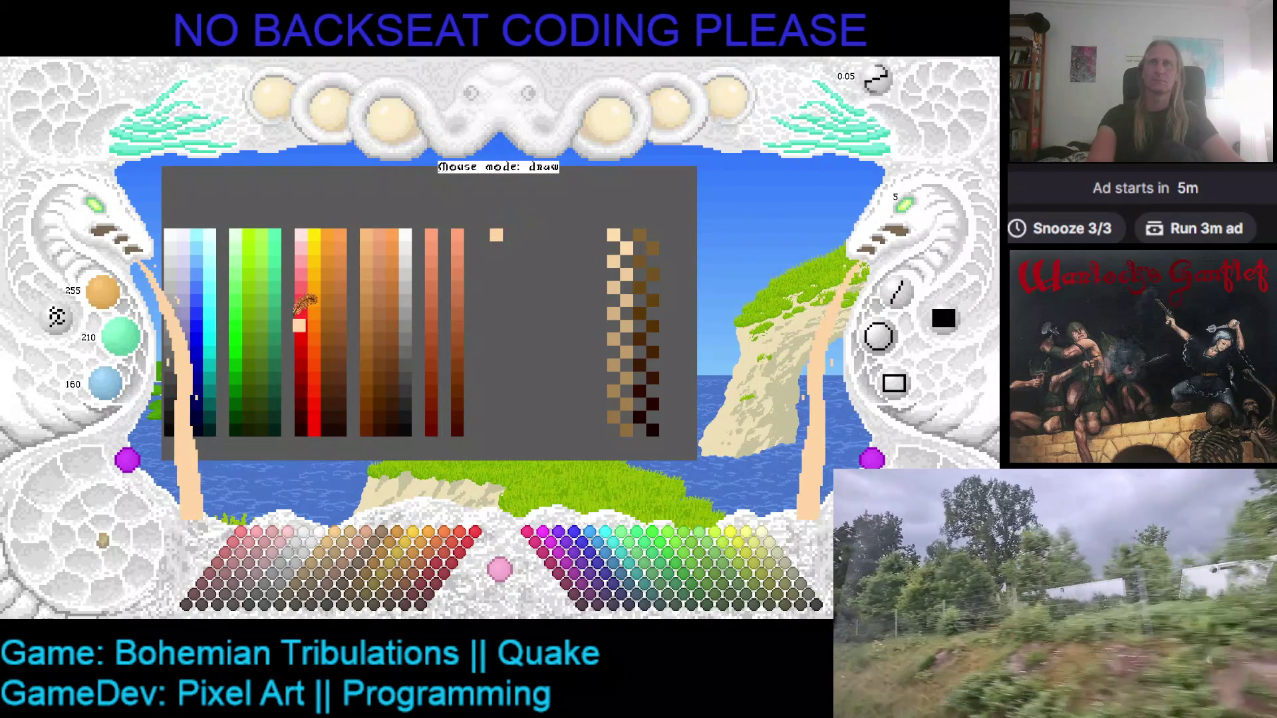
# - Darken the colour and place two staggered, slightly darker tan pixels below the first
pyautogui.scroll(-1, 106, 296)
pyautogui.scroll(-1, 118, 336)
pyautogui.scroll(-1, 109, 384)
pyautogui.click(511, 248)
pyautogui.scroll(-1, 105, 293)
pyautogui.scroll(-1, 105, 293)
pyautogui.scroll(-2, 123, 339)
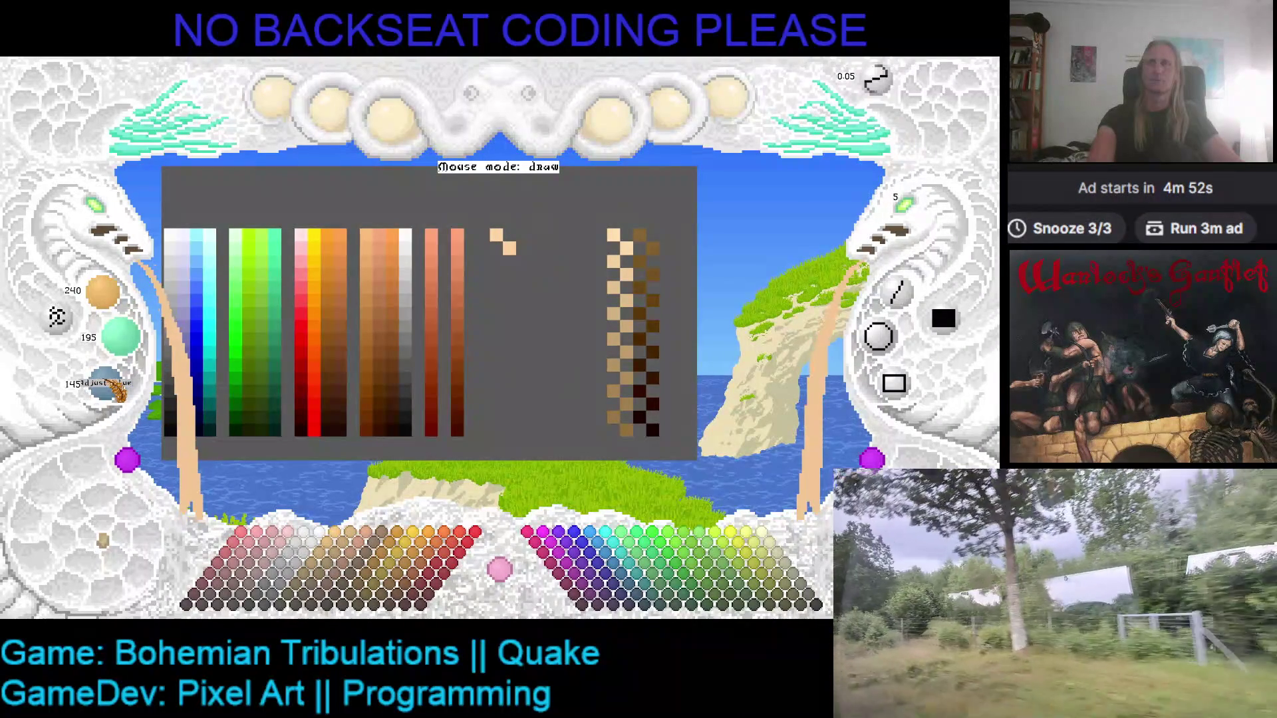
pyautogui.click(496, 260)
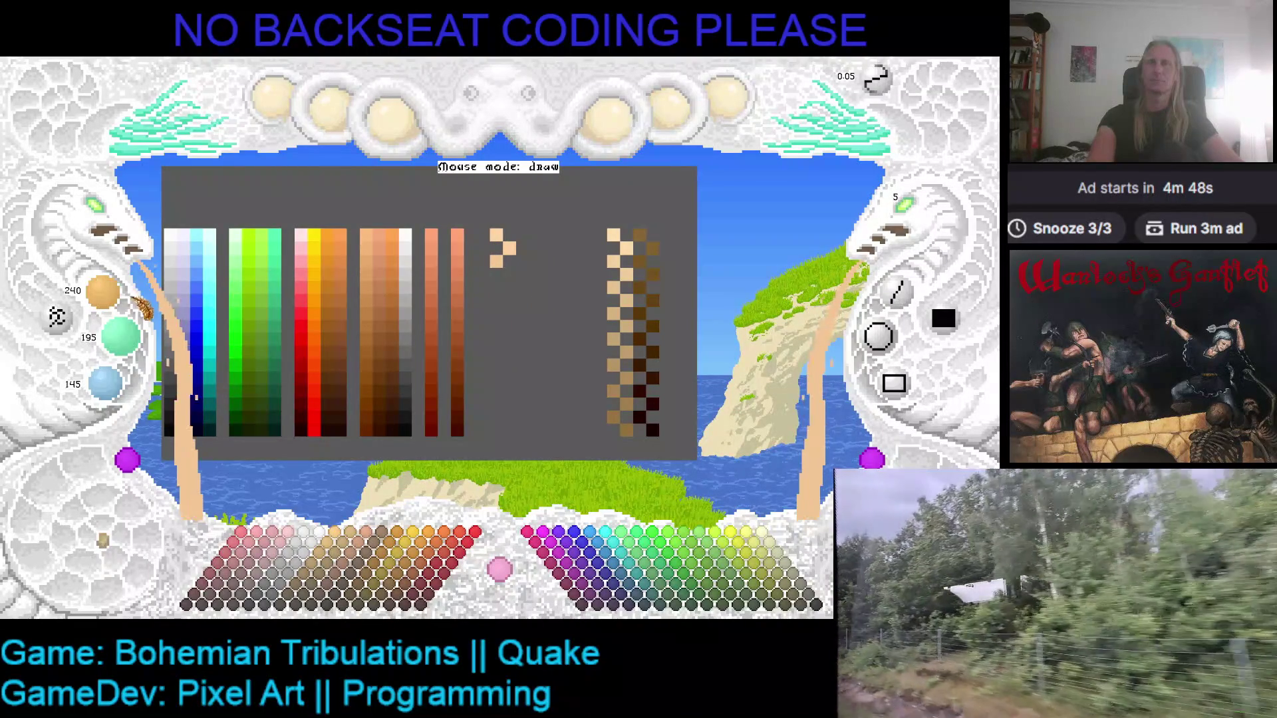
# - Continue the zigzag with two more progressively darker tan pixels
pyautogui.scroll(-1, 103, 292)
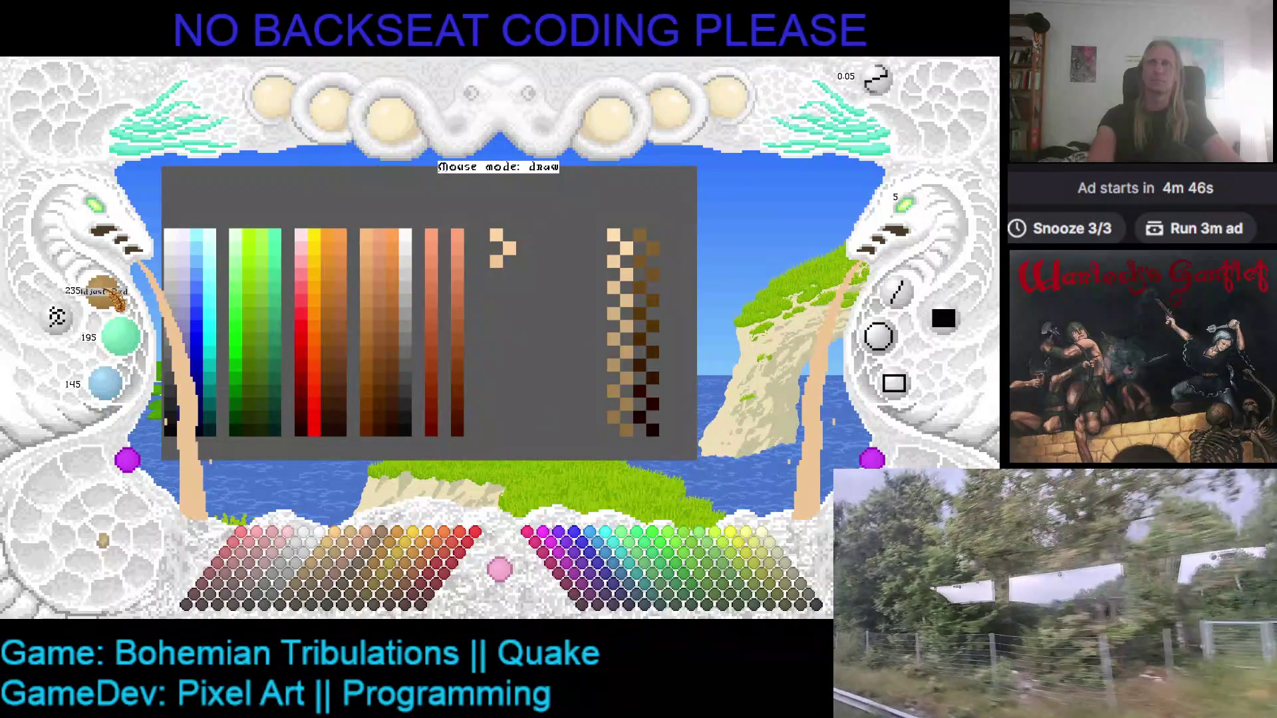
pyautogui.scroll(-1, 120, 336)
pyautogui.scroll(-1, 105, 383)
pyautogui.click(509, 274)
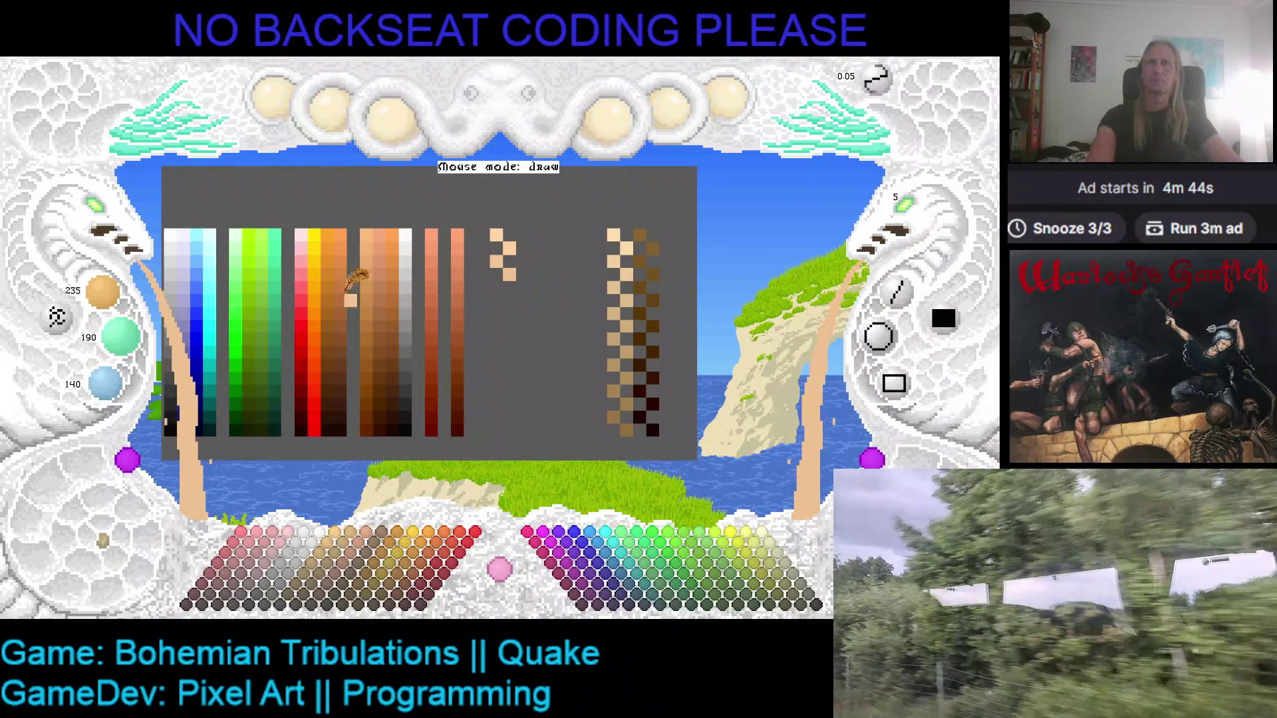
pyautogui.scroll(-2, 103, 293)
pyautogui.scroll(-2, 121, 336)
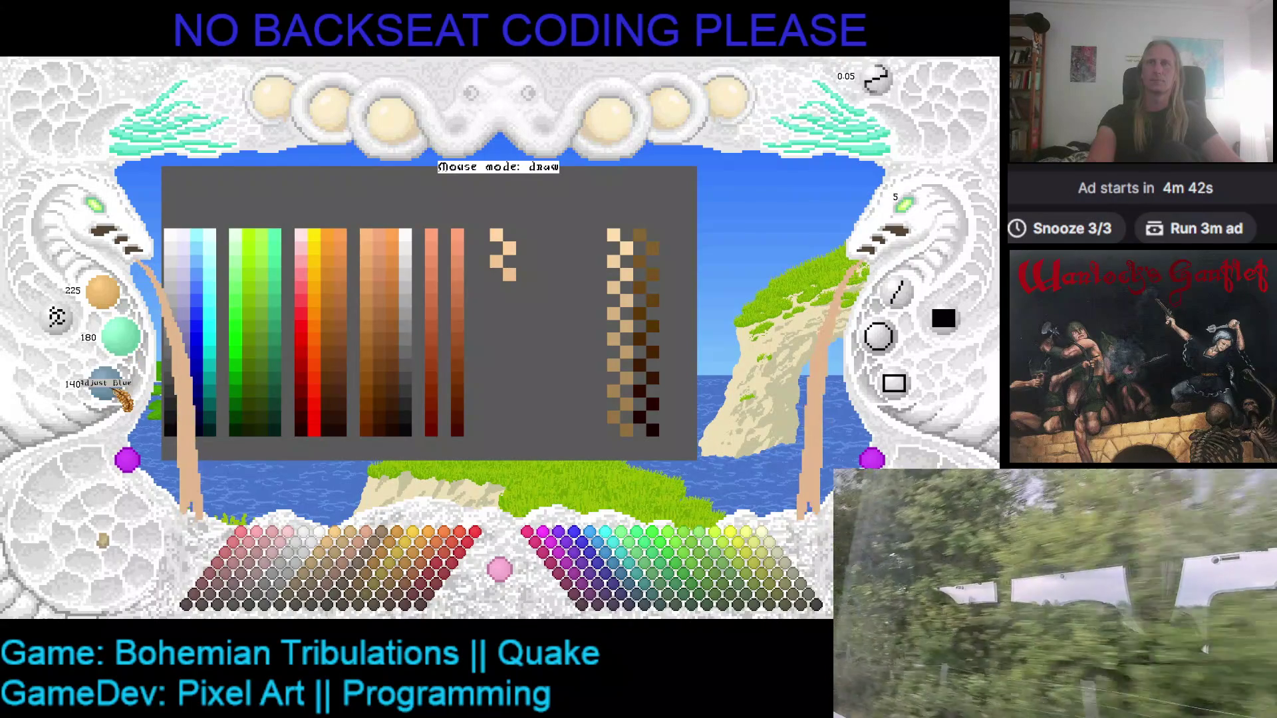
pyautogui.scroll(-2, 105, 383)
pyautogui.click(495, 287)
# - Darken again and add two further tan pixels to the zigzag column
pyautogui.scroll(-1, 103, 293)
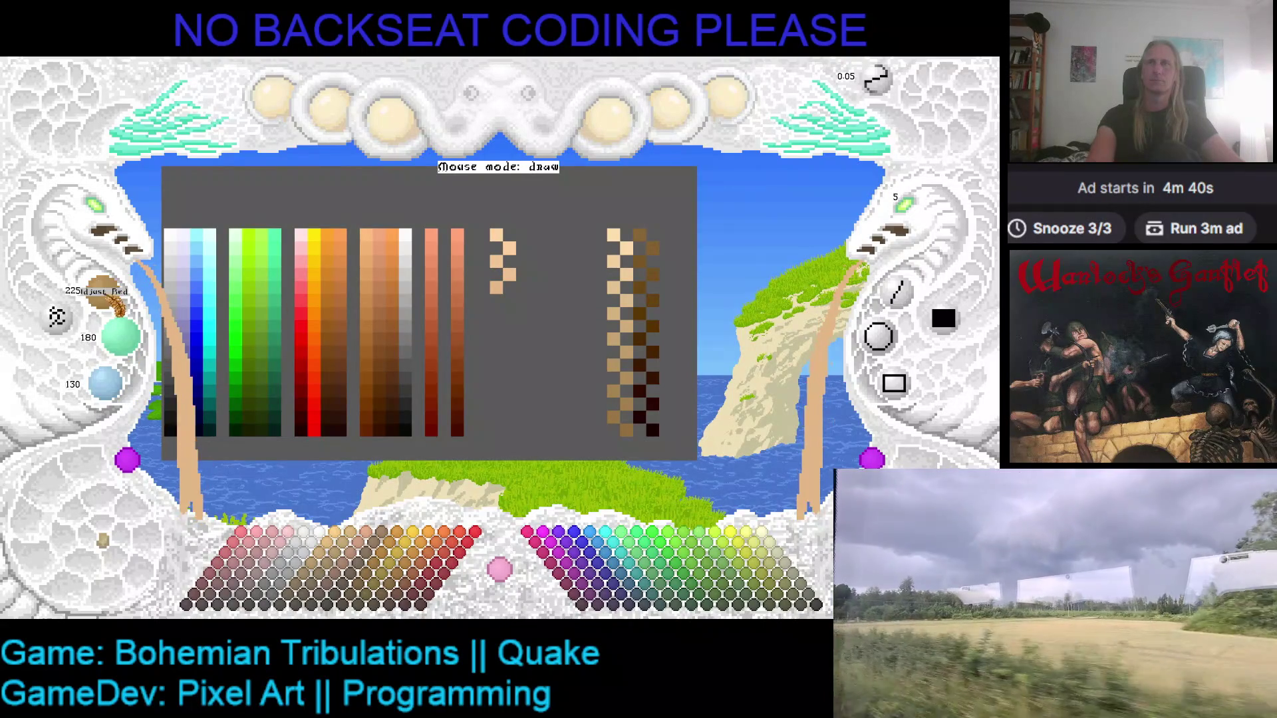
pyautogui.scroll(-1, 123, 340)
pyautogui.scroll(-1, 105, 383)
pyautogui.click(512, 313)
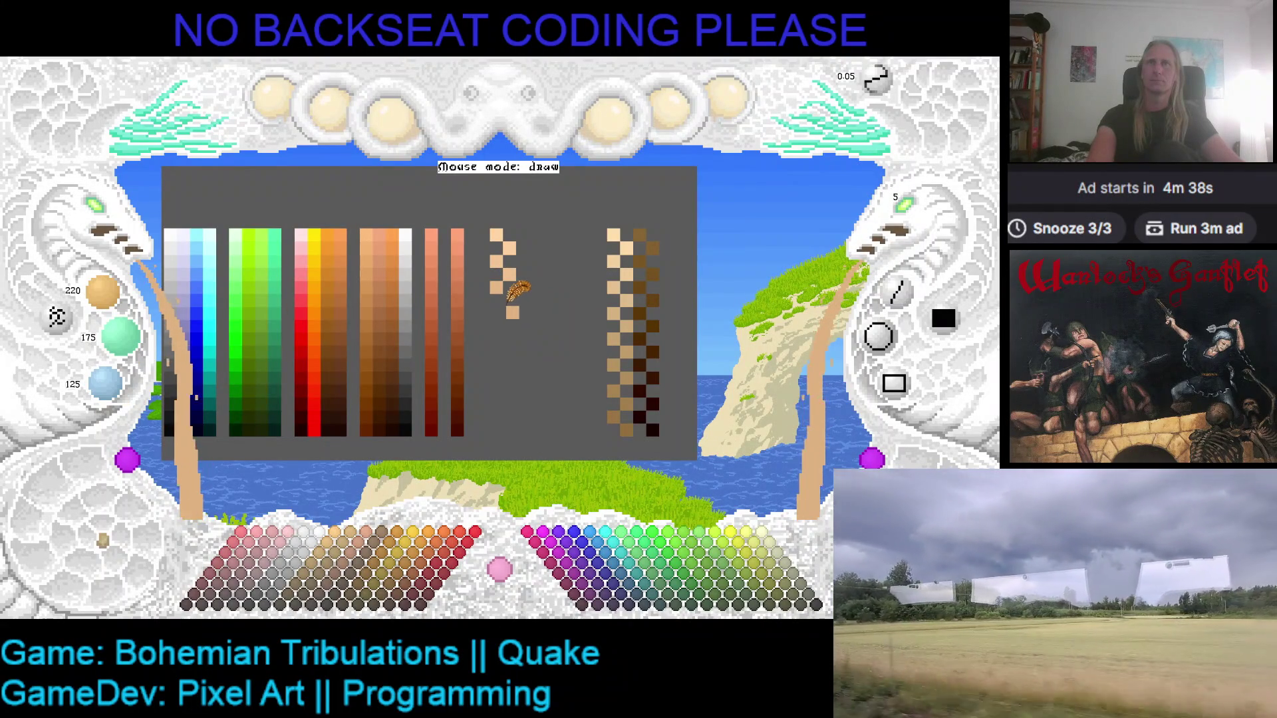
pyautogui.click(509, 300)
# - Darken to 210, 165, 115, place a bottom pixel, then undo it
pyautogui.scroll(-1, 103, 289)
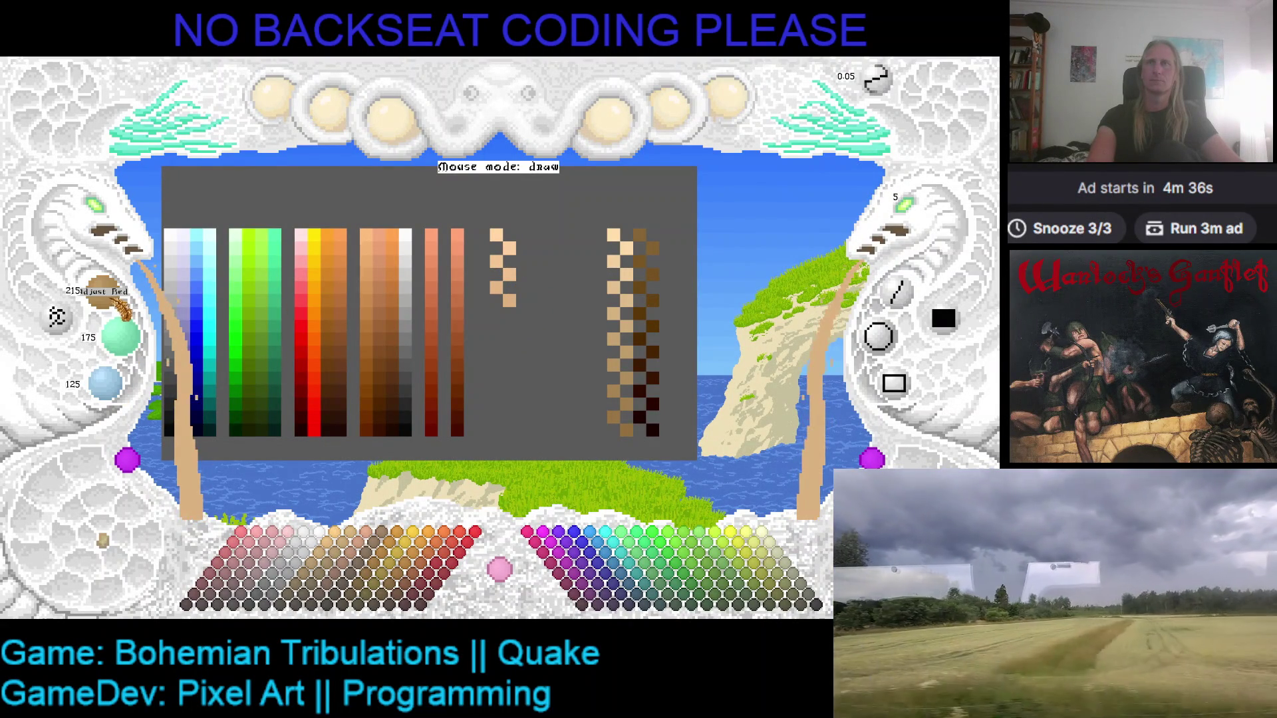
pyautogui.scroll(1, 103, 291)
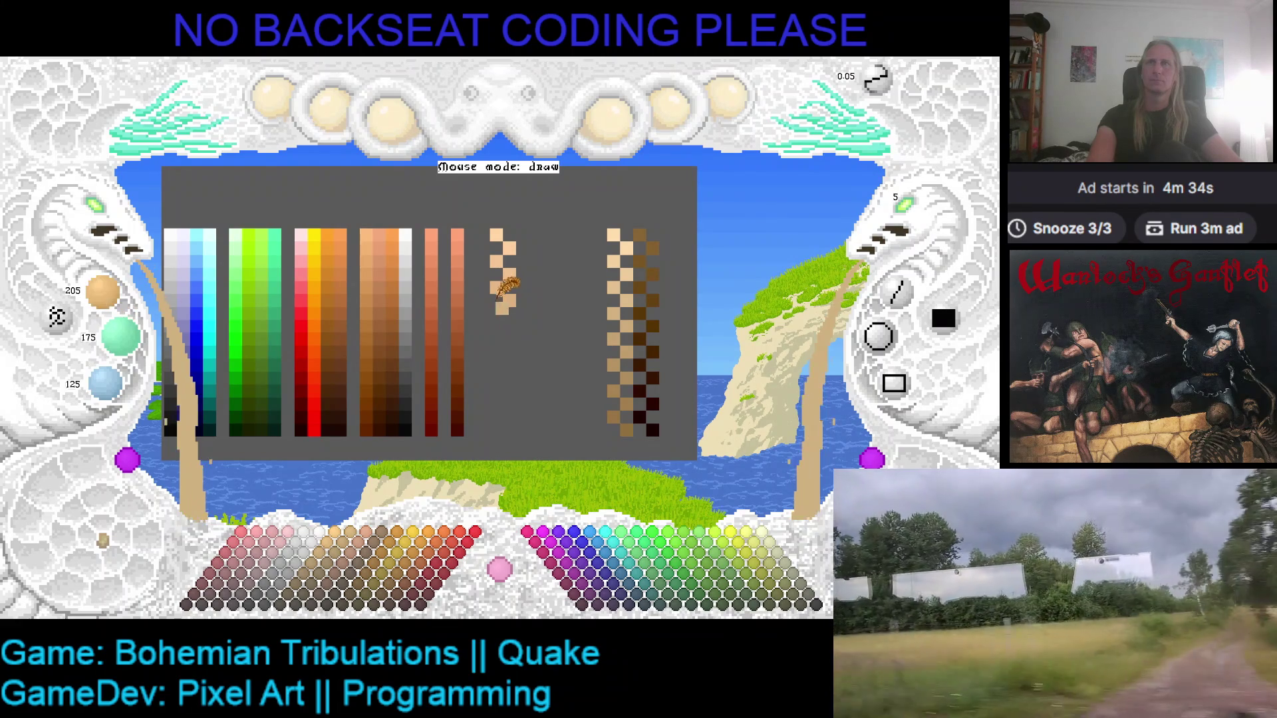
pyautogui.scroll(-2, 105, 293)
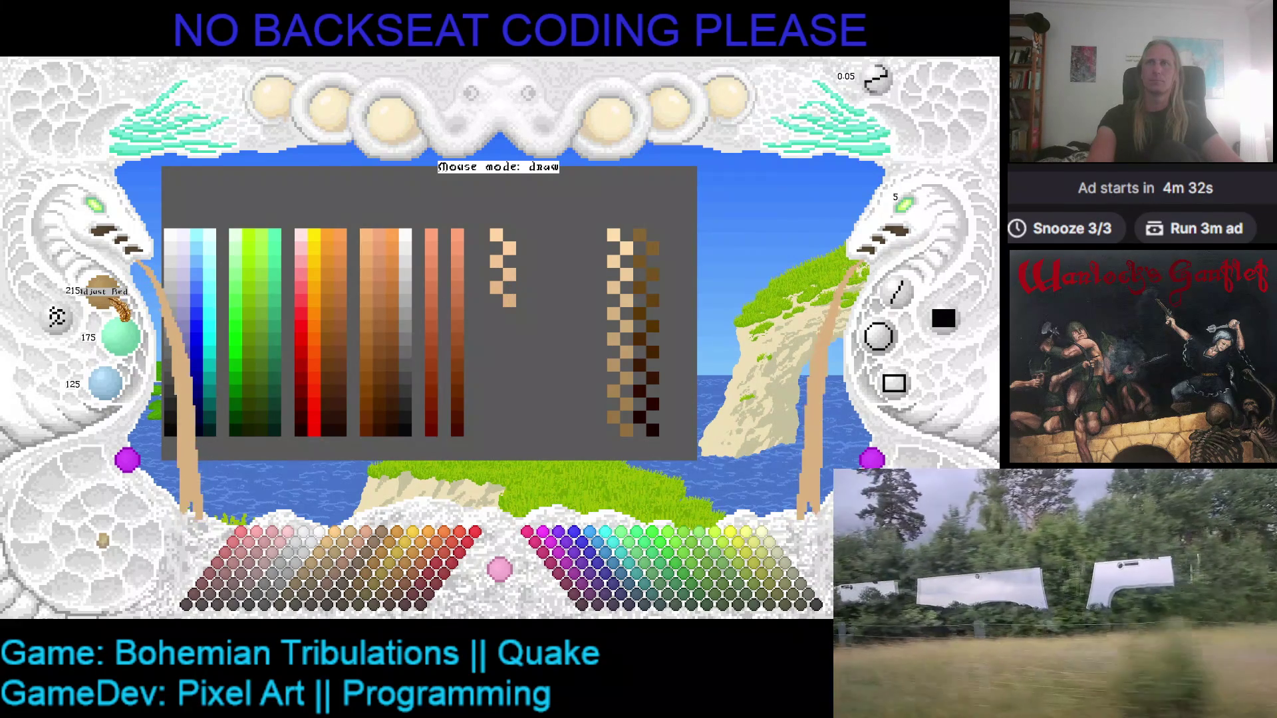
pyautogui.scroll(-2, 120, 336)
pyautogui.scroll(-2, 105, 383)
pyautogui.click(501, 324)
pyautogui.hotkey('ctrl', 'z')
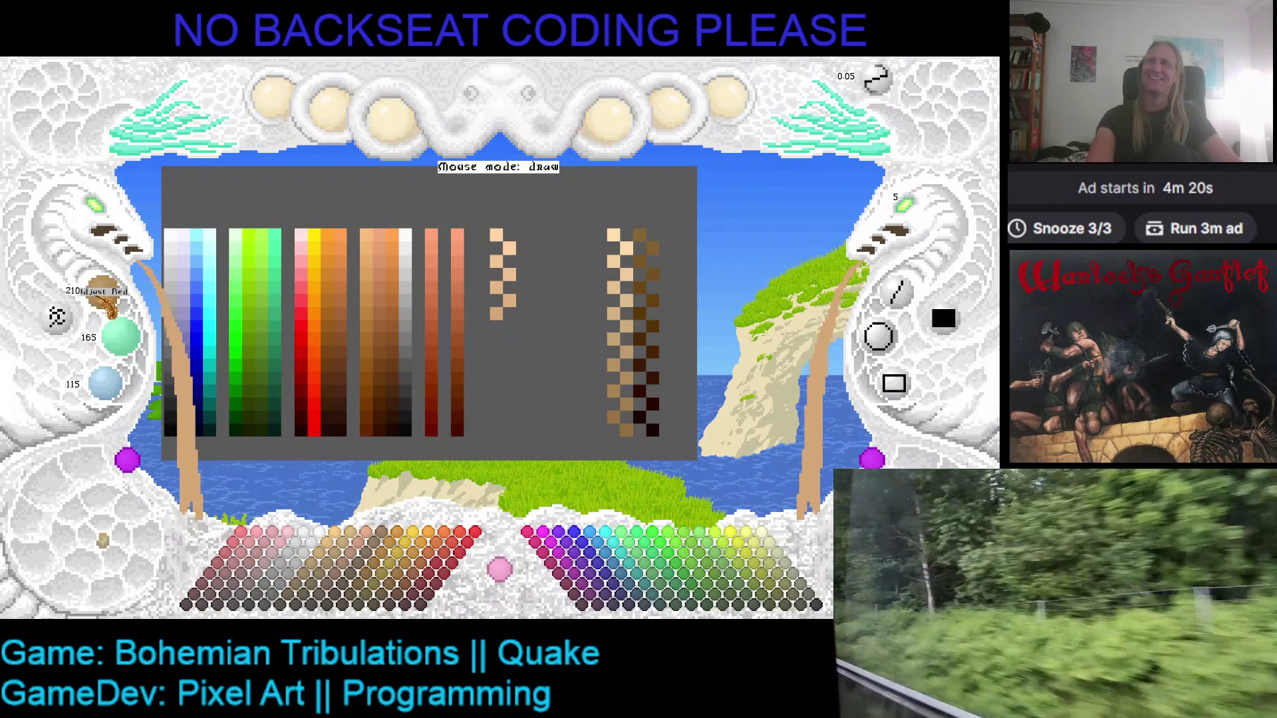
# - Add two darker tan swatches to the end of the ramp column
pyautogui.scroll(-1, 120, 336)
pyautogui.scroll(-1, 105, 383)
pyautogui.click(515, 329)
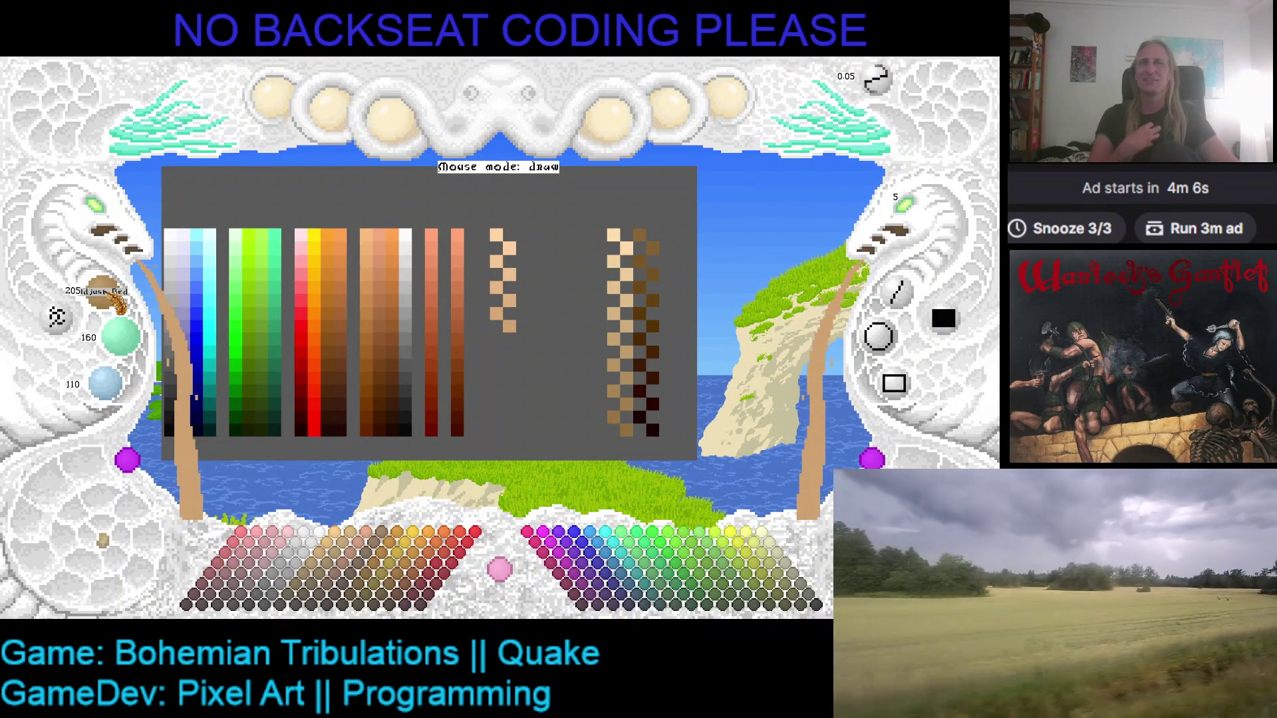
pyautogui.scroll(-2, 109, 296)
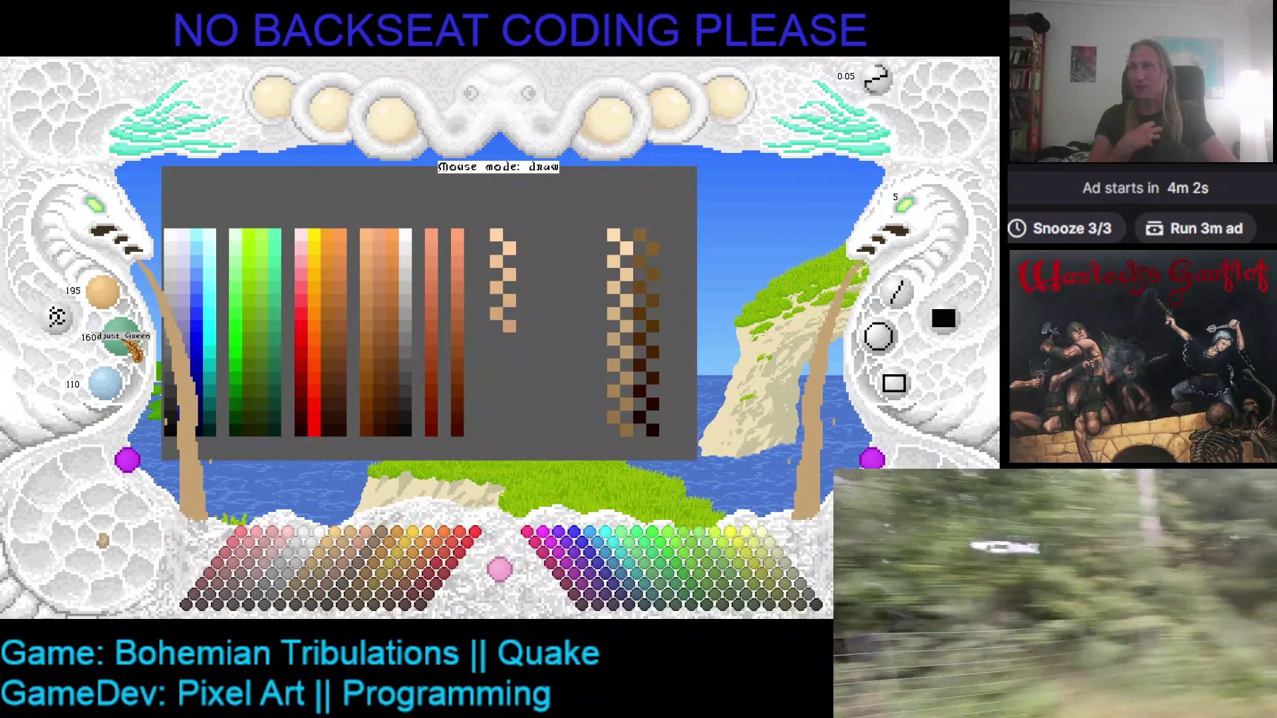
pyautogui.scroll(-2, 123, 339)
pyautogui.scroll(-2, 107, 383)
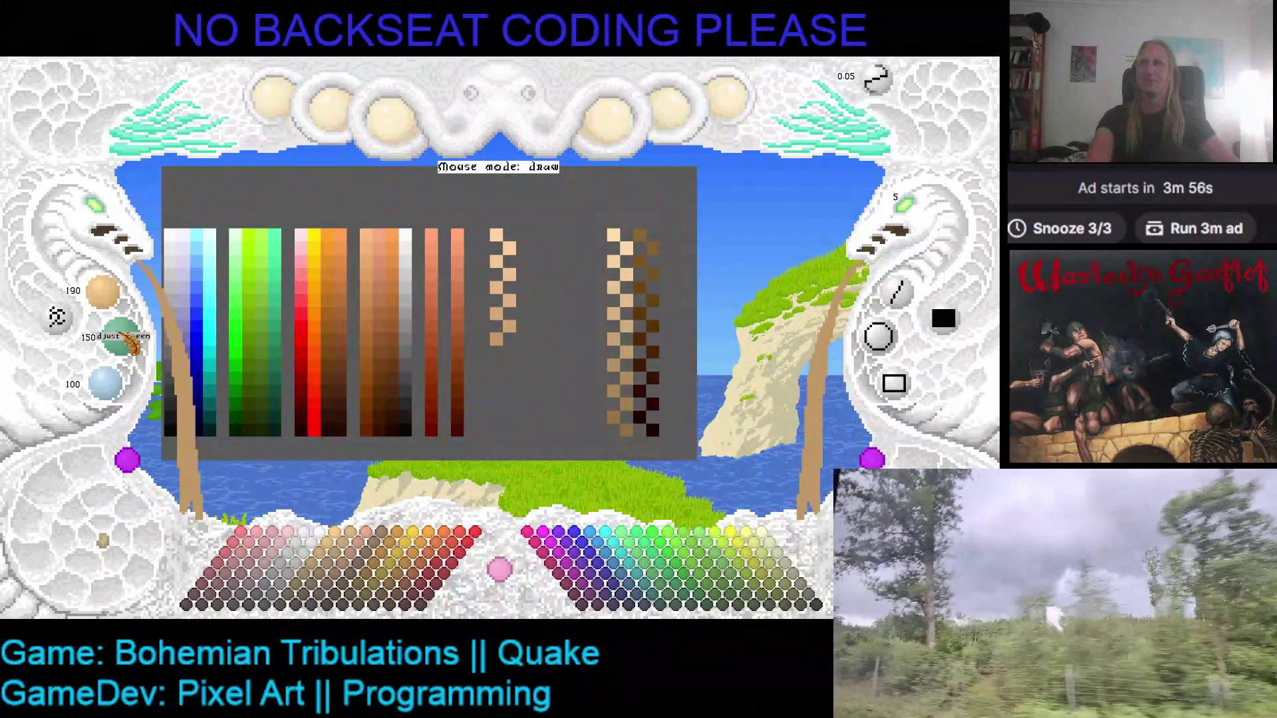
pyautogui.scroll(-1, 106, 381)
pyautogui.click(508, 353)
# - Add two more darker swatches and shift the bottom one to the zigzag's other side
pyautogui.scroll(-1, 106, 296)
pyautogui.scroll(-1, 112, 303)
pyautogui.scroll(-2, 107, 380)
pyautogui.click(498, 363)
pyautogui.scroll(-1, 110, 303)
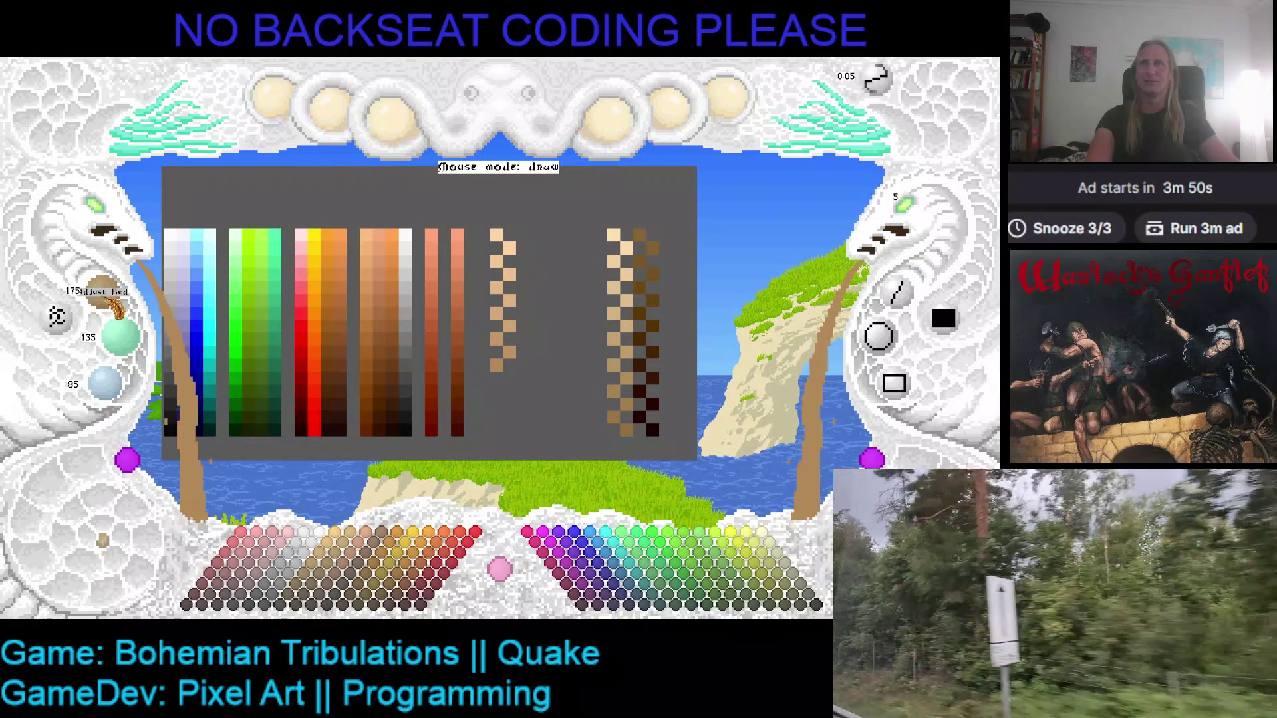
pyautogui.scroll(-1, 120, 335)
pyautogui.scroll(-1, 107, 381)
pyautogui.click(499, 366)
pyautogui.moveTo(496, 371); pyautogui.dragTo(508, 367)
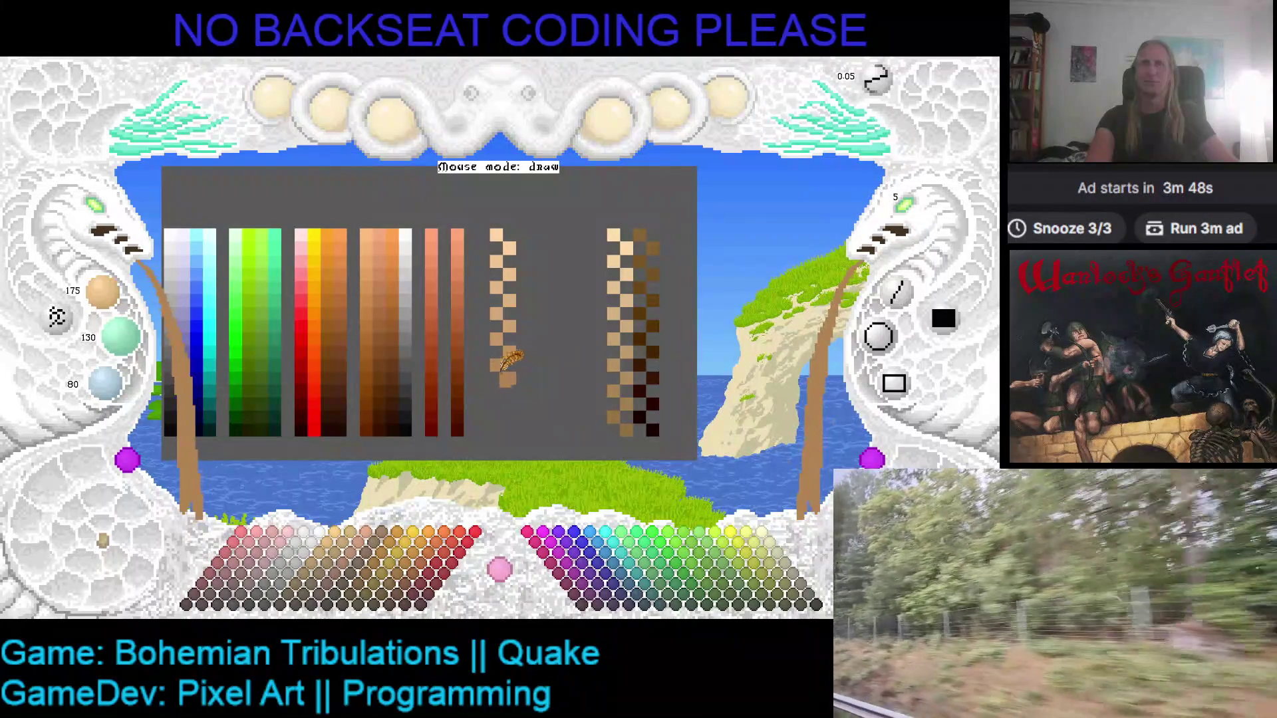
# - Extend the ramp bottom with two further darker tan swatches
pyautogui.scroll(-2, 106, 296)
pyautogui.scroll(-2, 120, 336)
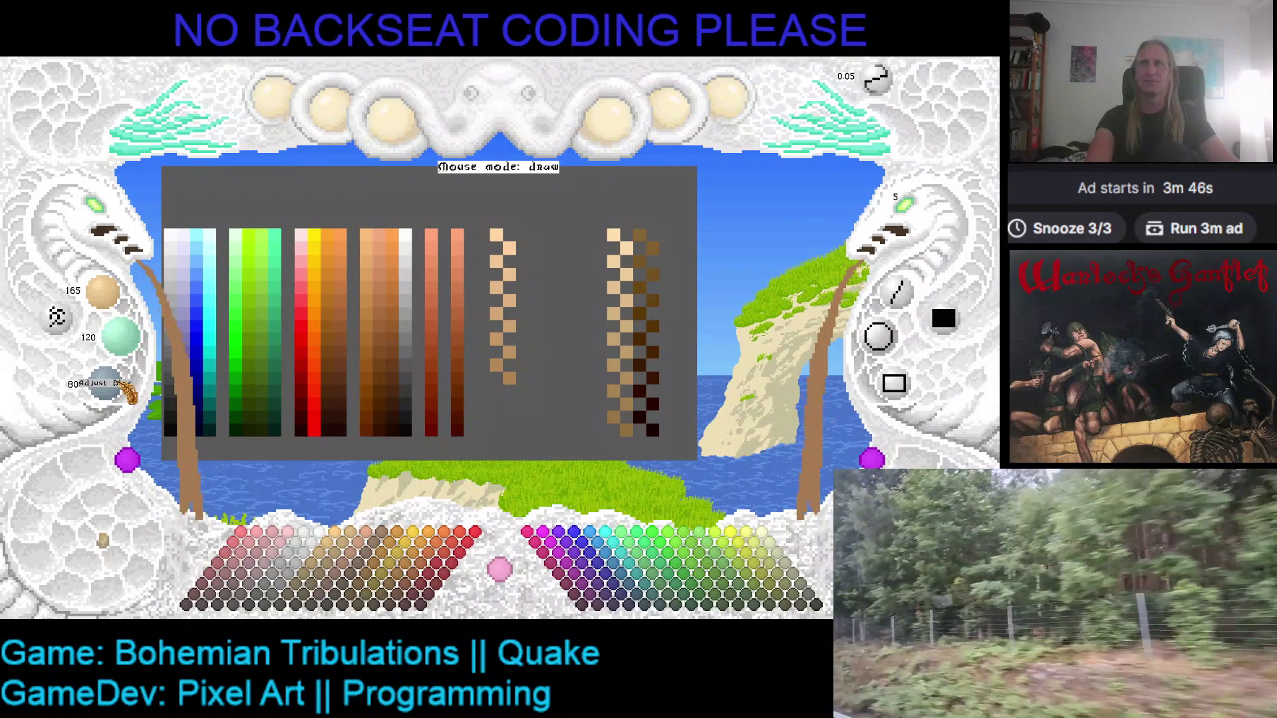
pyautogui.click(498, 391)
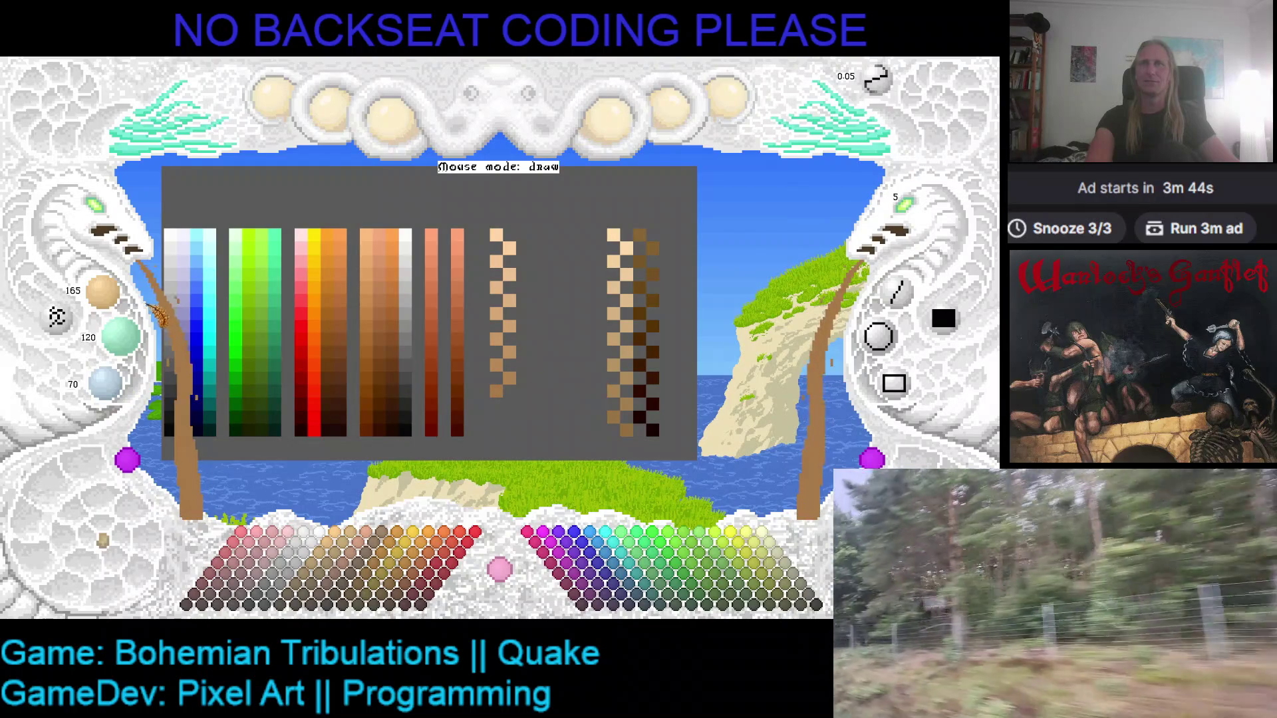
pyautogui.scroll(-1, 120, 336)
pyautogui.scroll(-1, 106, 383)
pyautogui.click(509, 402)
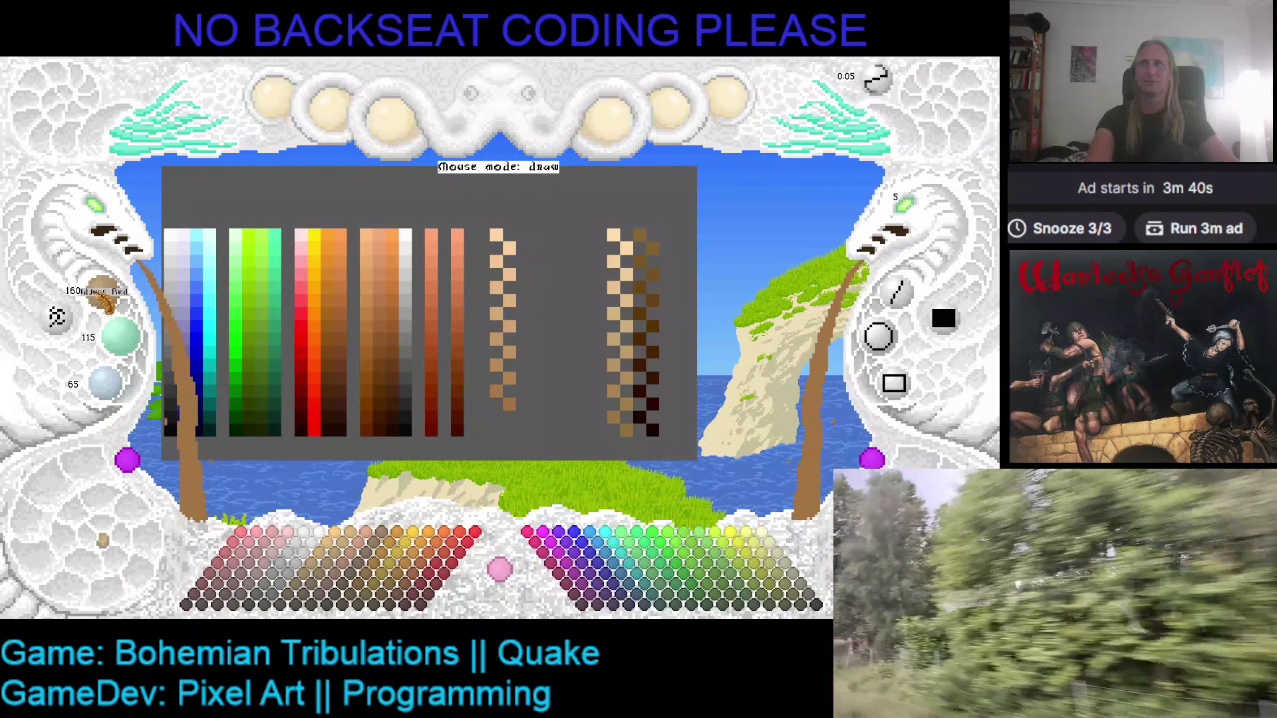
# - Add two darker brown swatches at the bottom of the ramp
pyautogui.scroll(-2, 119, 336)
pyautogui.scroll(-2, 107, 382)
pyautogui.click(511, 403)
pyautogui.scroll(-1, 103, 292)
pyautogui.scroll(-1, 119, 336)
pyautogui.scroll(-1, 110, 385)
pyautogui.click(509, 430)
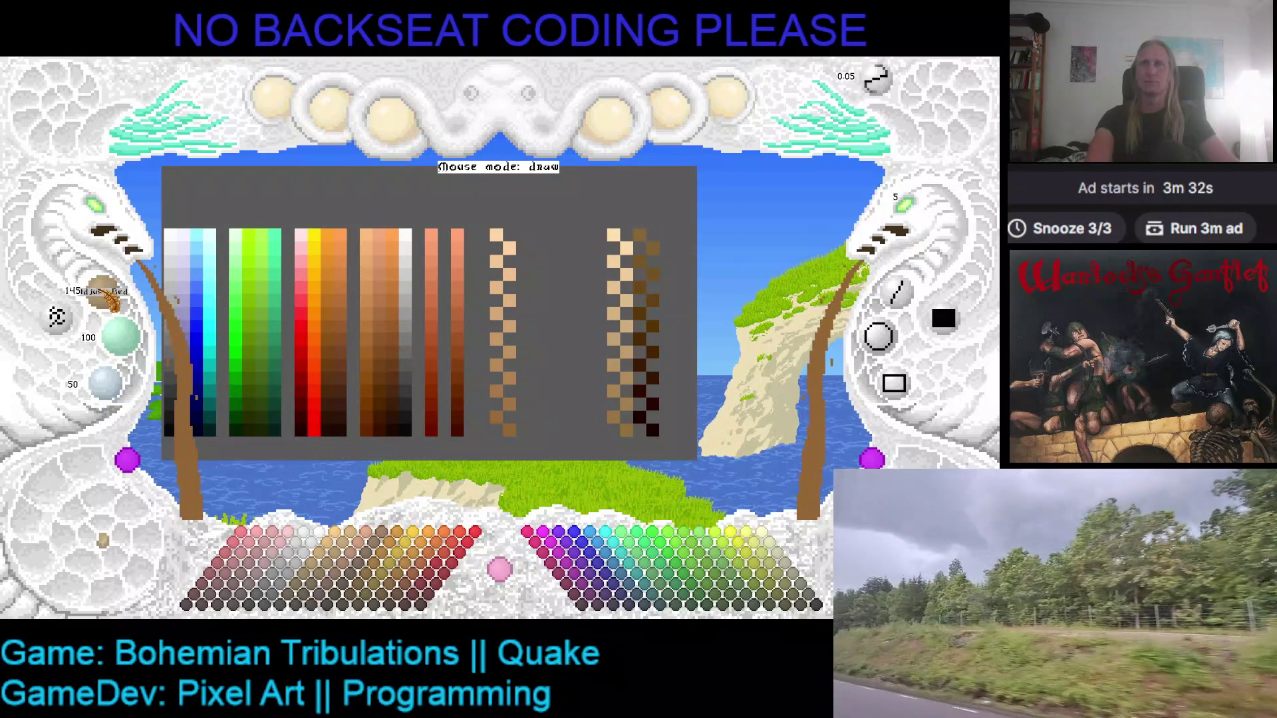
# - Lower the colour to deep brown and paint two darker pixels down the ramp
pyautogui.scroll(-2, 105, 295)
pyautogui.scroll(-2, 120, 336)
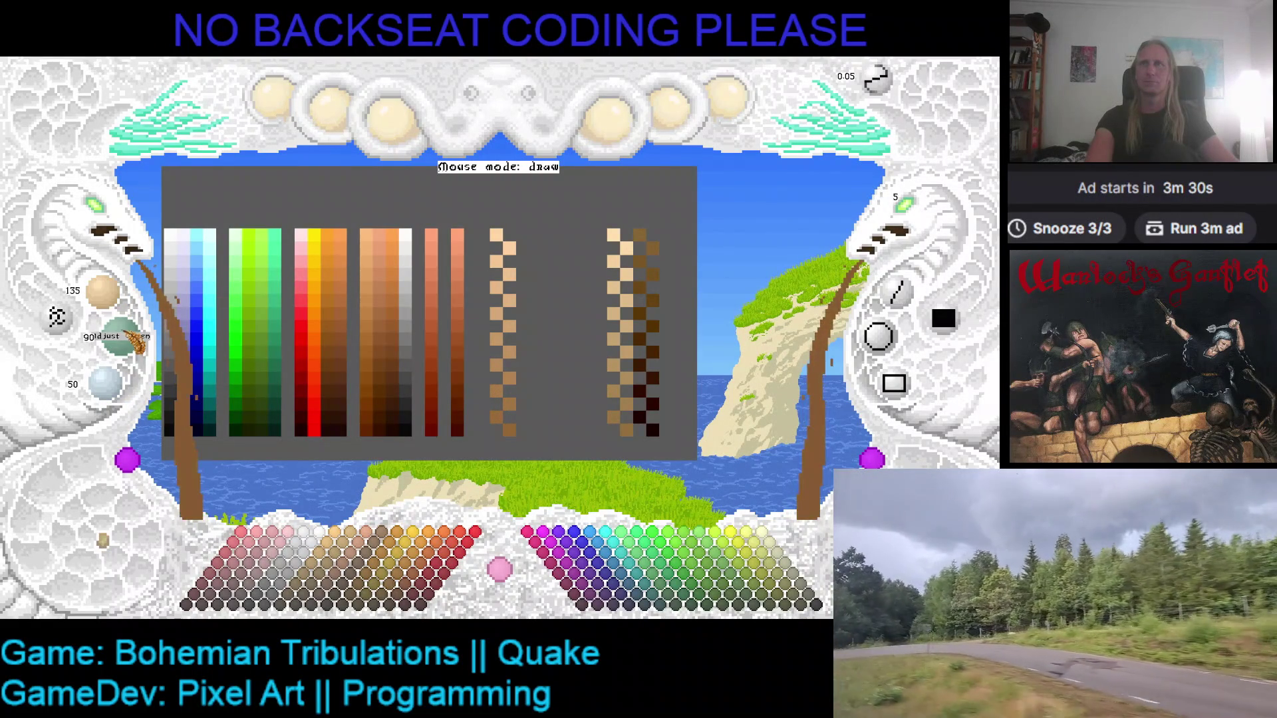
pyautogui.scroll(-1, 116, 389)
pyautogui.scroll(-1, 117, 389)
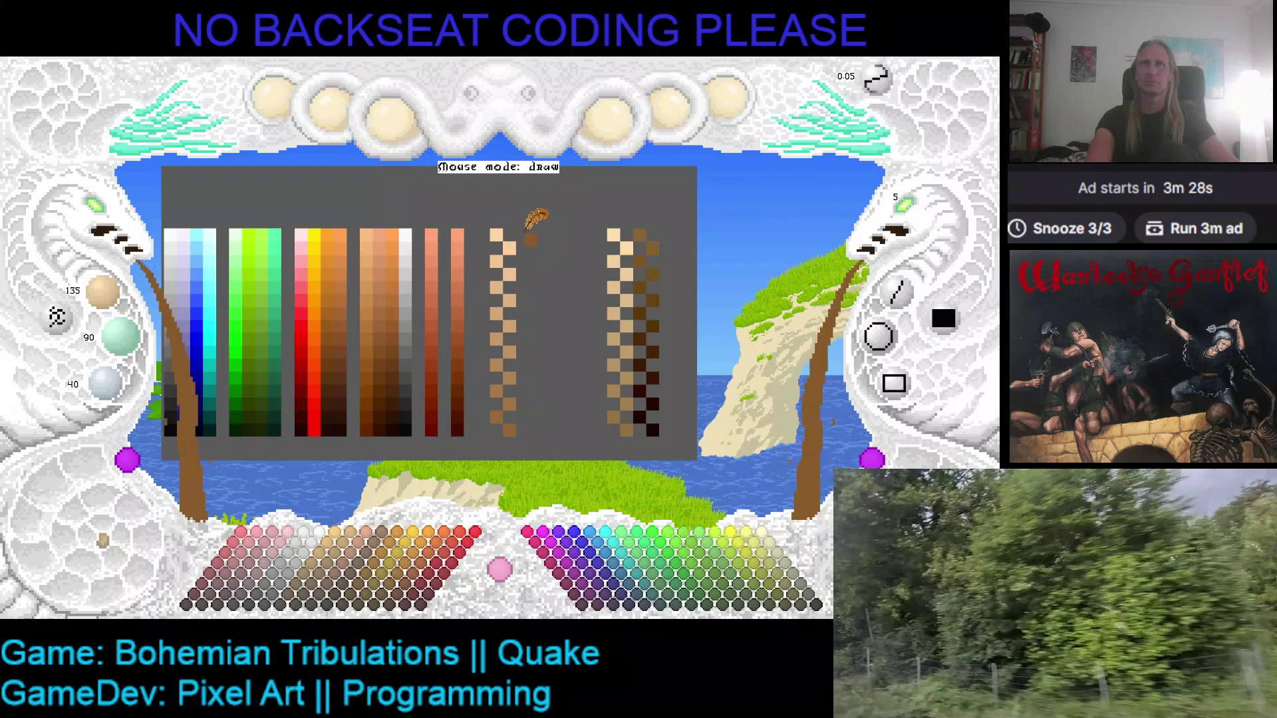
pyautogui.scroll(-1, 109, 299)
pyautogui.scroll(-1, 120, 336)
pyautogui.scroll(-1, 110, 385)
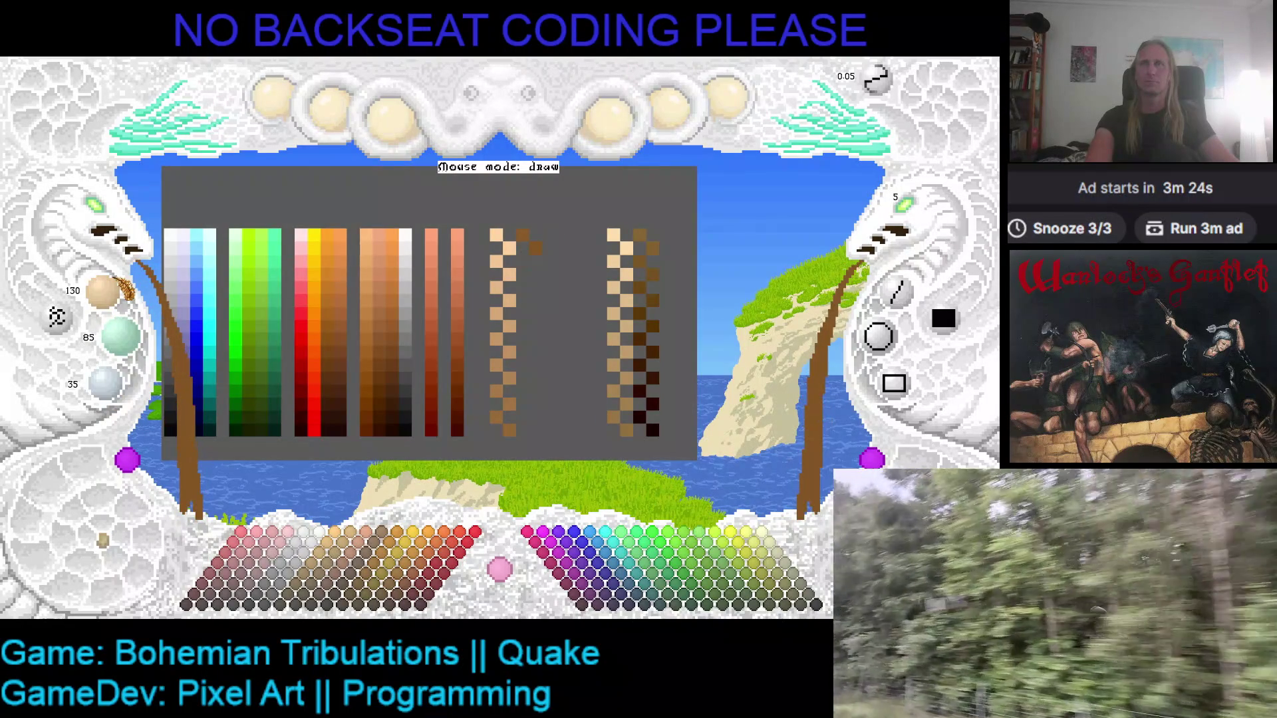
pyautogui.scroll(-2, 119, 336)
pyautogui.scroll(-2, 106, 384)
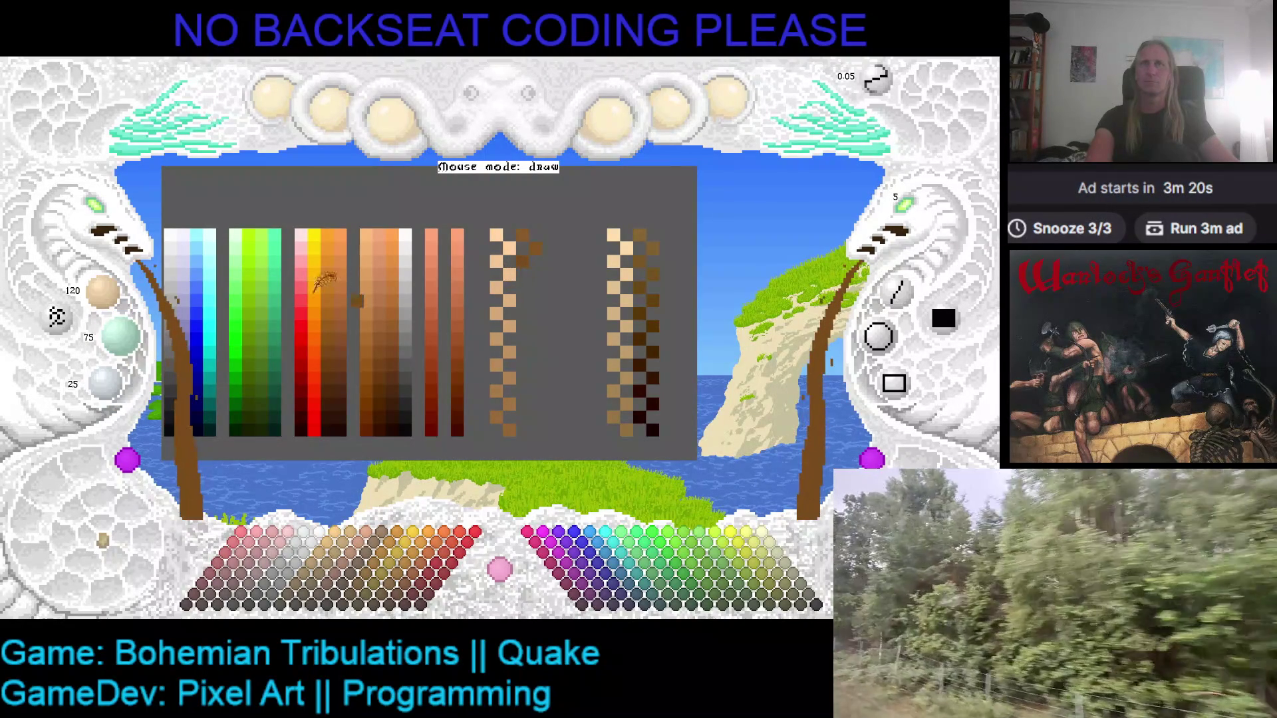
pyautogui.scroll(-1, 100, 289)
pyautogui.scroll(-1, 117, 336)
pyautogui.scroll(-1, 118, 382)
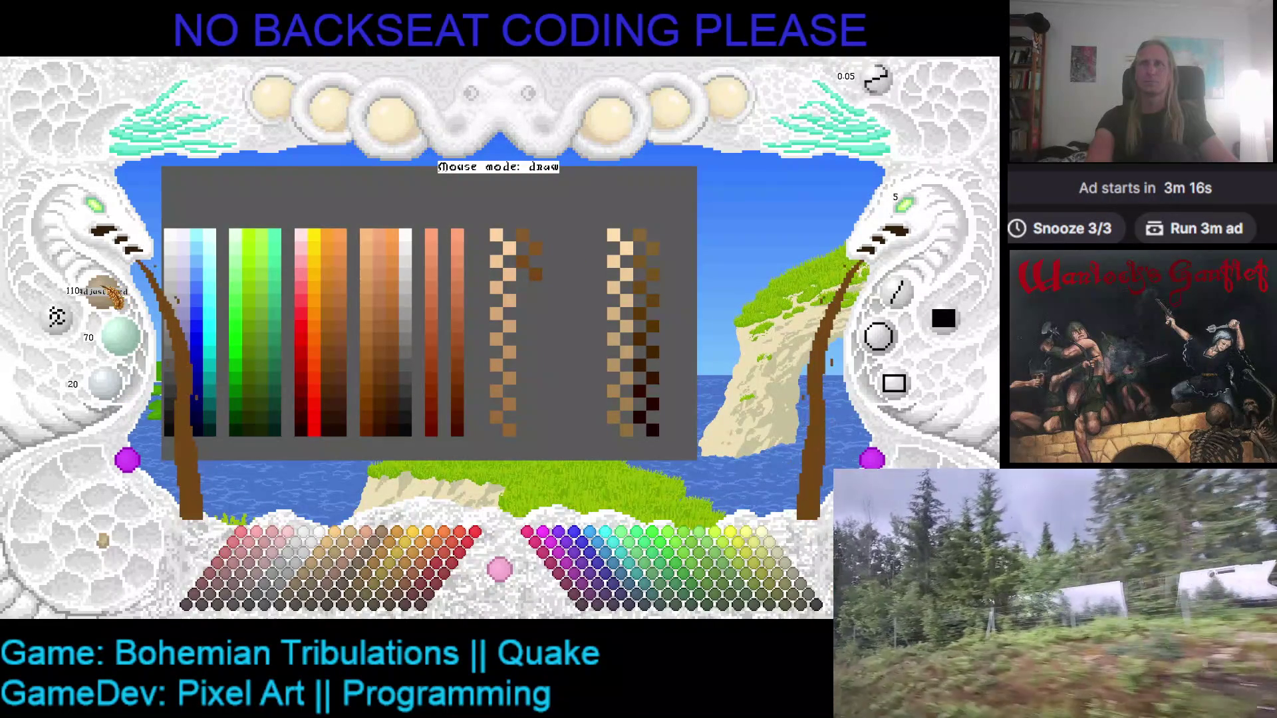
pyautogui.scroll(-2, 120, 336)
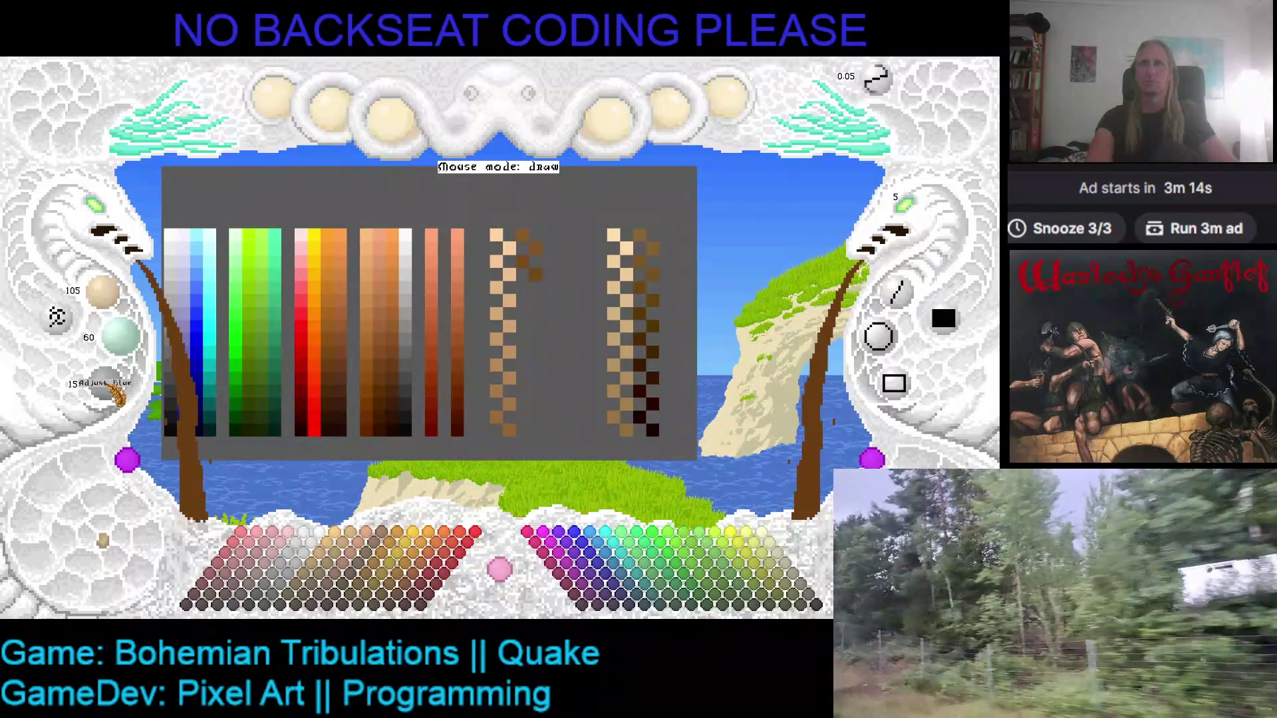
pyautogui.scroll(-1, 119, 397)
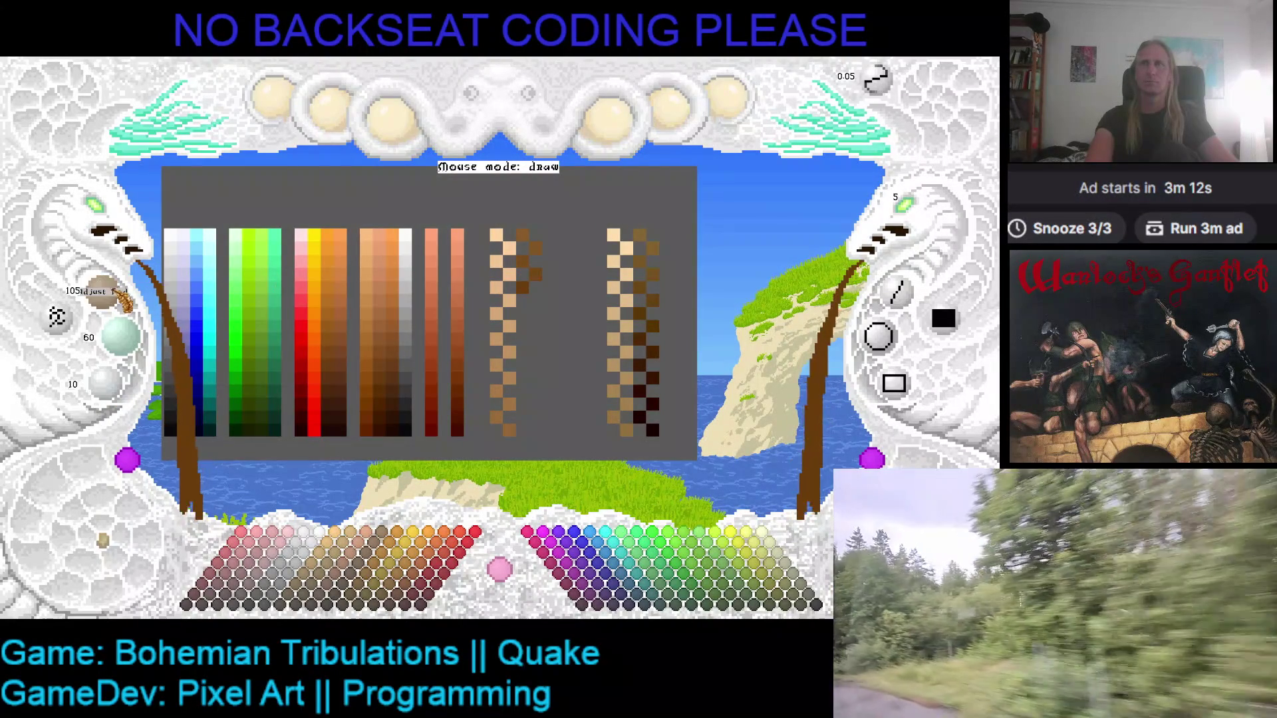
pyautogui.scroll(-1, 120, 336)
pyautogui.scroll(-2, 119, 398)
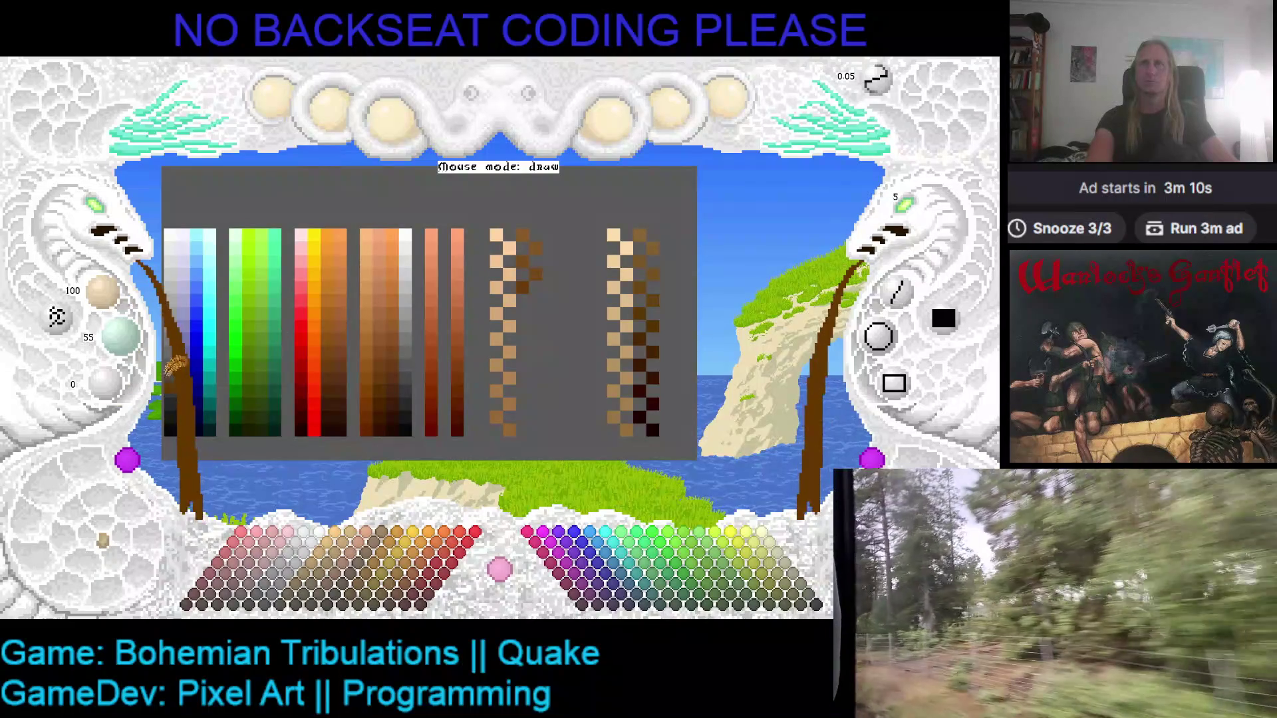
pyautogui.scroll(1, 118, 398)
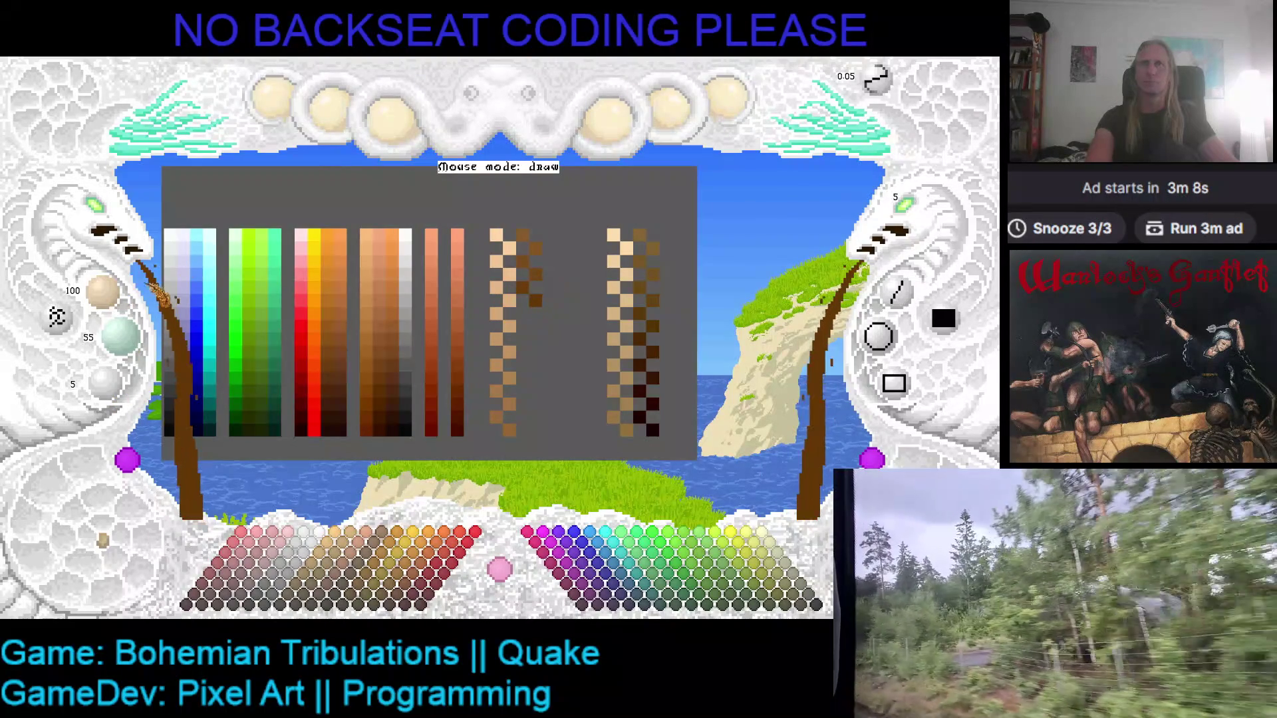
pyautogui.scroll(-2, 123, 299)
pyautogui.scroll(-2, 119, 332)
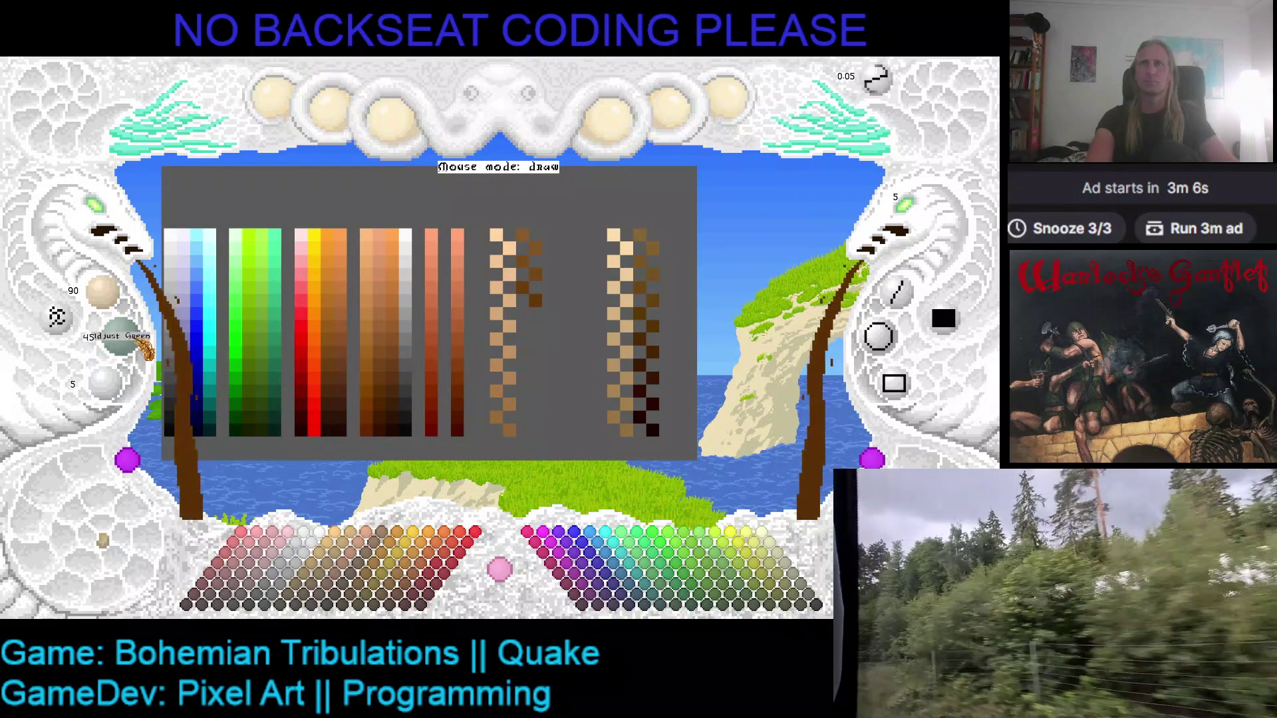
pyautogui.scroll(-1, 121, 385)
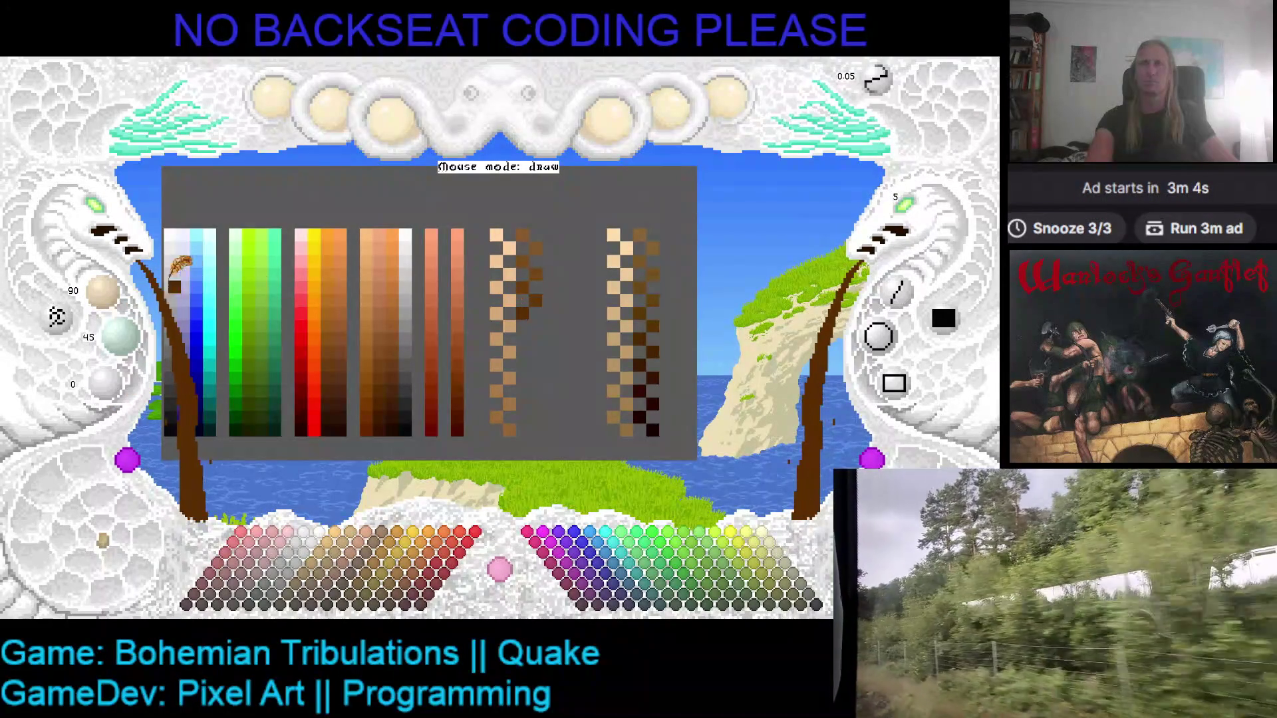
pyautogui.scroll(-2, 102, 290)
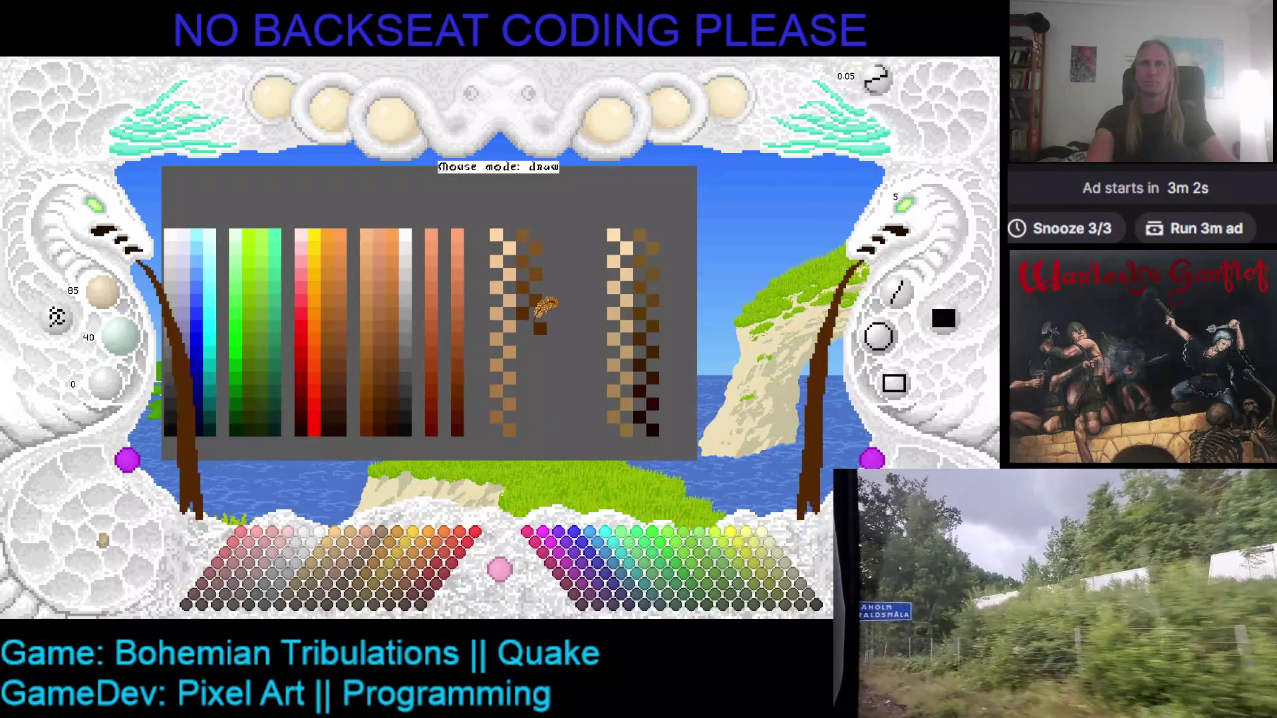
pyautogui.scroll(-2, 103, 293)
pyautogui.scroll(-2, 119, 336)
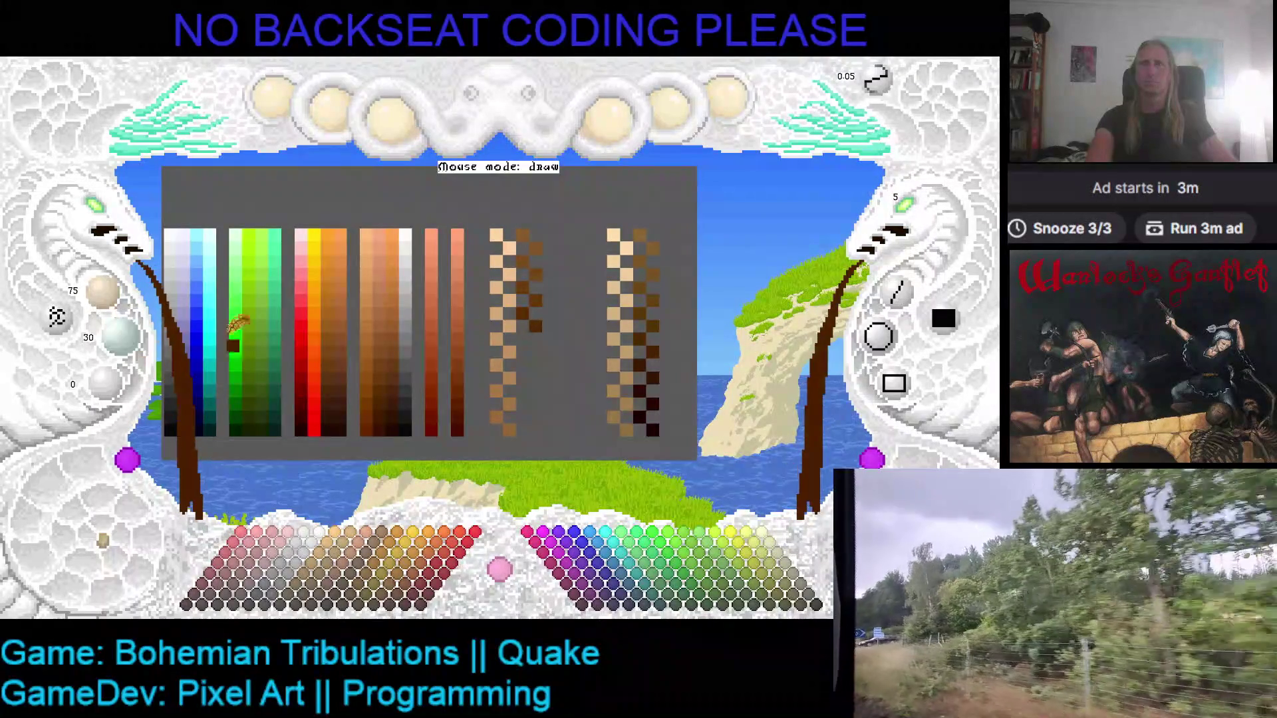
pyautogui.scroll(-1, 103, 292)
pyautogui.scroll(-1, 119, 336)
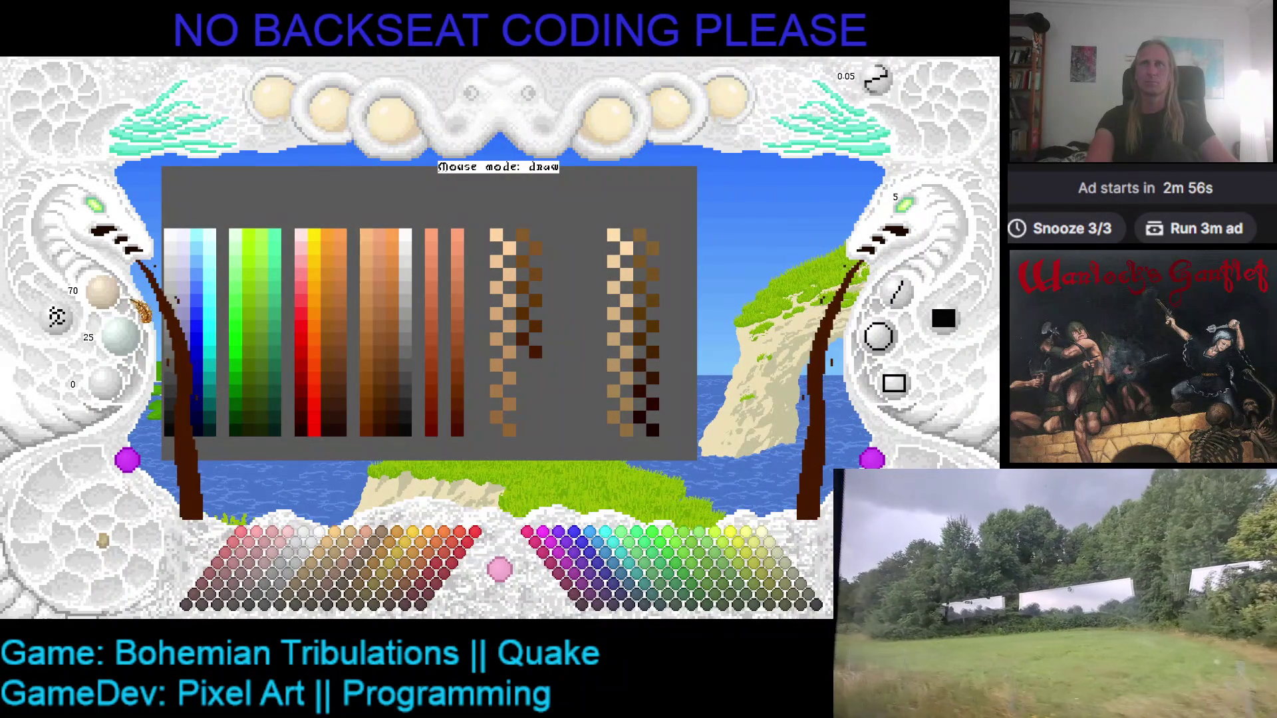
pyautogui.scroll(-2, 103, 292)
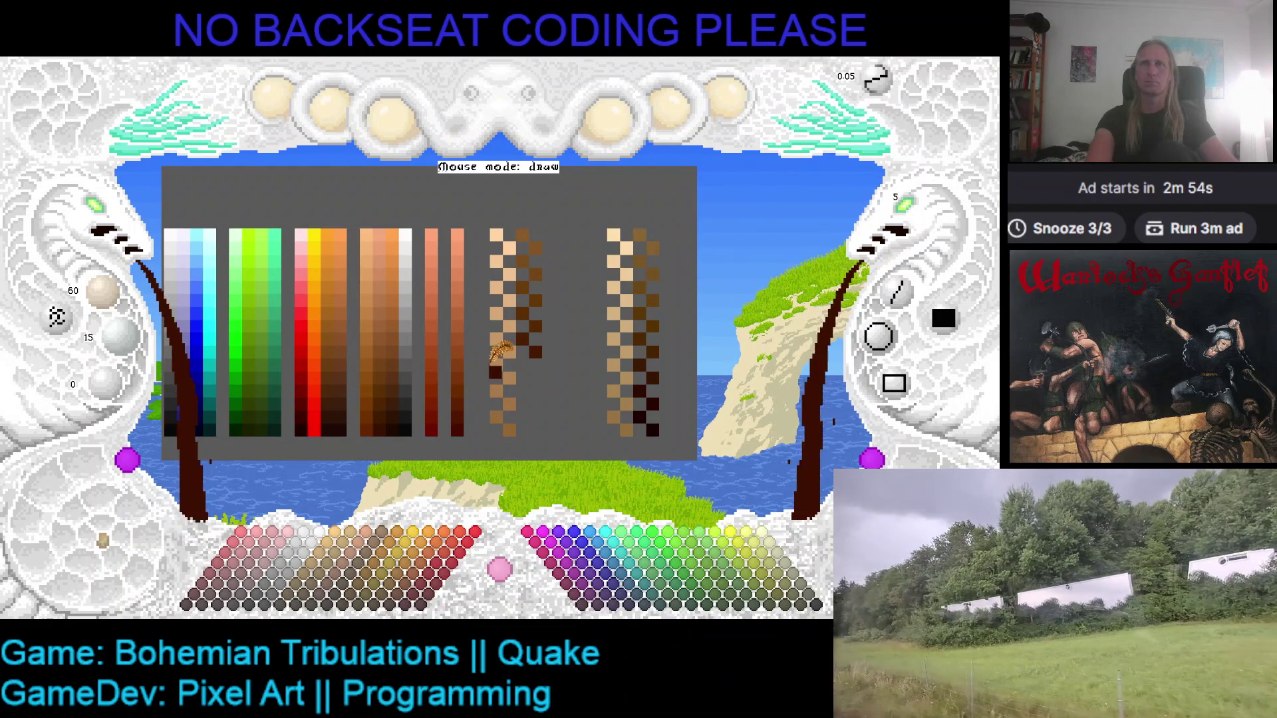
pyautogui.click(522, 365)
pyautogui.scroll(-1, 103, 293)
# - Paint near-black brown pixels at the ramp ends, including the right ramp, and save the palette
pyautogui.scroll(-1, 130, 336)
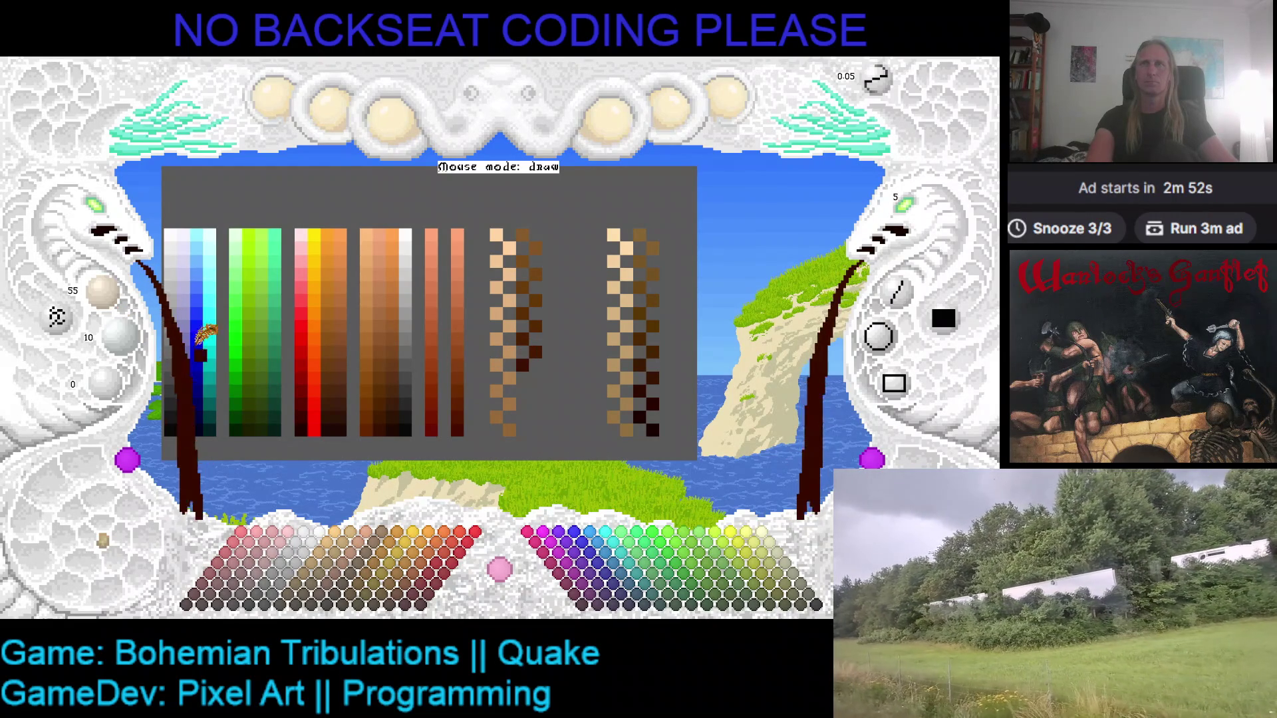
pyautogui.click(535, 378)
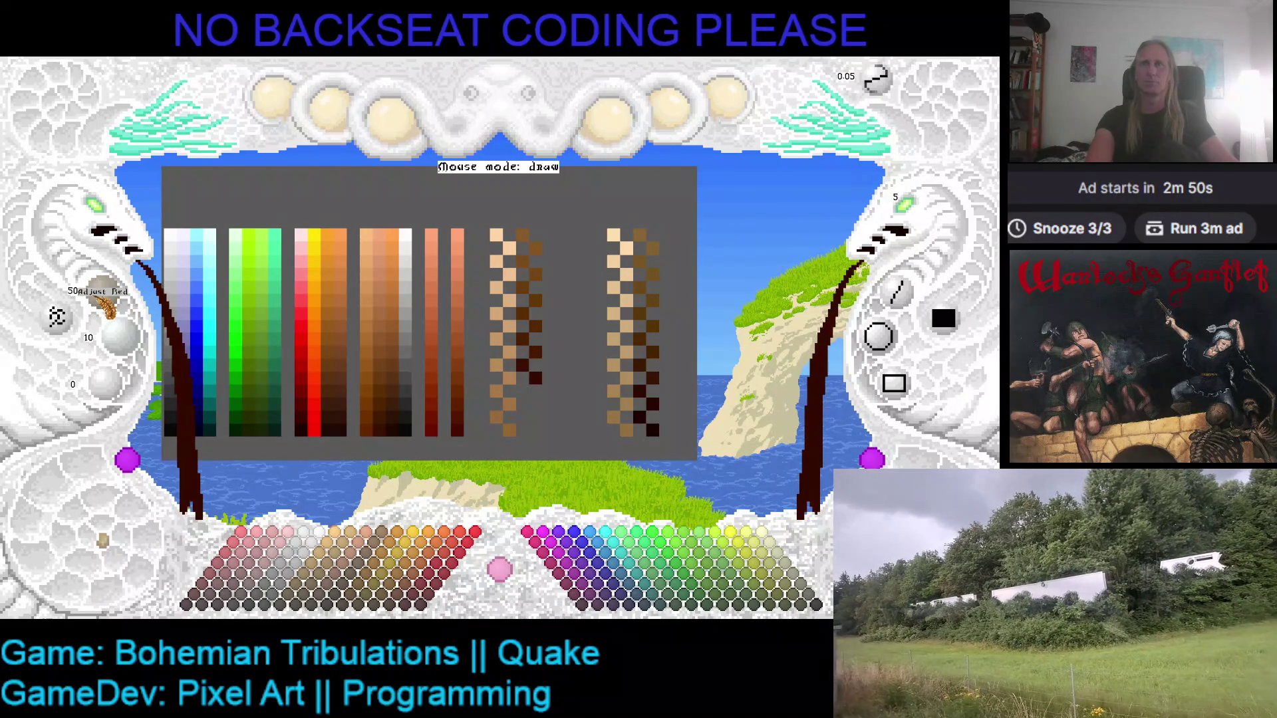
pyautogui.scroll(-2, 107, 300)
pyautogui.scroll(-2, 123, 336)
pyautogui.click(499, 386)
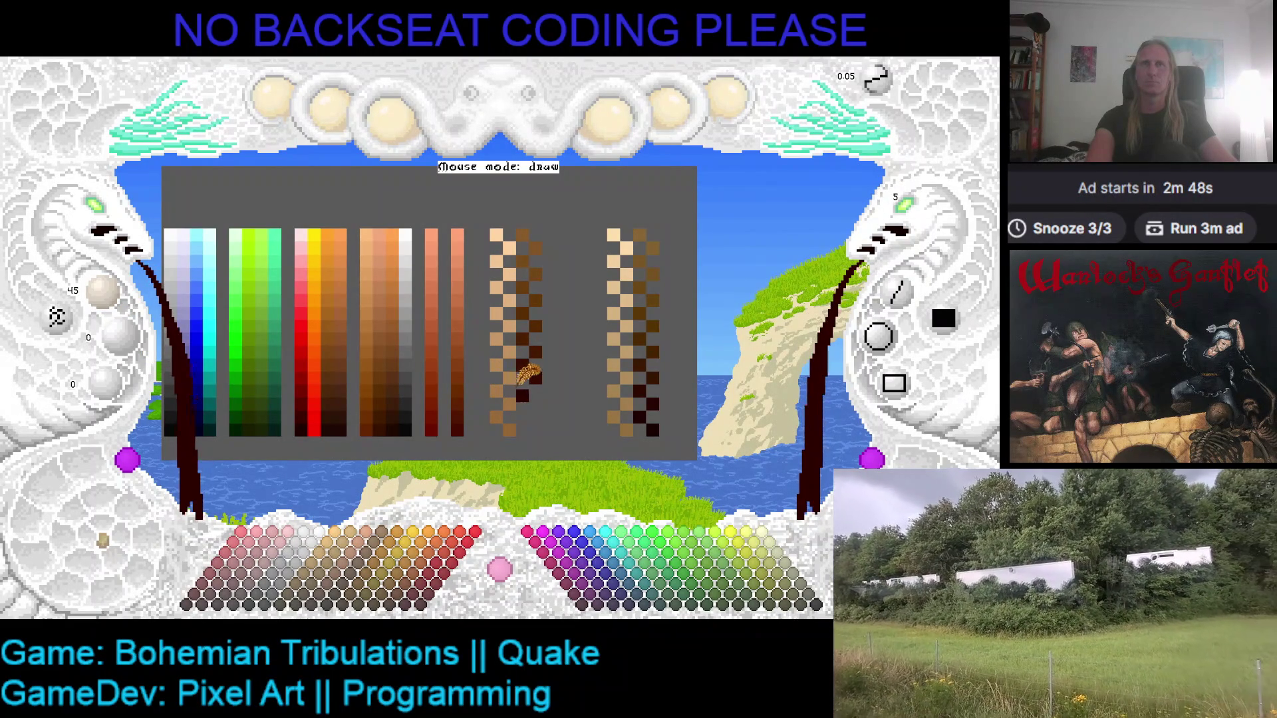
pyautogui.click(536, 404)
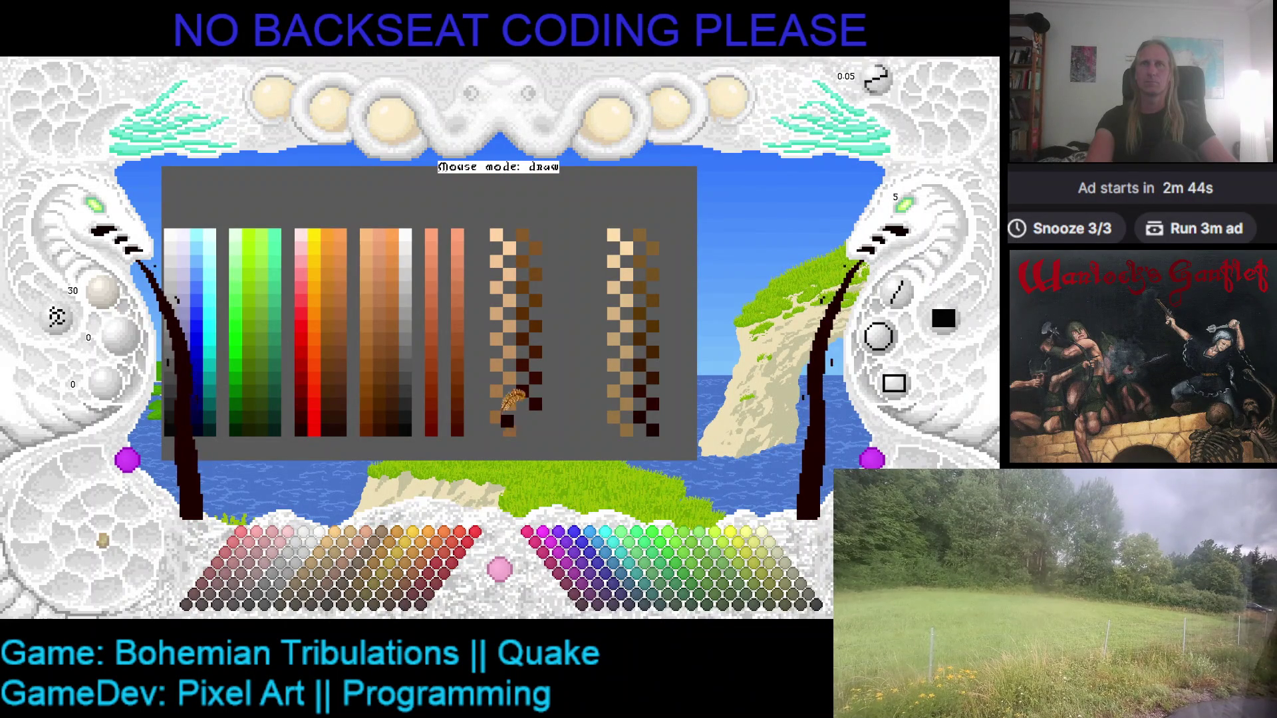
pyautogui.scroll(-1, 113, 306)
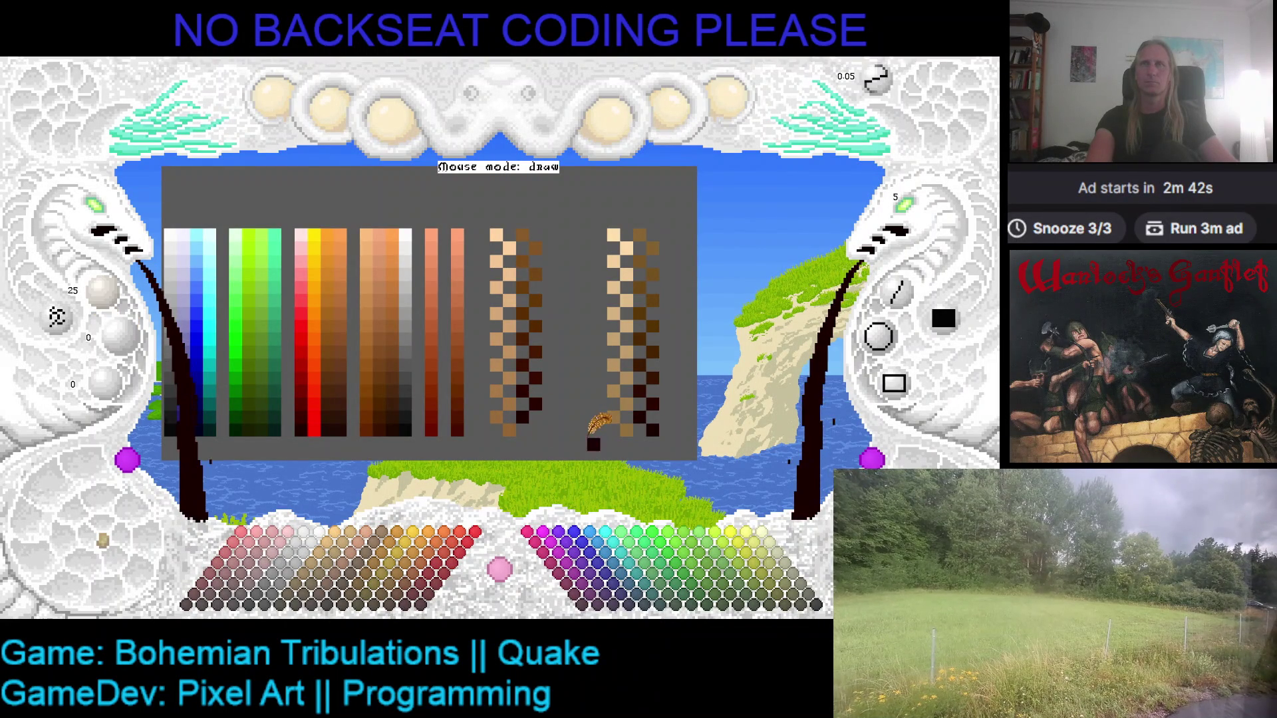
pyautogui.click(628, 342)
pyautogui.hotkey('ctrl', 's')
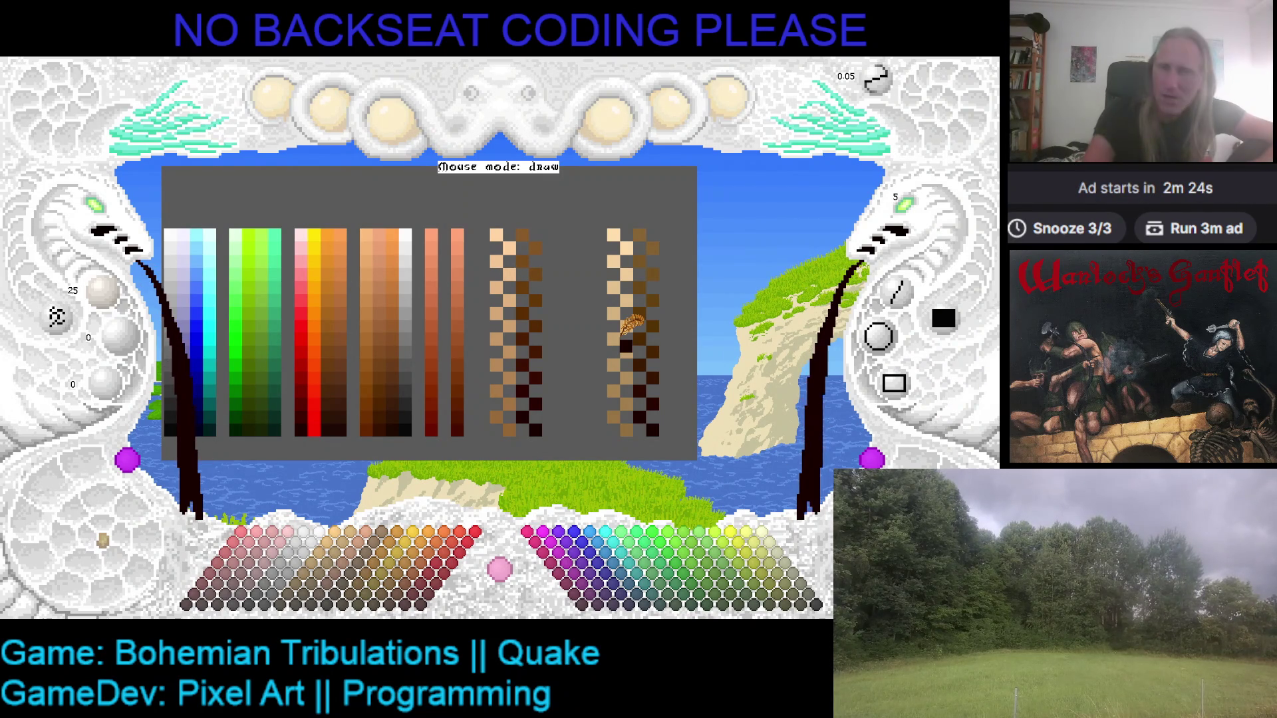
# - Save the palette again and leave the editor for the Discord browser window
pyautogui.hotkey('ctrl', 's')
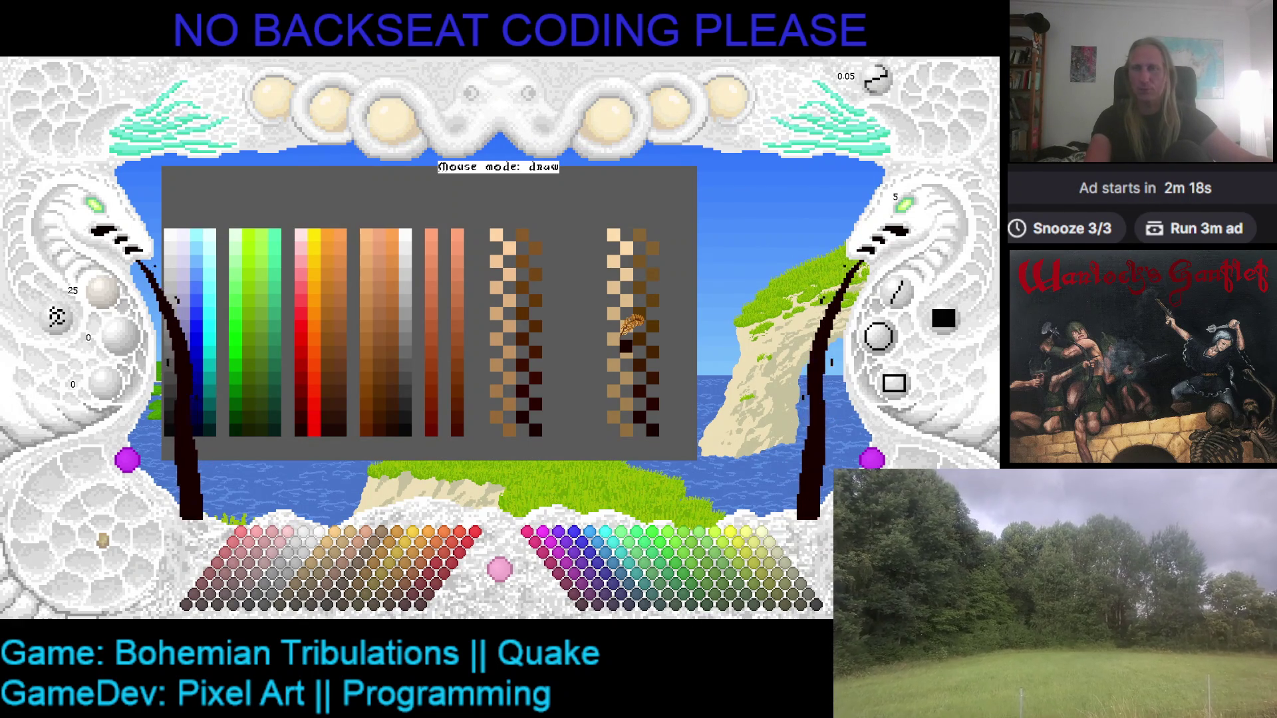
pyautogui.press('Escape')
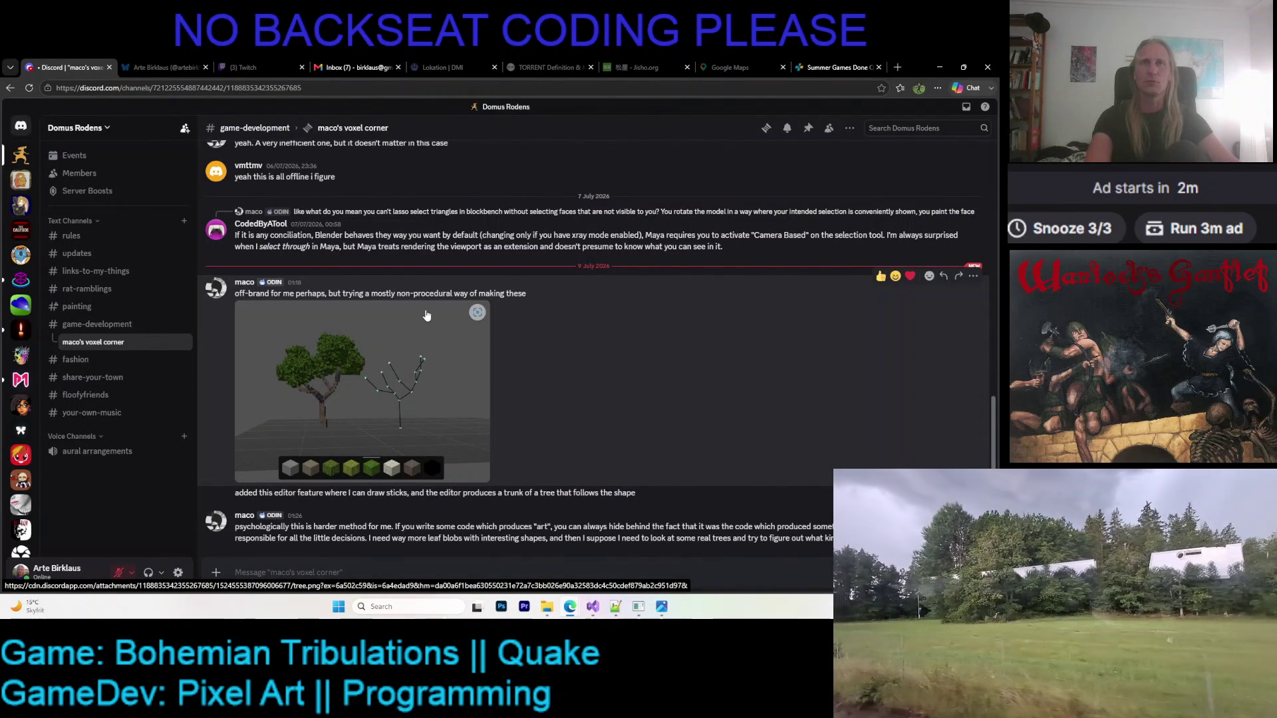
# - Open the voxel tree screenshot full size, zoom in and out, then close it
pyautogui.click(356, 340)
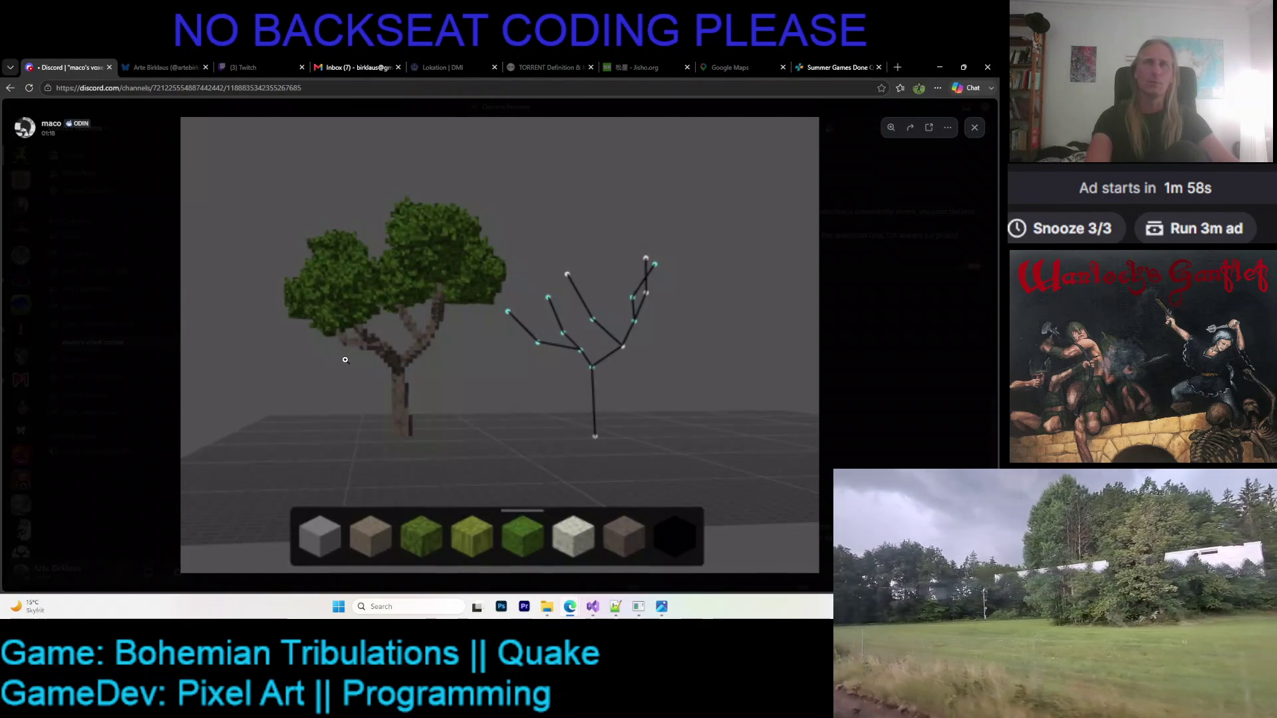
pyautogui.click(523, 339)
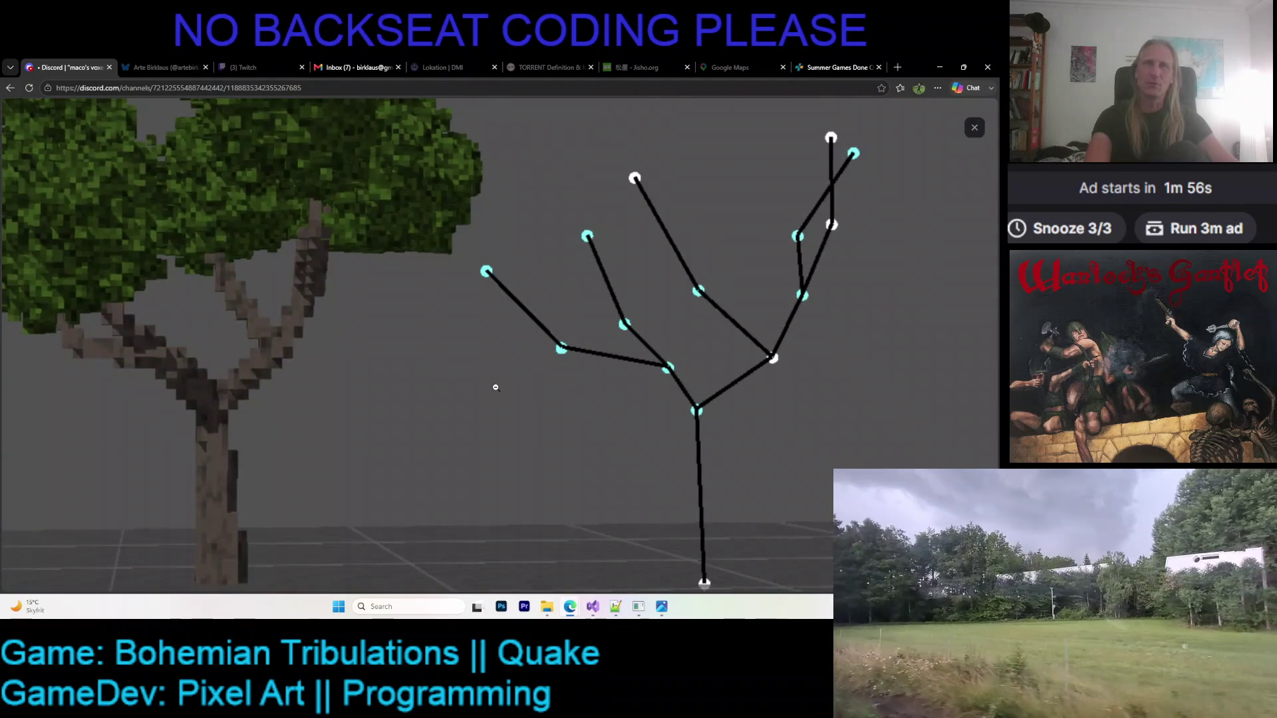
pyautogui.click(487, 388)
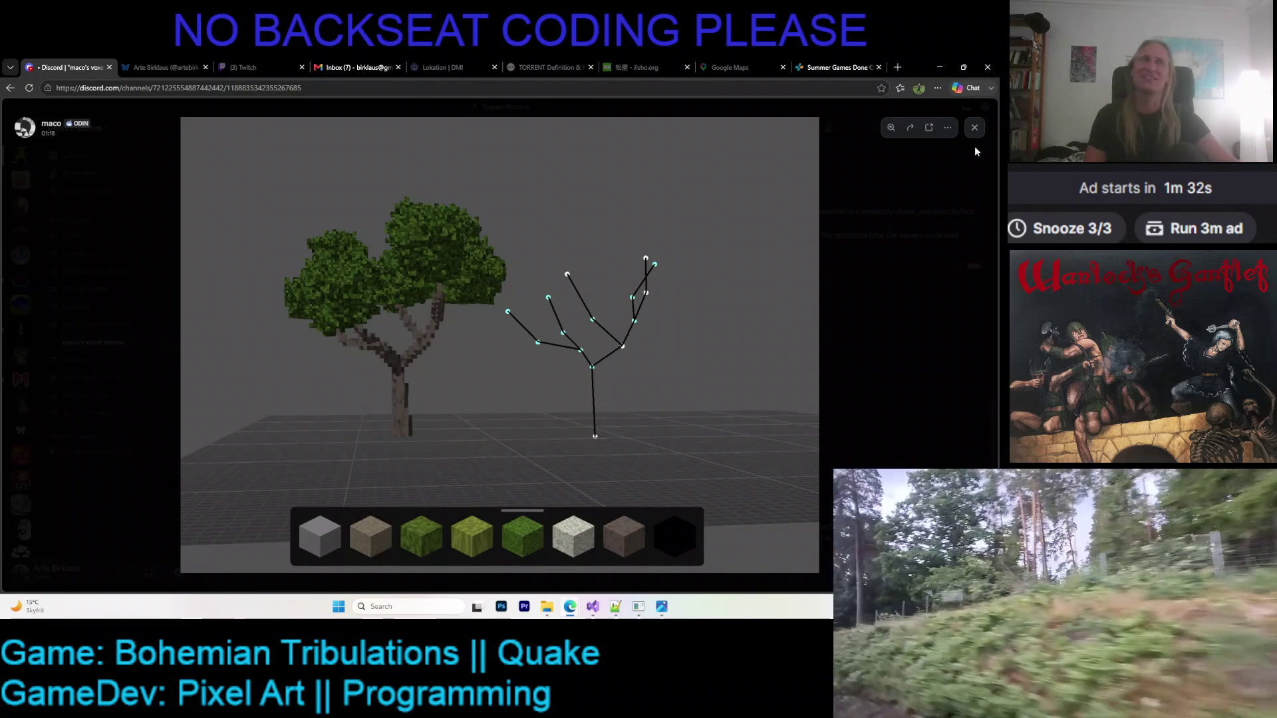
pyautogui.click(974, 153)
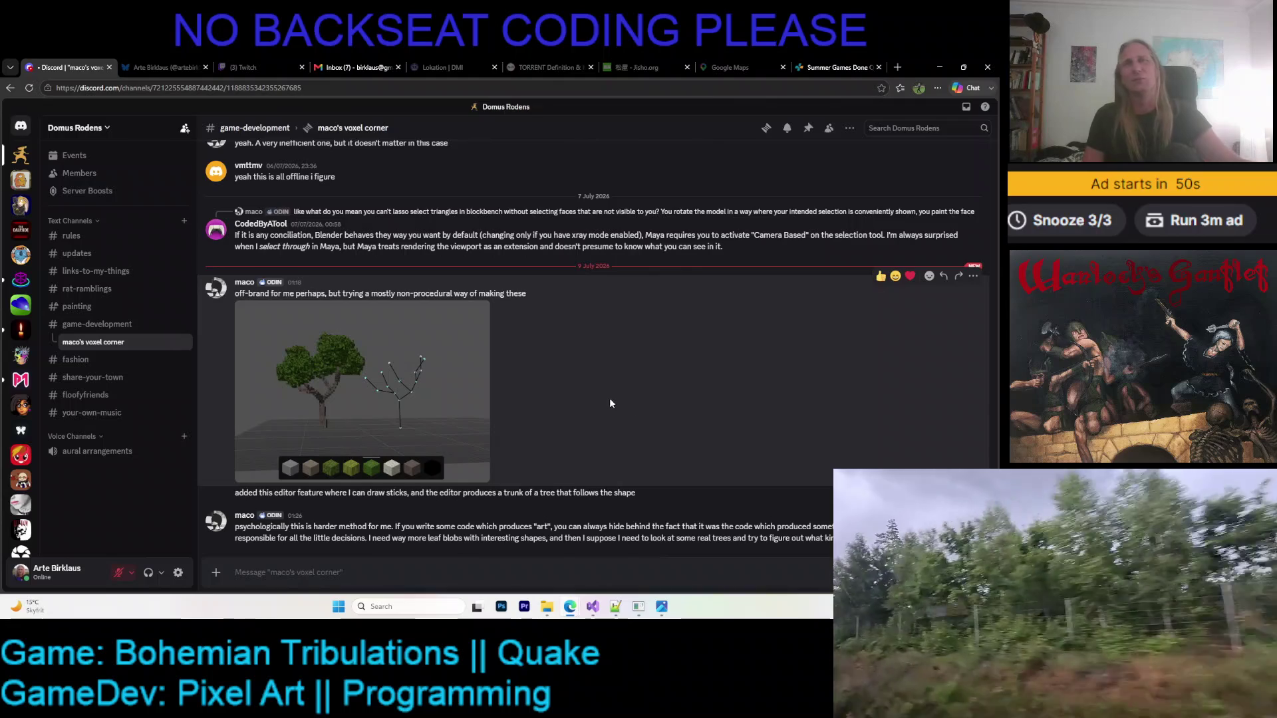
# - Reopen and close the tree screenshot, then minimize the browser back to the editor
pyautogui.click(474, 318)
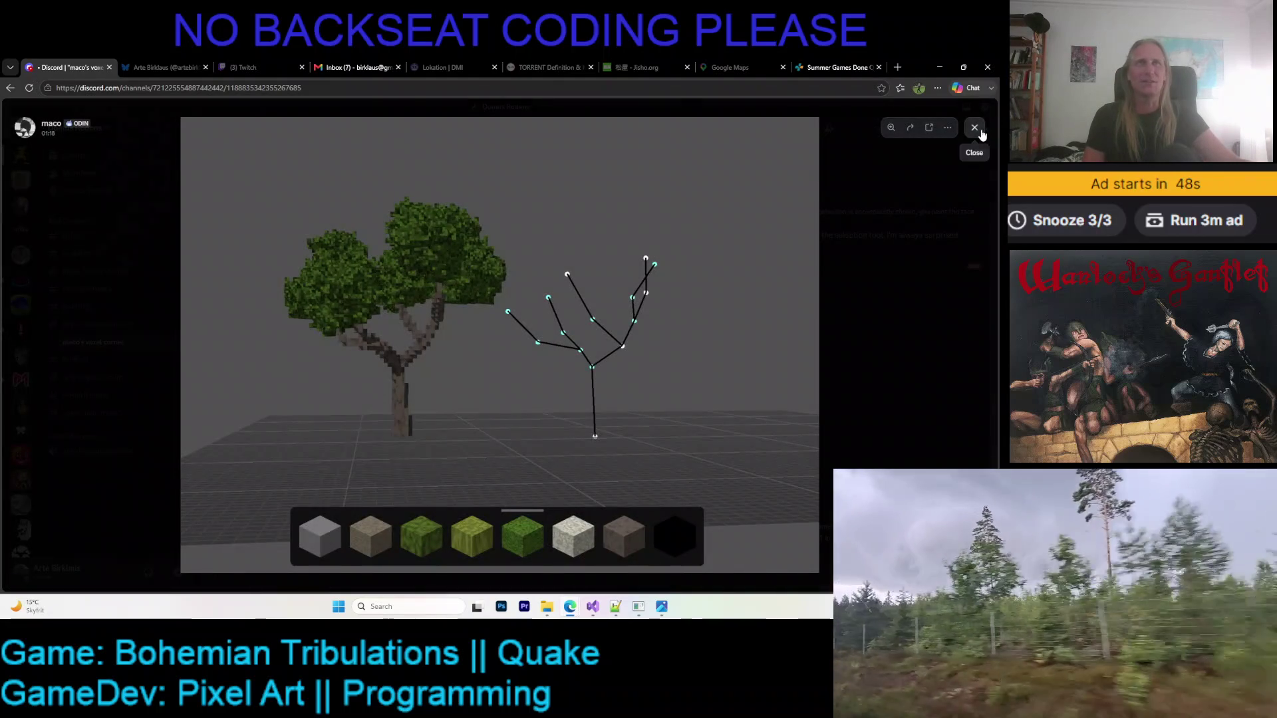
pyautogui.click(974, 127)
pyautogui.click(945, 64)
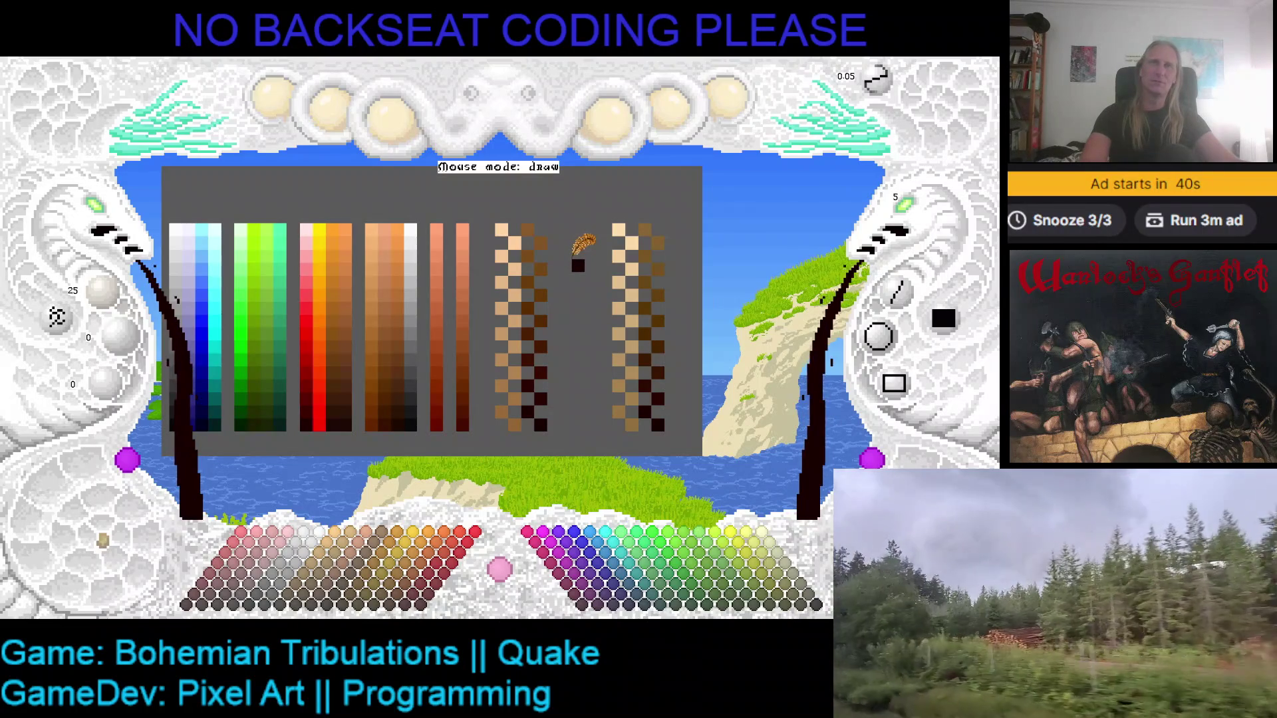
# - Pick the background grey, shrink the palette panel, and paint grey over the duplicate ramp columns
pyautogui.click(503, 234)
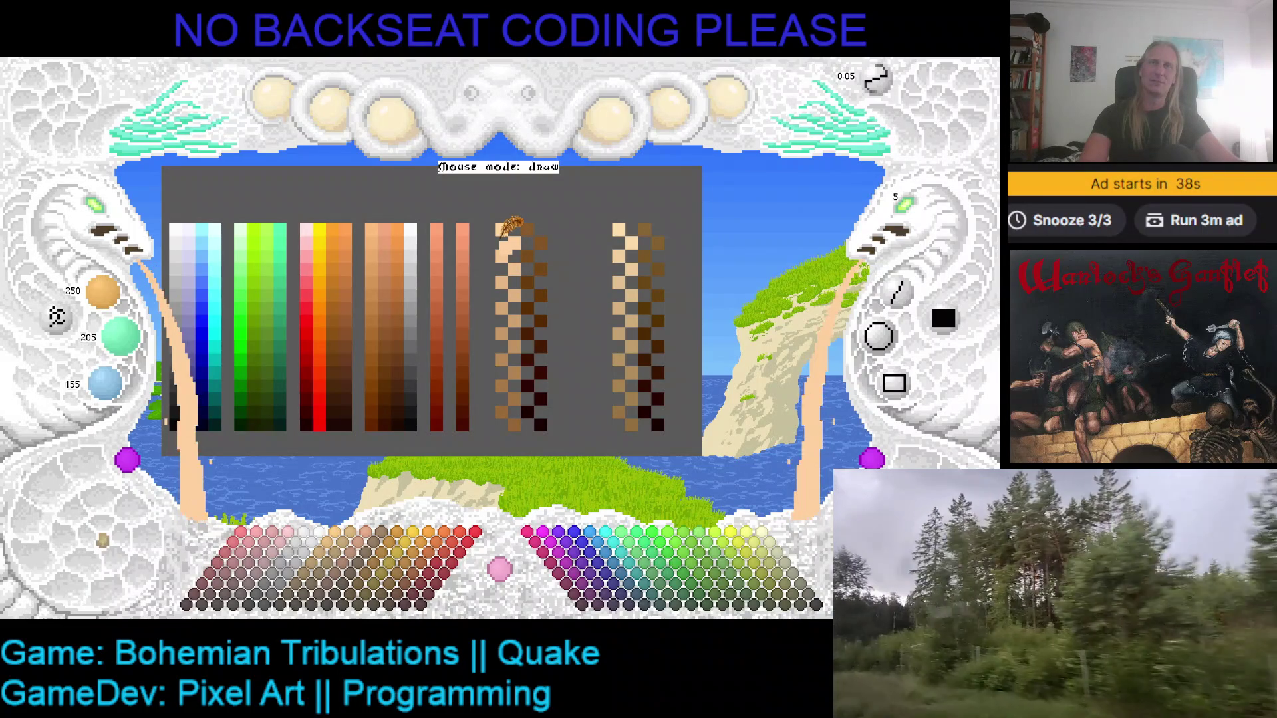
pyautogui.click(515, 287)
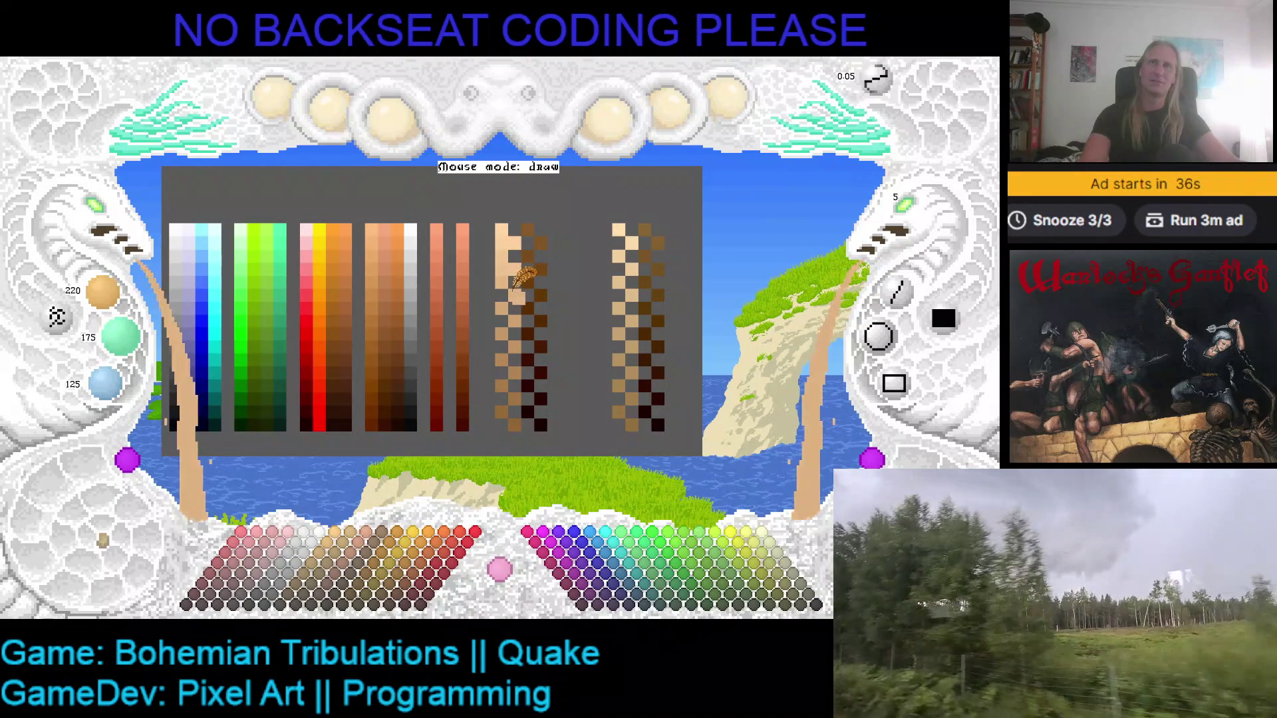
pyautogui.click(499, 235)
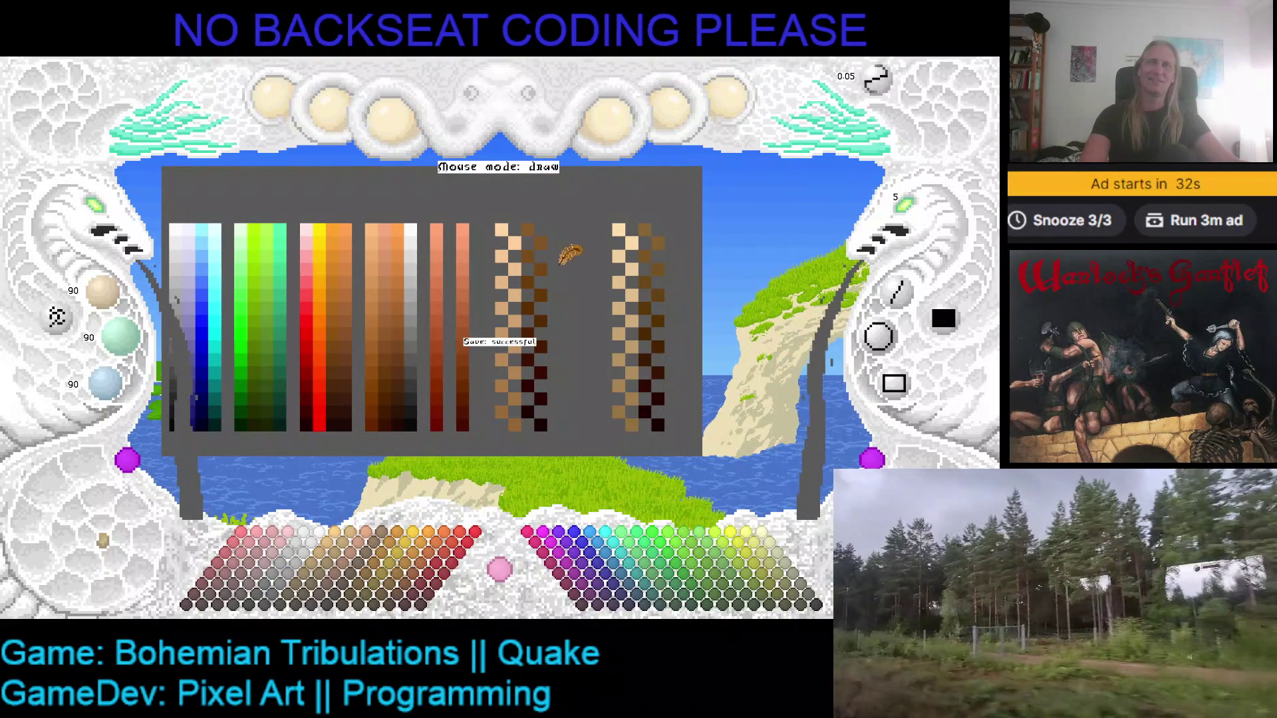
pyautogui.moveTo(566, 304)
pyautogui.mouseDown()
pyautogui.moveTo(509, 335)
pyautogui.moveTo(474, 258)
pyautogui.mouseUp()
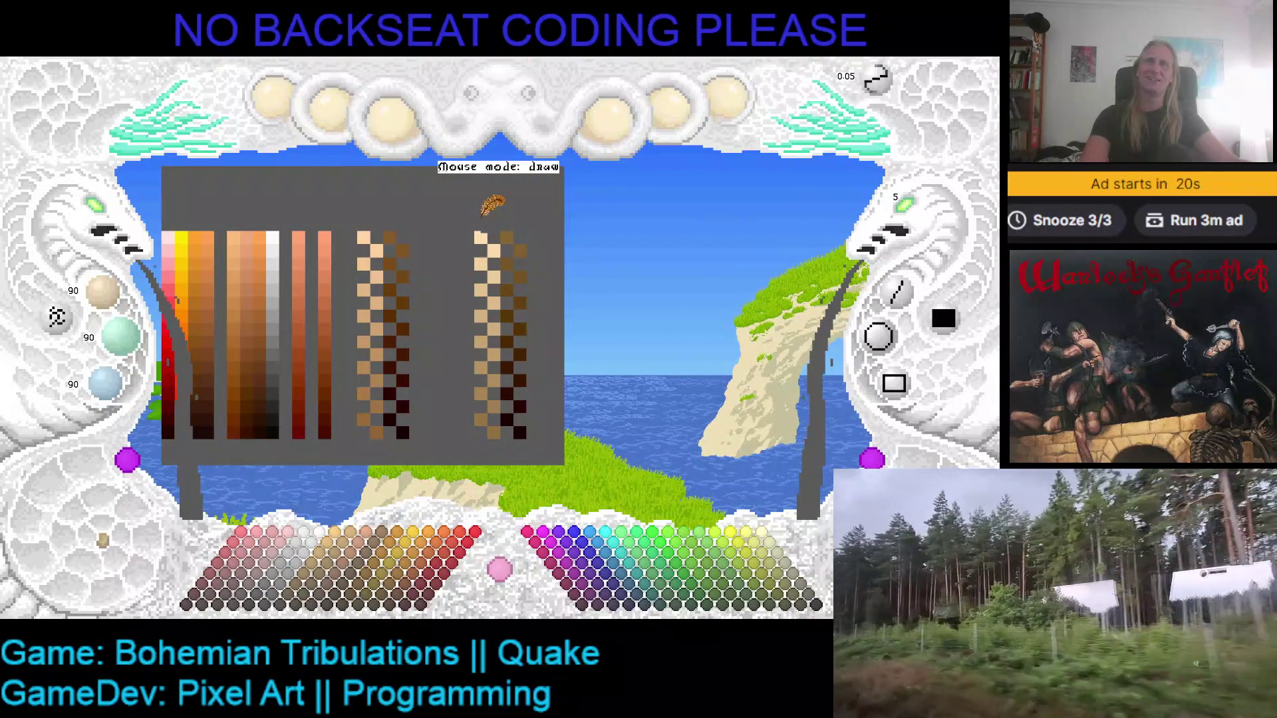
pyautogui.moveTo(493, 203)
pyautogui.mouseDown()
pyautogui.moveTo(502, 426)
pyautogui.moveTo(503, 283)
pyautogui.moveTo(512, 420)
pyautogui.moveTo(530, 351)
pyautogui.moveTo(528, 221)
pyautogui.moveTo(523, 291)
pyautogui.mouseUp()
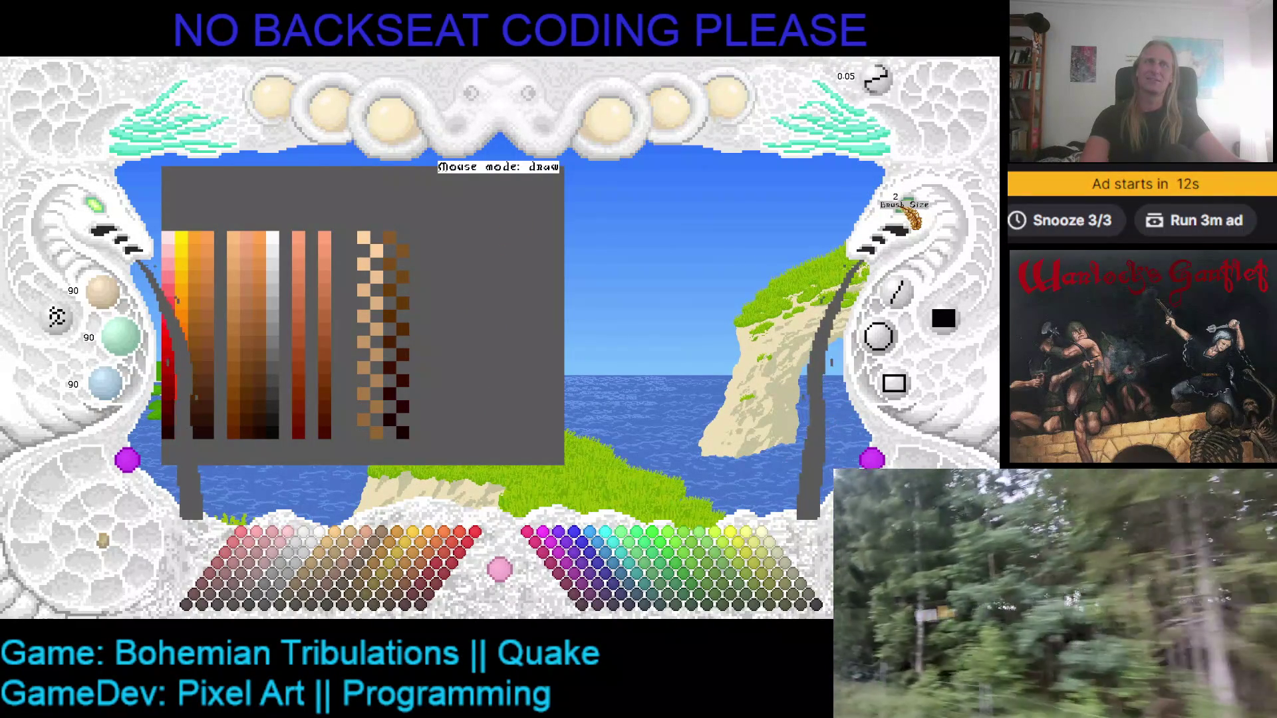
# - Pick the near-black 25/0/0 brown and draw a freehand oval outline
pyautogui.scroll(2, 153, 233)
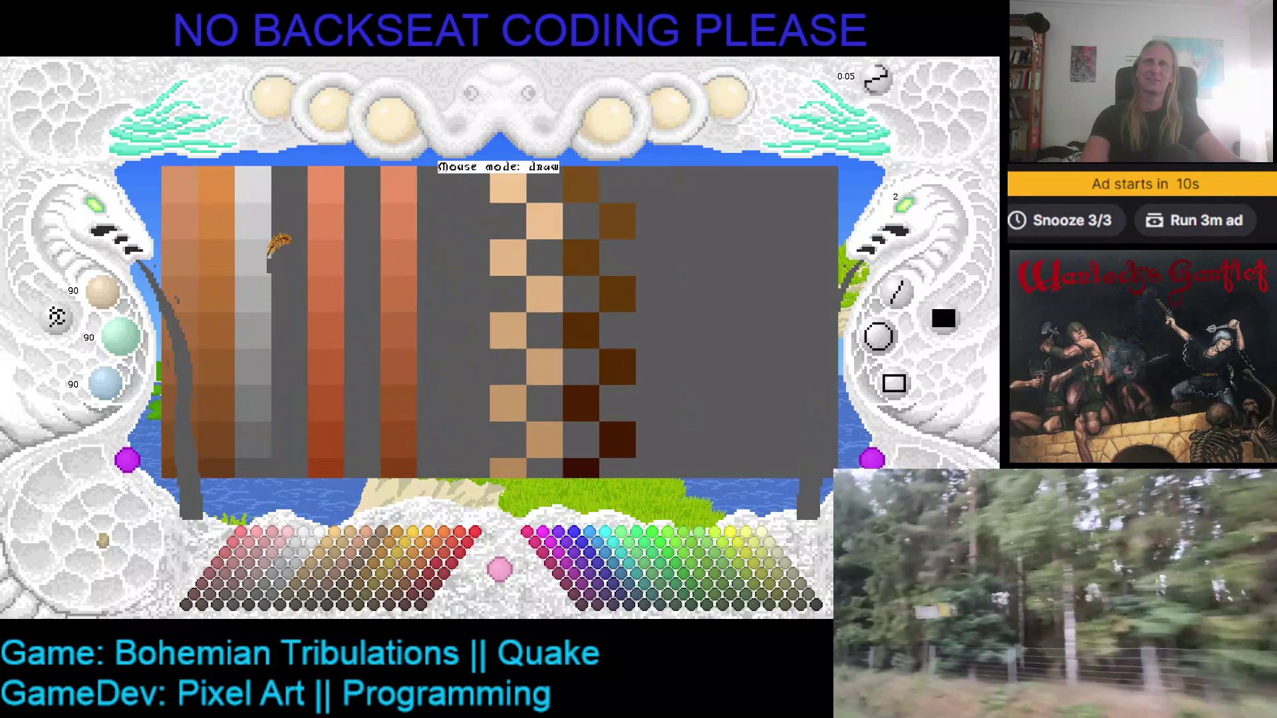
pyautogui.scroll(-2, 154, 234)
pyautogui.scroll(-2, 100, 208)
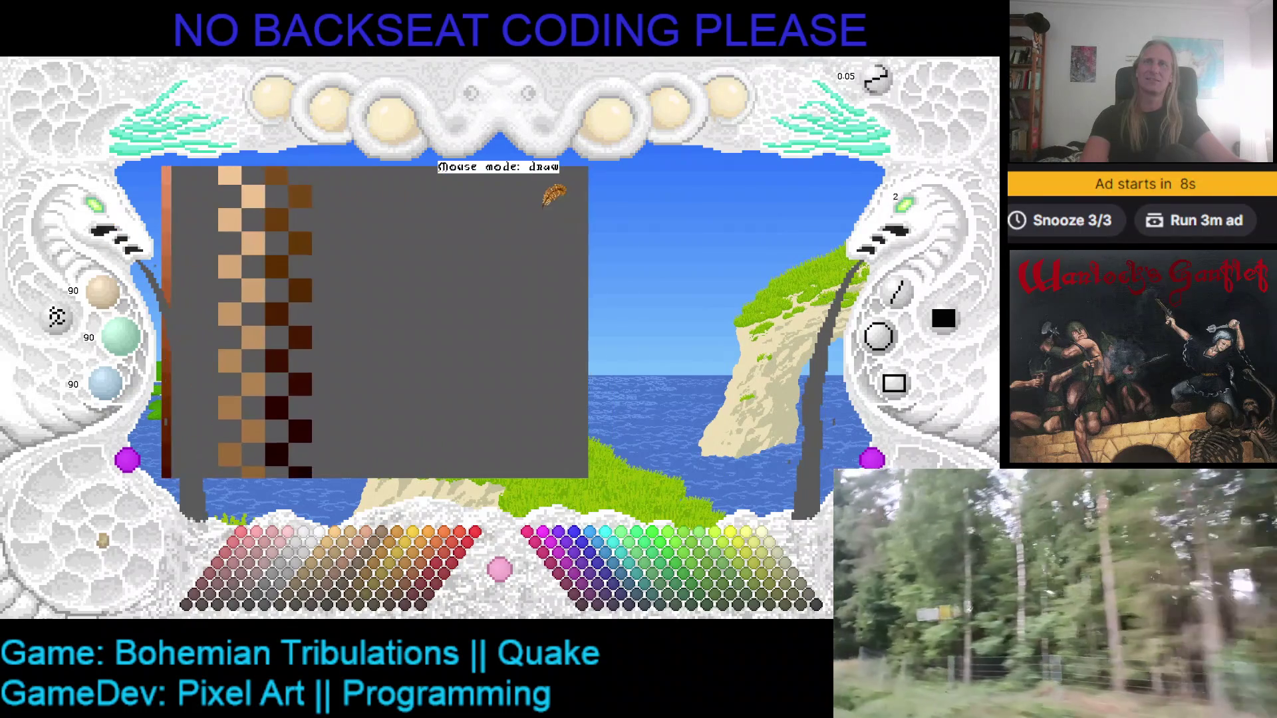
pyautogui.scroll(2, 546, 200)
pyautogui.scroll(-2, 107, 222)
pyautogui.scroll(-2, 106, 223)
pyautogui.scroll(1, 326, 255)
pyautogui.click(375, 428)
pyautogui.scroll(-1, 449, 276)
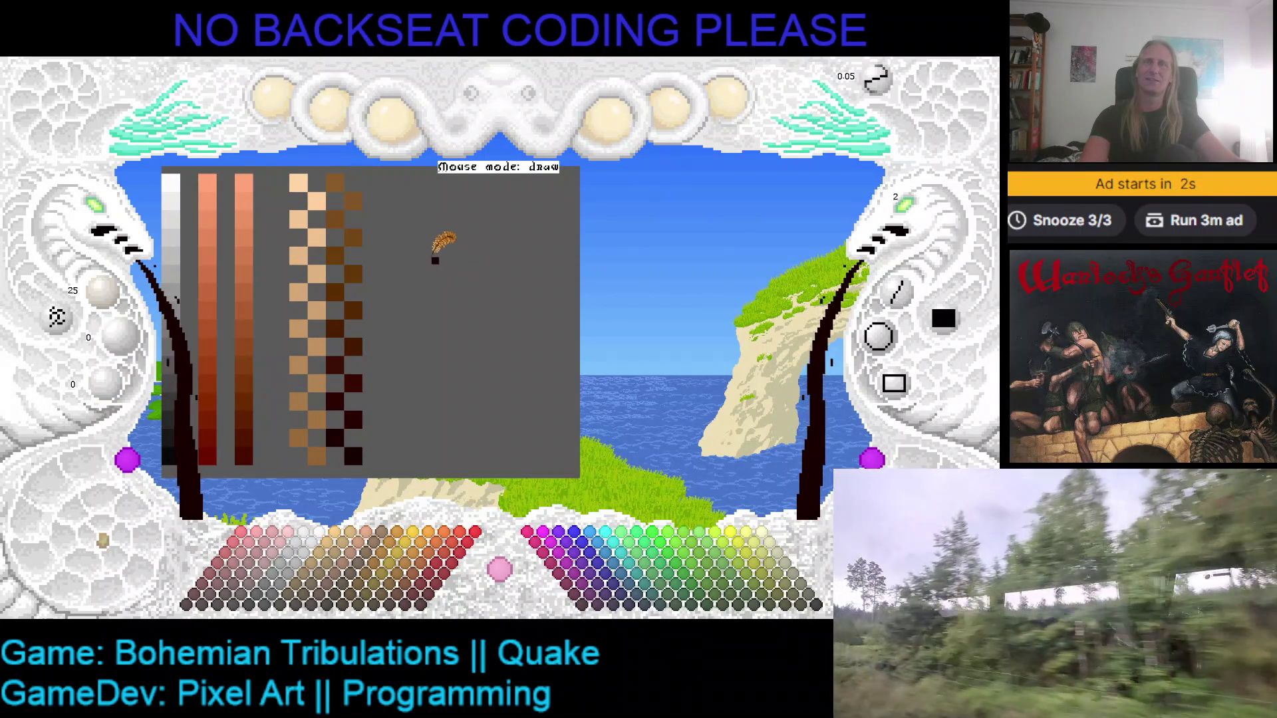
pyautogui.moveTo(420, 241); pyautogui.dragTo(539, 234)
# - Fill the oval solid dark brown and trim its edges into an egg shape
pyautogui.rightClick(535, 215)
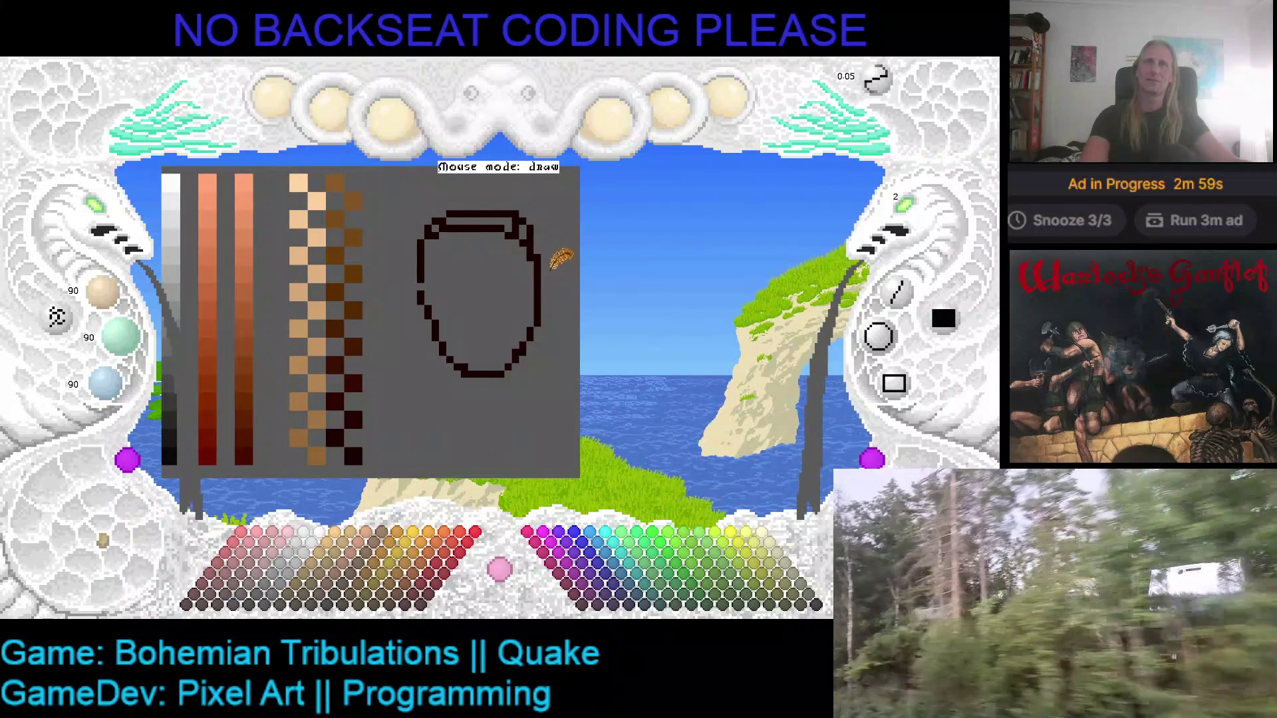
pyautogui.rightClick(506, 210)
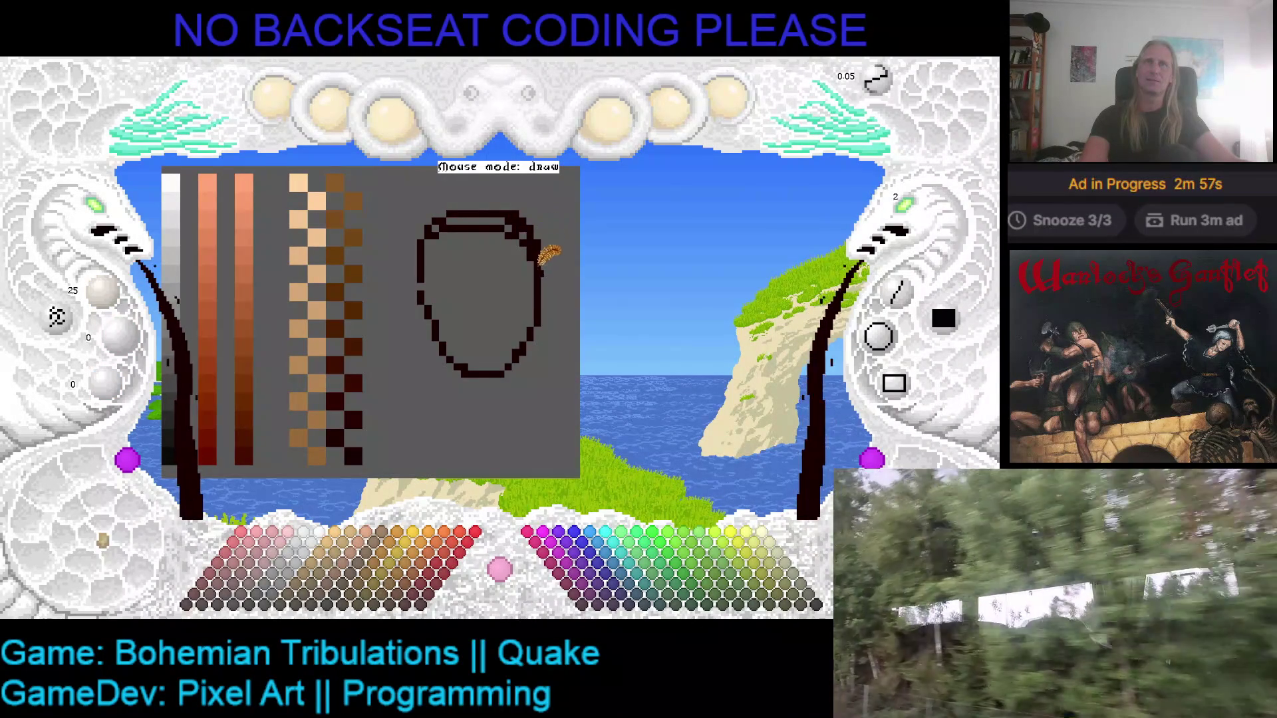
pyautogui.moveTo(424, 302); pyautogui.dragTo(446, 226)
pyautogui.click(479, 265)
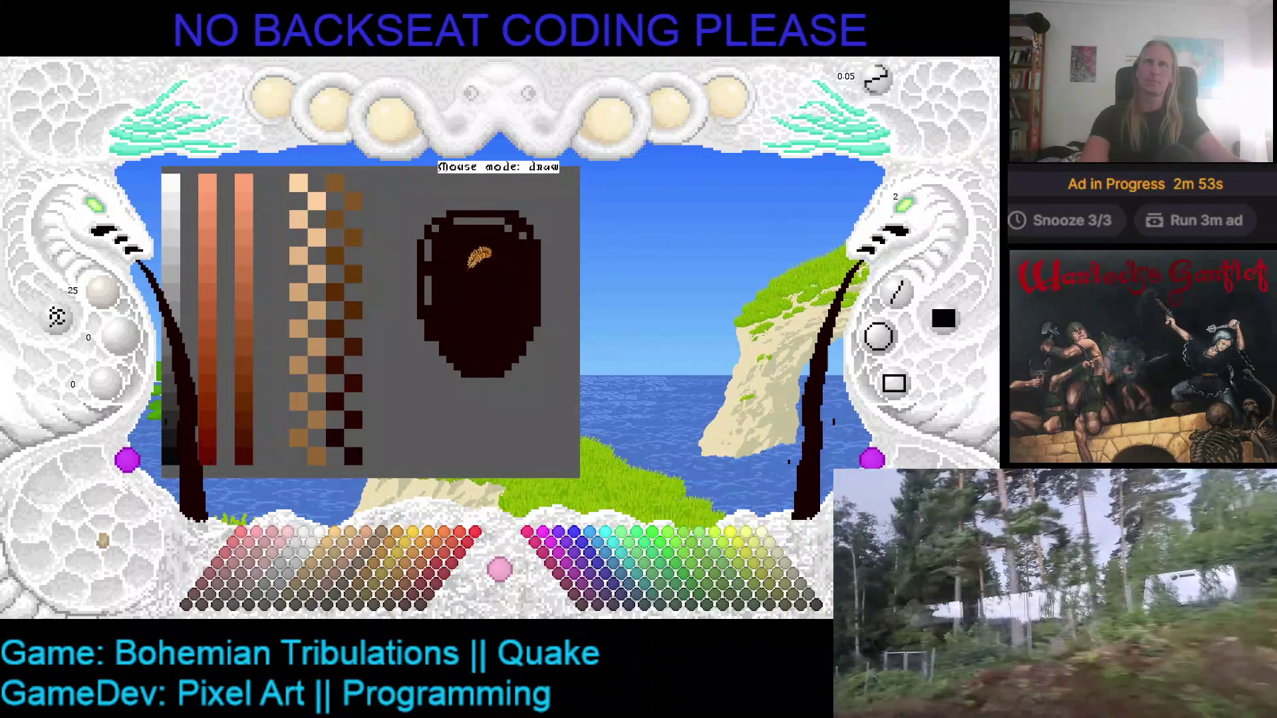
pyautogui.moveTo(433, 284)
pyautogui.mouseDown()
pyautogui.moveTo(508, 220)
pyautogui.moveTo(483, 213)
pyautogui.moveTo(427, 269)
pyautogui.moveTo(432, 304)
pyautogui.mouseUp()
pyautogui.rightClick(439, 196)
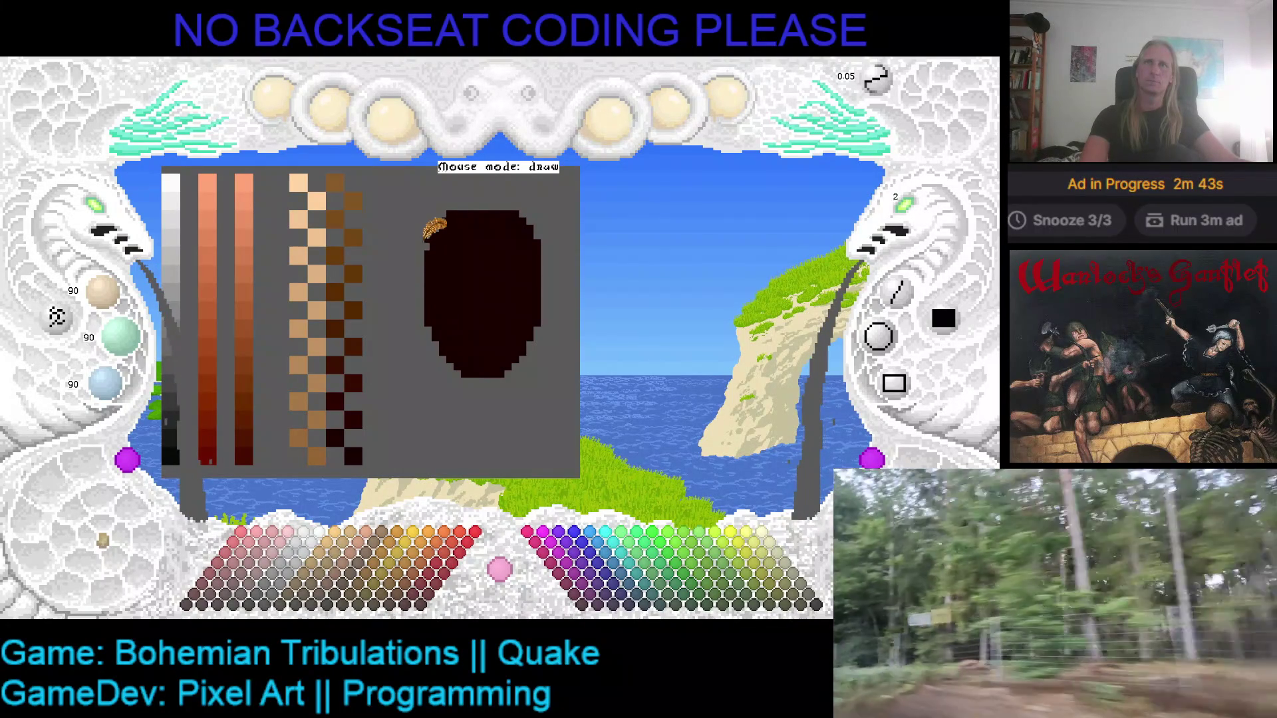
pyautogui.moveTo(428, 242); pyautogui.dragTo(472, 183)
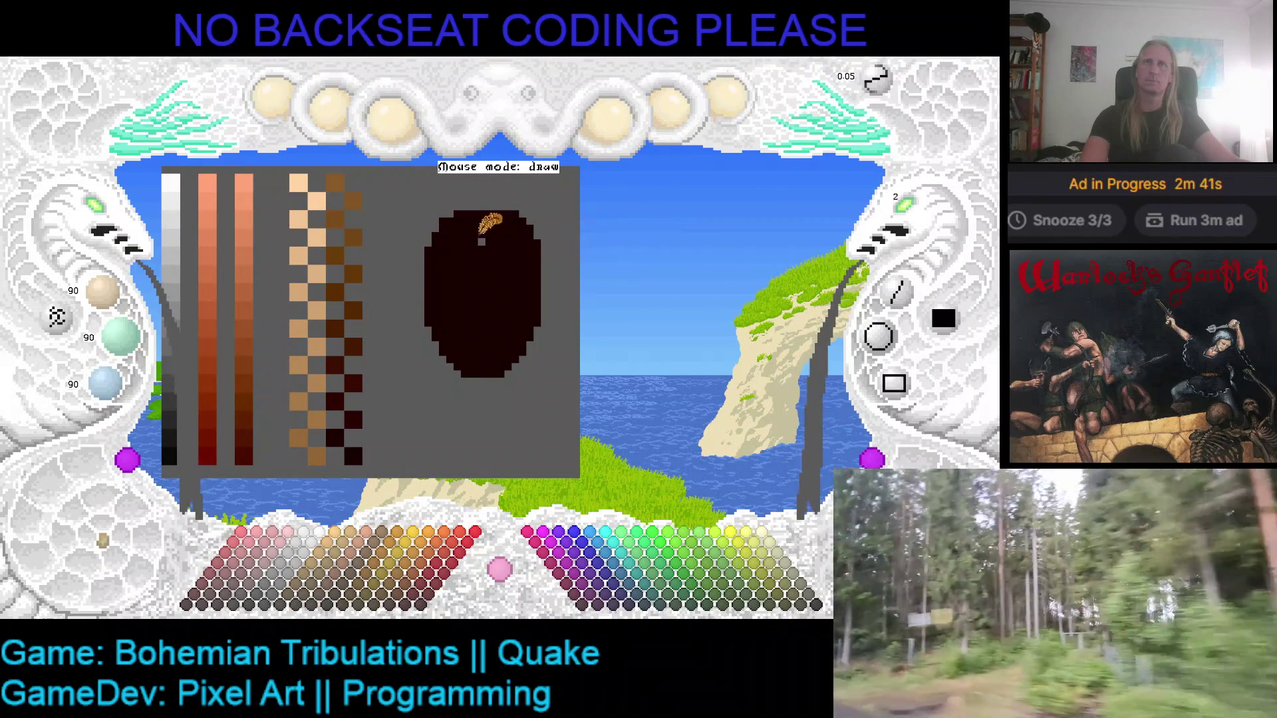
pyautogui.rightClick(475, 233)
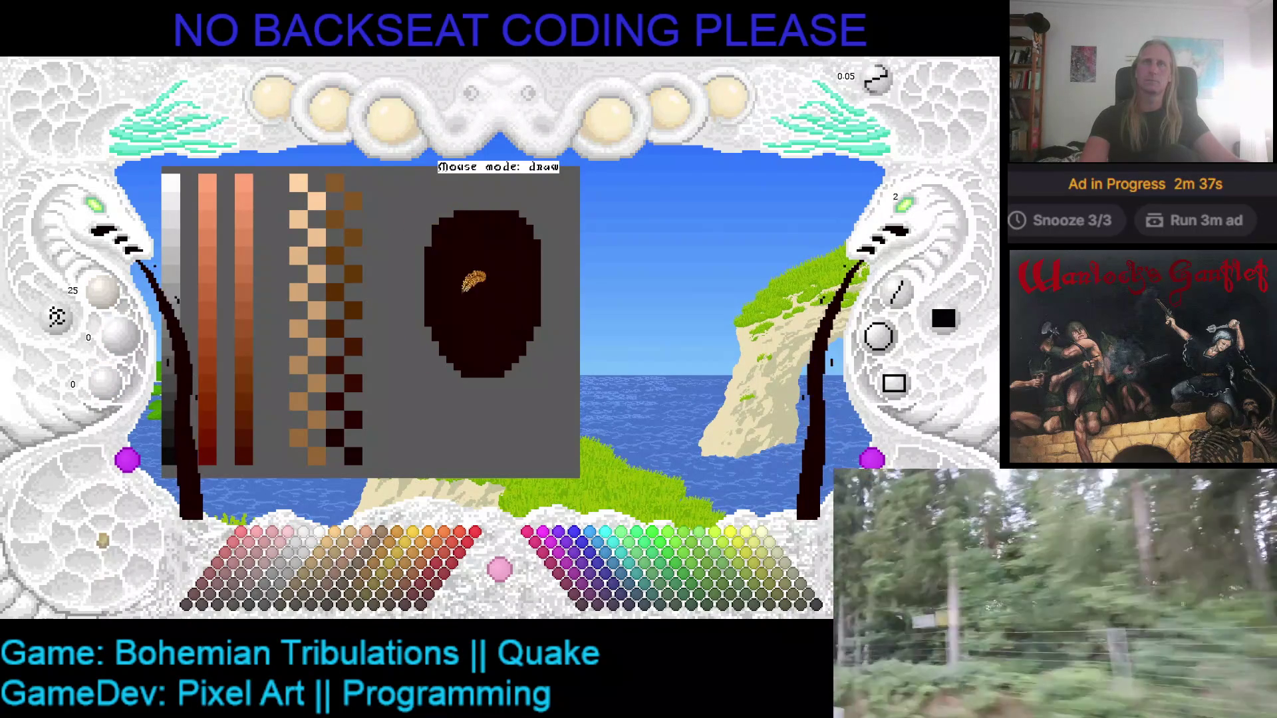
pyautogui.moveTo(433, 243); pyautogui.dragTo(471, 253)
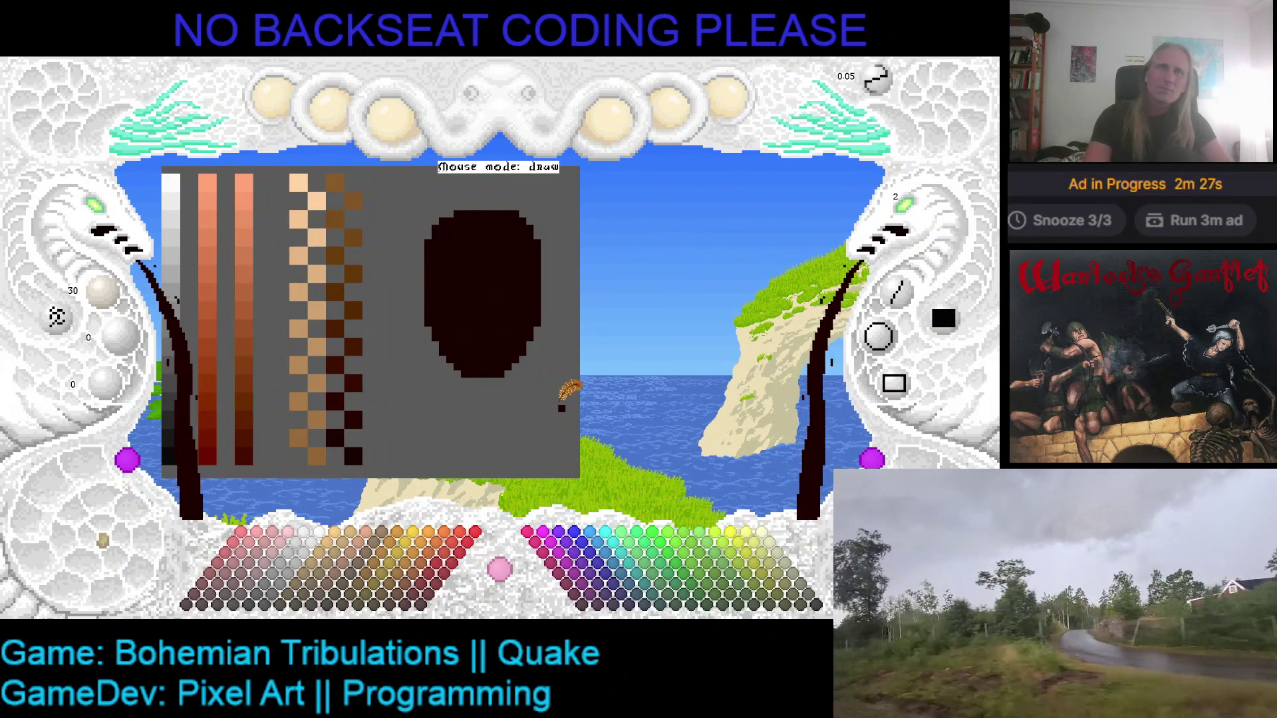
# - Pan the canvas with the arrow keys so the ramps and dark oval sit further up-left
pyautogui.press('Right')
pyautogui.press('Down')
pyautogui.press('Right')
pyautogui.press('Up')
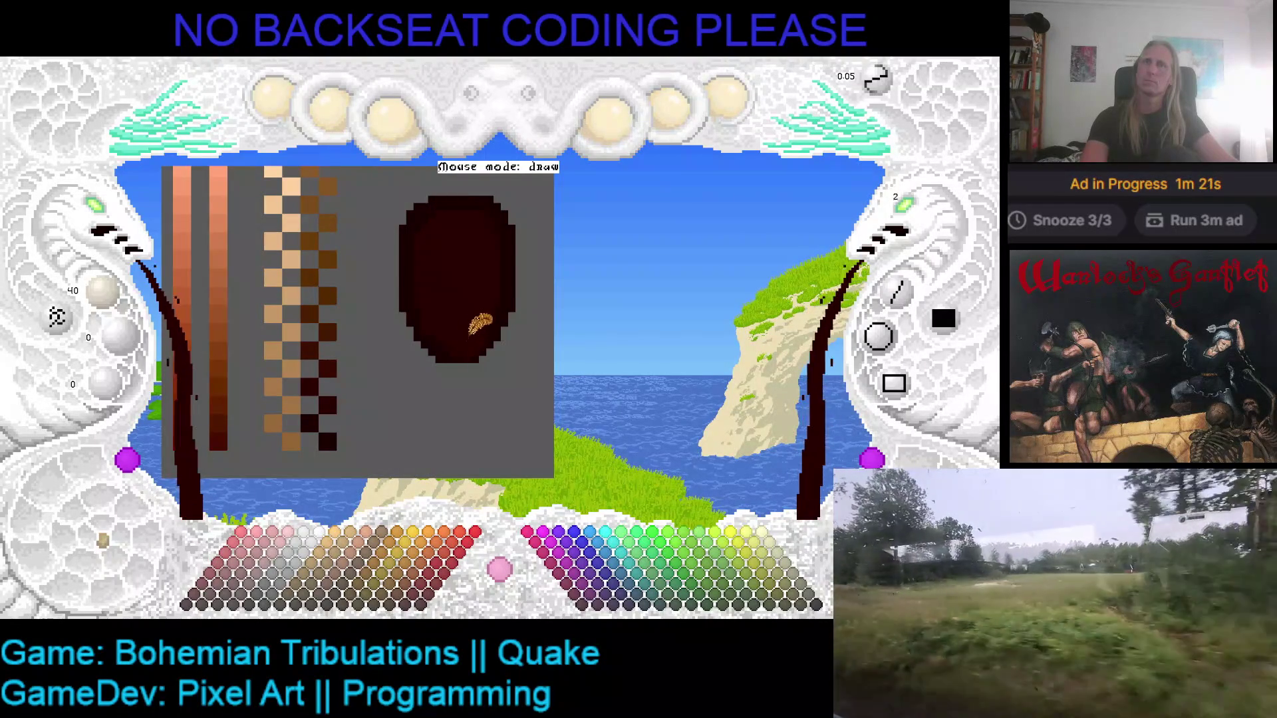
pyautogui.moveTo(484, 344); pyautogui.dragTo(445, 364)
pyautogui.hotkey('ctrl', 'z')
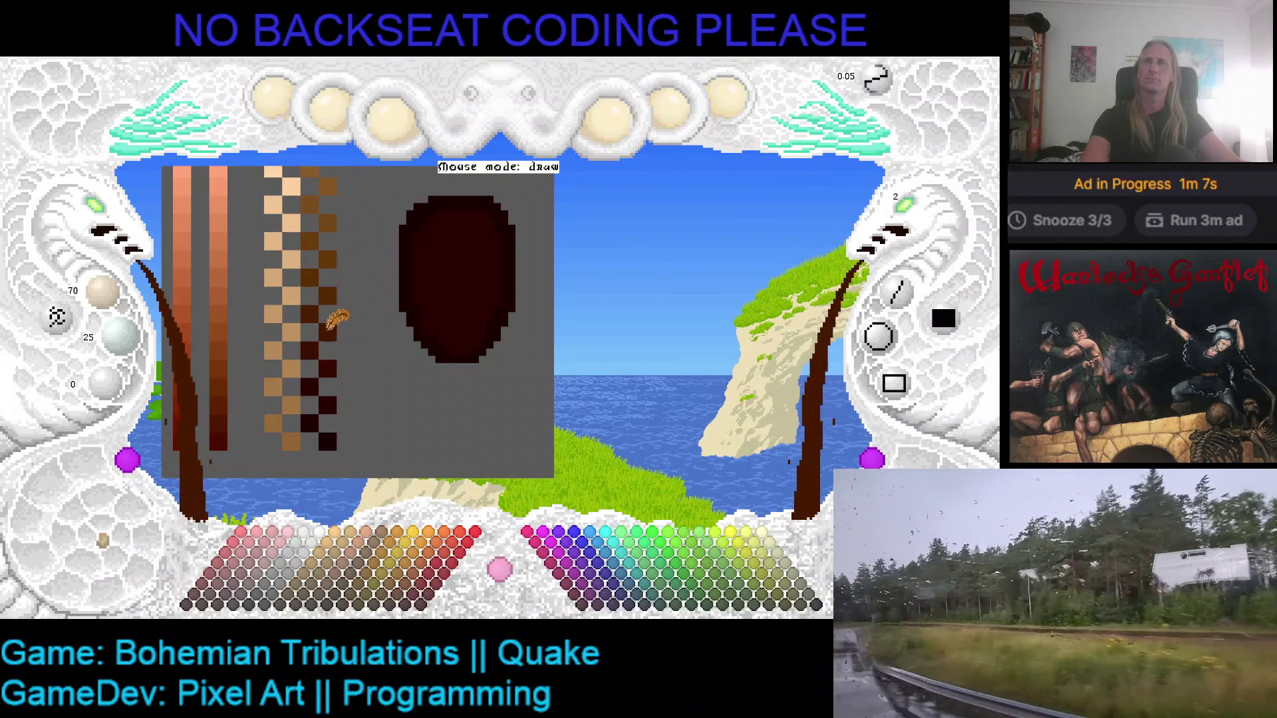
pyautogui.moveTo(440, 278); pyautogui.dragTo(504, 268)
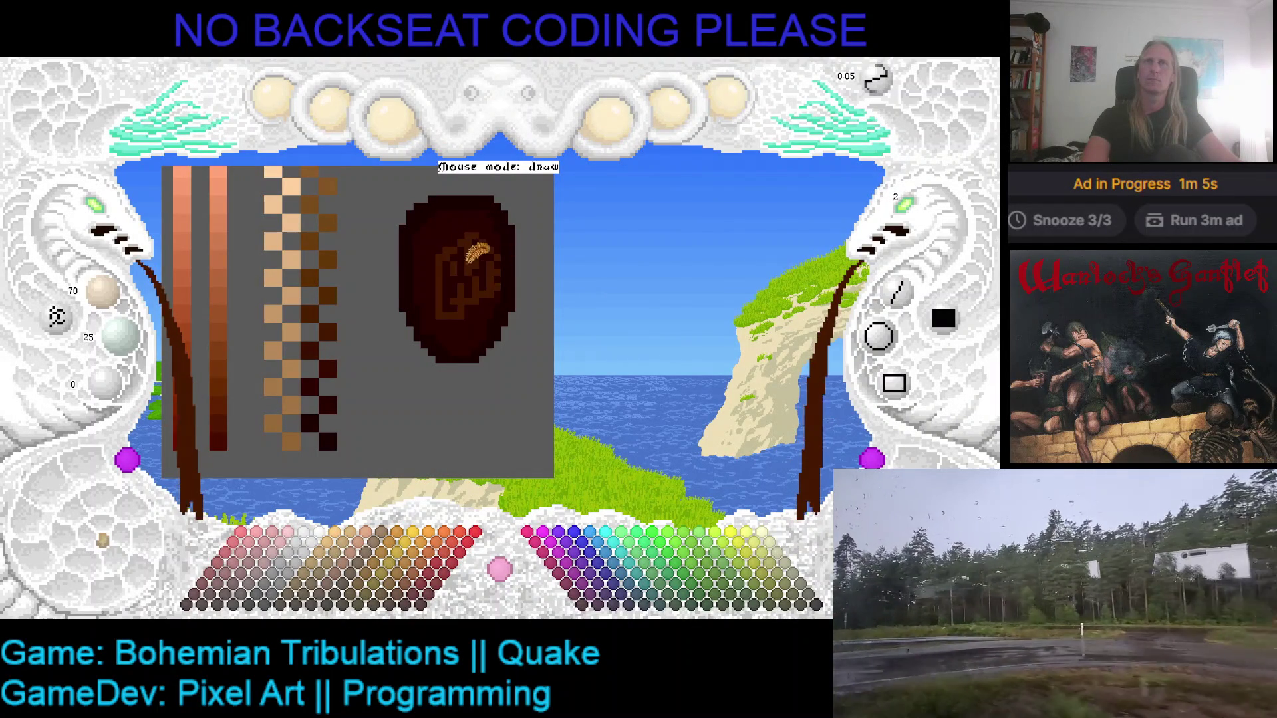
pyautogui.moveTo(457, 284); pyautogui.dragTo(442, 273)
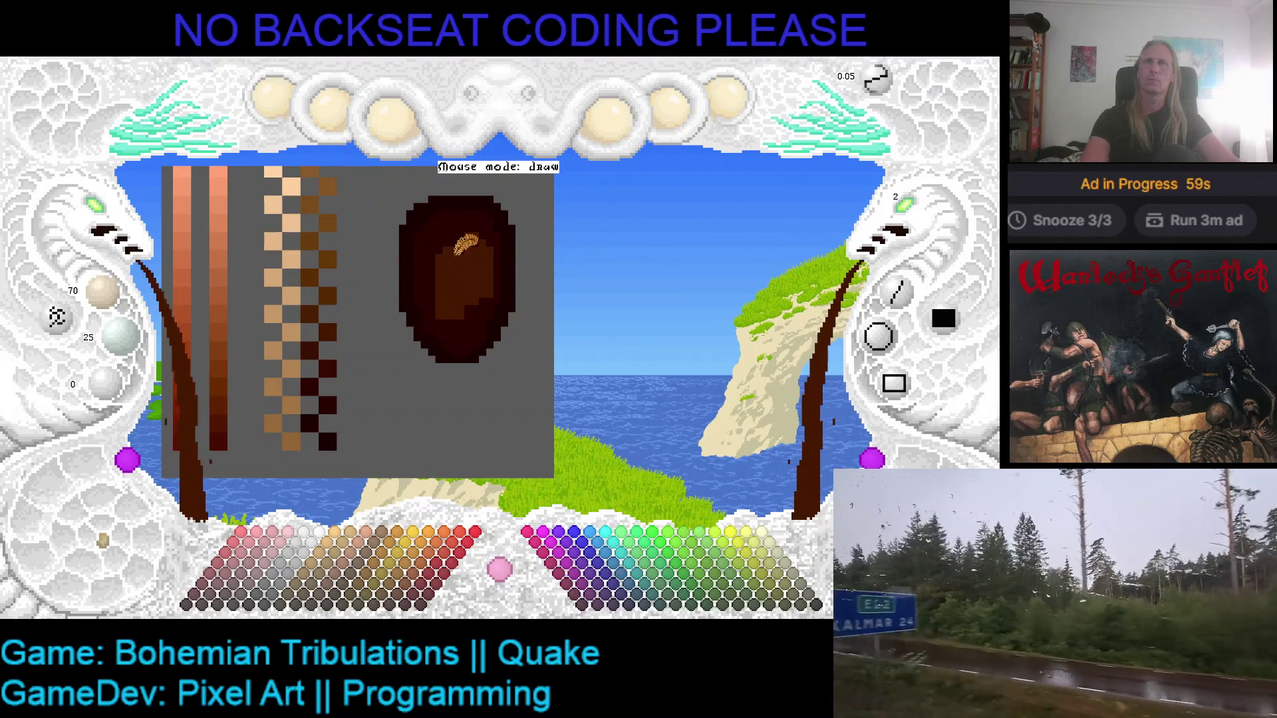
pyautogui.moveTo(466, 245); pyautogui.dragTo(489, 249)
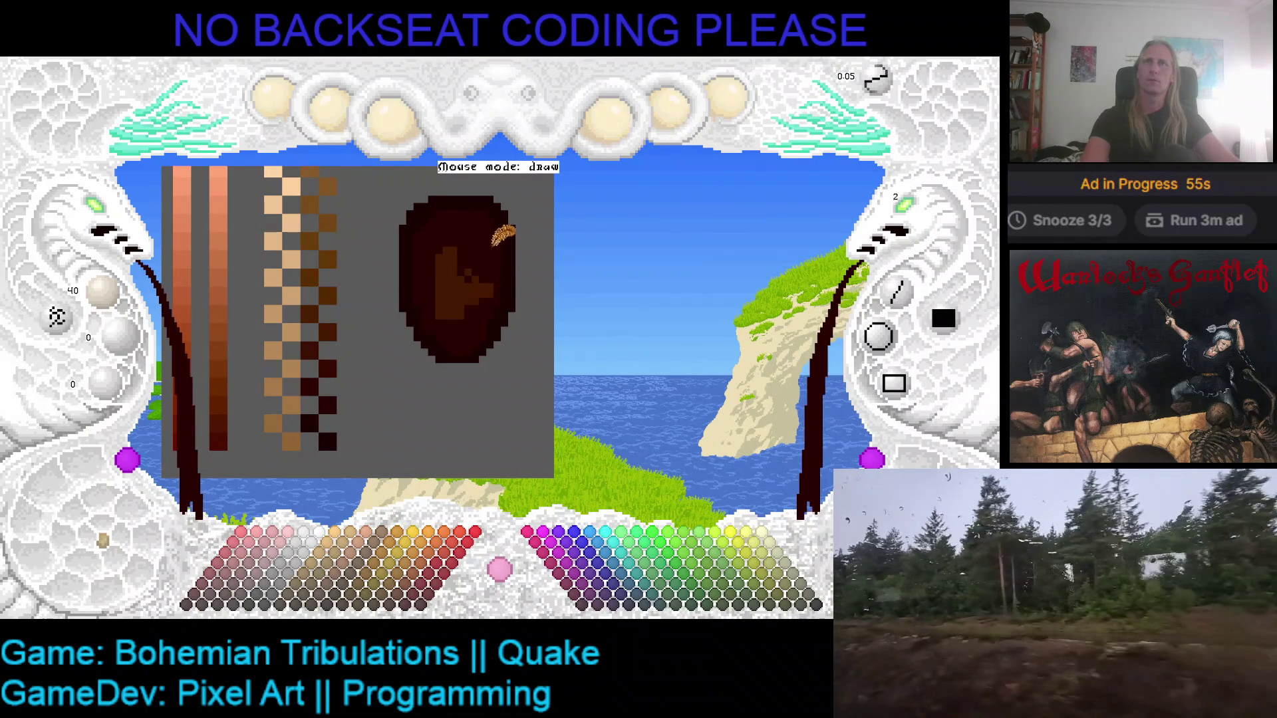
pyautogui.moveTo(465, 247); pyautogui.dragTo(466, 313)
pyautogui.scroll(2, 469, 312)
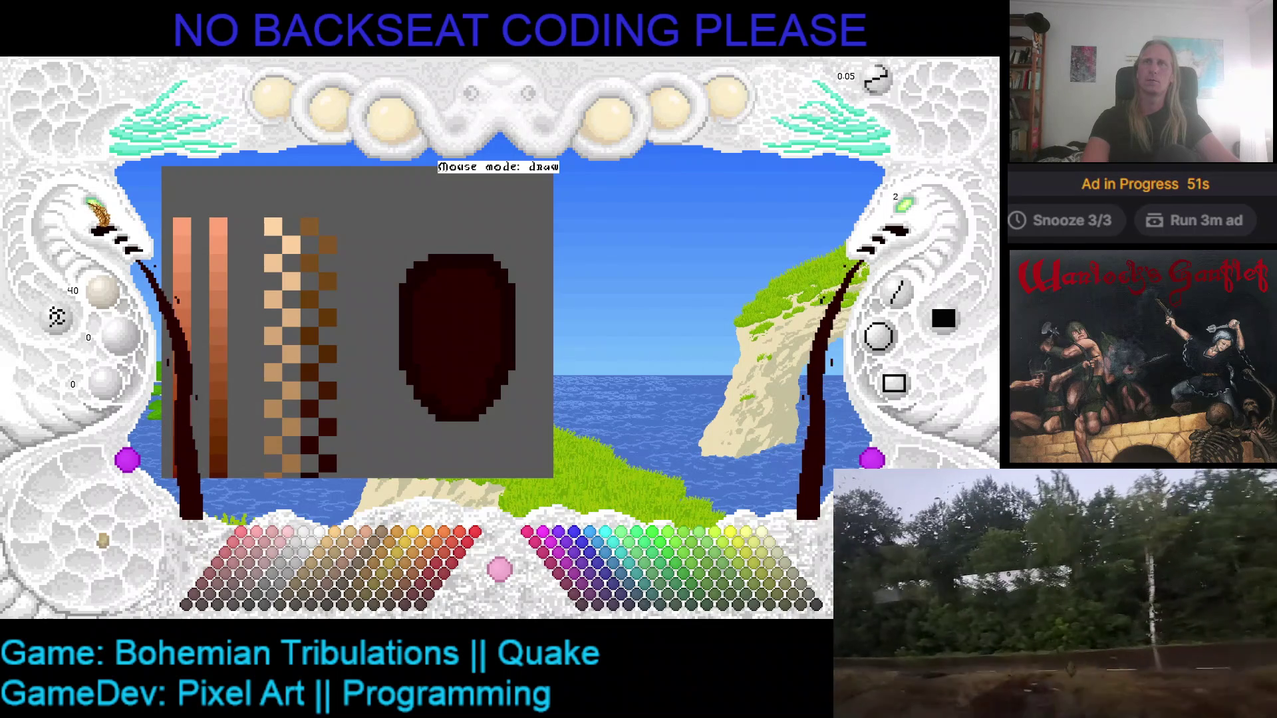
# - Zoom out to show all palette columns, then pick the peach 255, 210, 160 swatch
pyautogui.scroll(3, 439, 286)
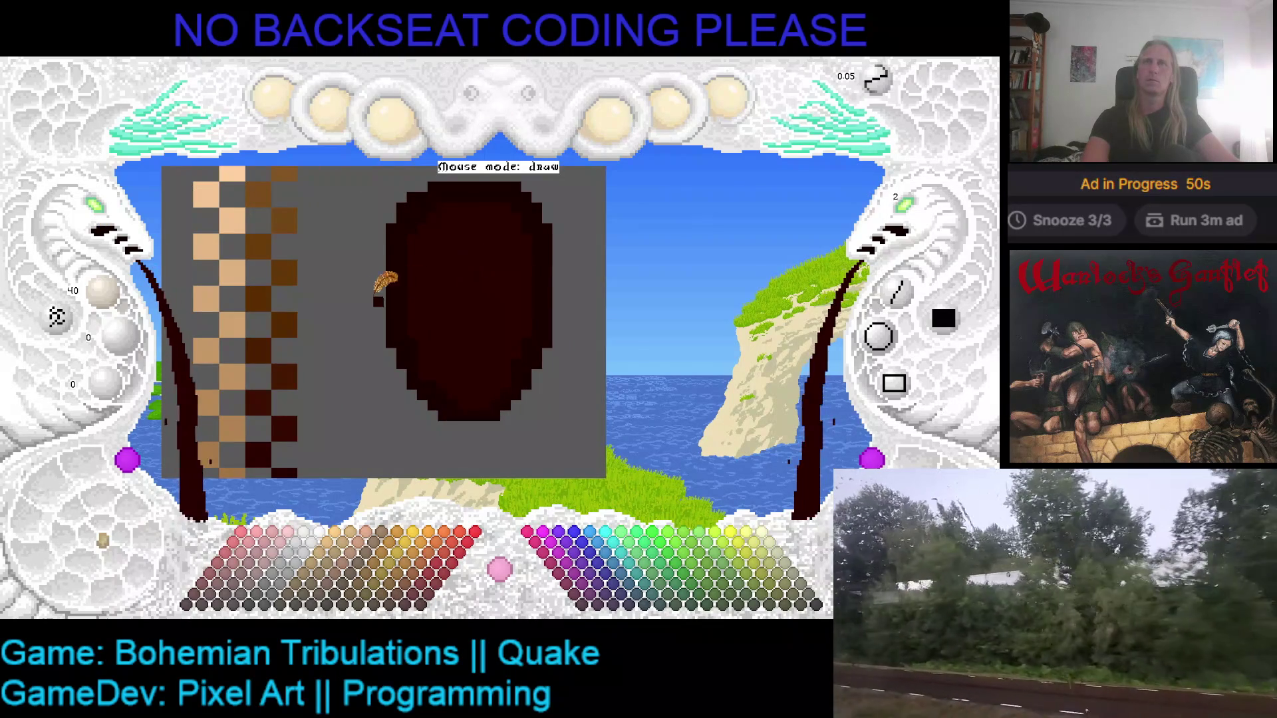
pyautogui.scroll(-2, 426, 269)
pyautogui.scroll(1, 439, 260)
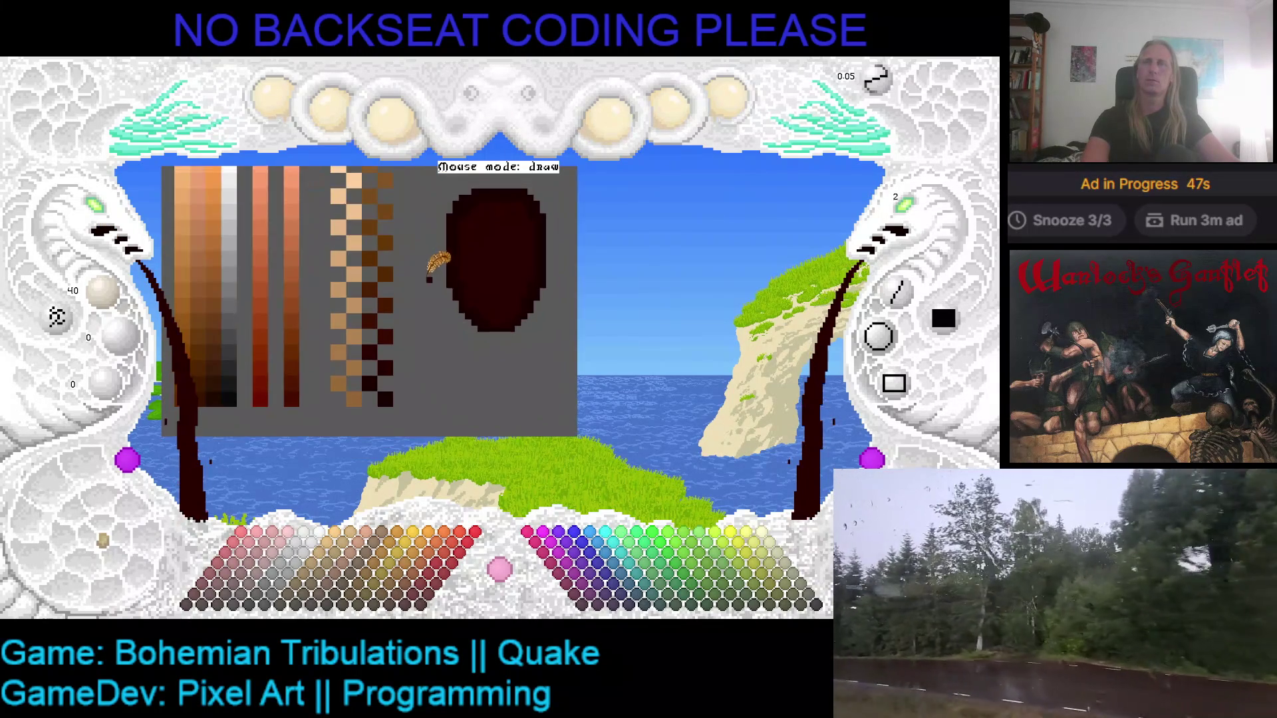
pyautogui.scroll(1, 439, 261)
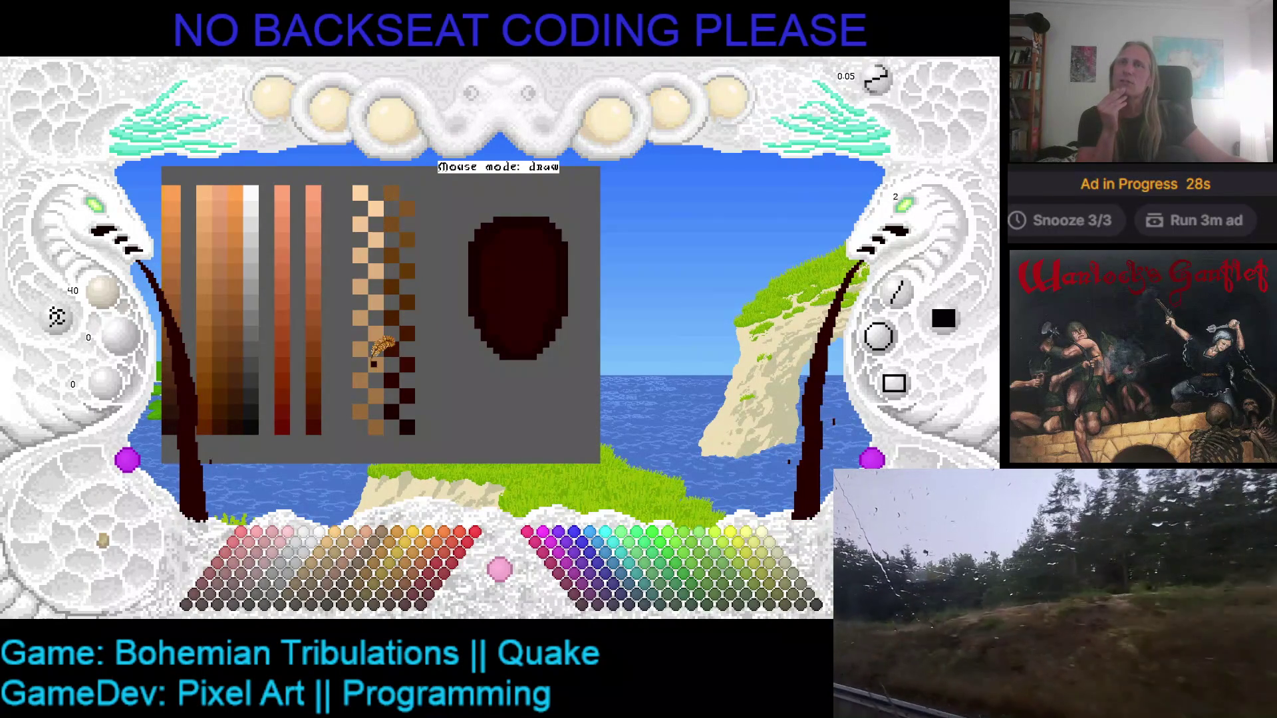
pyautogui.click(360, 193)
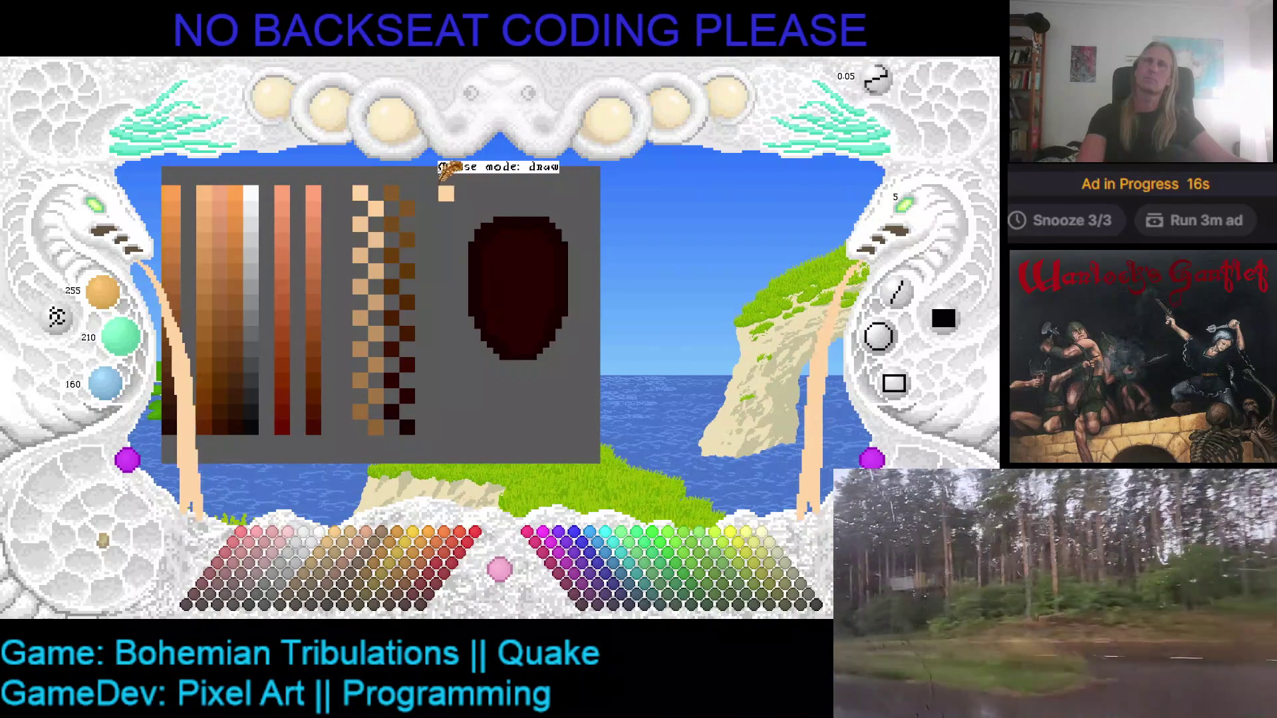
# - Place a peach pixel right of the checkered brown columns to start a new ramp
pyautogui.click(437, 190)
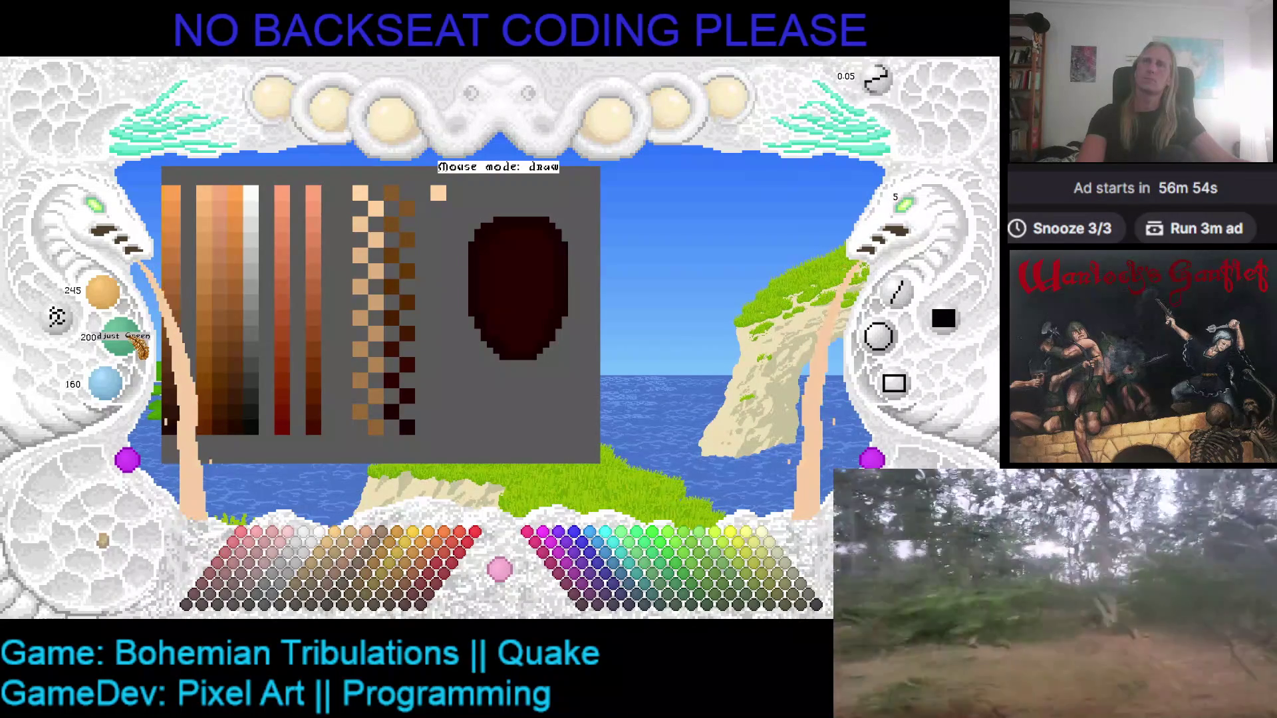
# - Paint four progressively darker peach pixels down the new column
pyautogui.click(455, 209)
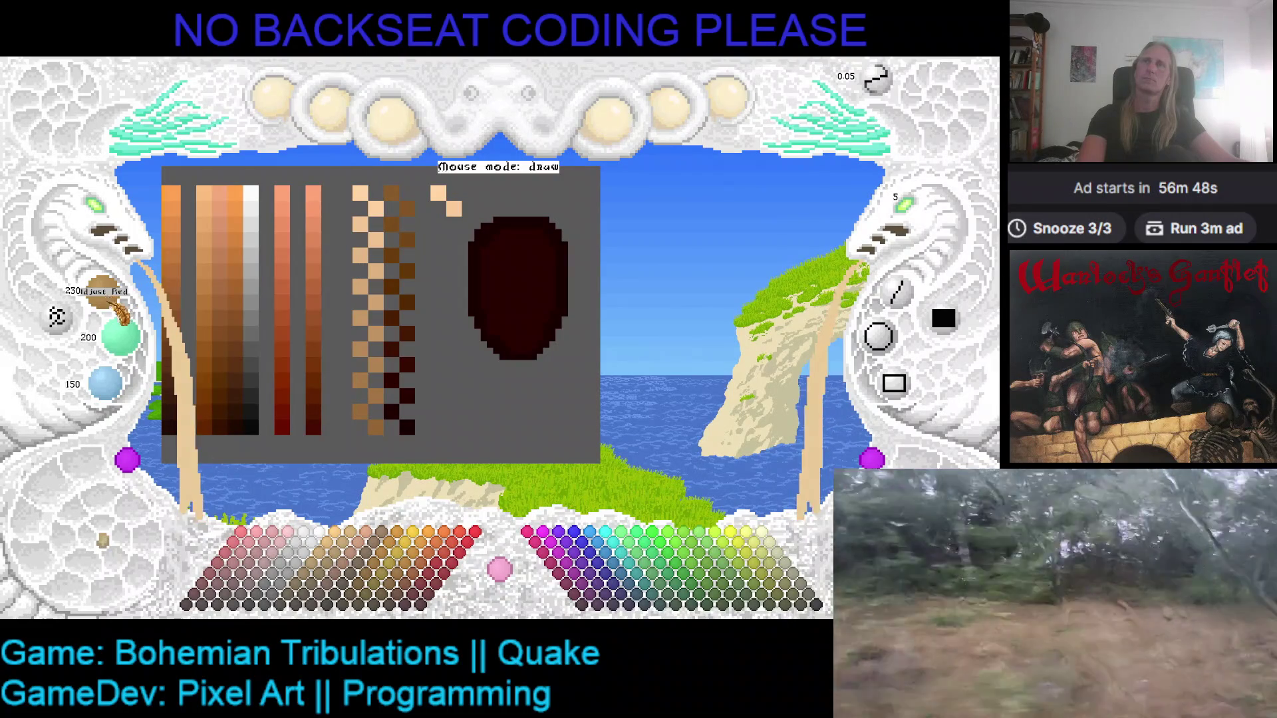
pyautogui.scroll(-1, 126, 342)
pyautogui.scroll(-2, 106, 382)
pyautogui.scroll(-1, 107, 382)
pyautogui.click(438, 225)
pyautogui.scroll(-1, 103, 296)
pyautogui.scroll(-2, 120, 337)
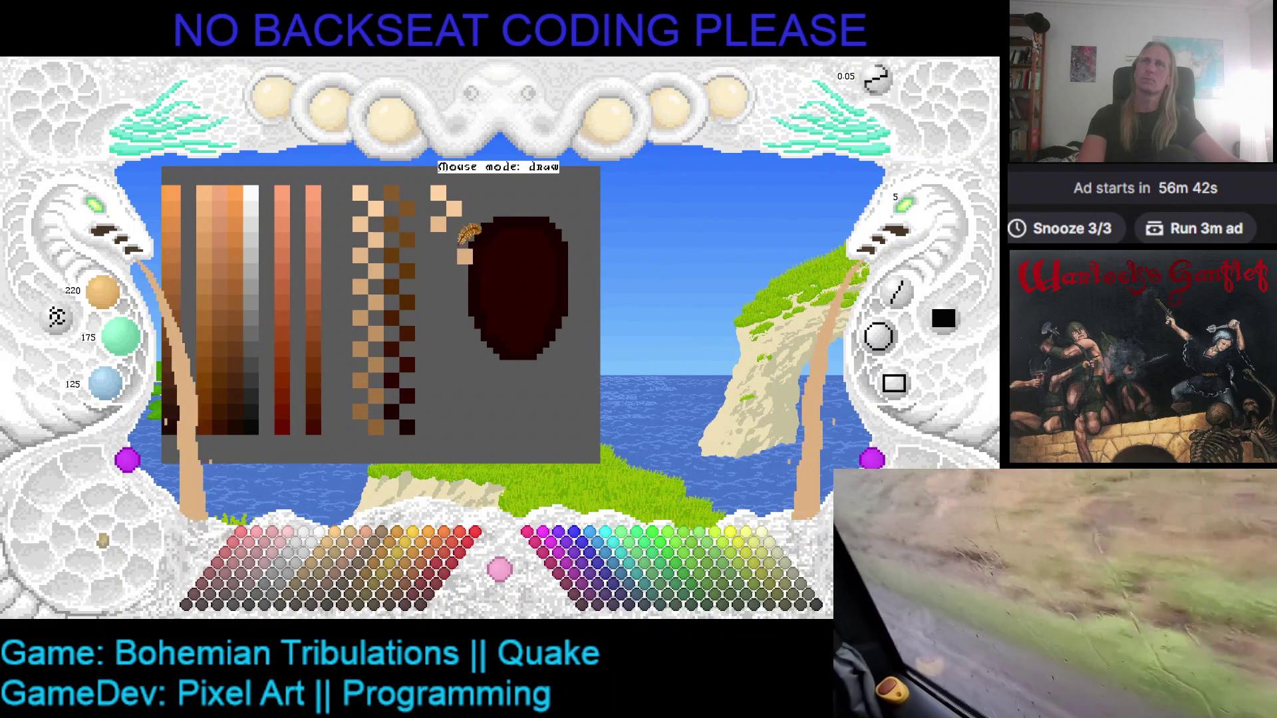
pyautogui.click(454, 239)
pyautogui.scroll(-3, 105, 296)
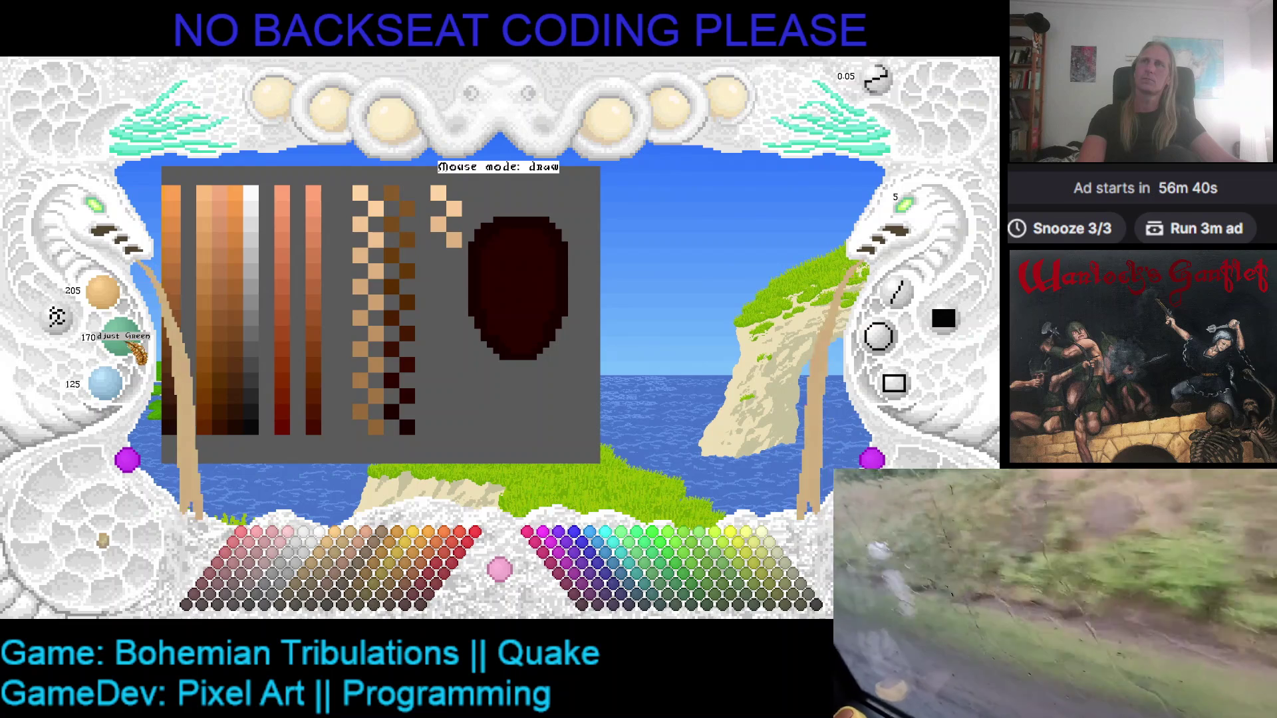
pyautogui.scroll(-3, 105, 384)
pyautogui.click(438, 256)
# - Continue the column with three darker tan pixels, darkening the RGB values between each
pyautogui.scroll(-2, 105, 293)
pyautogui.scroll(-2, 123, 339)
pyautogui.scroll(-2, 106, 384)
pyautogui.click(461, 283)
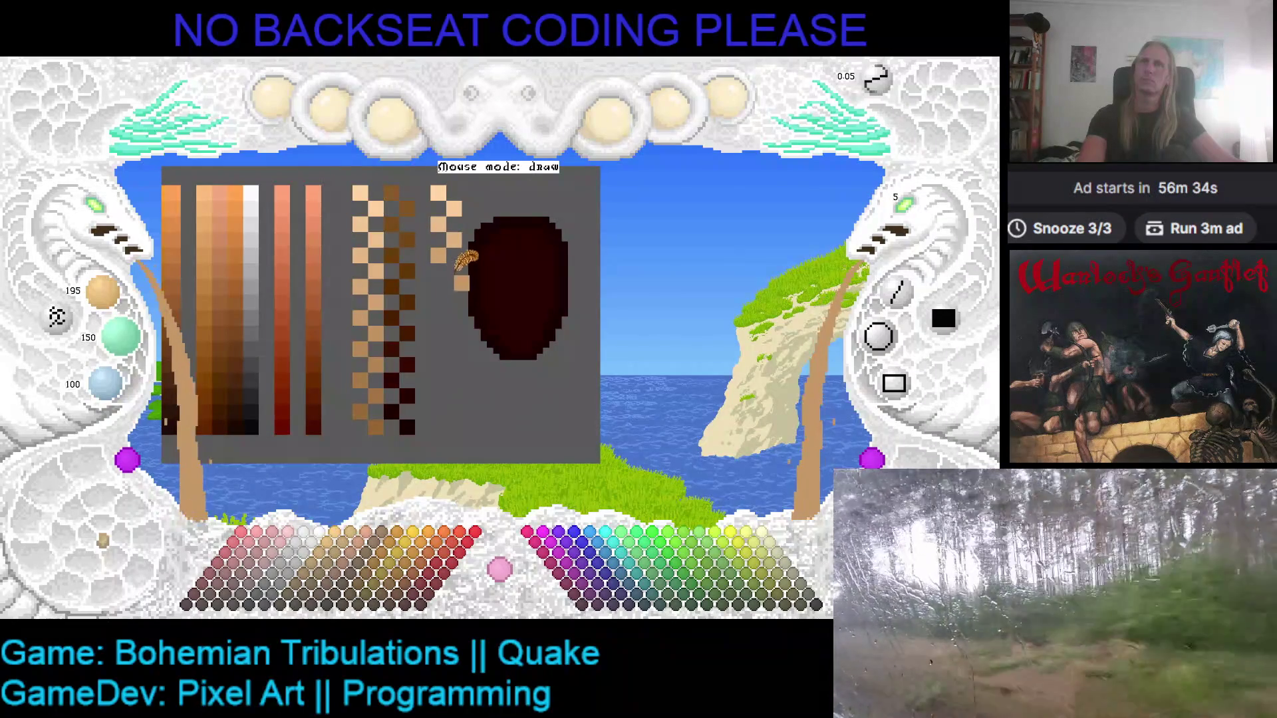
pyautogui.scroll(-3, 103, 293)
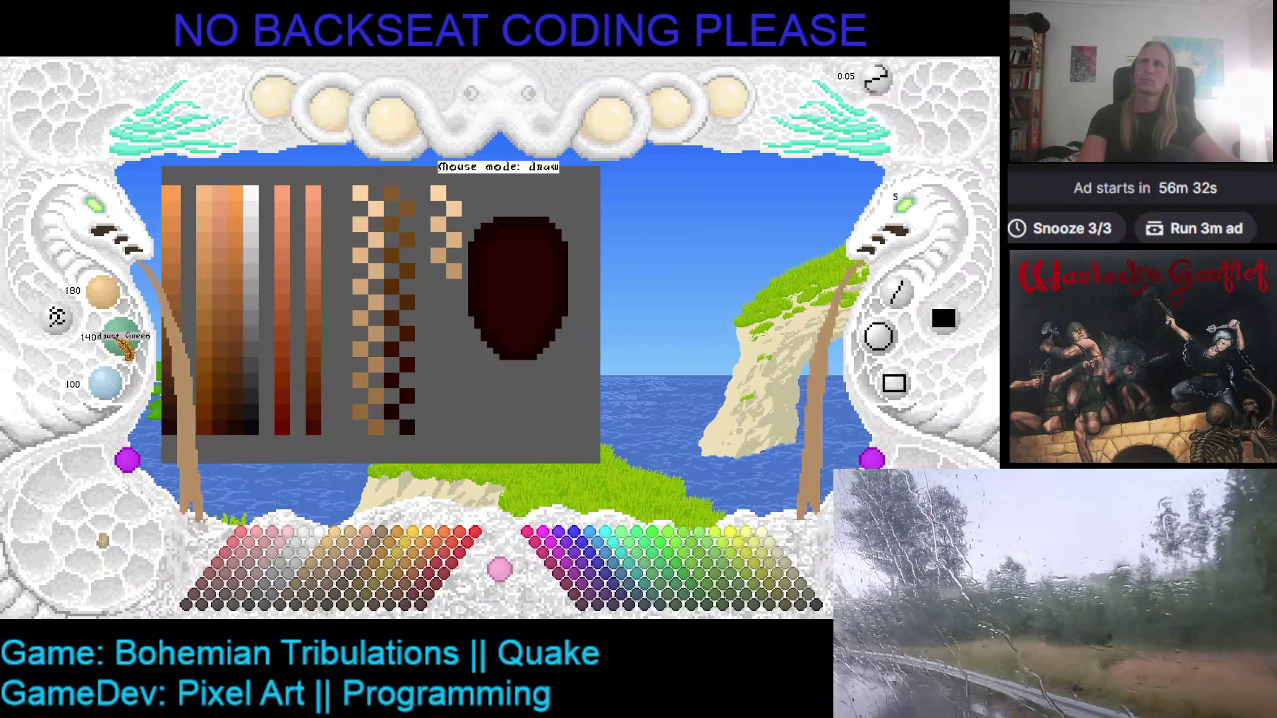
pyautogui.scroll(-1, 122, 340)
pyautogui.scroll(-2, 119, 389)
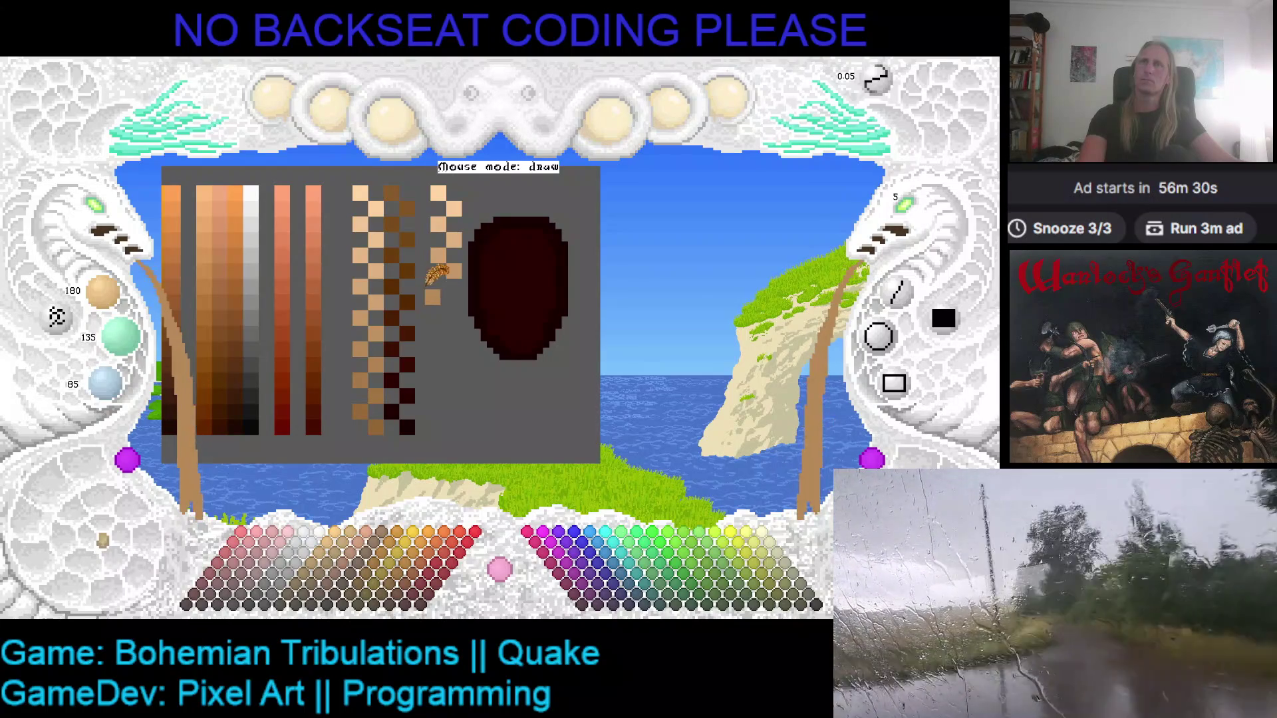
pyautogui.click(439, 286)
pyautogui.scroll(-2, 100, 292)
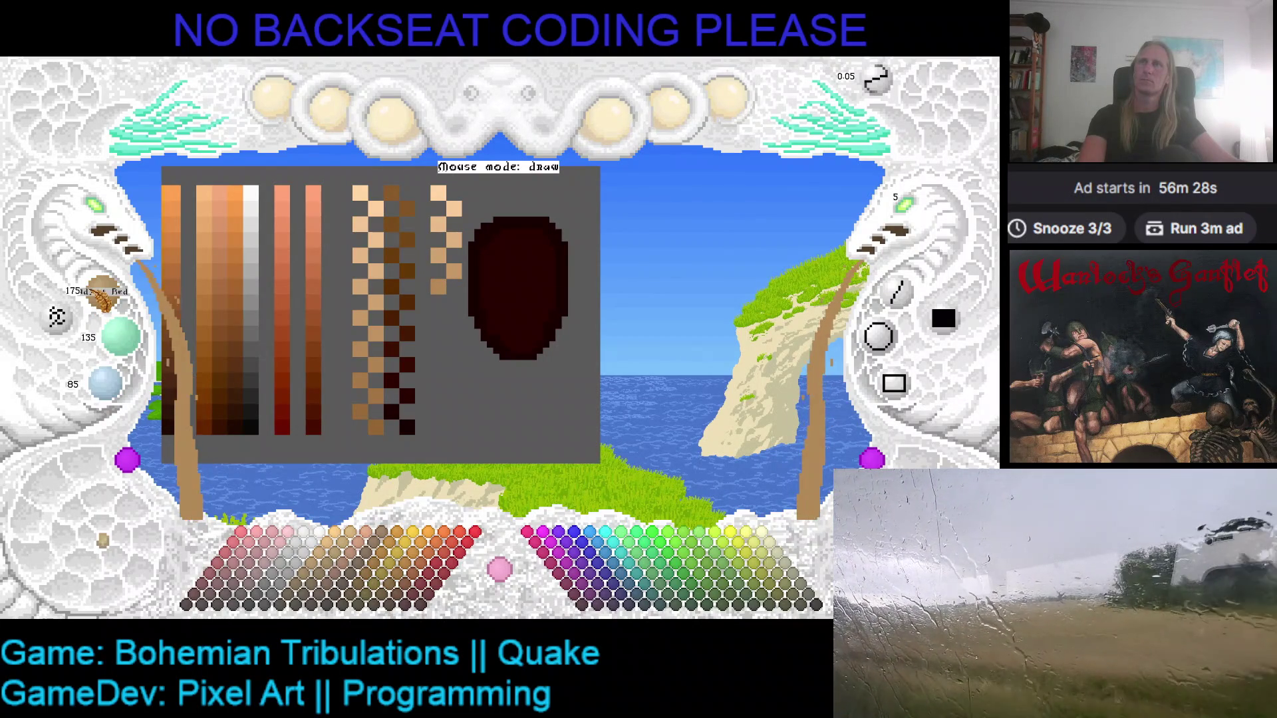
pyautogui.scroll(-2, 120, 336)
pyautogui.scroll(-1, 119, 392)
pyautogui.scroll(-1, 120, 392)
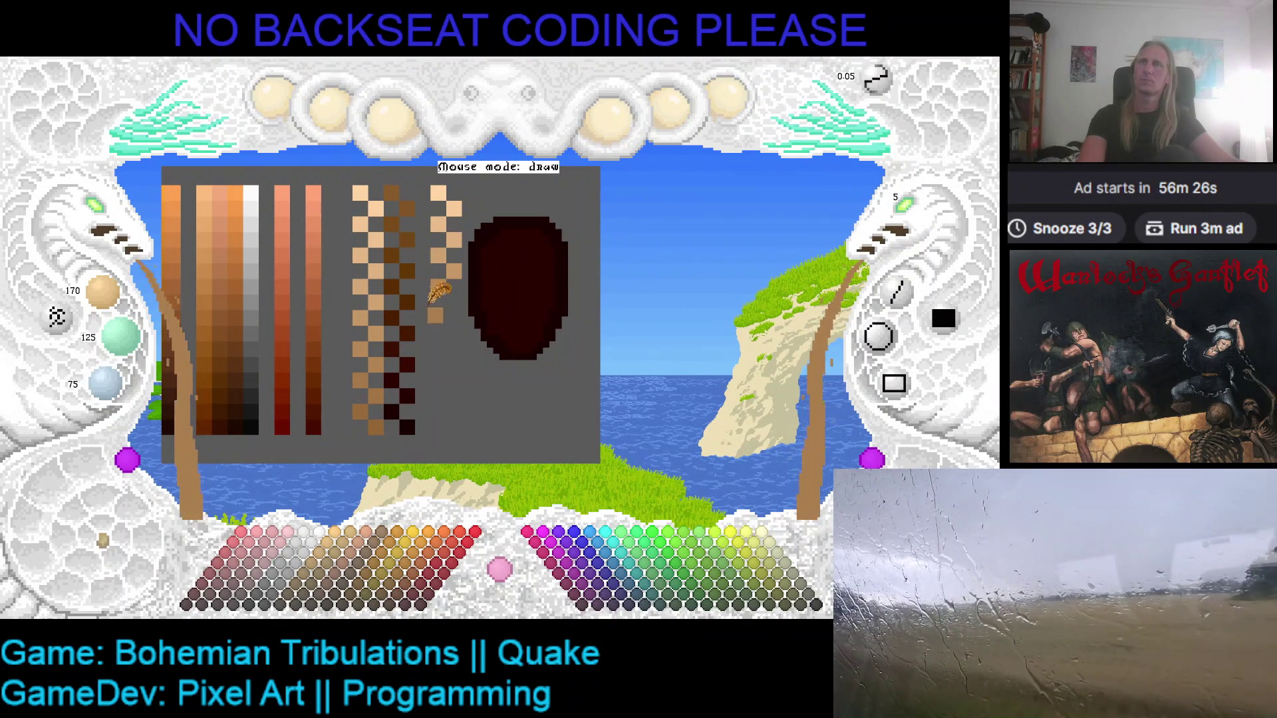
pyautogui.scroll(-1, 106, 304)
pyautogui.scroll(-3, 121, 339)
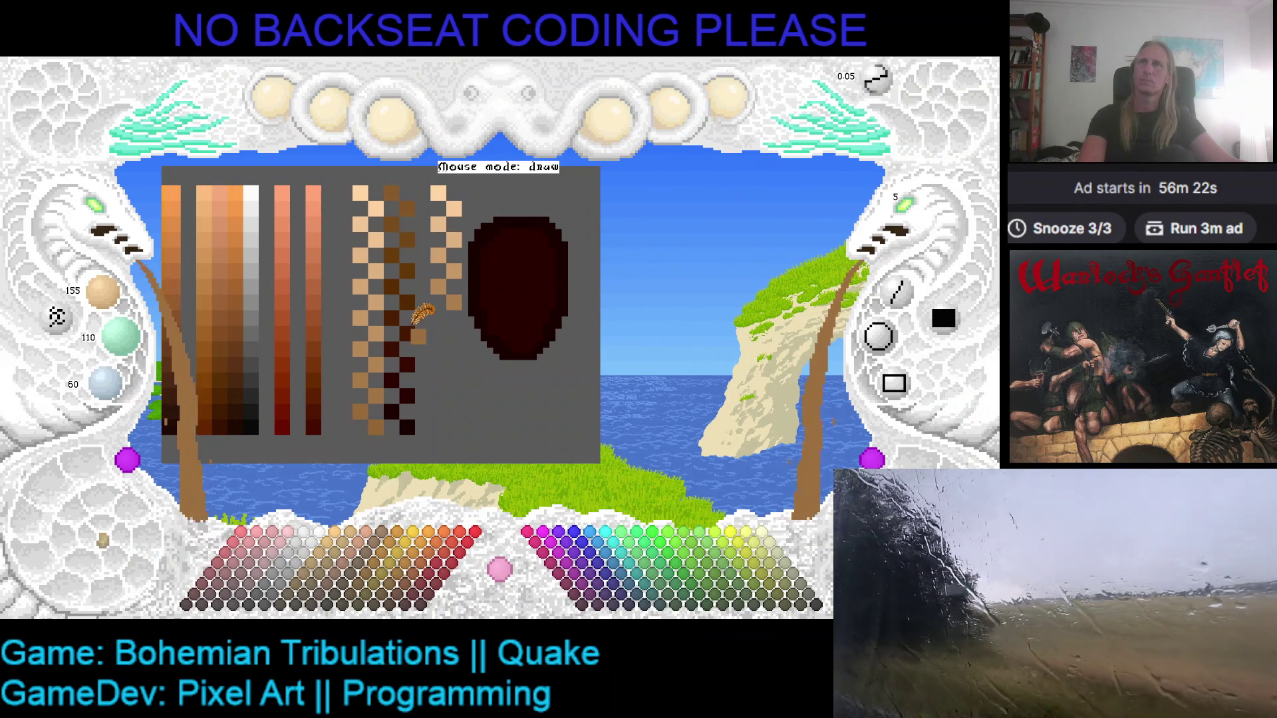
pyautogui.click(438, 317)
# - Add two darker tan swatches side by side lower in the column
pyautogui.scroll(-2, 105, 293)
pyautogui.scroll(-2, 121, 337)
pyautogui.scroll(-2, 106, 383)
pyautogui.click(430, 345)
pyautogui.click(454, 332)
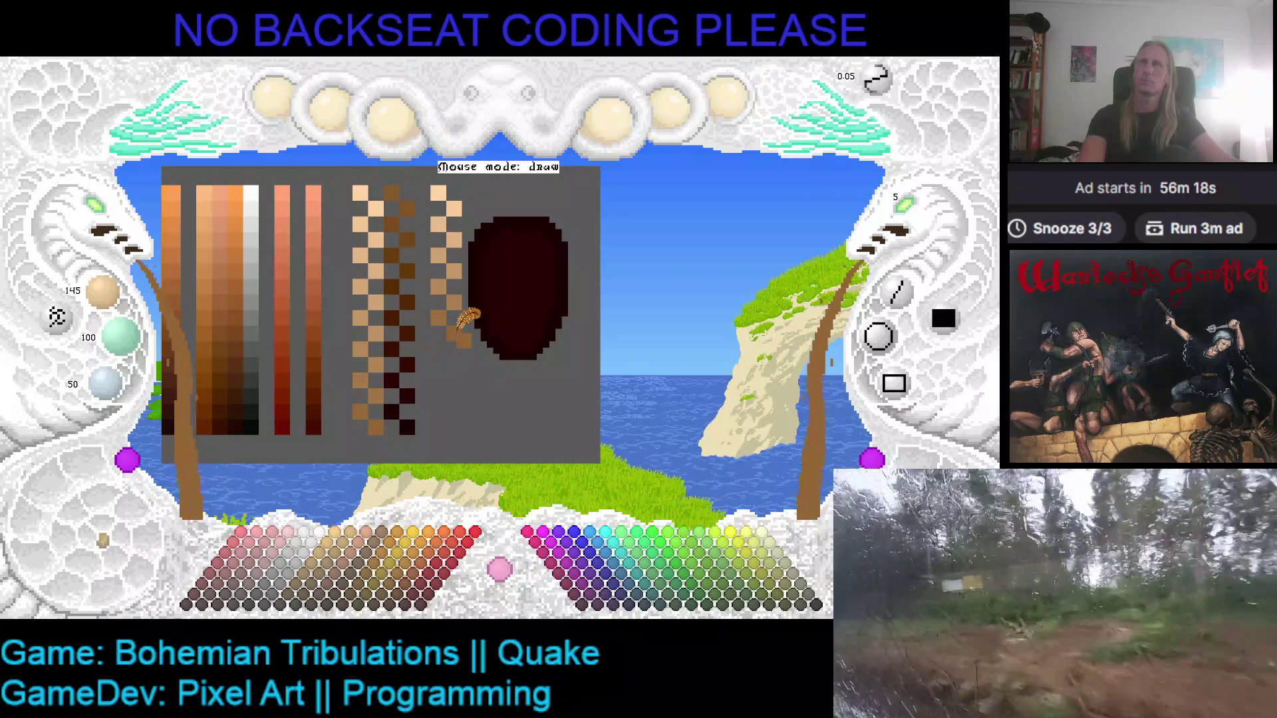
# - Finish the column with brown swatches, darkening the colour to 70, 25, 0
pyautogui.scroll(-1, 118, 312)
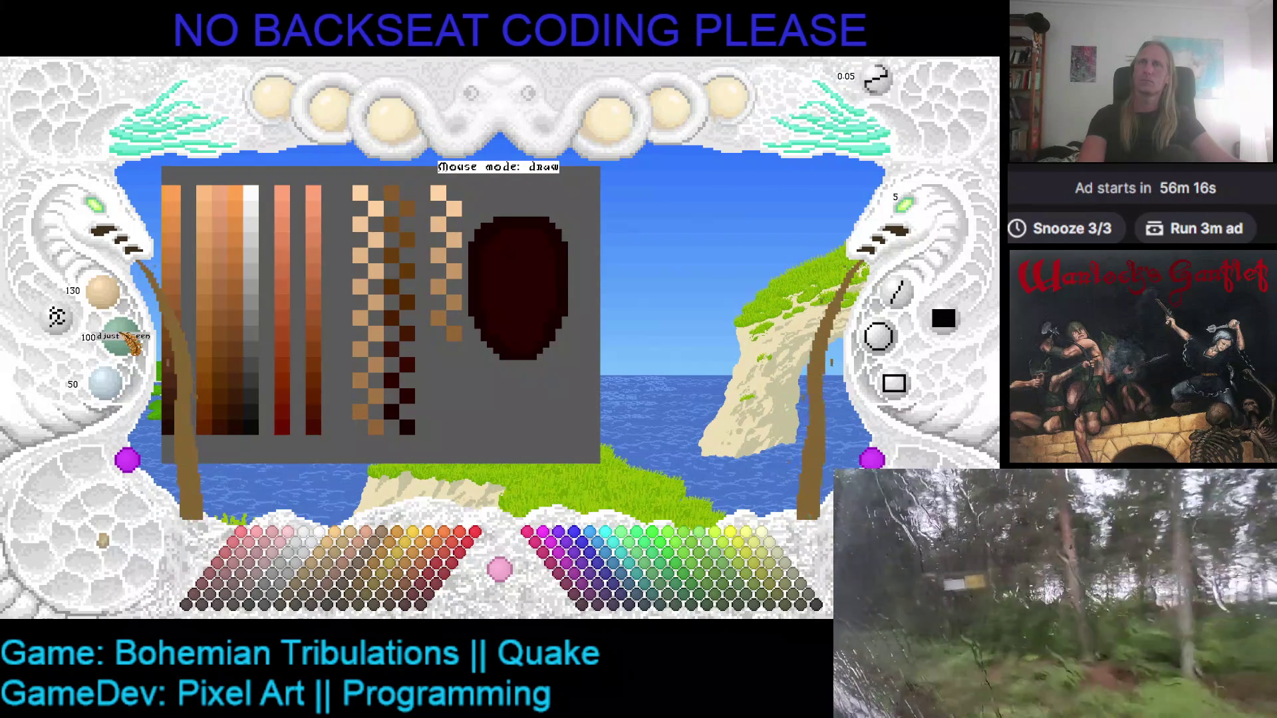
pyautogui.scroll(-1, 130, 343)
pyautogui.scroll(-1, 113, 392)
pyautogui.click(407, 363)
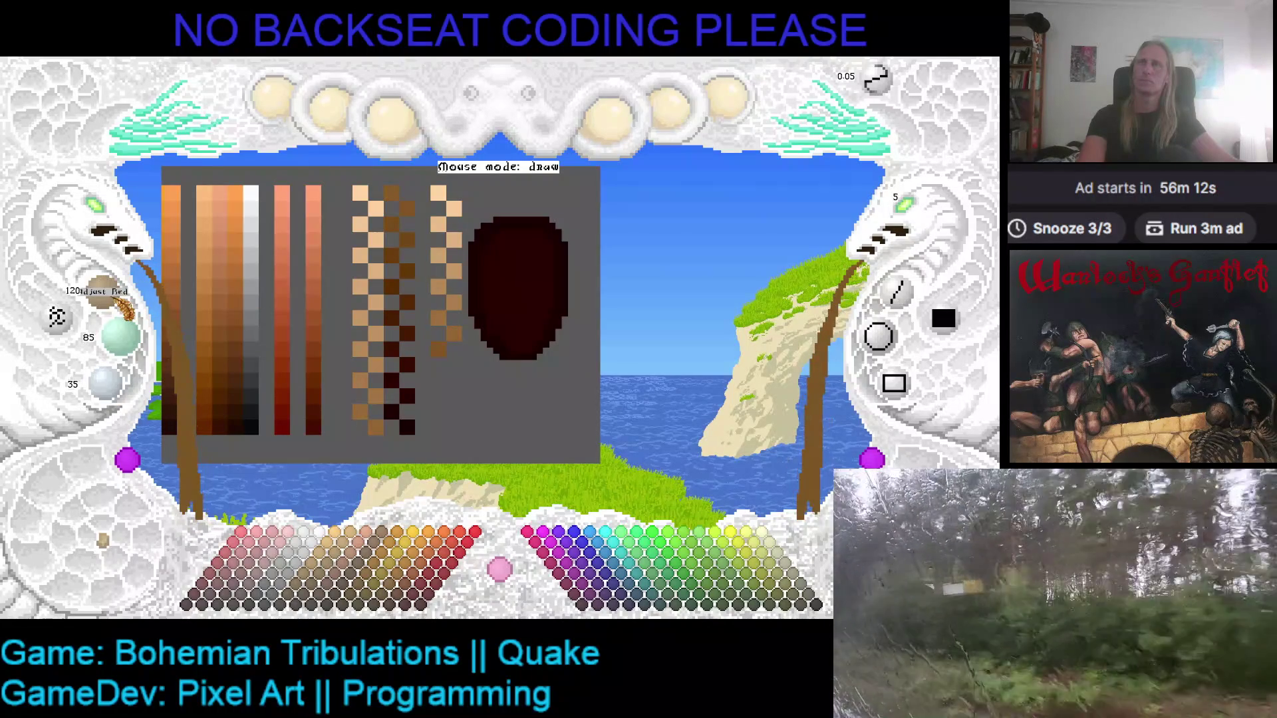
pyautogui.scroll(-1, 119, 336)
pyautogui.scroll(-1, 106, 383)
pyautogui.click(452, 365)
pyautogui.click(467, 353)
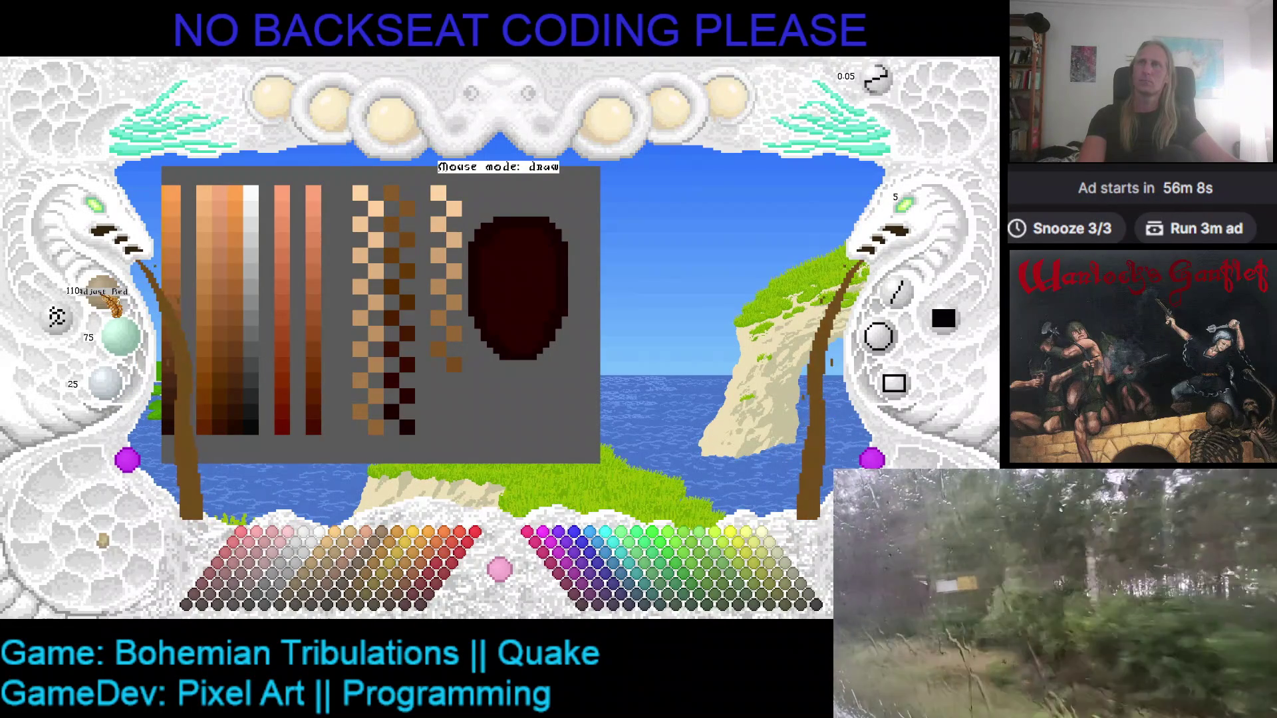
pyautogui.scroll(-1, 110, 299)
pyautogui.scroll(-1, 120, 394)
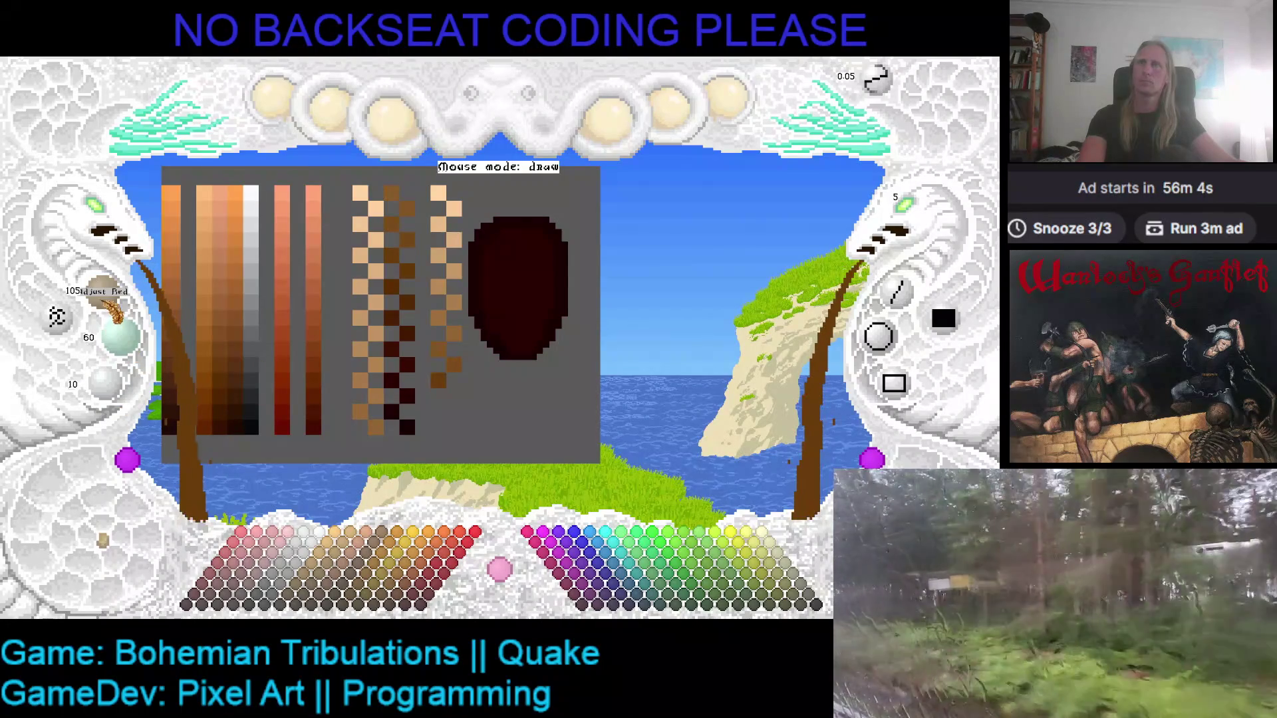
pyautogui.scroll(-2, 106, 383)
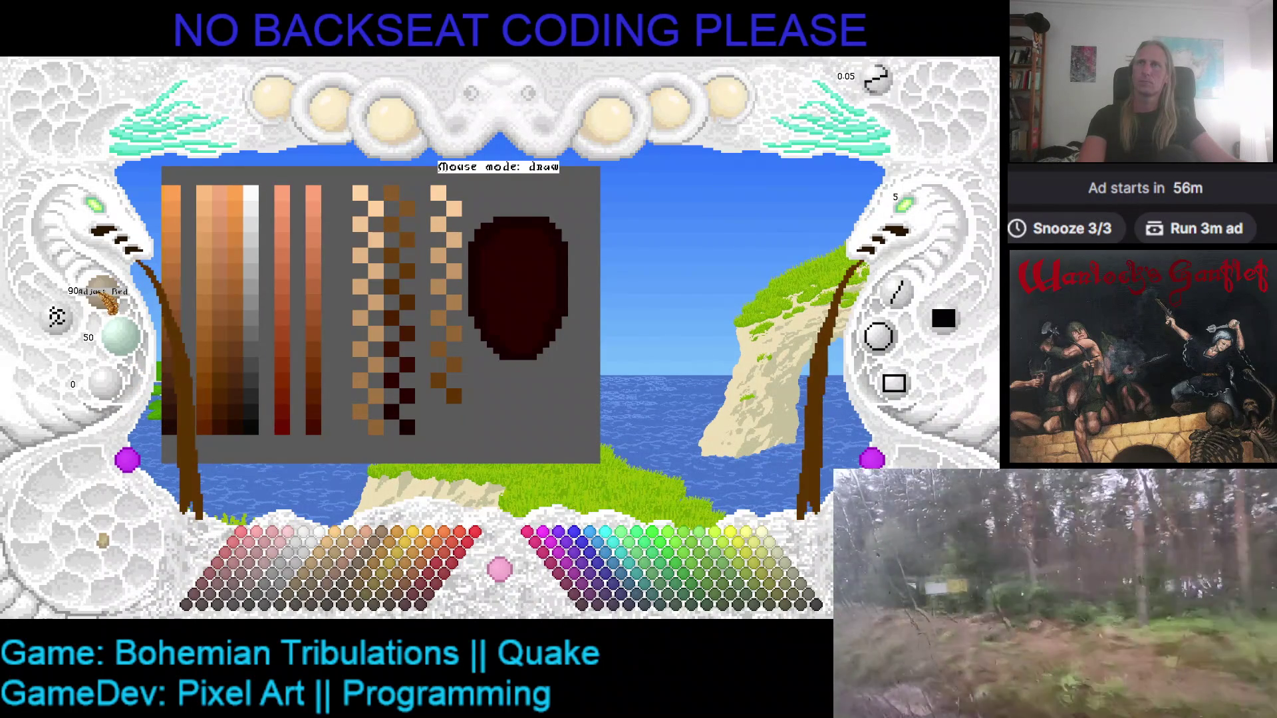
pyautogui.scroll(-3, 103, 293)
pyautogui.scroll(-5, 133, 346)
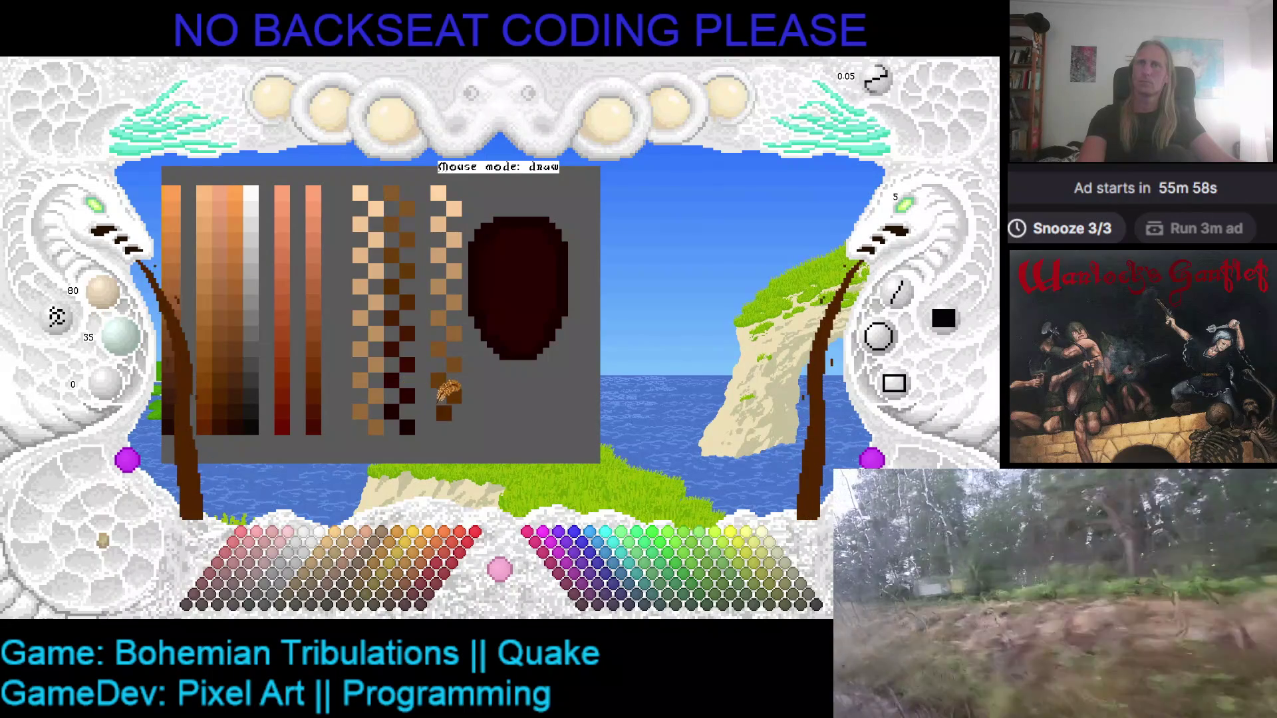
pyautogui.scroll(-1, 114, 307)
pyautogui.scroll(-2, 119, 333)
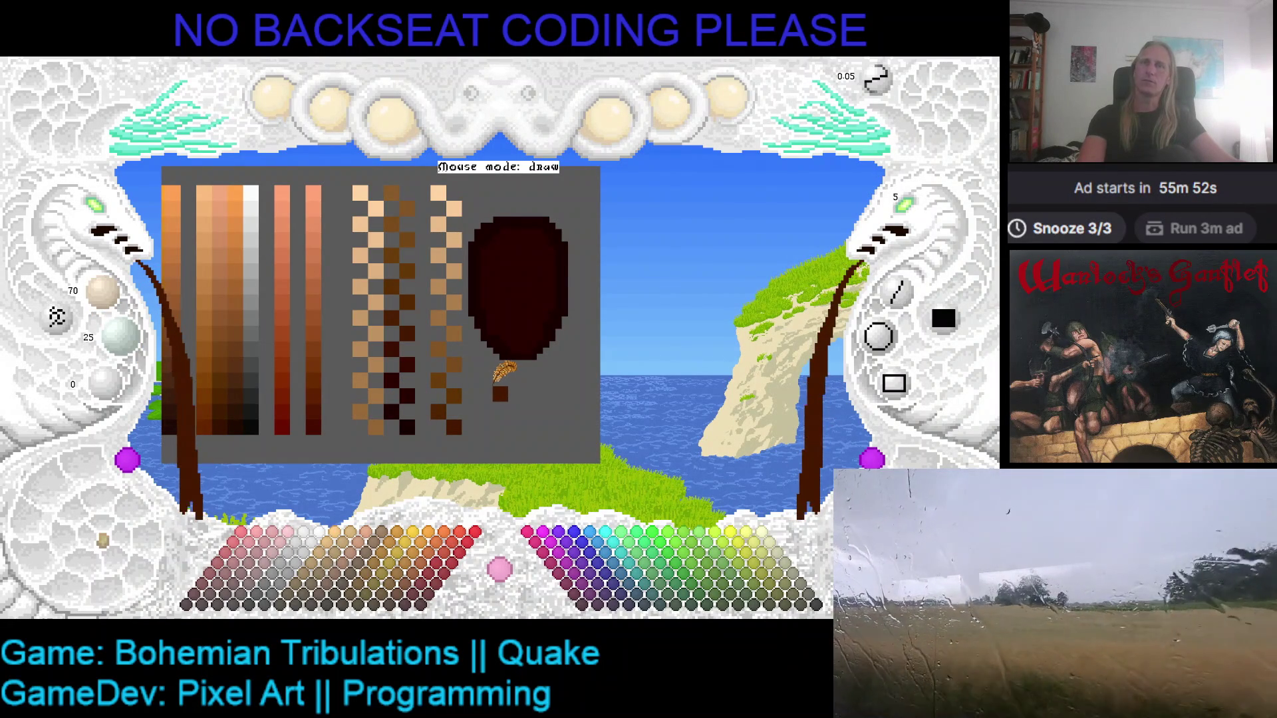
# - Erase the new peach column with background grey and re-pick the peach colour
pyautogui.click(439, 192)
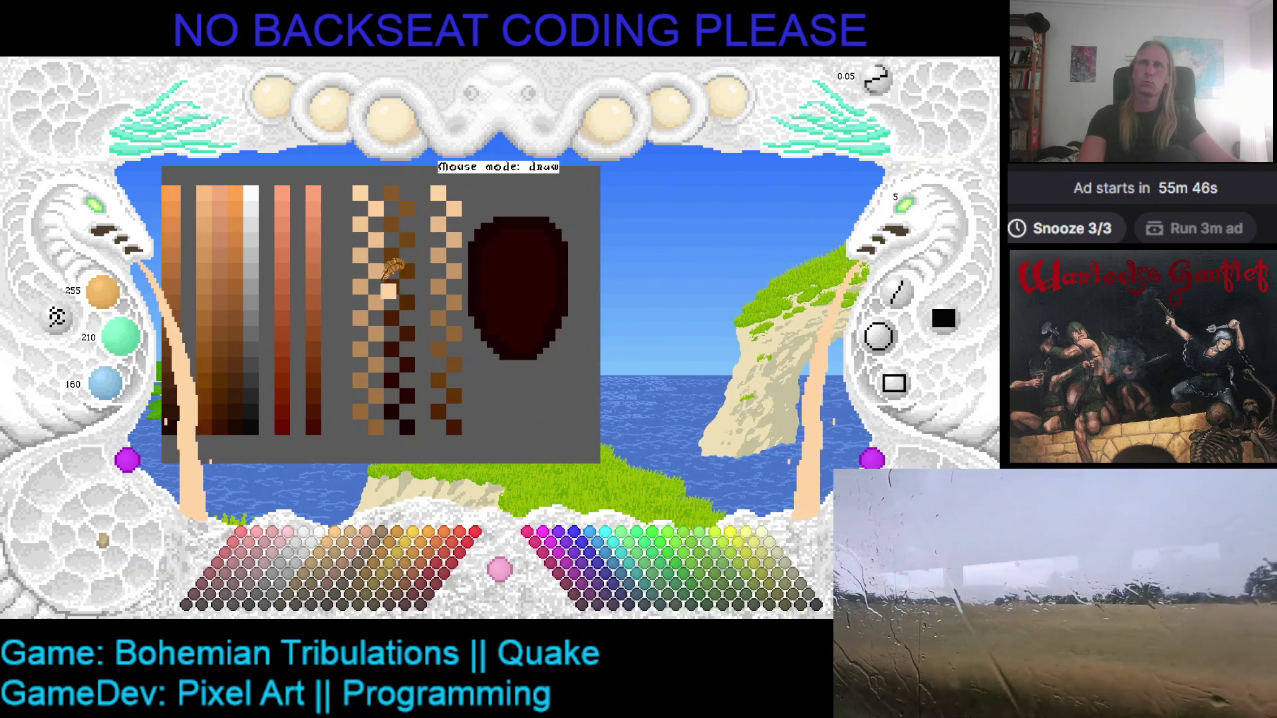
pyautogui.moveTo(459, 193)
pyautogui.mouseDown()
pyautogui.moveTo(468, 352)
pyautogui.moveTo(449, 180)
pyautogui.mouseUp()
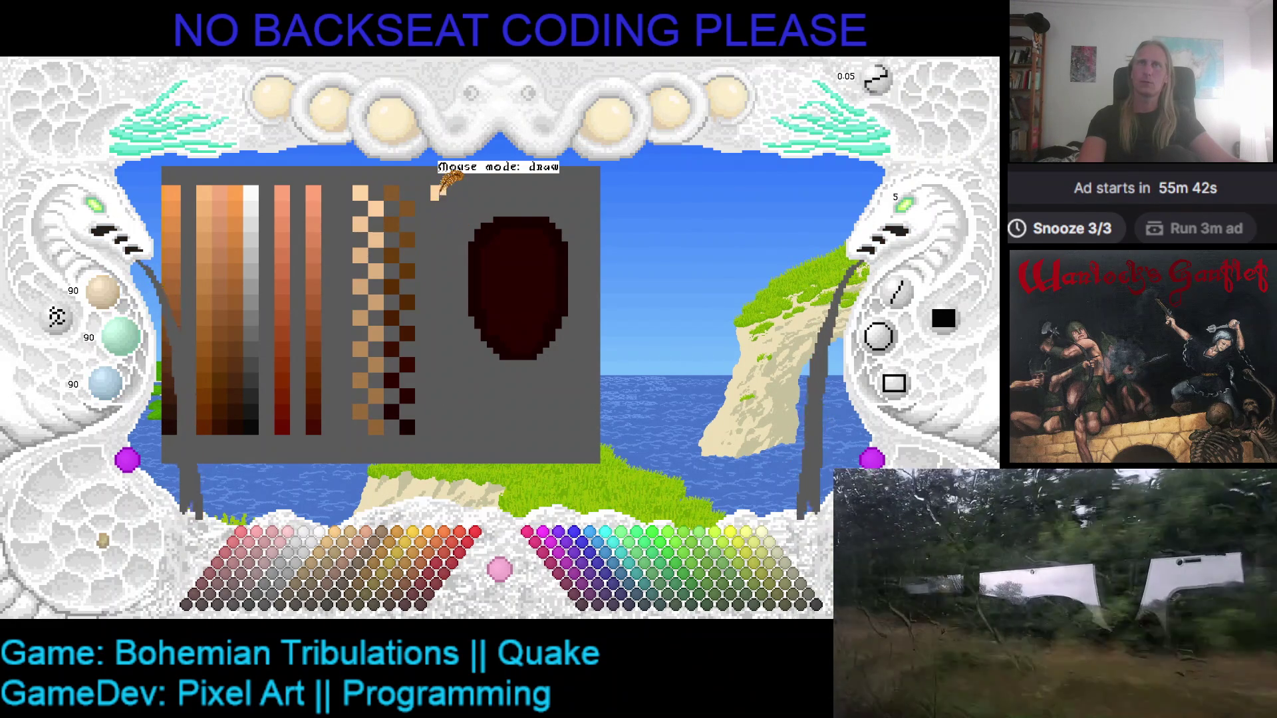
pyautogui.rightClick(439, 193)
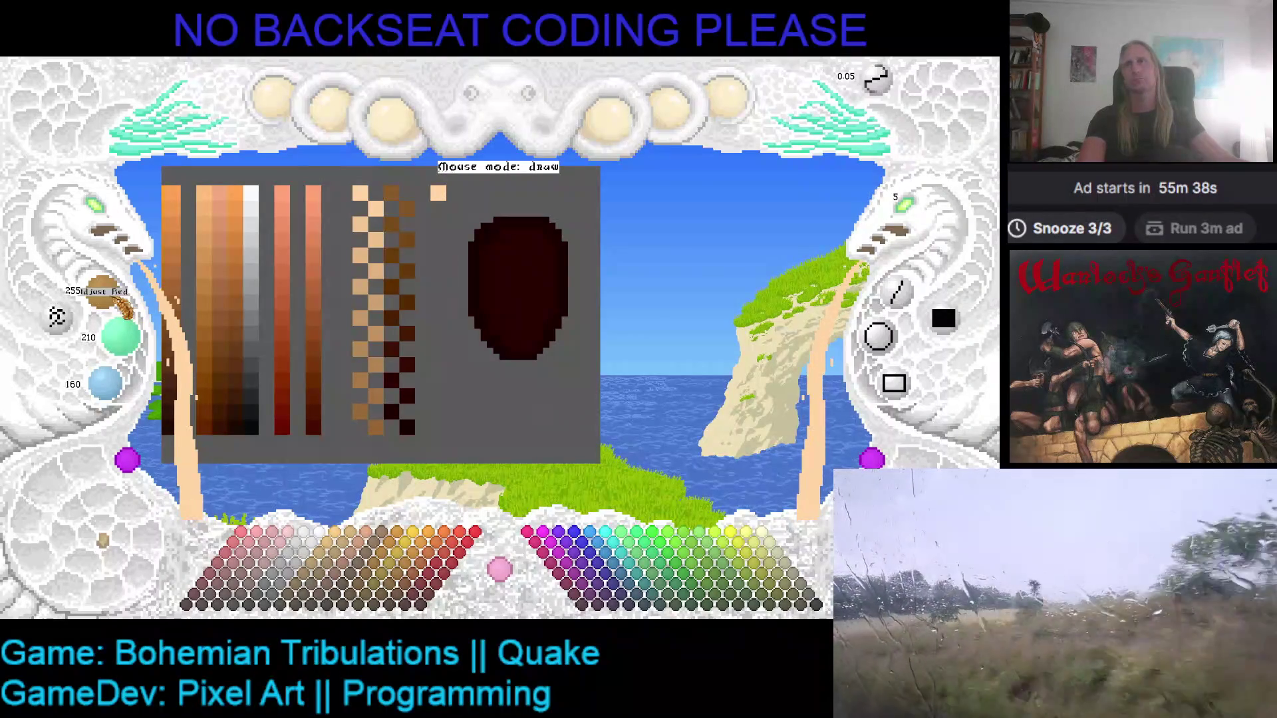
# - Start a zigzag column with two progressively darker peach pixels
pyautogui.scroll(-2, 117, 306)
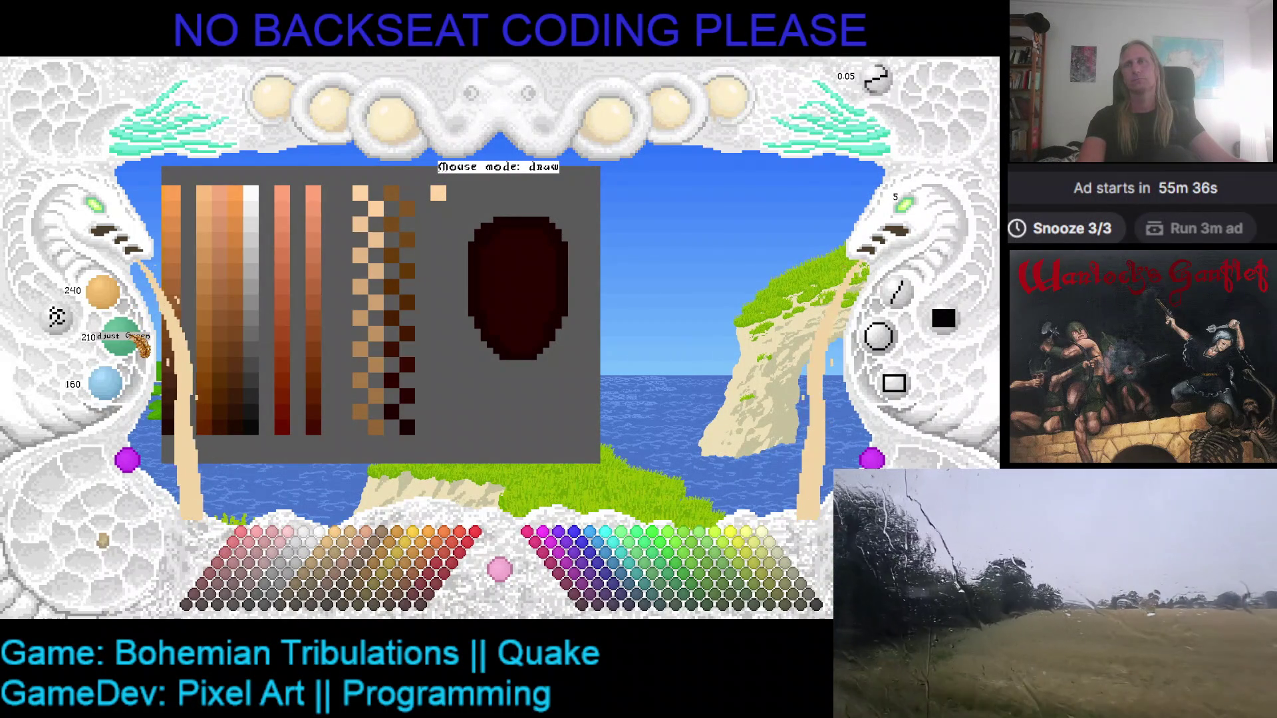
pyautogui.scroll(-2, 119, 397)
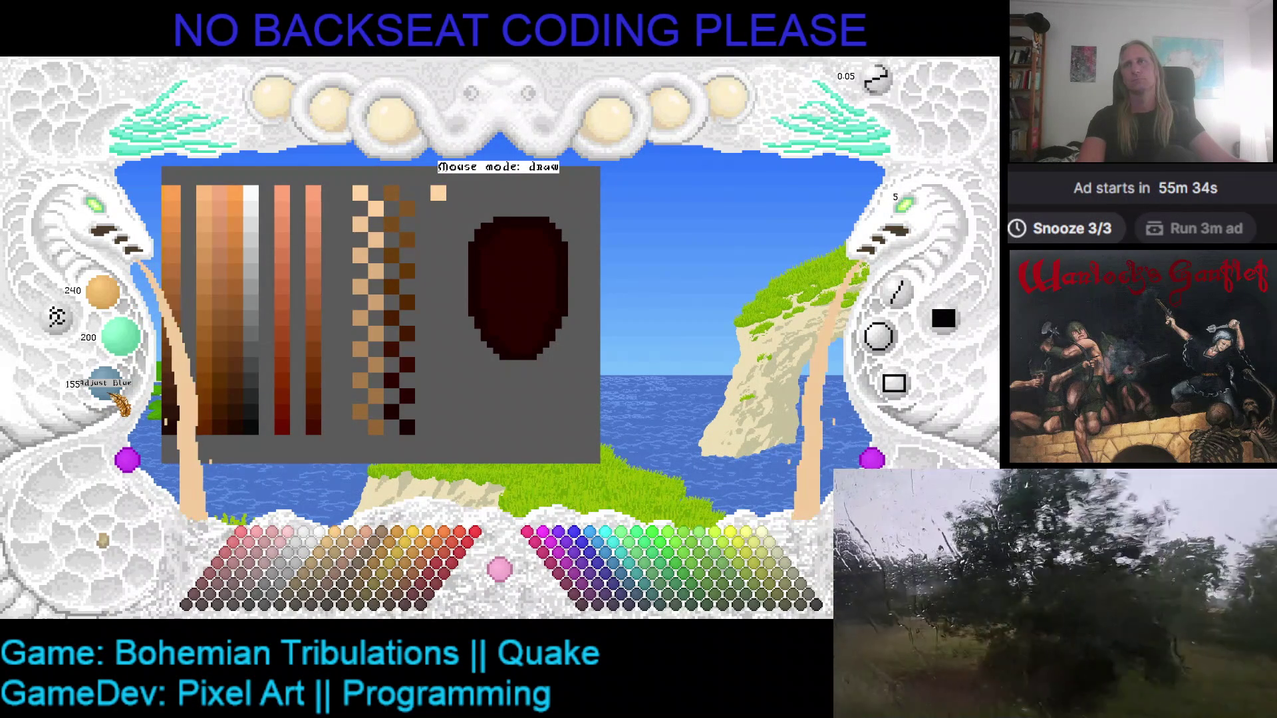
pyautogui.click(454, 210)
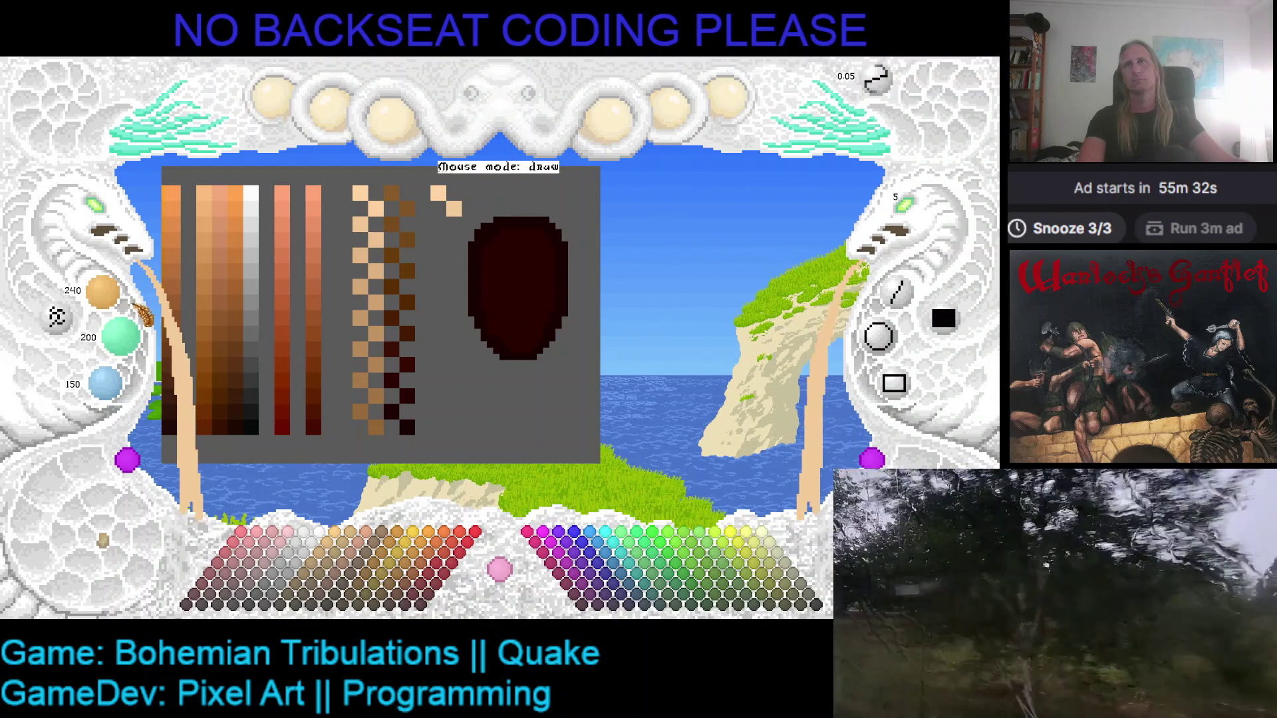
pyautogui.scroll(-3, 120, 302)
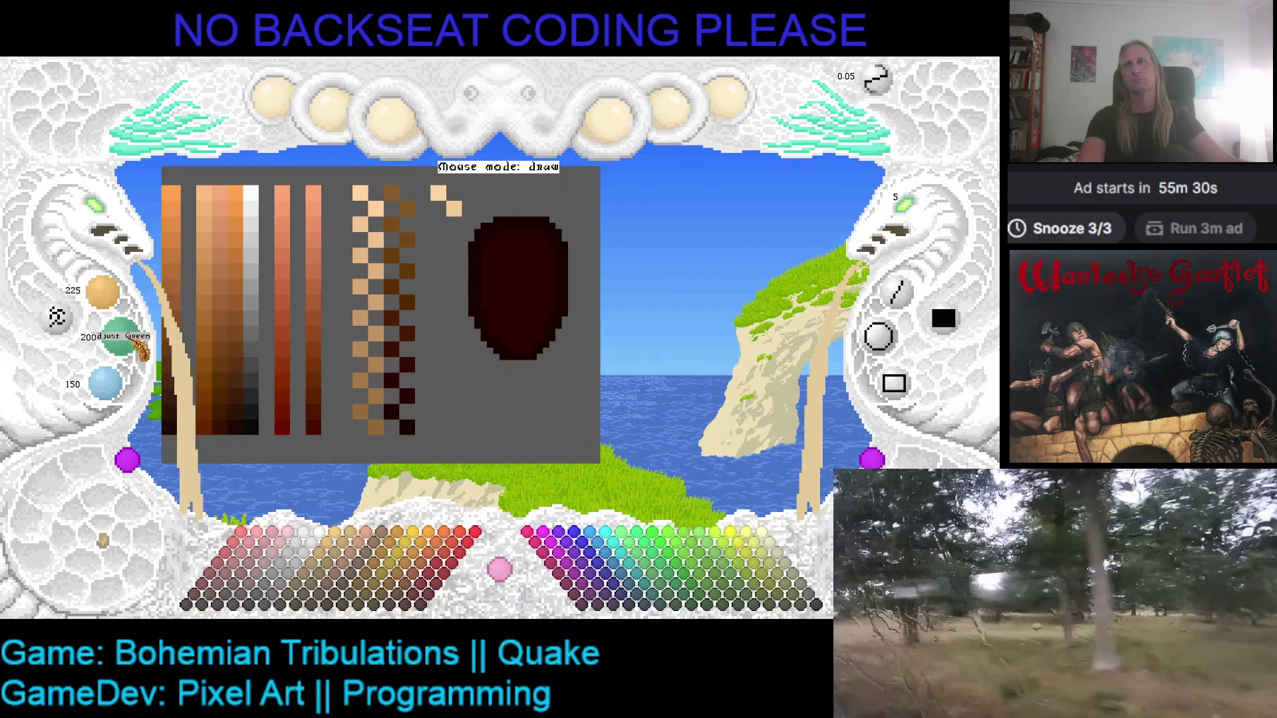
pyautogui.scroll(-3, 139, 342)
pyautogui.scroll(-2, 166, 386)
pyautogui.click(438, 225)
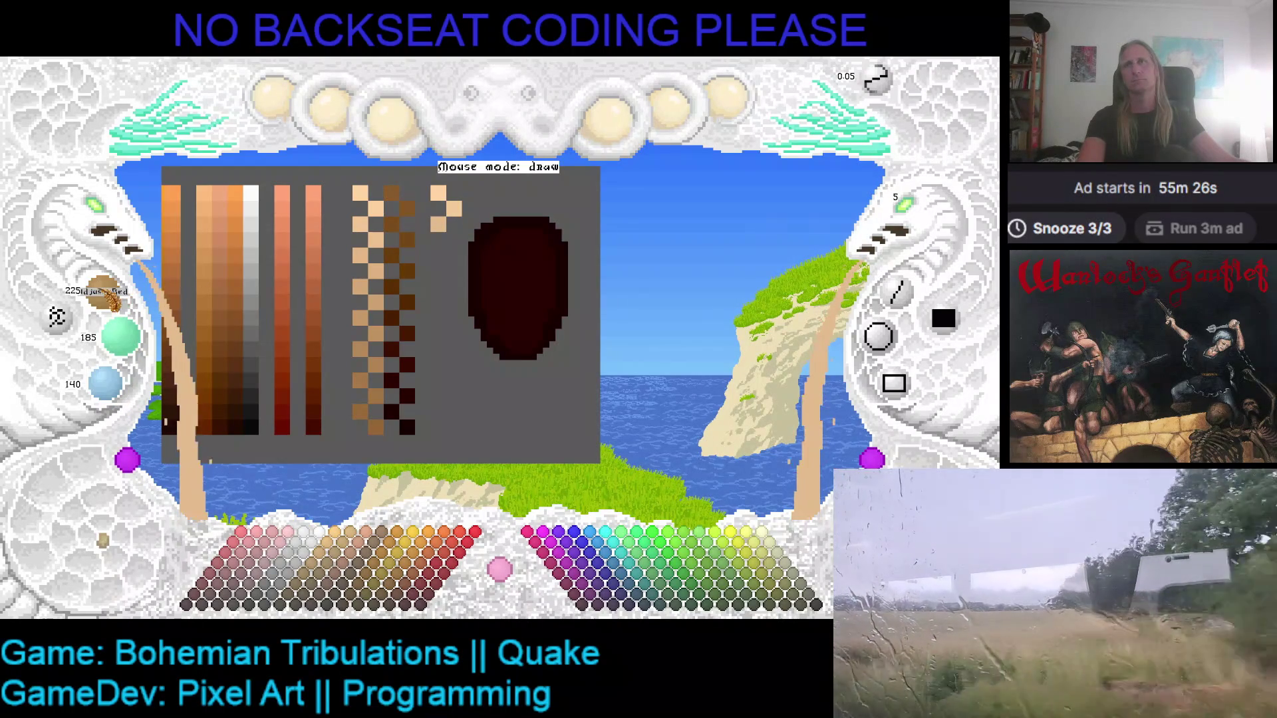
# - Add more darker peach pixels down the zigzag, reaching a colour of 180, 150, 110
pyautogui.scroll(-3, 120, 309)
pyautogui.scroll(-2, 123, 339)
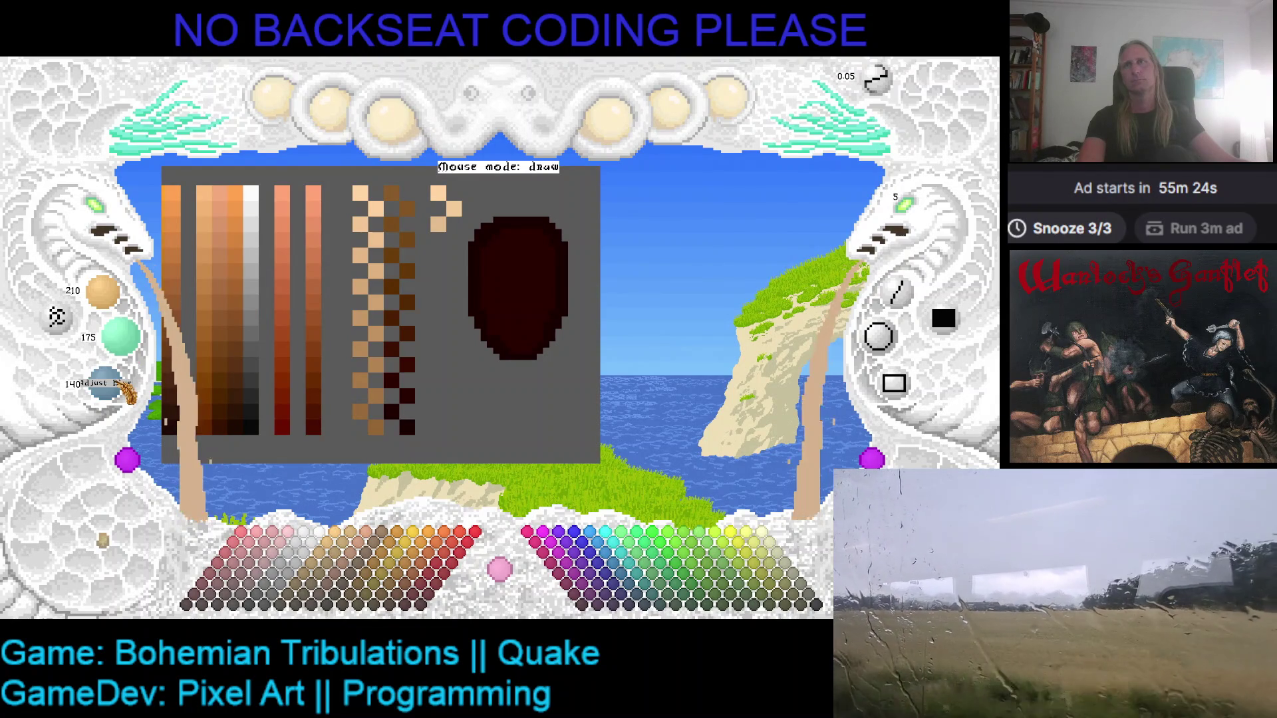
pyautogui.click(465, 263)
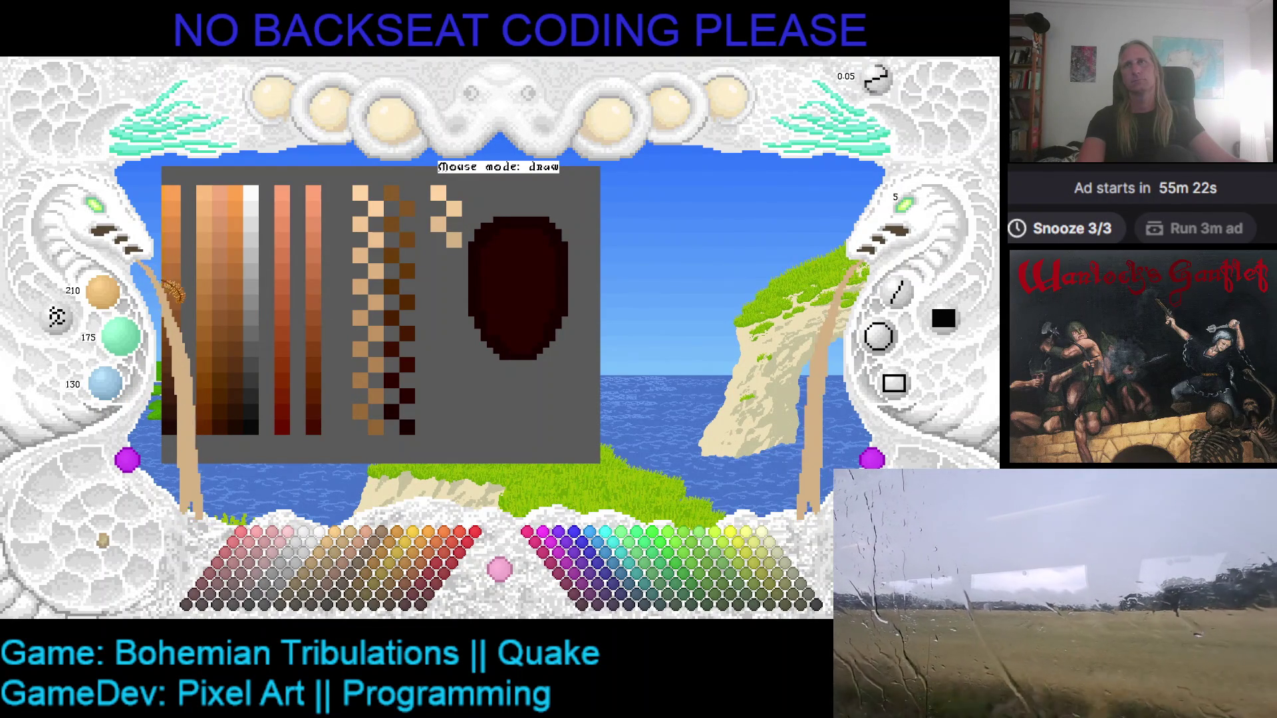
pyautogui.scroll(-3, 121, 336)
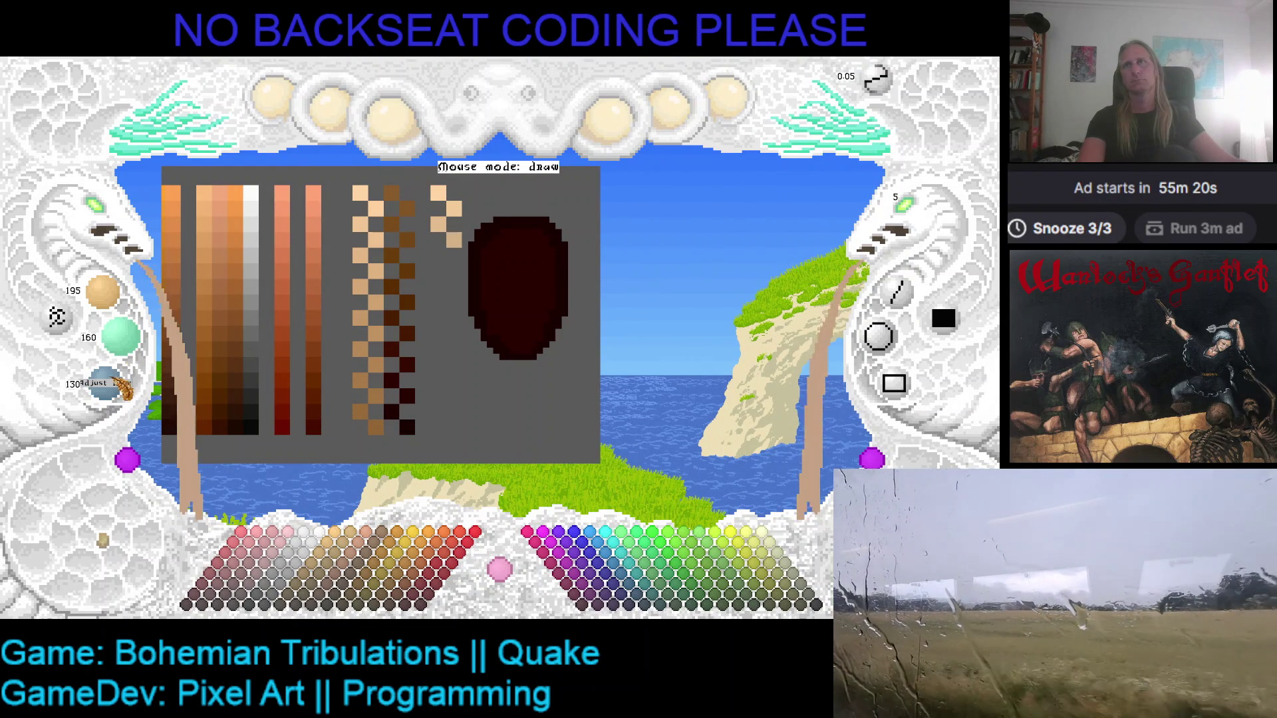
pyautogui.click(446, 269)
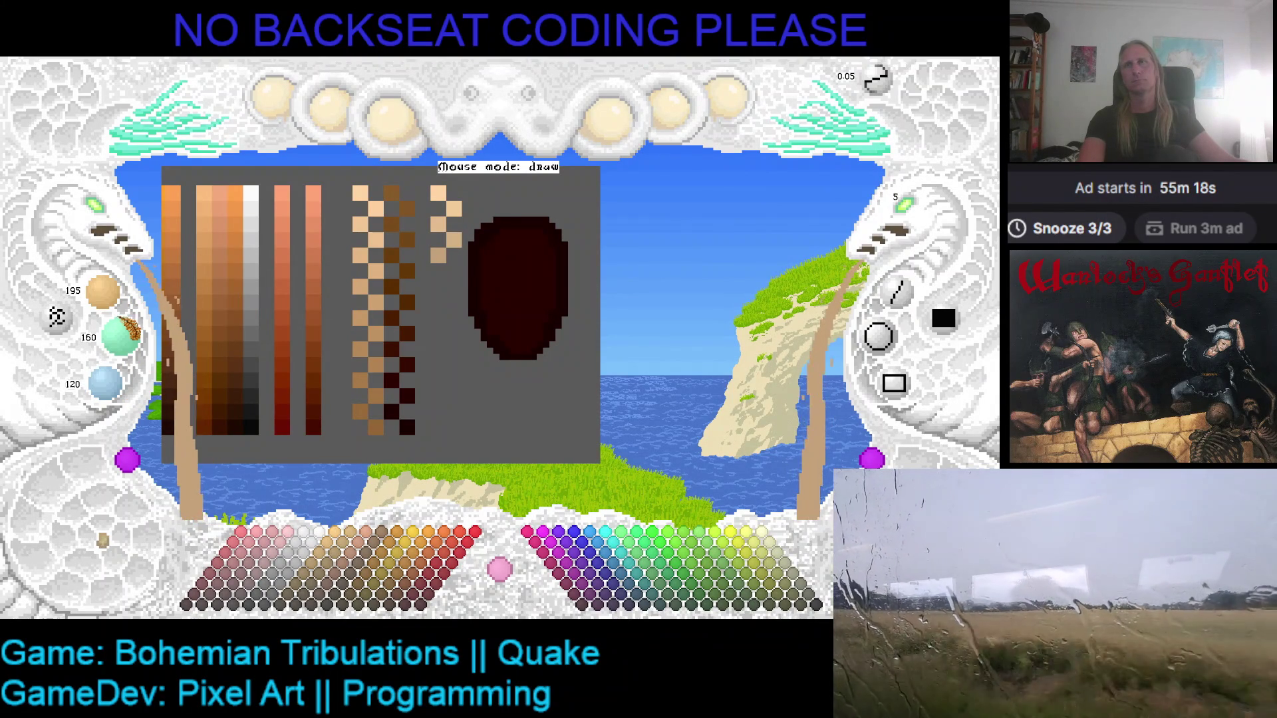
pyautogui.scroll(-1, 118, 305)
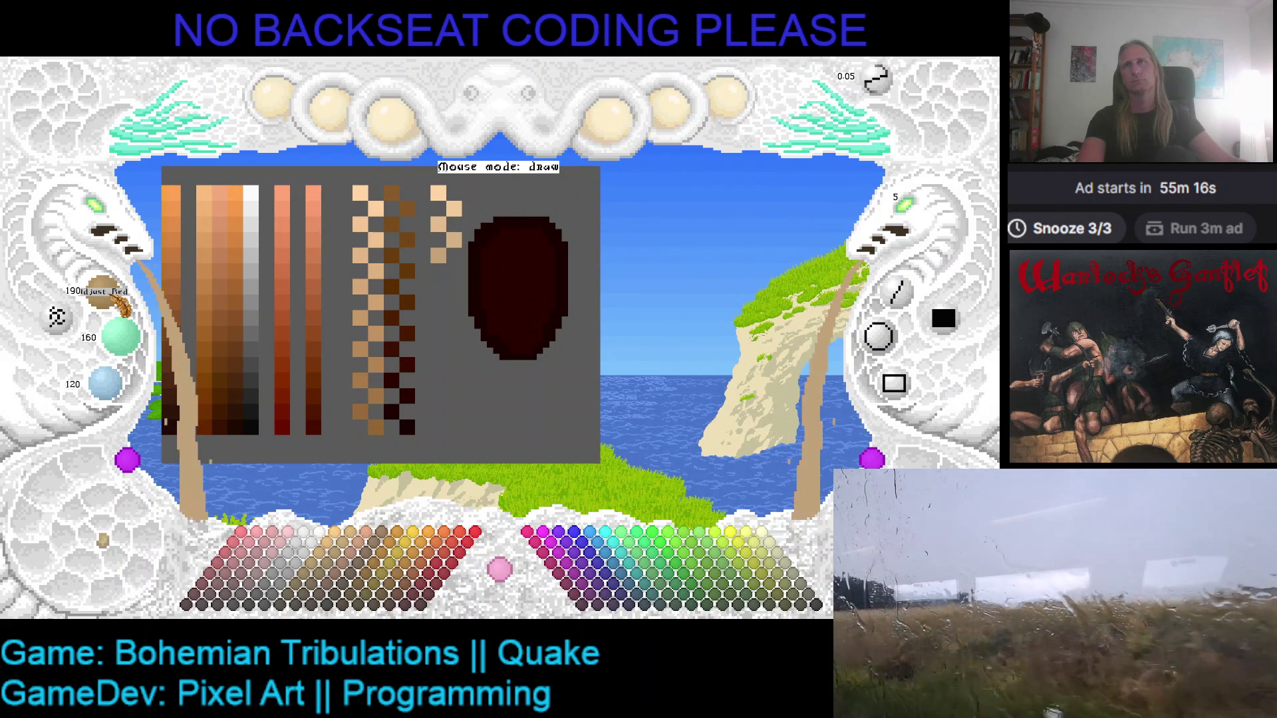
pyautogui.scroll(-2, 120, 336)
pyautogui.scroll(-2, 105, 383)
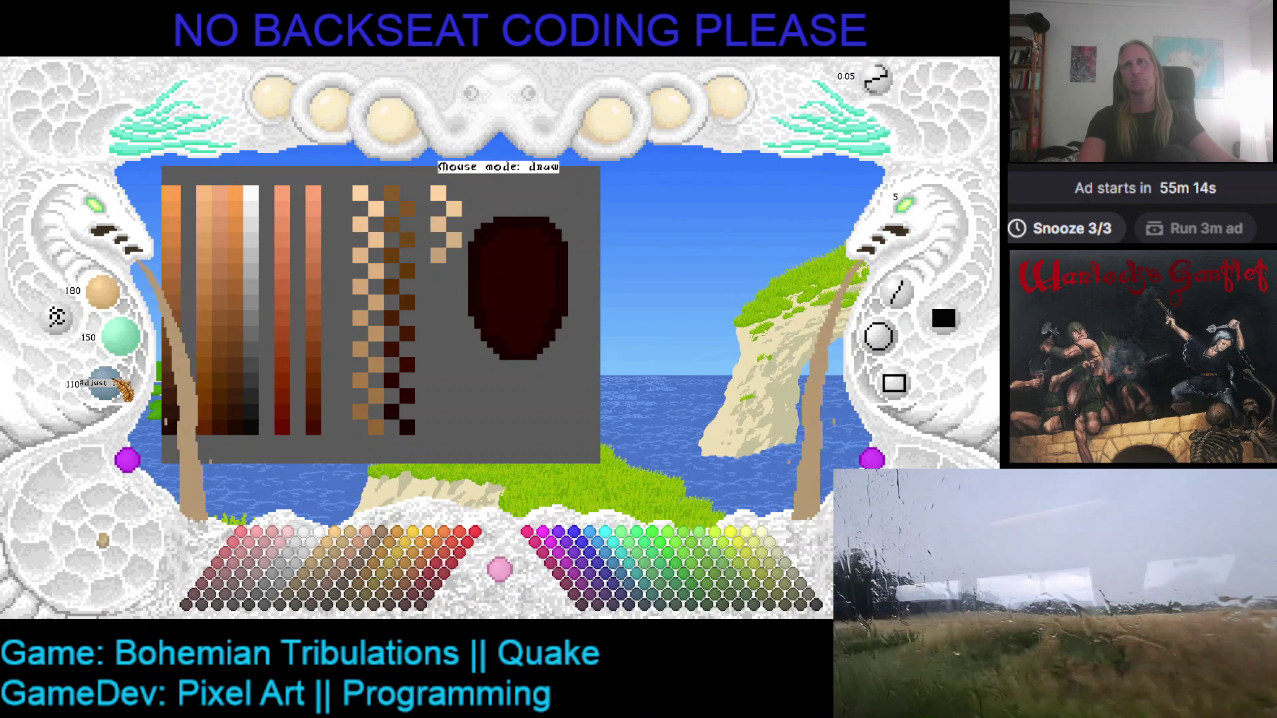
pyautogui.click(429, 287)
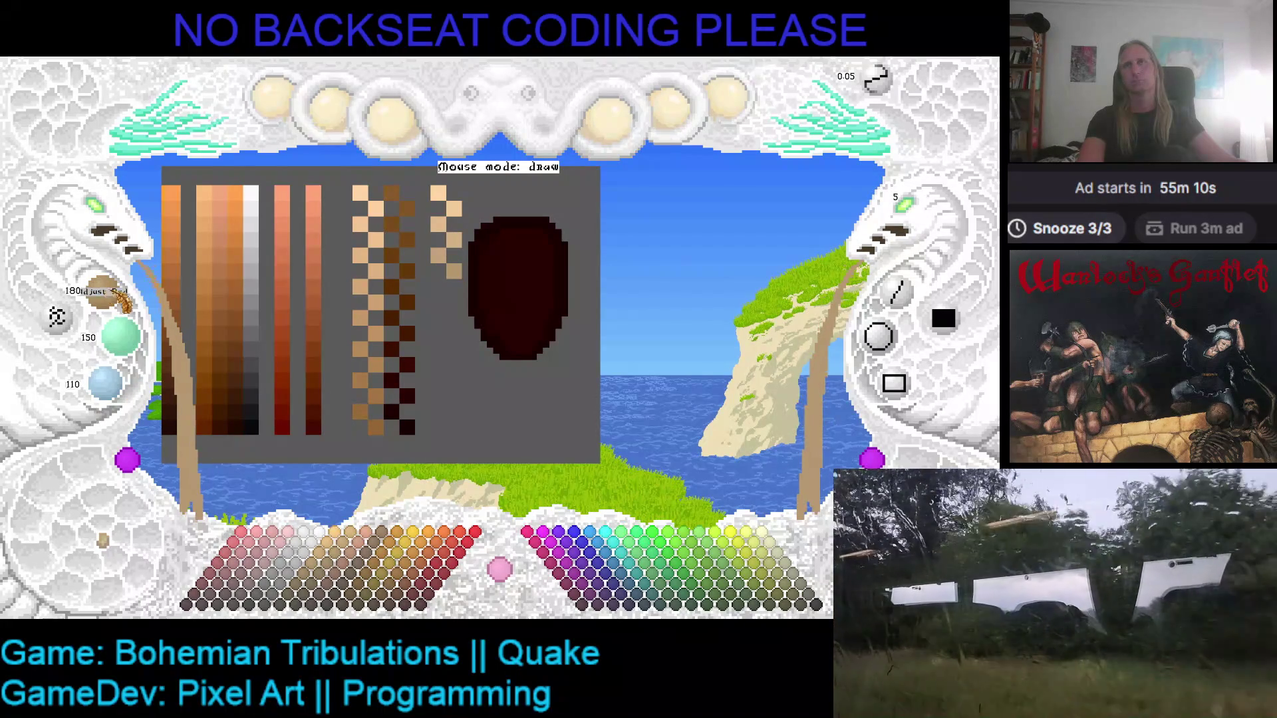
pyautogui.click(470, 189)
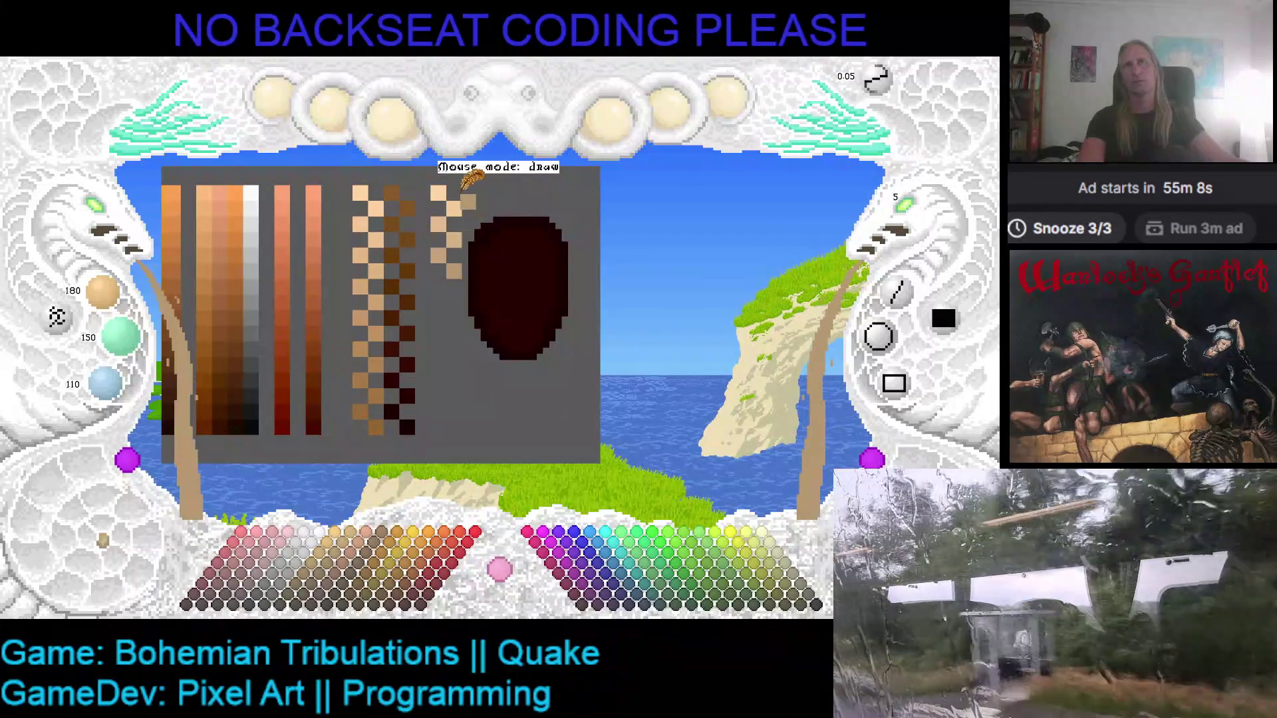
# - Paint over the peach pixels and the dark red oval with grey, then re-pick peach 255, 210, 160
pyautogui.rightClick(464, 240)
pyautogui.moveTo(442, 245); pyautogui.dragTo(456, 197)
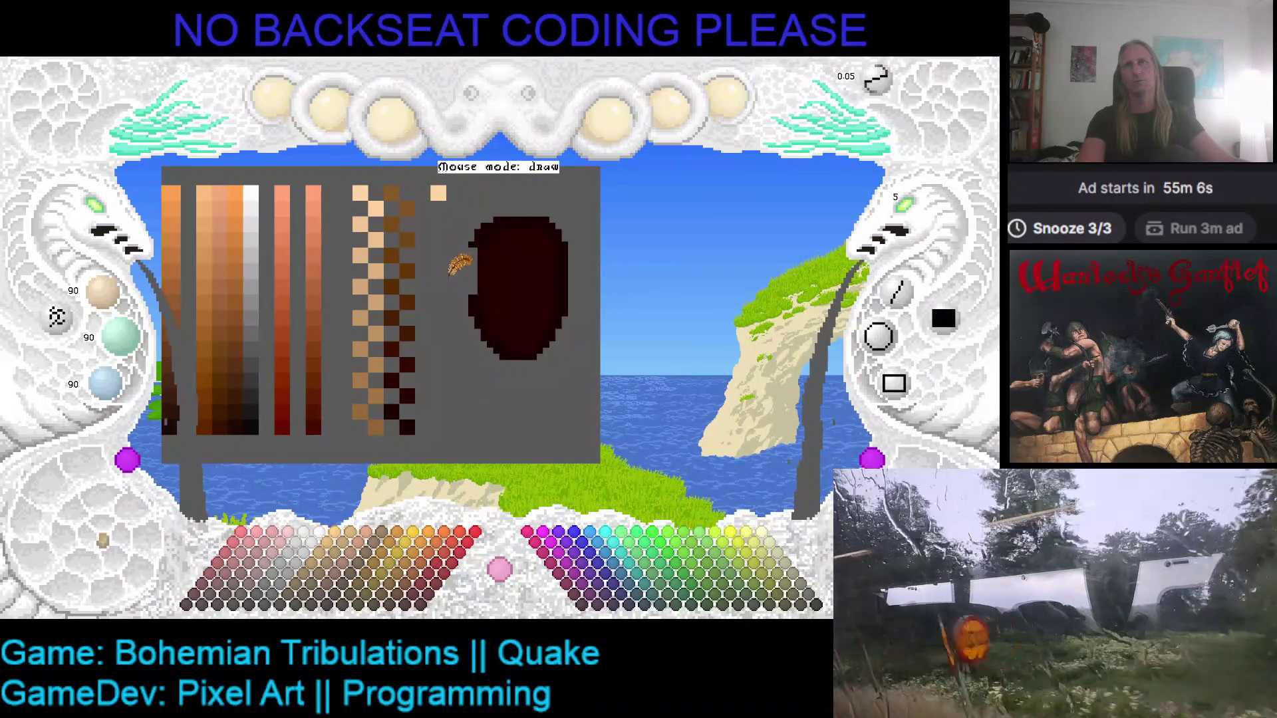
pyautogui.moveTo(549, 209); pyautogui.dragTo(560, 310)
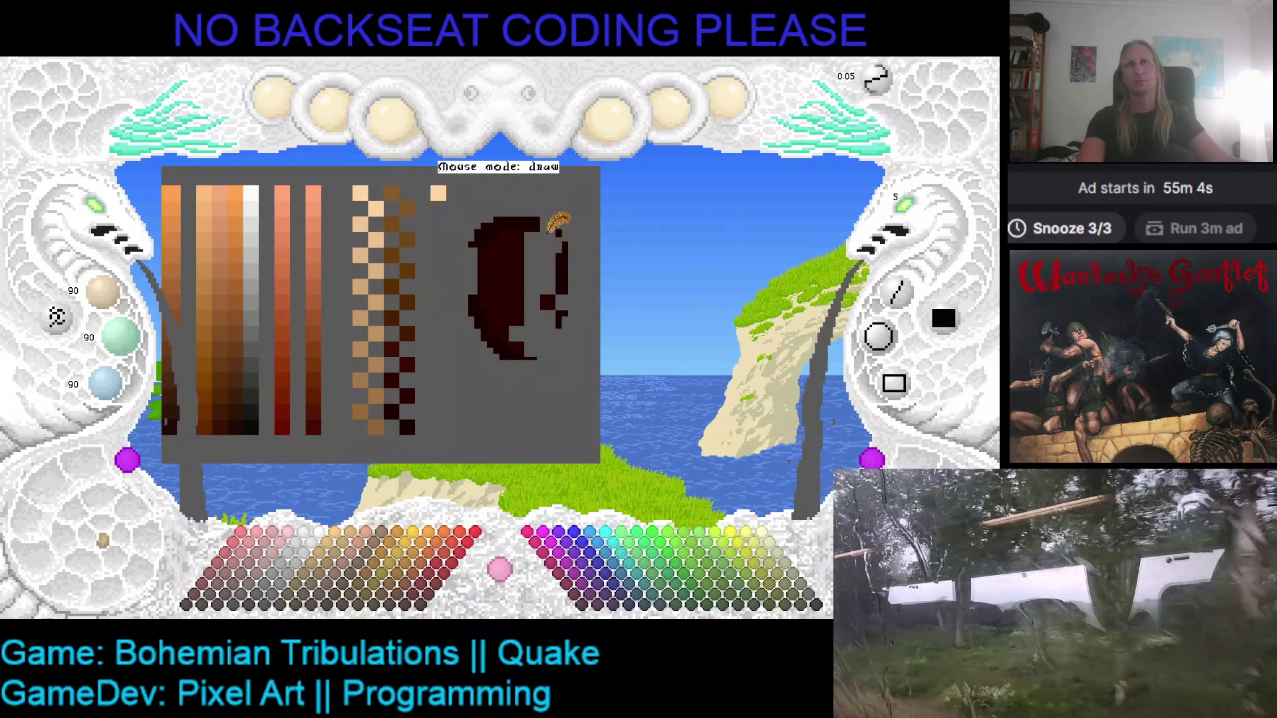
pyautogui.moveTo(560, 249)
pyautogui.mouseDown()
pyautogui.moveTo(505, 256)
pyautogui.moveTo(535, 372)
pyautogui.moveTo(515, 214)
pyautogui.mouseUp()
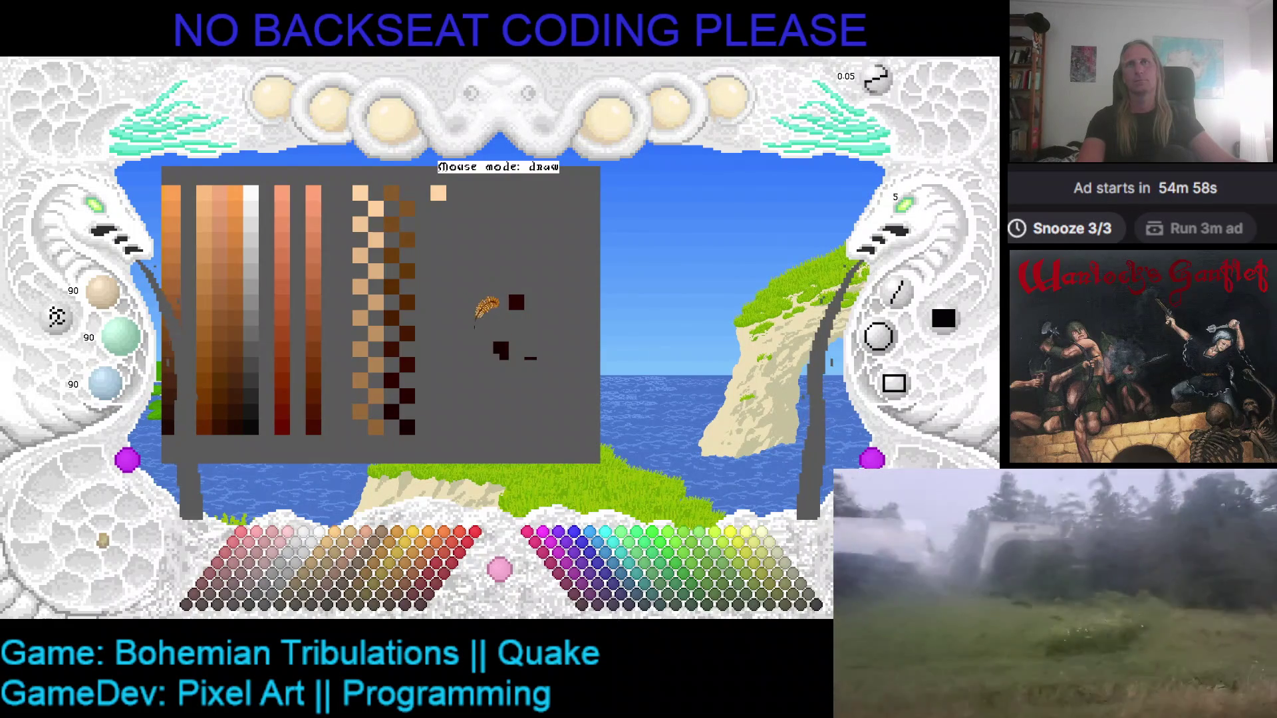
pyautogui.moveTo(492, 361); pyautogui.dragTo(518, 284)
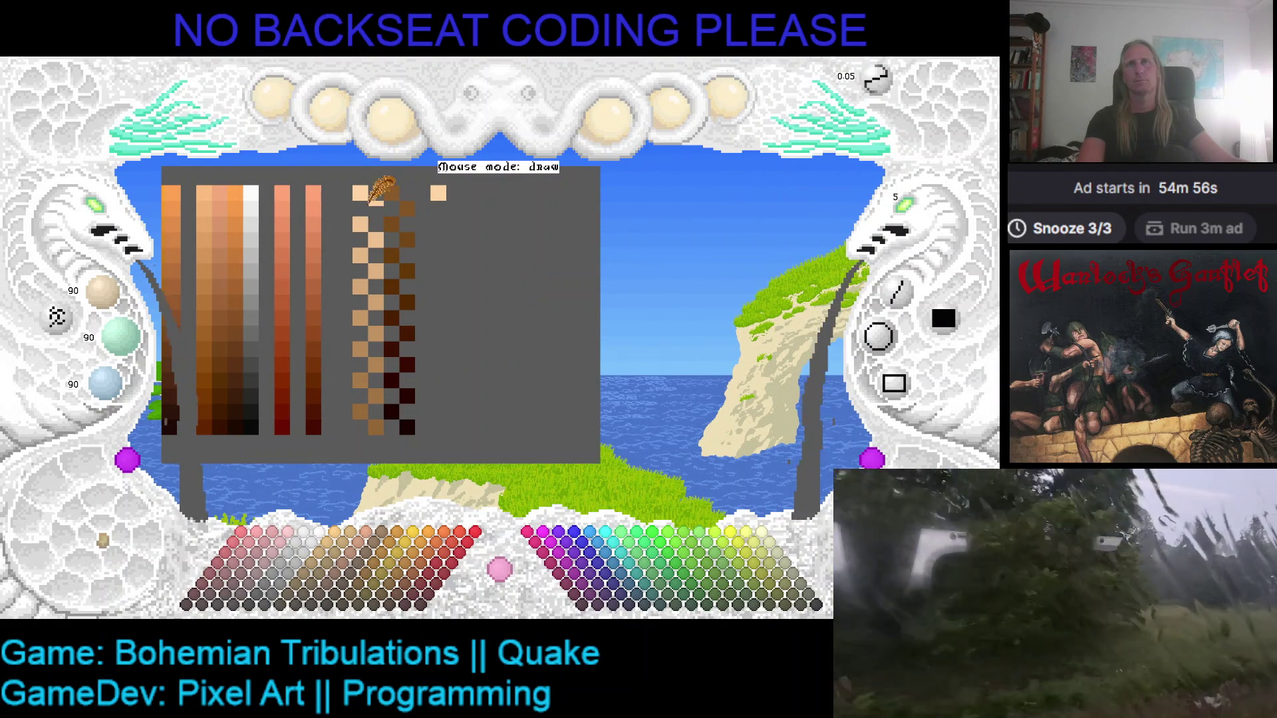
pyautogui.rightClick(437, 193)
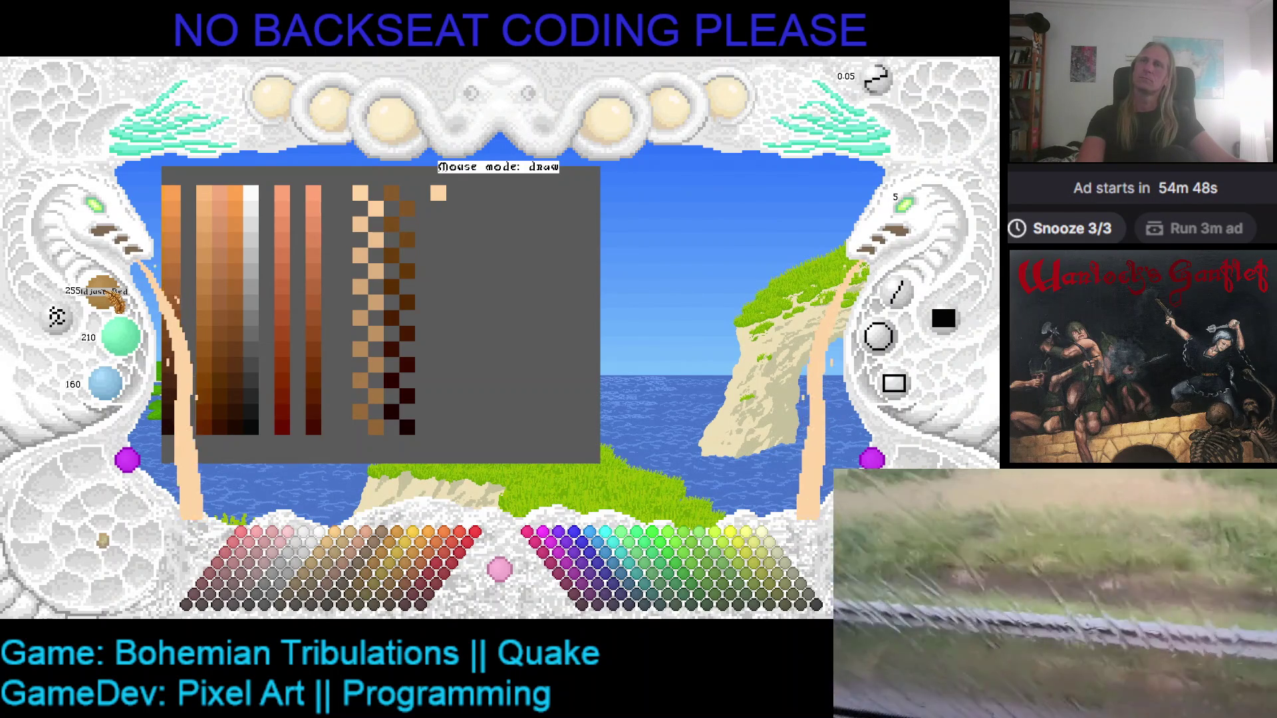
# - Paint the first three darkening peach pixels of the rebuilt zigzag column
pyautogui.scroll(-1, 120, 336)
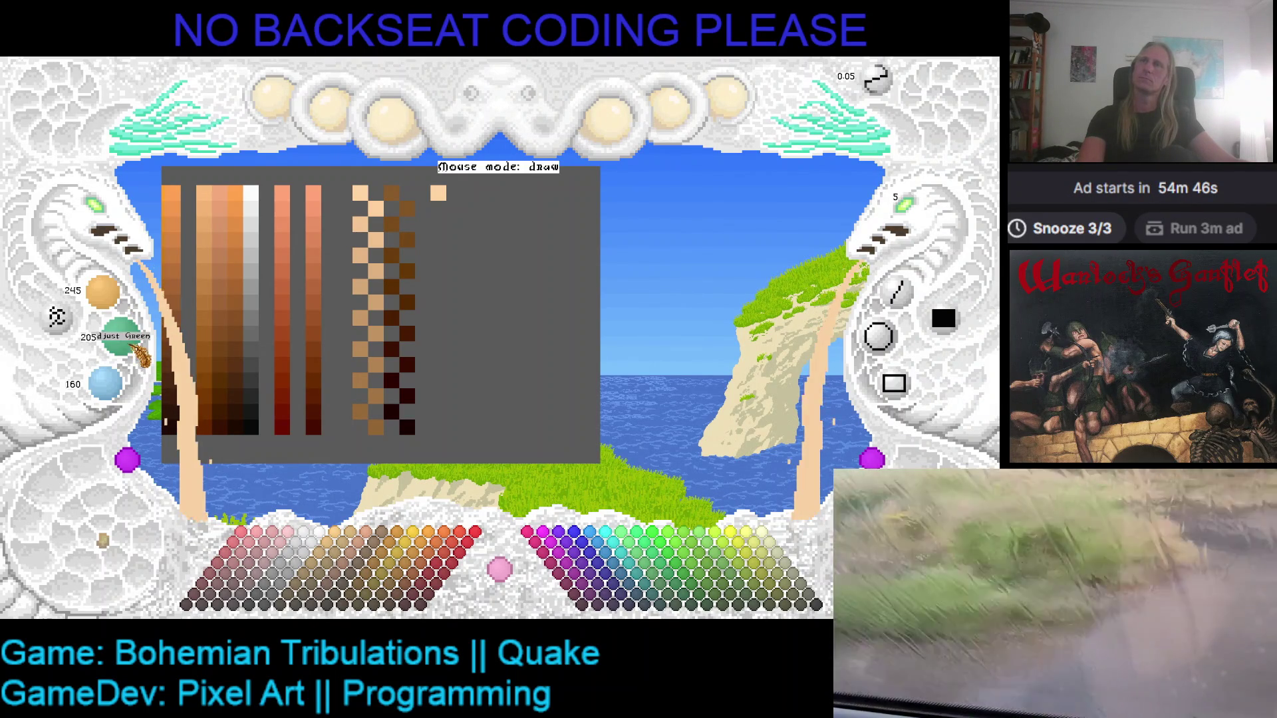
pyautogui.scroll(-1, 105, 382)
pyautogui.click(462, 211)
pyautogui.click(438, 225)
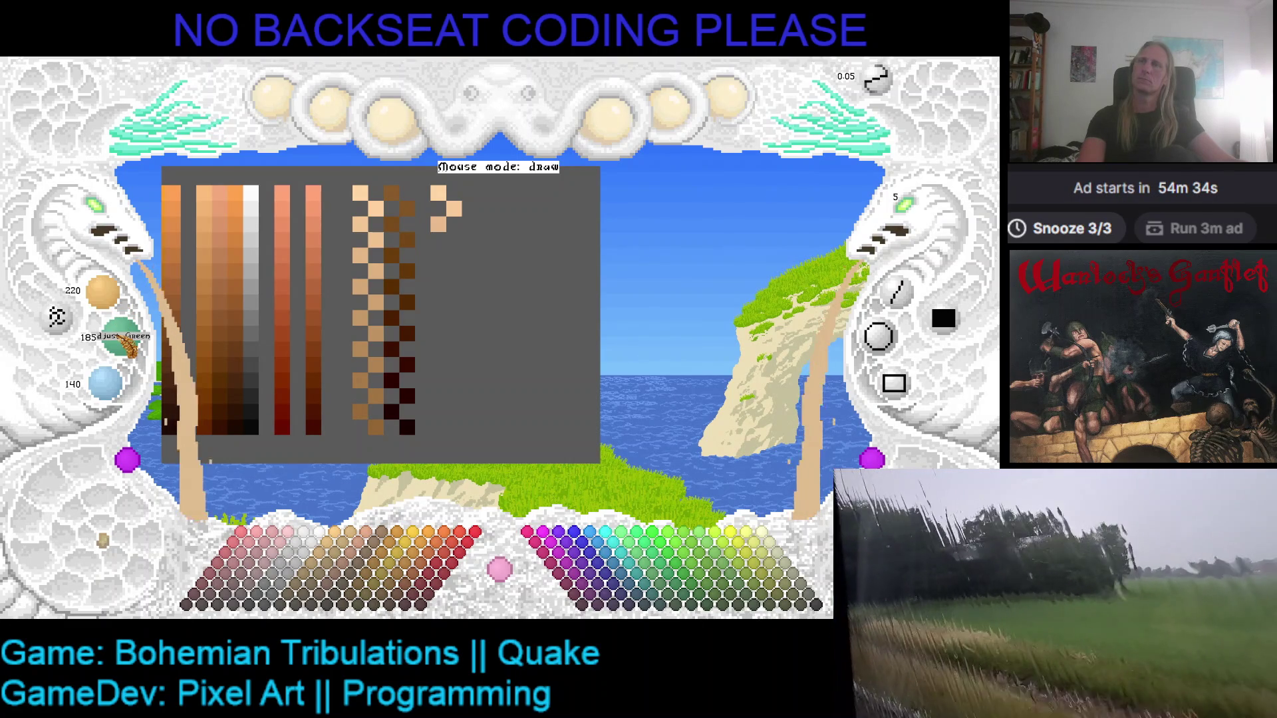
pyautogui.scroll(-1, 126, 343)
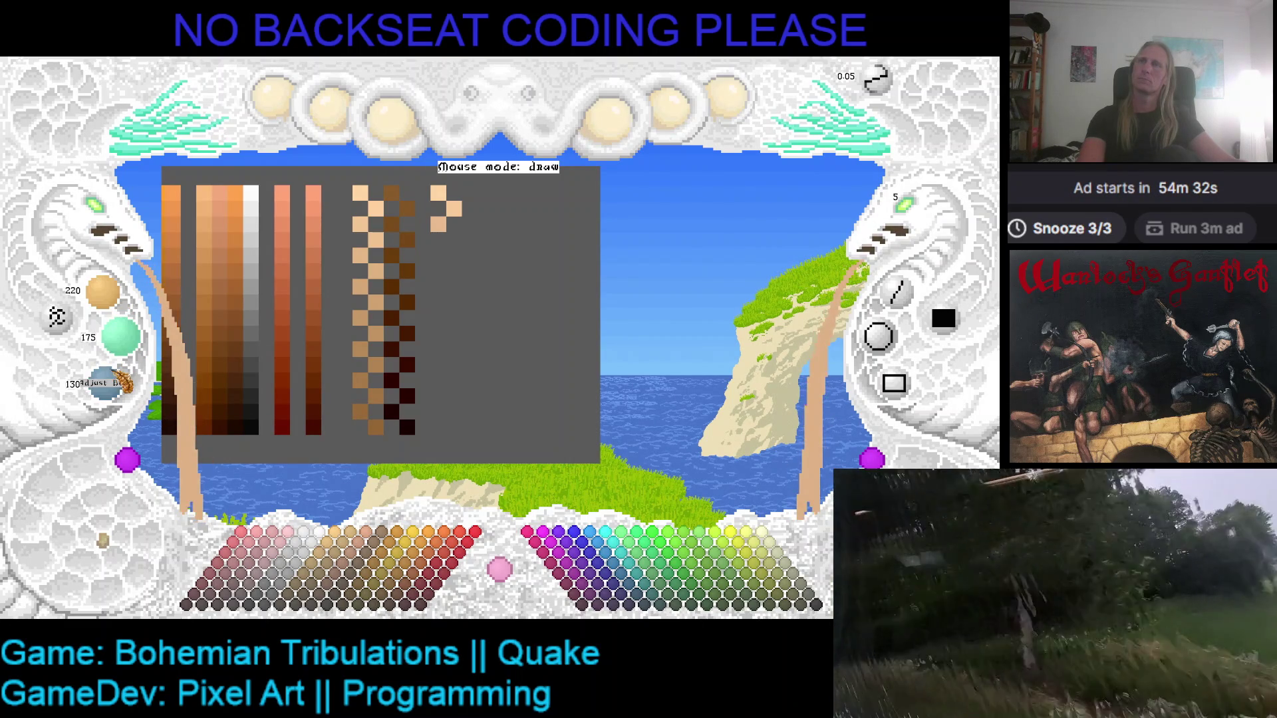
pyautogui.click(454, 240)
# - Add two further darker peach pixels down the zigzag
pyautogui.scroll(-3, 107, 296)
pyautogui.scroll(-2, 120, 336)
pyautogui.scroll(-1, 120, 336)
pyautogui.scroll(-2, 106, 382)
pyautogui.click(435, 263)
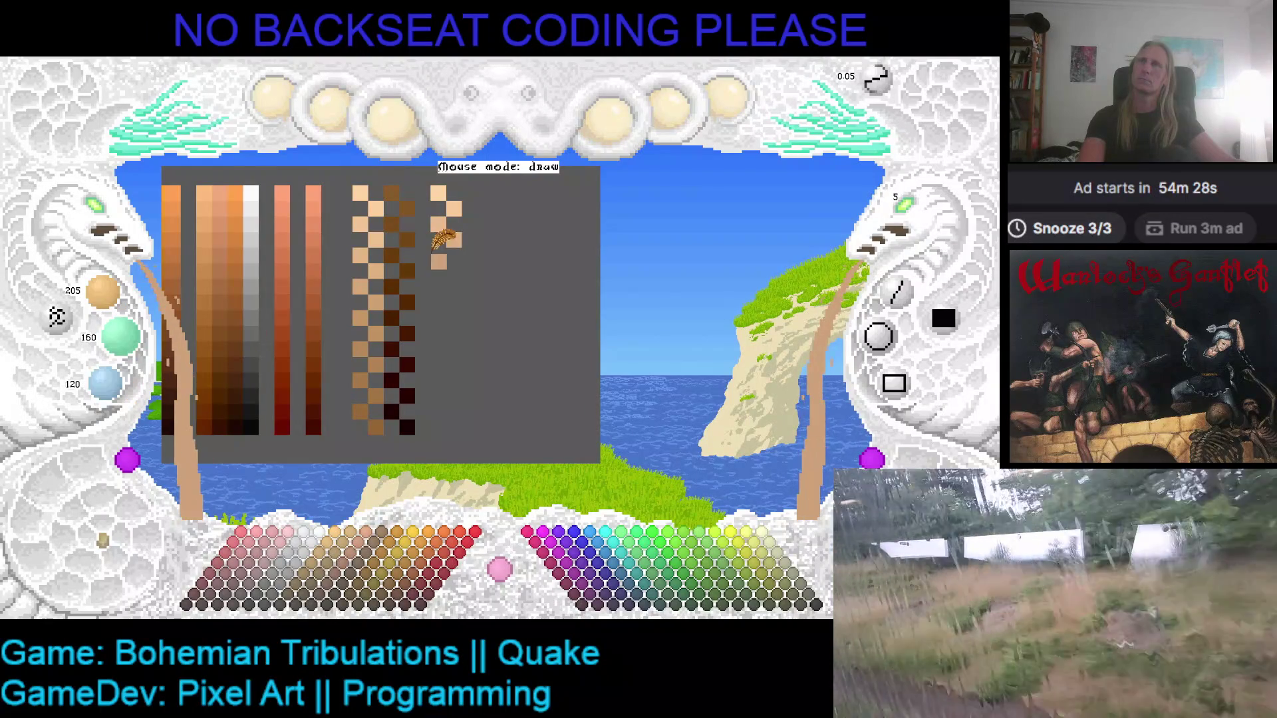
pyautogui.scroll(-2, 116, 303)
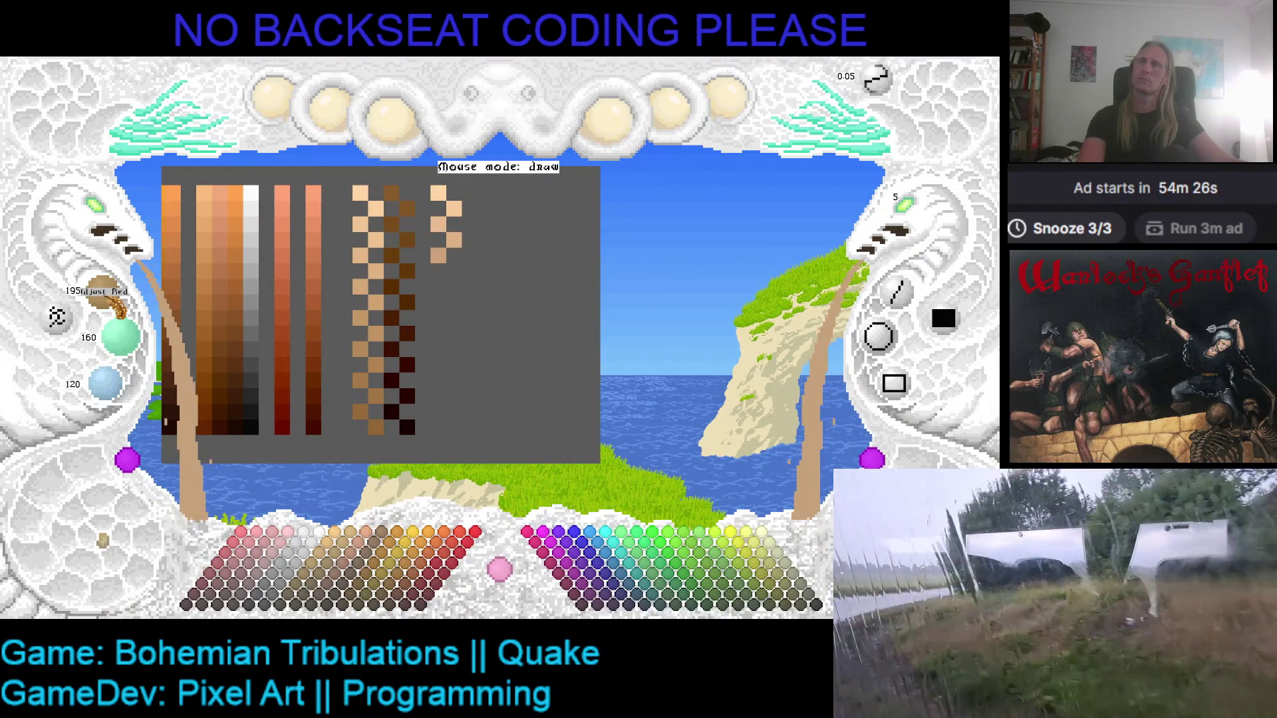
pyautogui.scroll(-2, 120, 335)
pyautogui.scroll(-2, 106, 383)
pyautogui.click(460, 277)
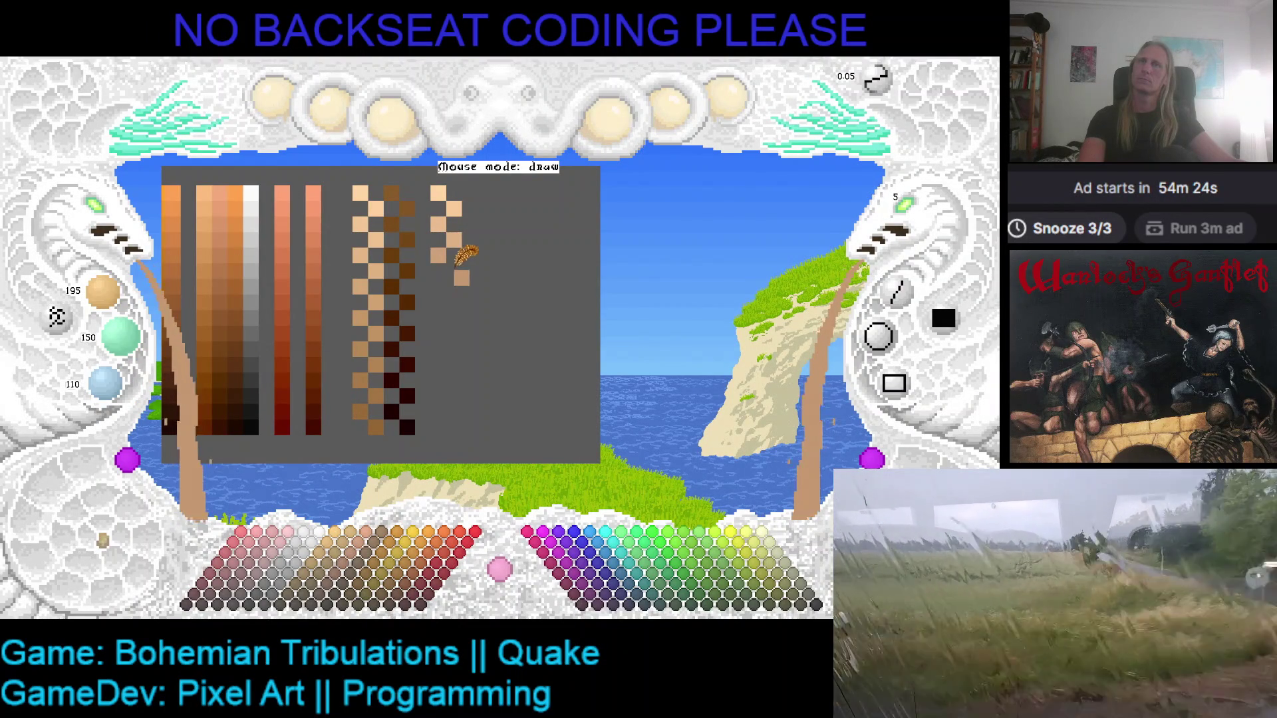
# - Add two darker tan pixels at the column bottom, ending at 170, 125, 90
pyautogui.scroll(-3, 106, 292)
pyautogui.scroll(-1, 127, 339)
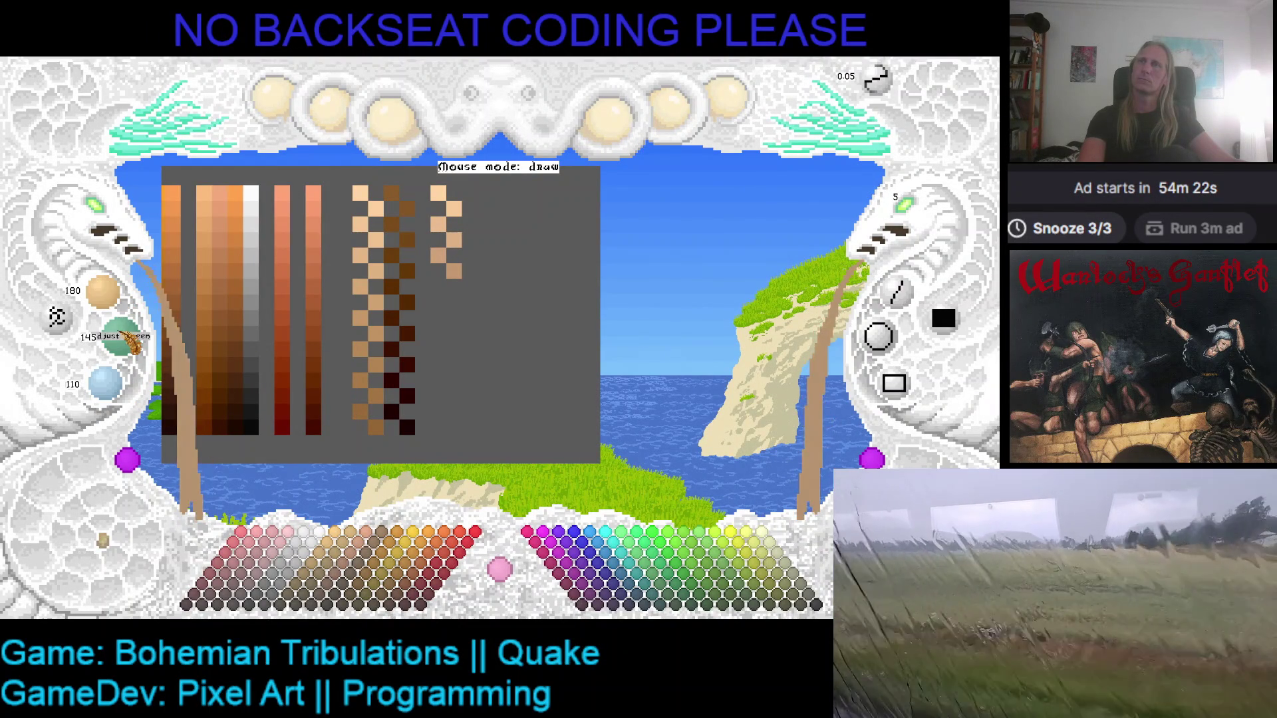
pyautogui.scroll(-1, 106, 383)
pyautogui.click(438, 285)
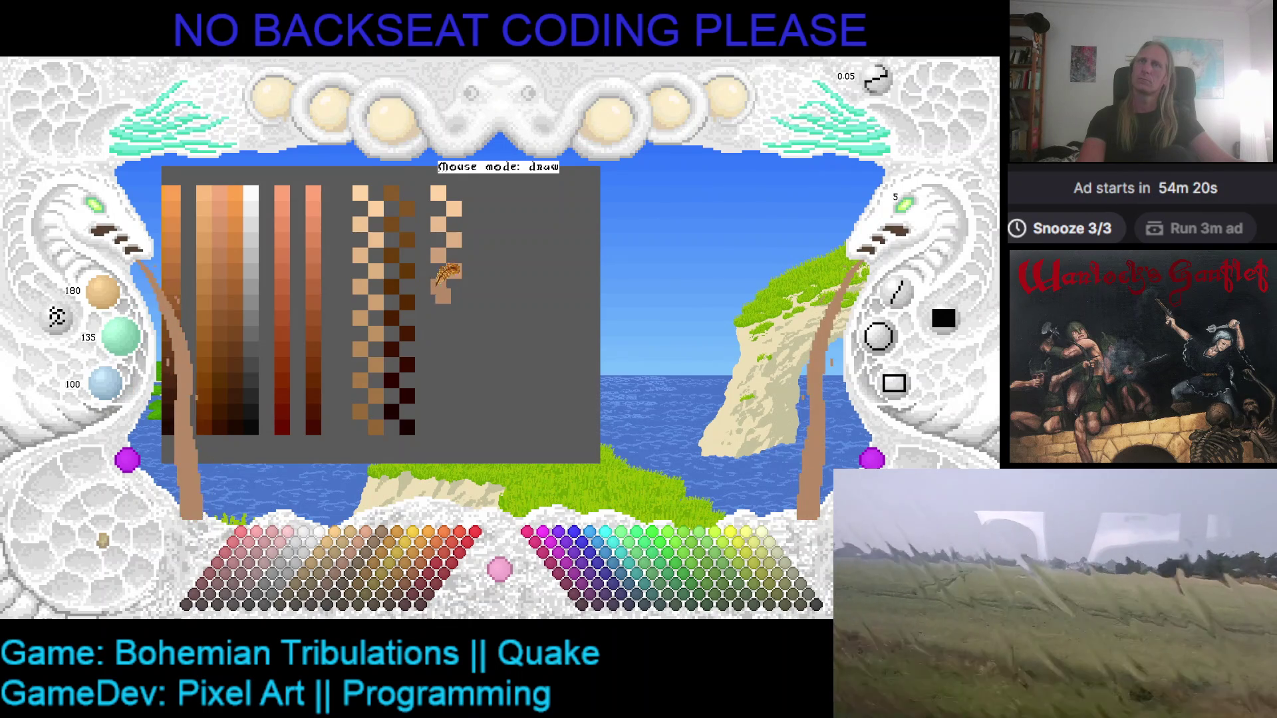
pyautogui.scroll(-2, 103, 296)
pyautogui.scroll(-2, 119, 336)
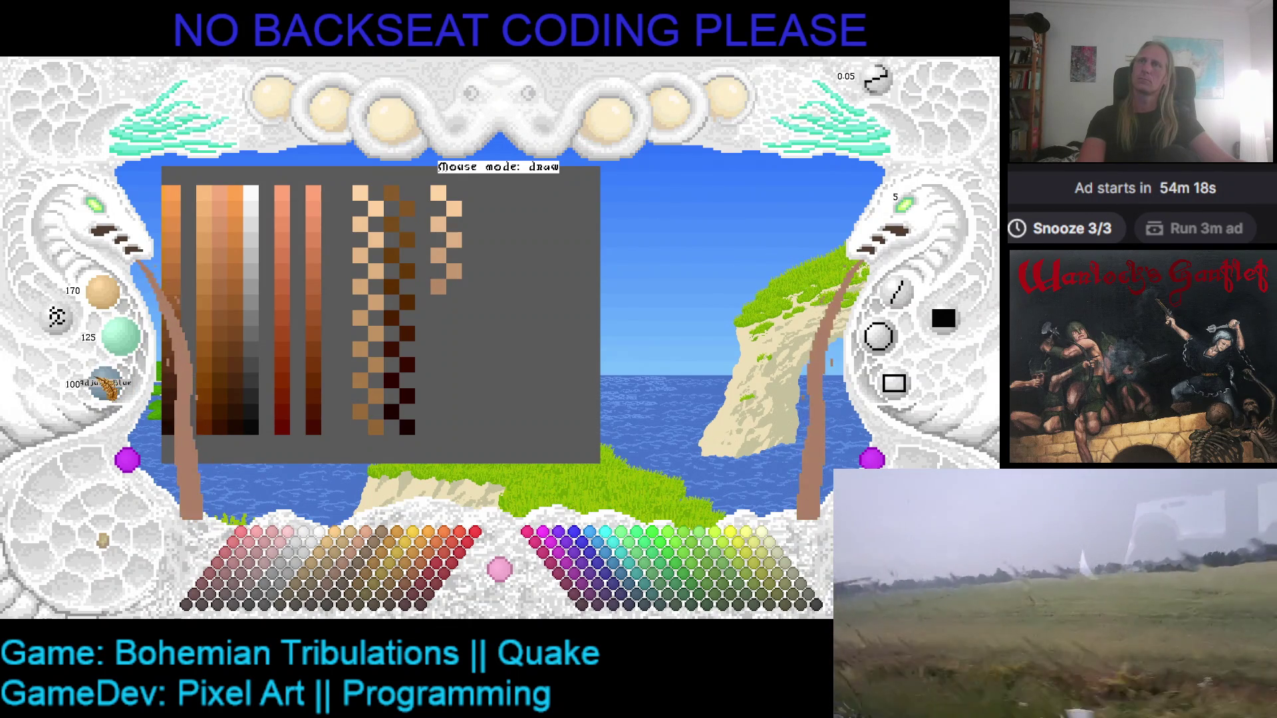
pyautogui.click(453, 293)
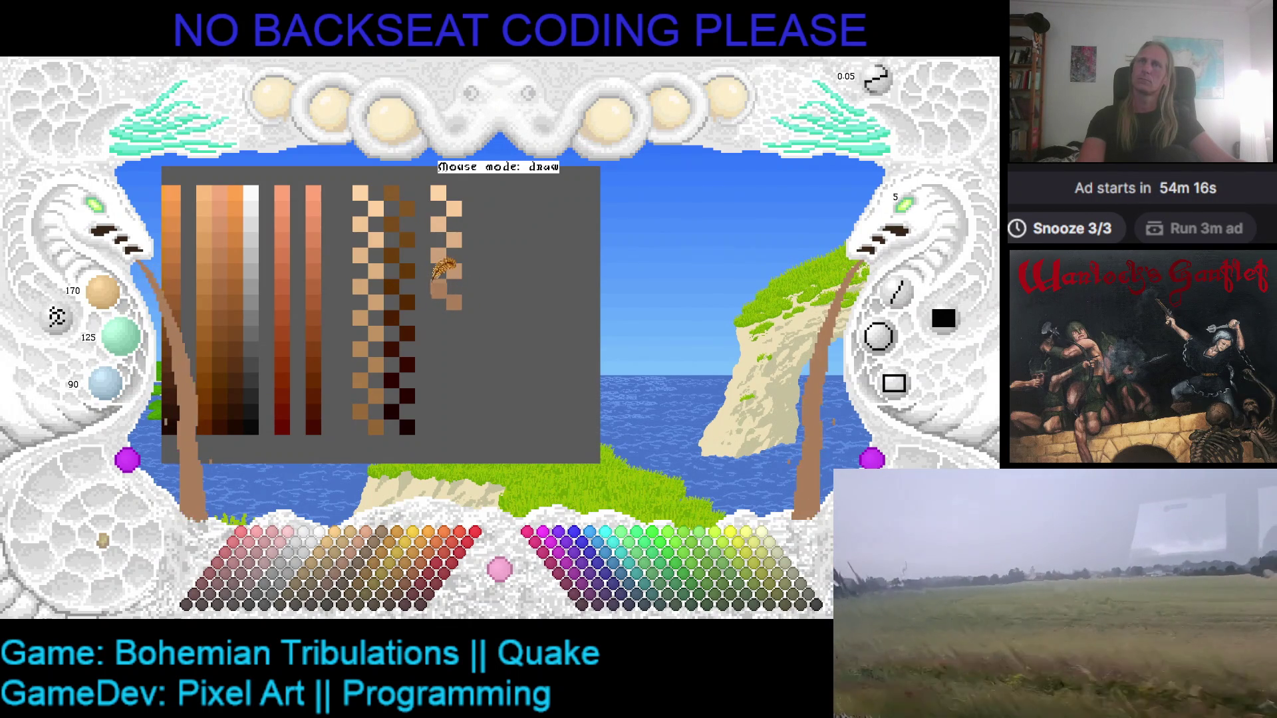
# - Darken the colour to brown and add the first brown pixel continuing the ramp
pyautogui.scroll(-3, 103, 292)
pyautogui.scroll(-3, 120, 336)
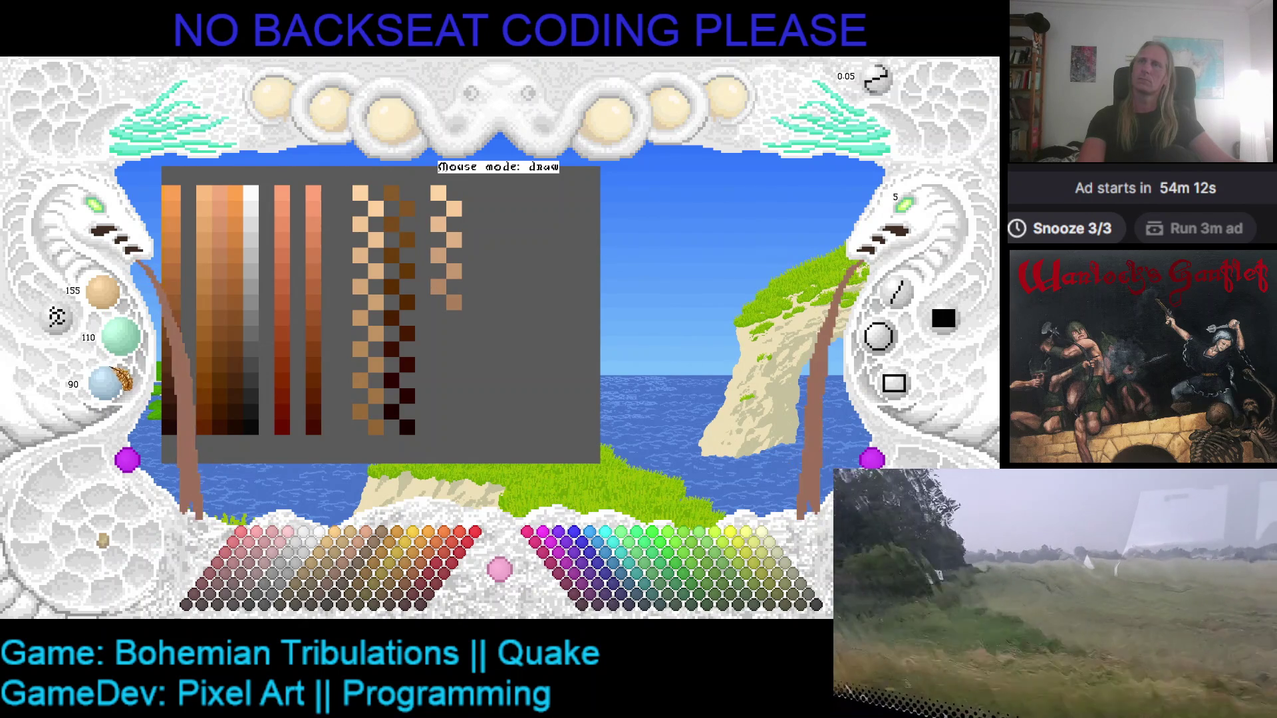
pyautogui.scroll(-2, 120, 379)
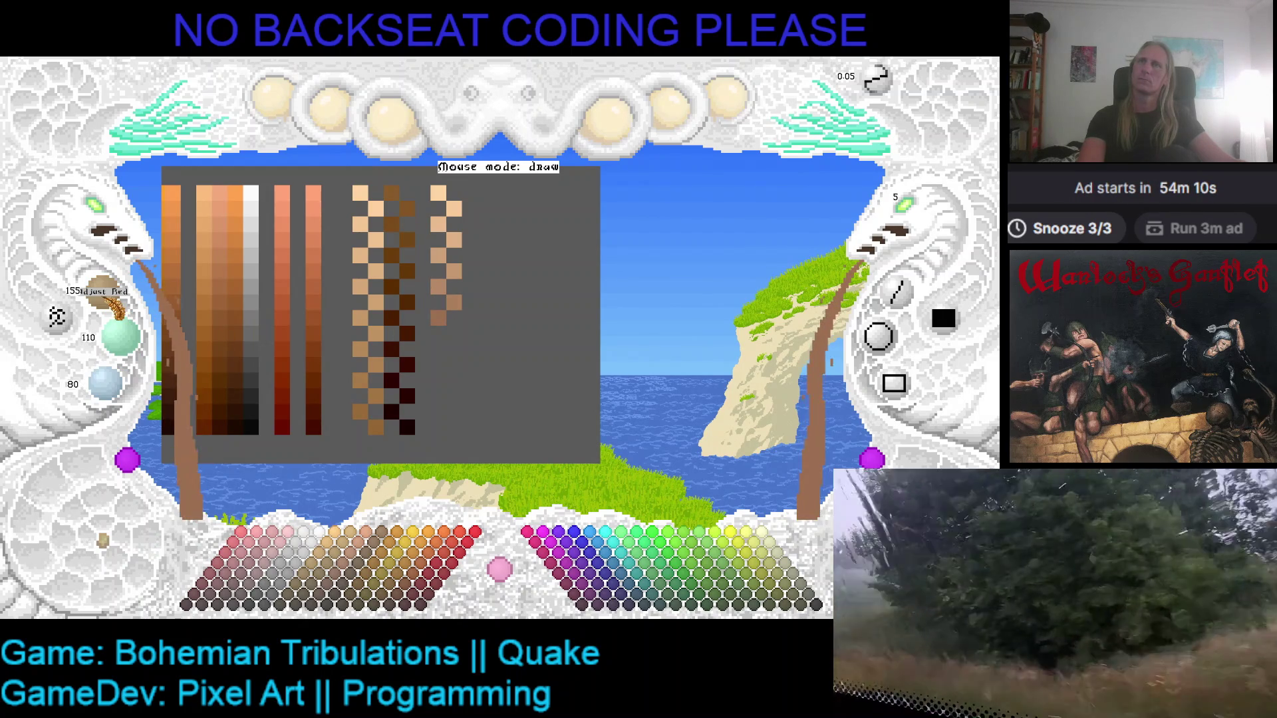
pyautogui.scroll(-2, 113, 299)
pyautogui.scroll(-2, 120, 336)
pyautogui.scroll(-2, 116, 384)
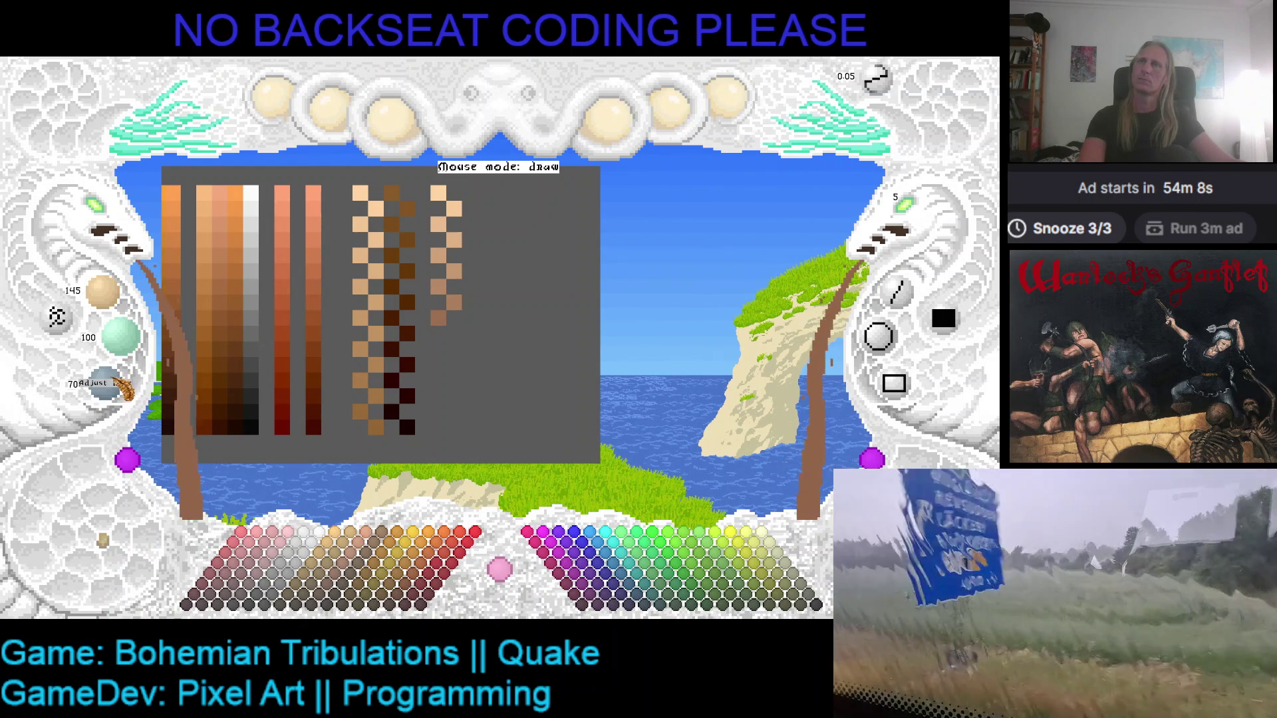
pyautogui.click(457, 336)
# - Add two darker brown swatches below the column
pyautogui.scroll(-3, 106, 303)
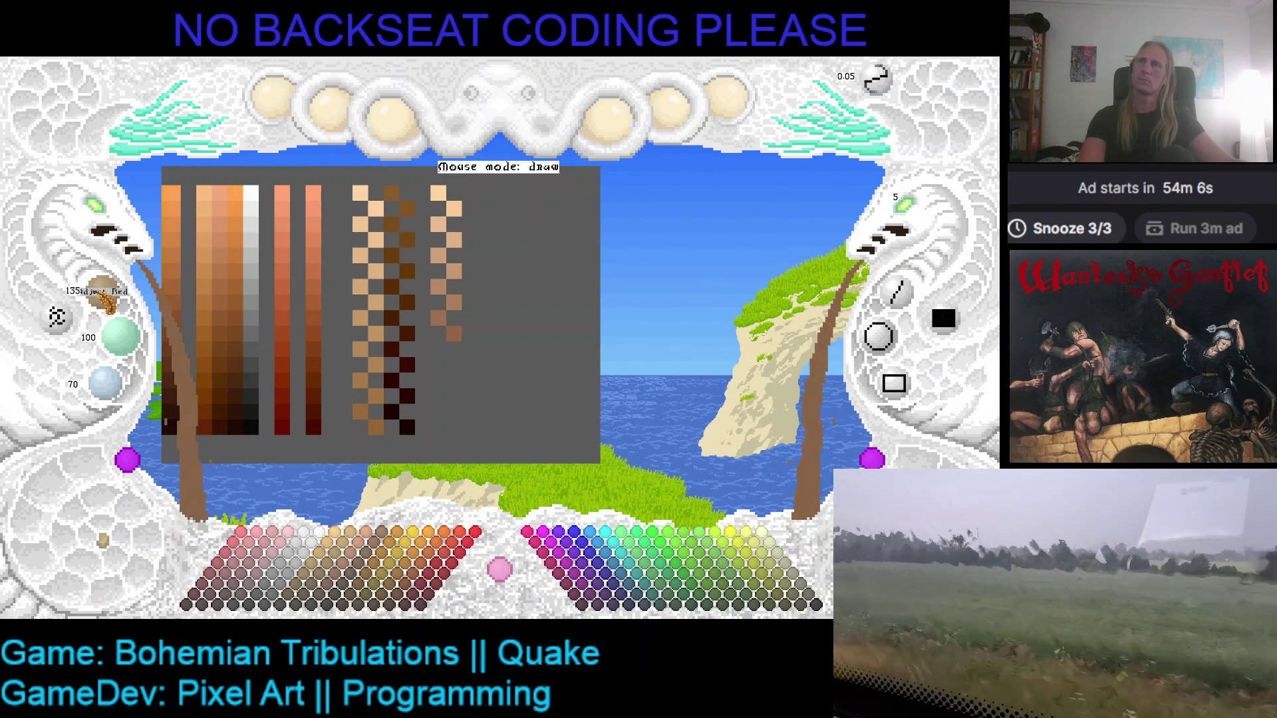
pyautogui.scroll(-2, 113, 384)
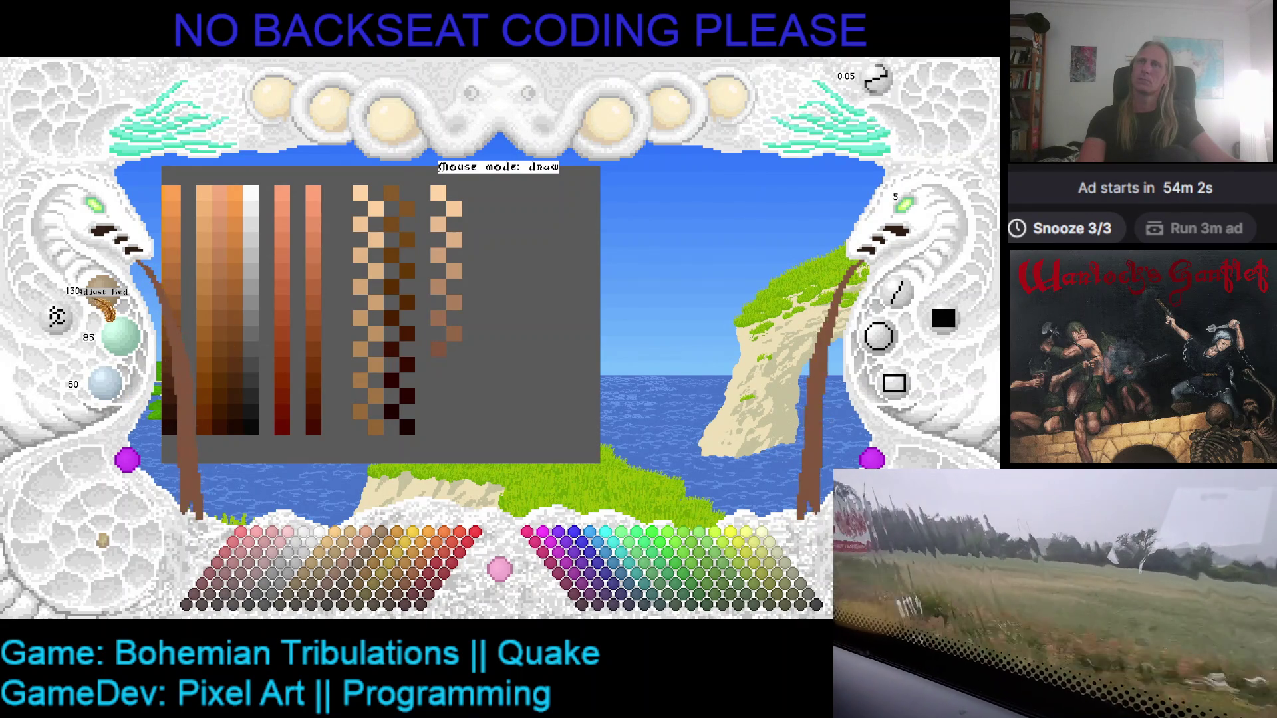
pyautogui.scroll(-2, 105, 305)
pyautogui.scroll(-2, 120, 335)
pyautogui.scroll(-2, 106, 383)
pyautogui.click(434, 376)
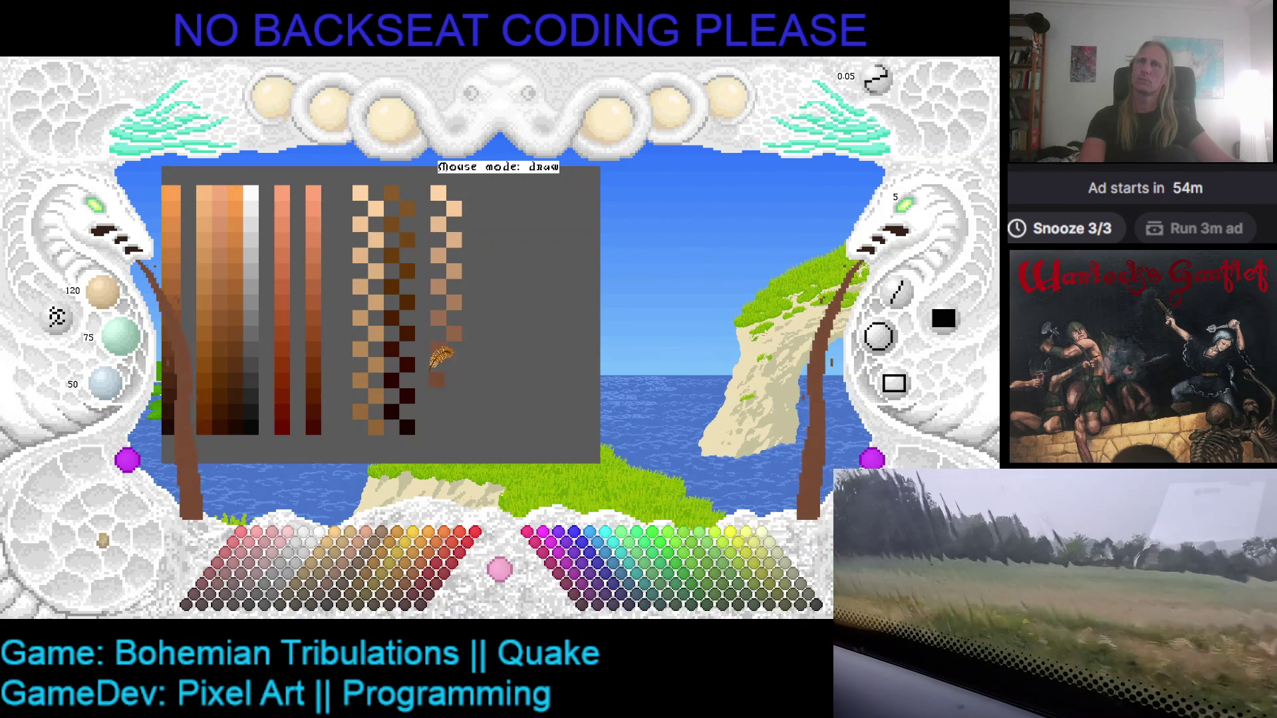
pyautogui.scroll(-4, 105, 305)
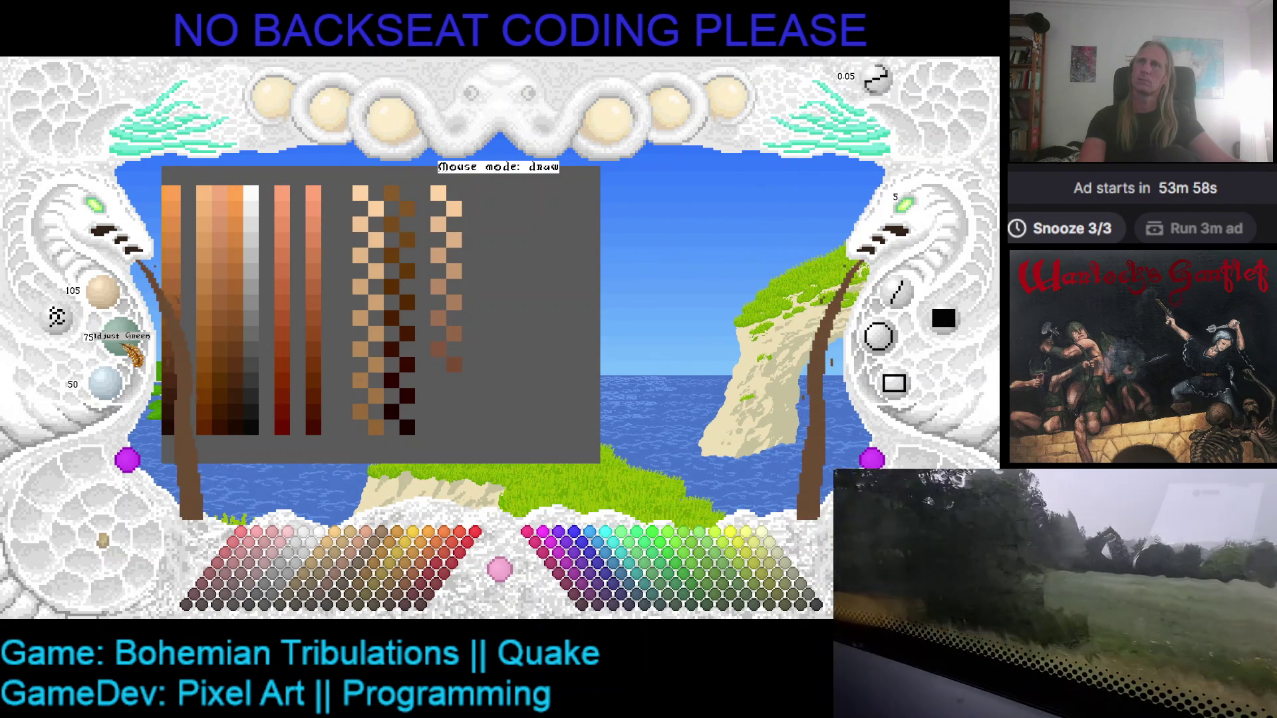
# - Add an even darker and an almost black-brown swatch, reaching 70, 25, 10
pyautogui.scroll(-2, 106, 382)
pyautogui.click(405, 382)
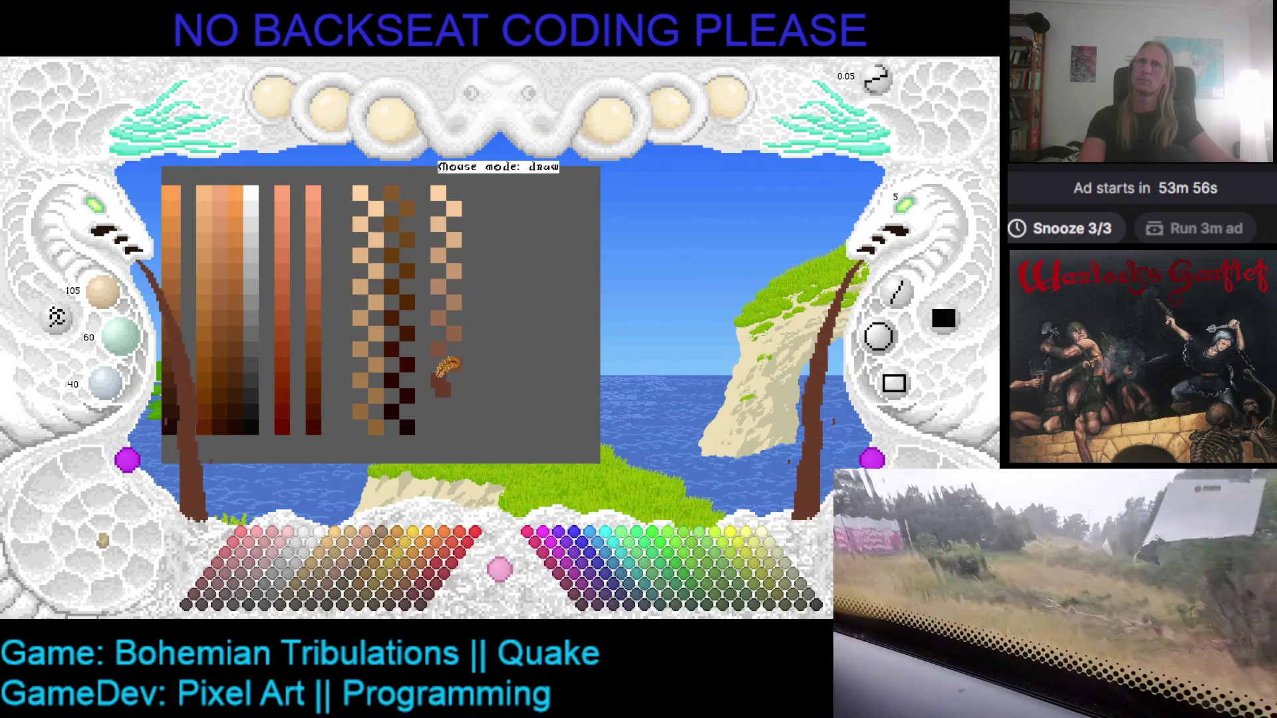
pyautogui.scroll(-2, 113, 307)
pyautogui.scroll(-2, 120, 336)
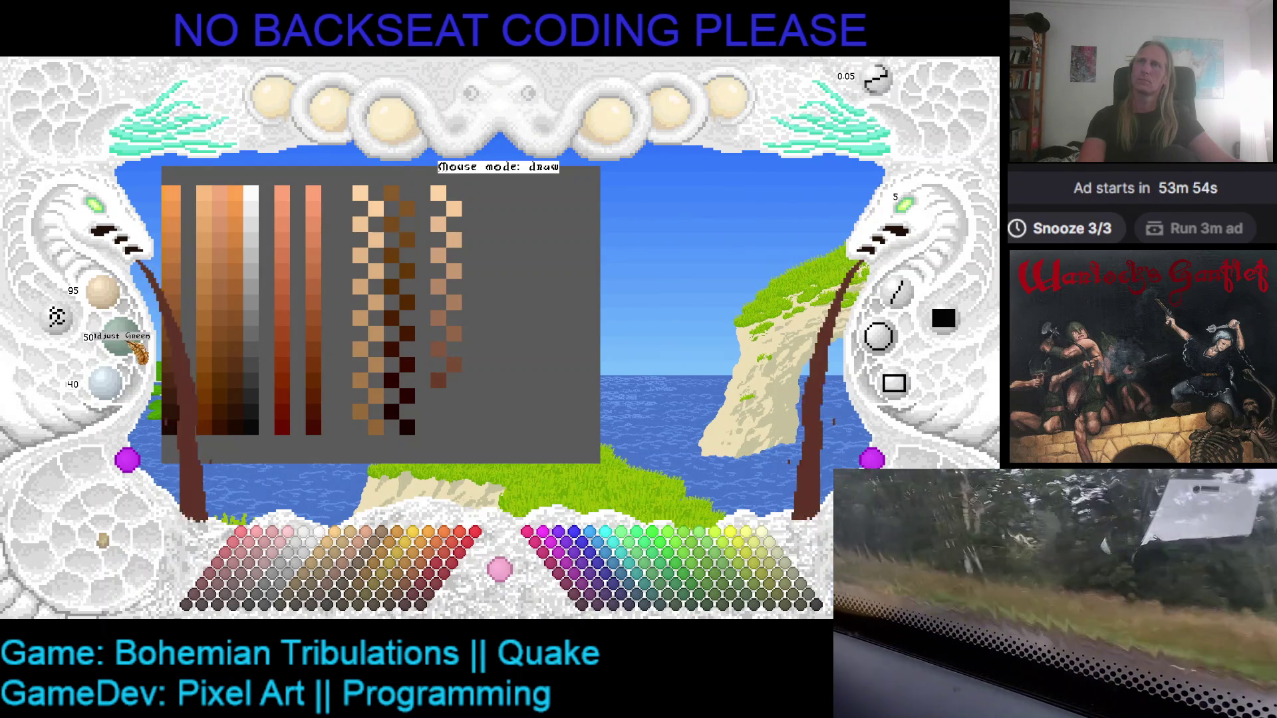
pyautogui.scroll(-2, 106, 382)
pyautogui.click(455, 401)
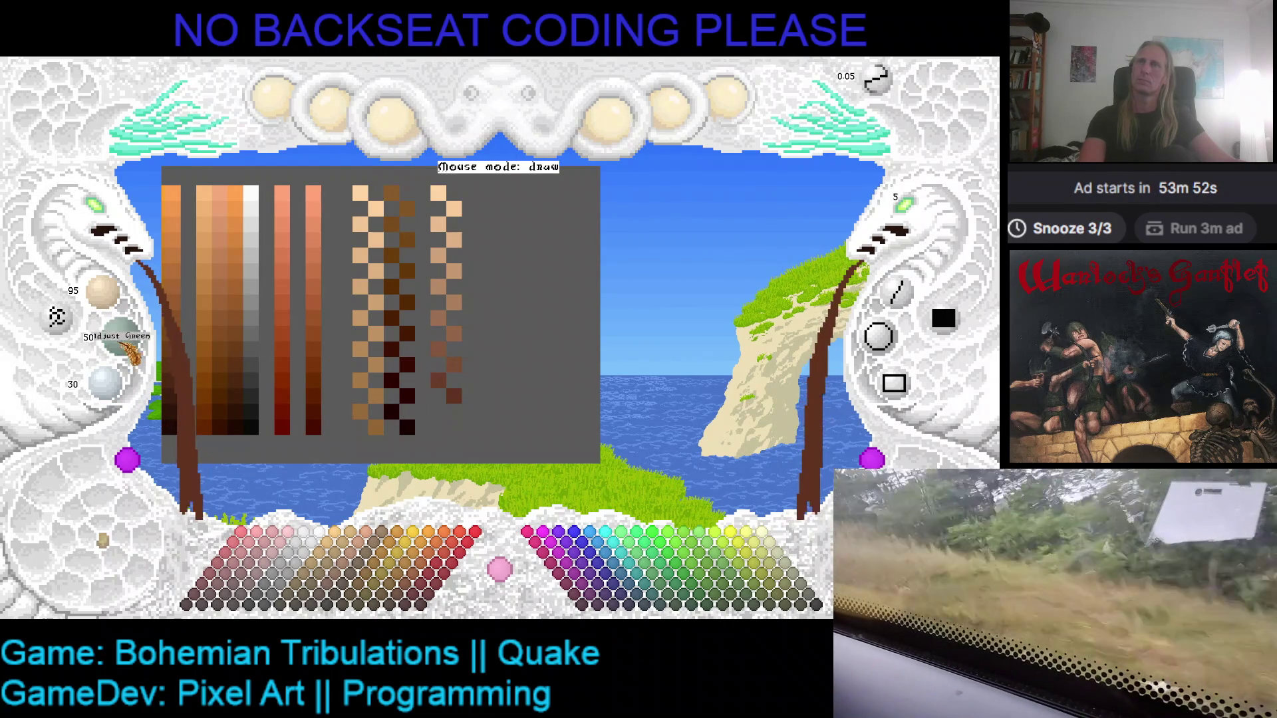
pyautogui.scroll(-3, 103, 299)
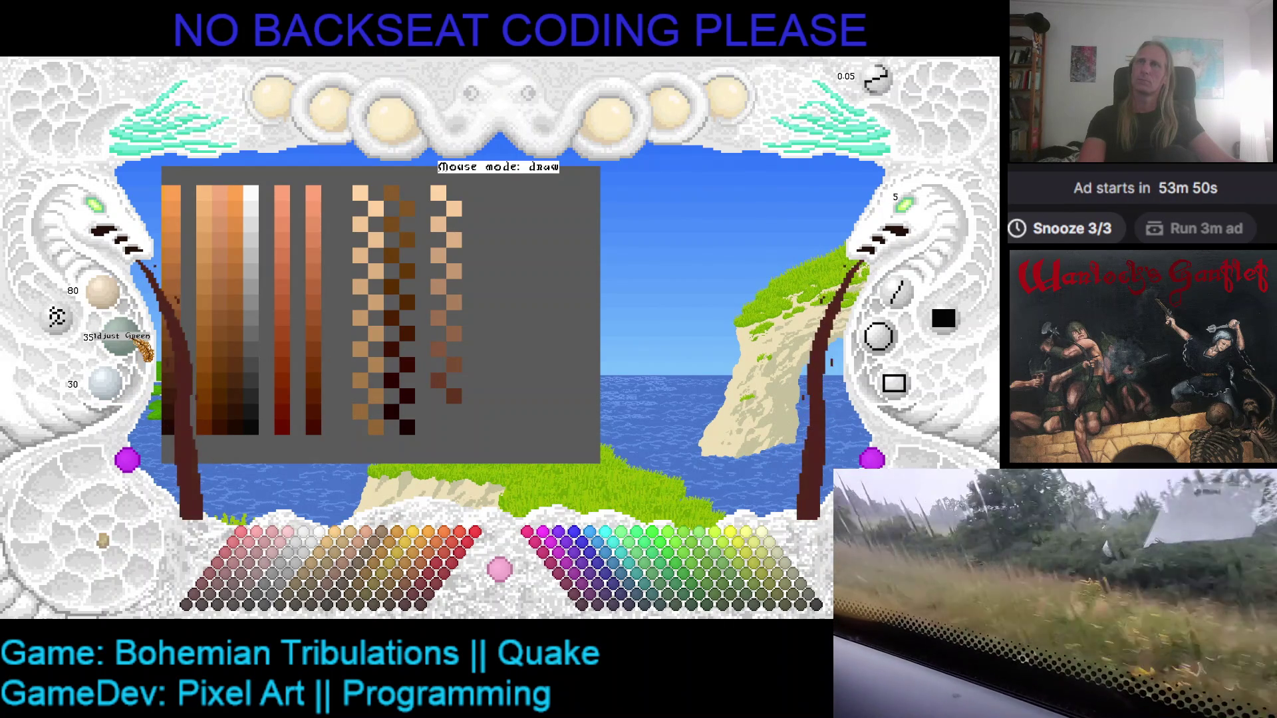
pyautogui.scroll(-3, 120, 336)
# - Darken the colour further, then delete the leftmost swatch columns from the palette
pyautogui.scroll(-2, 110, 382)
pyautogui.click(427, 411)
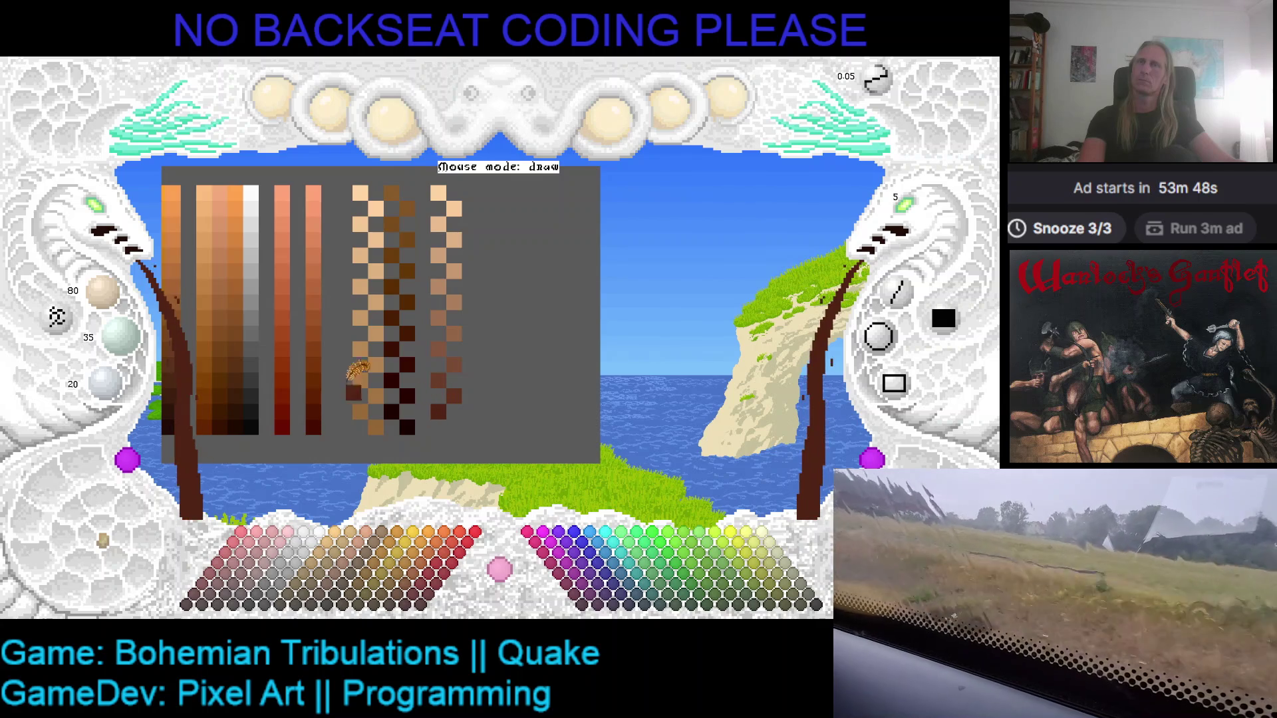
pyautogui.scroll(-2, 103, 292)
pyautogui.scroll(-2, 119, 336)
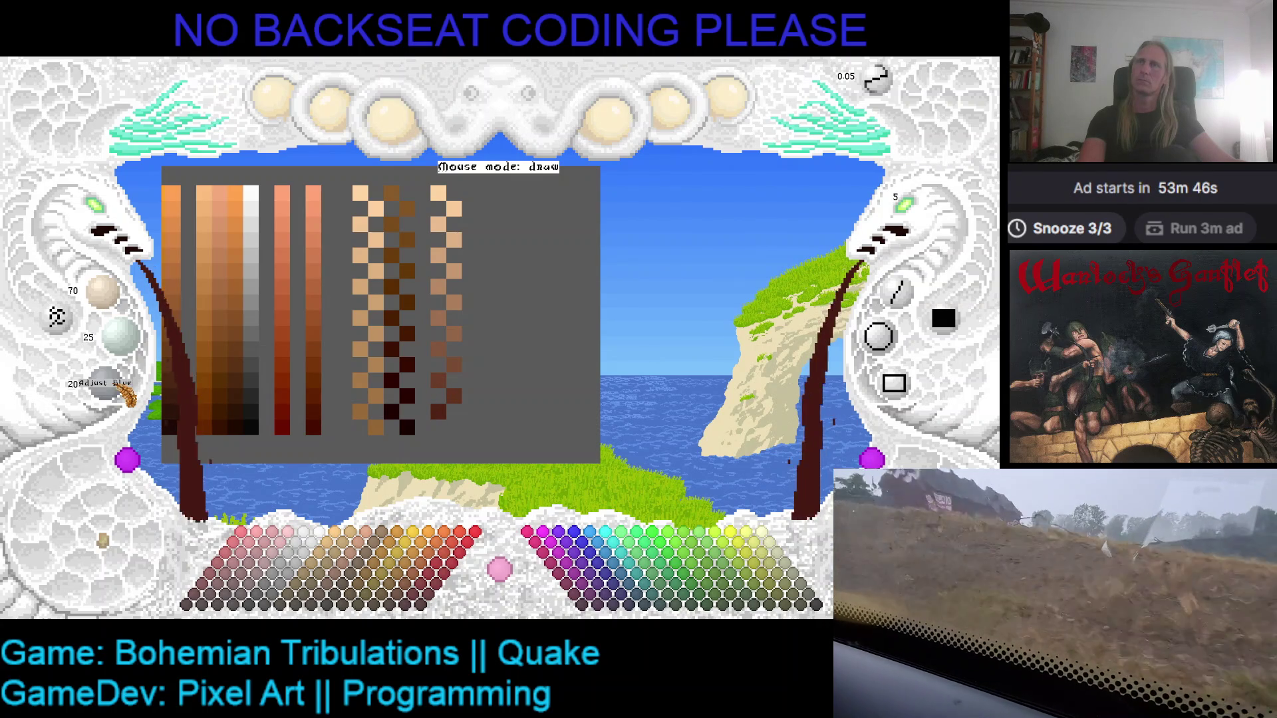
pyautogui.scroll(-2, 125, 394)
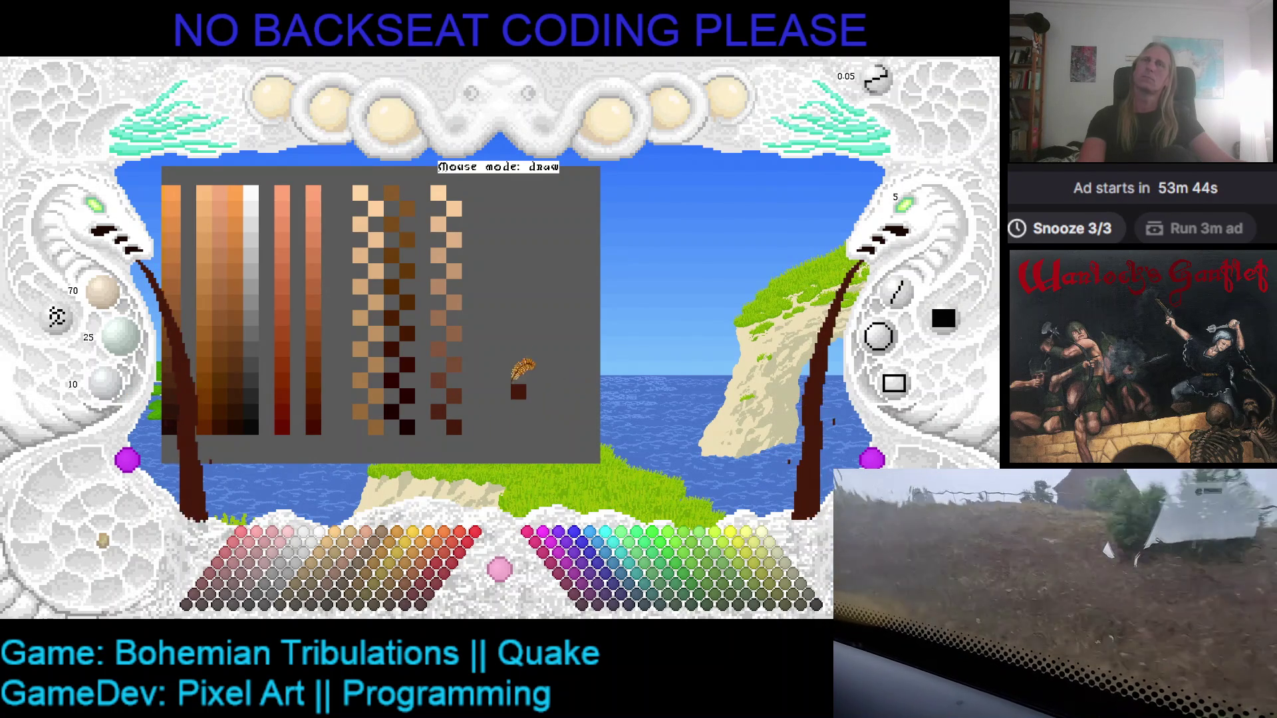
pyautogui.press('Delete')
pyautogui.press('Delete')
pyautogui.press('Delete')
pyautogui.press('Delete')
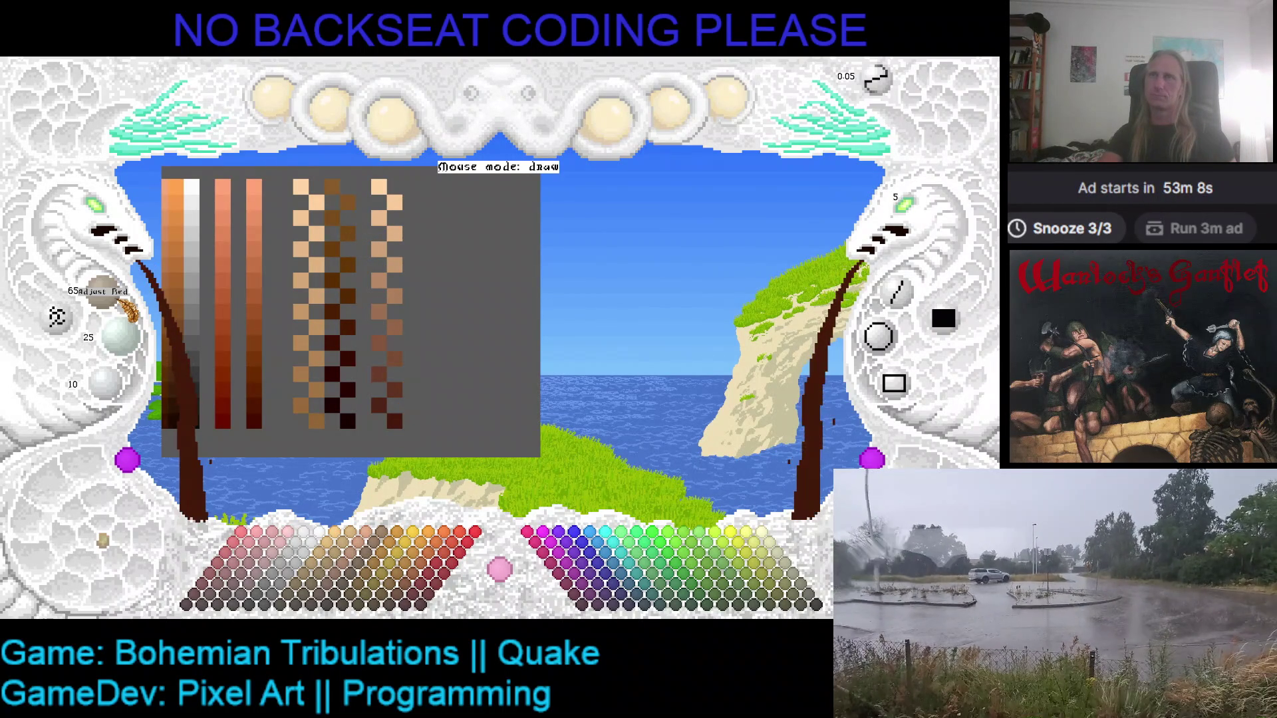
# - Darken the colour to 30, 0, 0 and stamp near-black swatches at the column's bottom
pyautogui.scroll(-1, 119, 300)
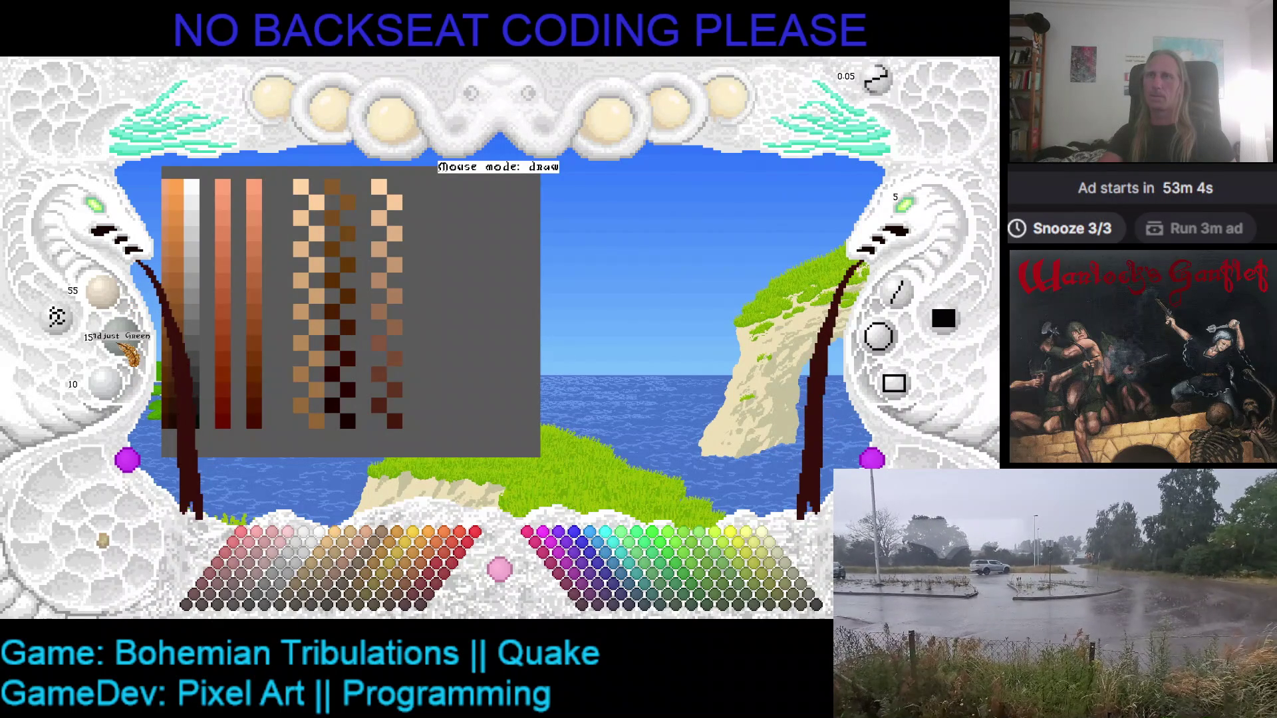
pyautogui.scroll(-1, 126, 353)
pyautogui.scroll(-2, 110, 383)
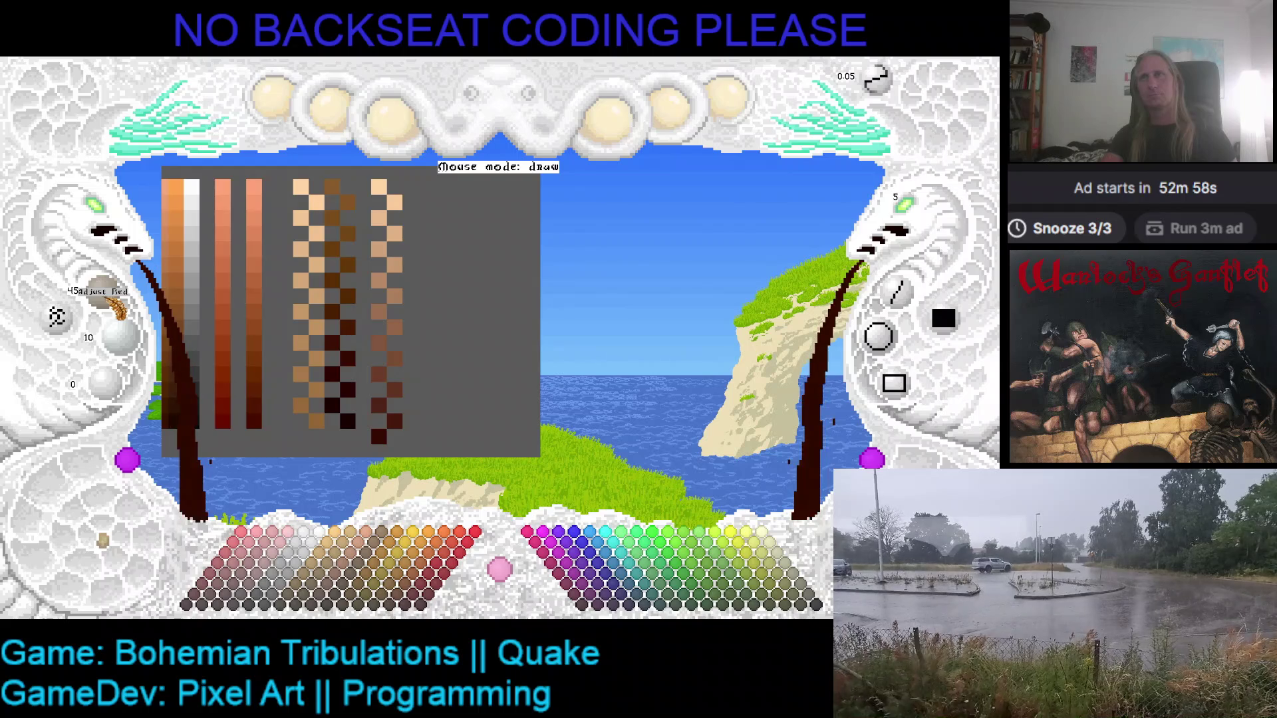
pyautogui.click(140, 356)
pyautogui.click(394, 451)
pyautogui.click(106, 292)
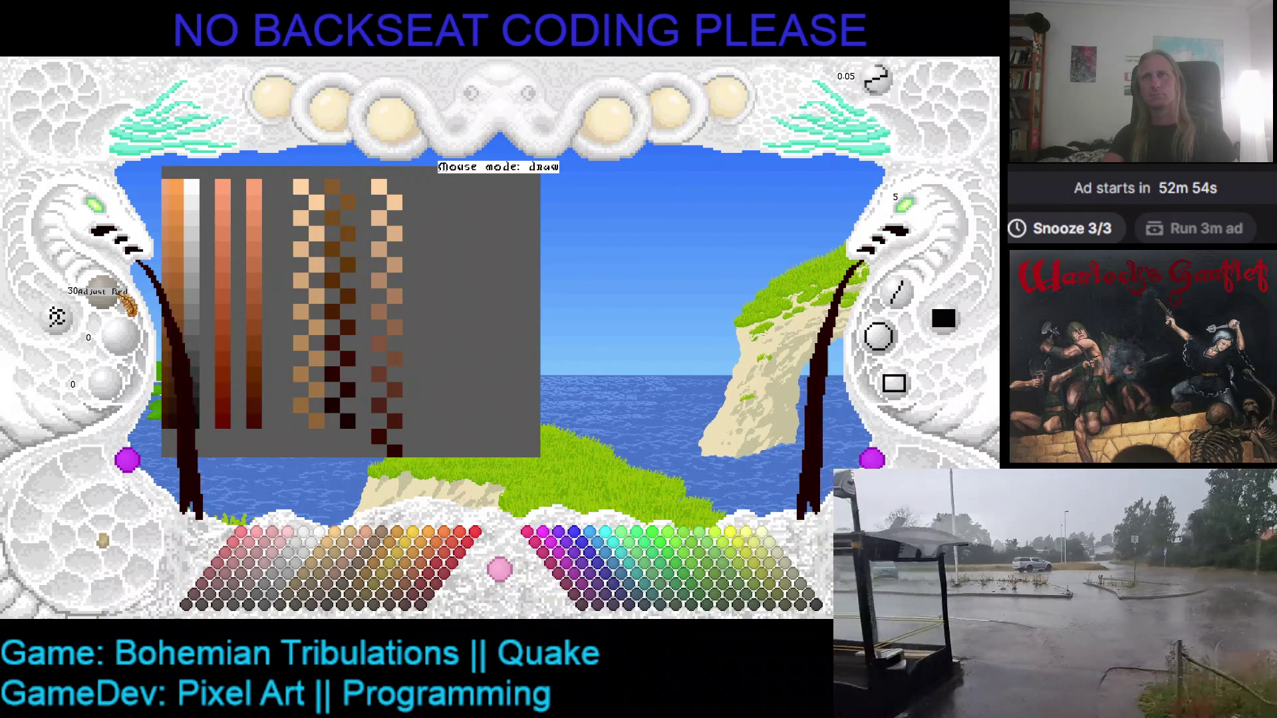
pyautogui.click(453, 336)
pyautogui.click(454, 326)
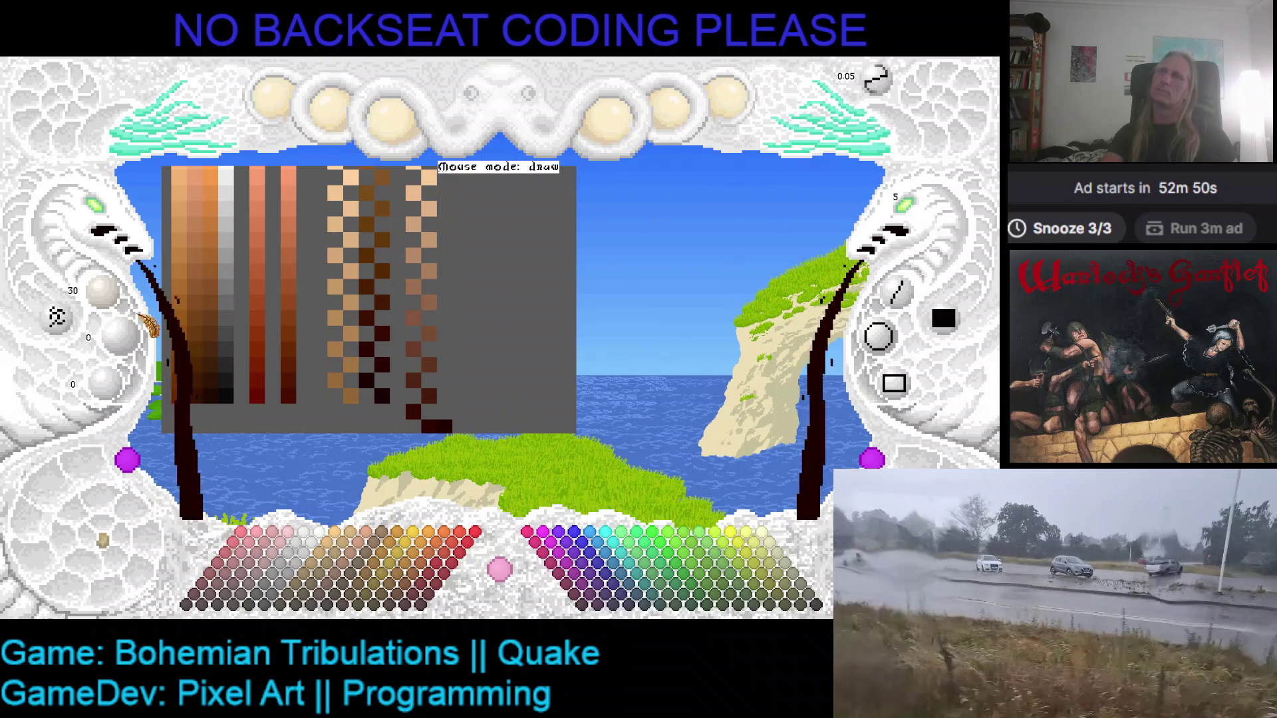
# - Undo the stray dark swatch and reposition the palette image within the panel
pyautogui.click(489, 414)
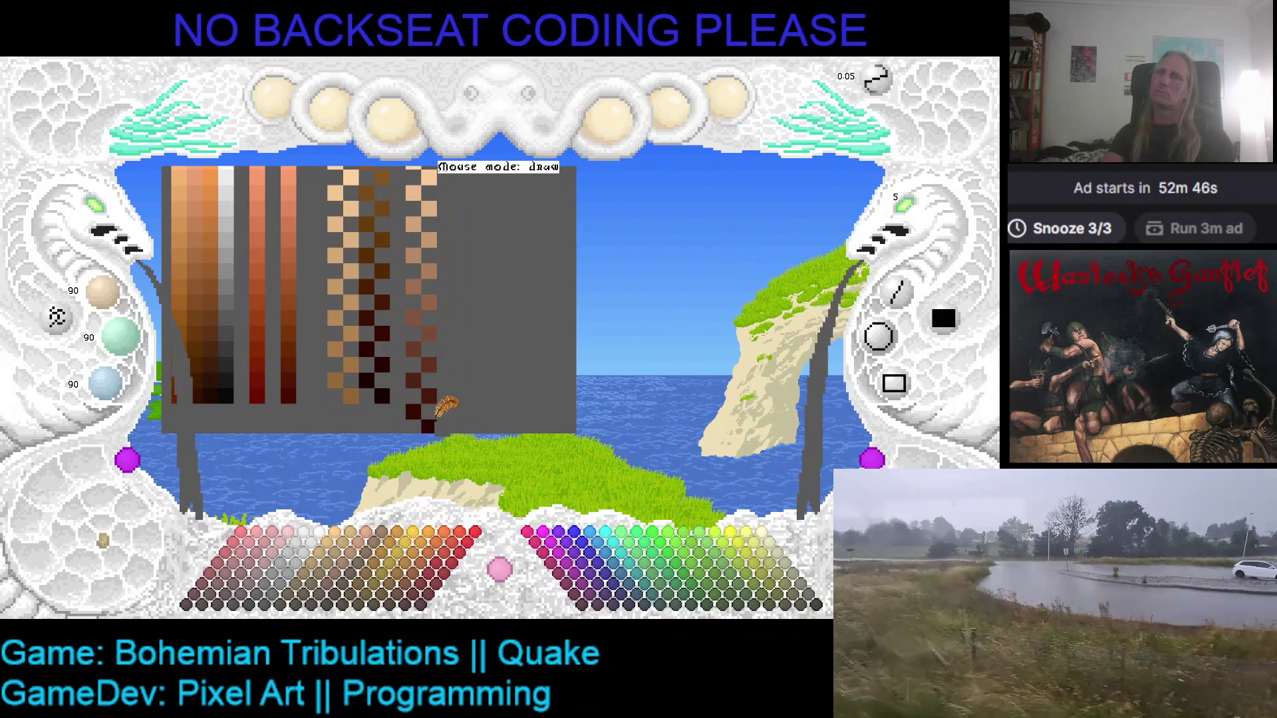
pyautogui.click(433, 424)
pyautogui.click(487, 409)
pyautogui.click(490, 411)
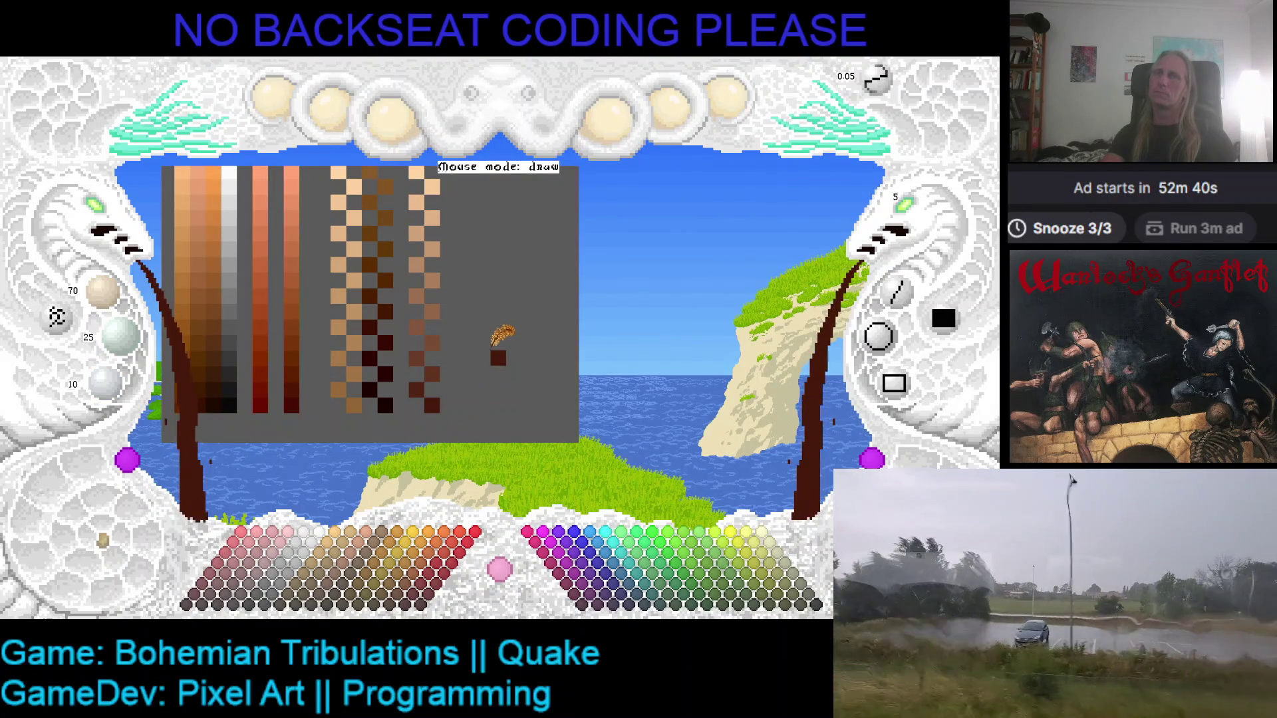
pyautogui.moveTo(491, 314)
pyautogui.mouseDown()
pyautogui.moveTo(486, 369)
pyautogui.moveTo(489, 347)
pyautogui.mouseUp()
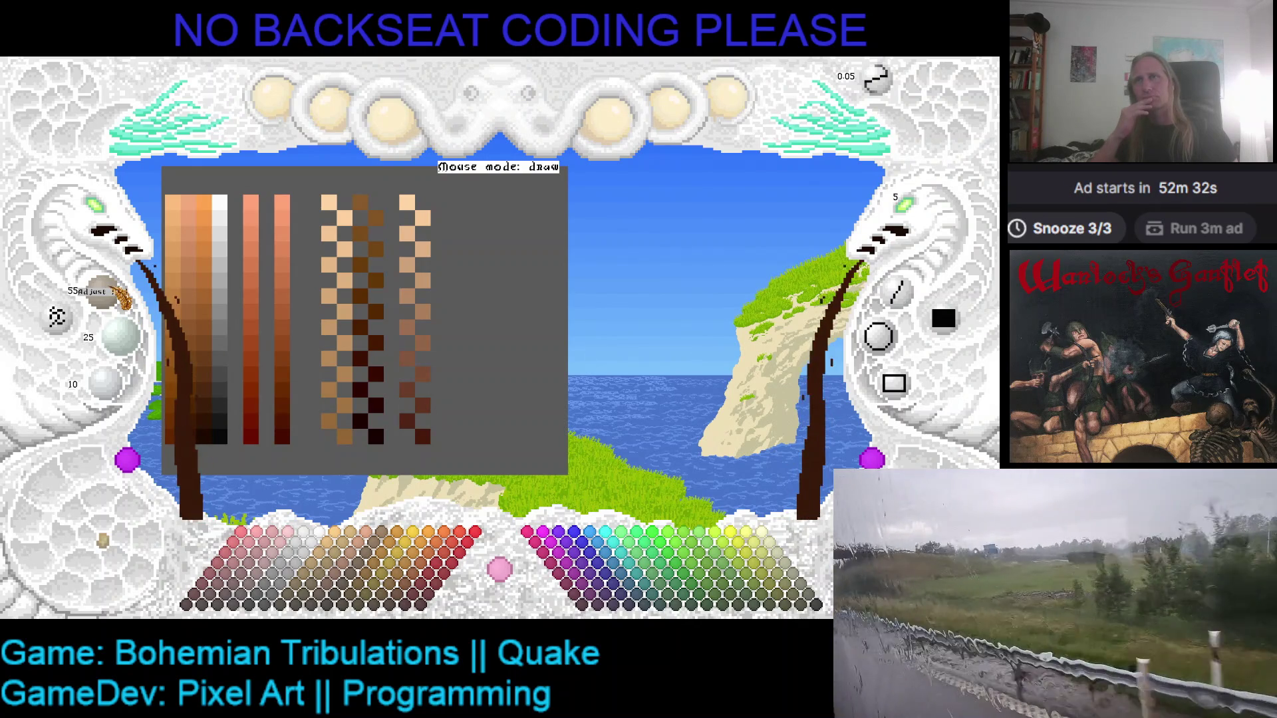
# - Pick the pale peach colour, adjust it to 245, 210, 170, and place it right of the rightmost ramp
pyautogui.scroll(-1, 107, 293)
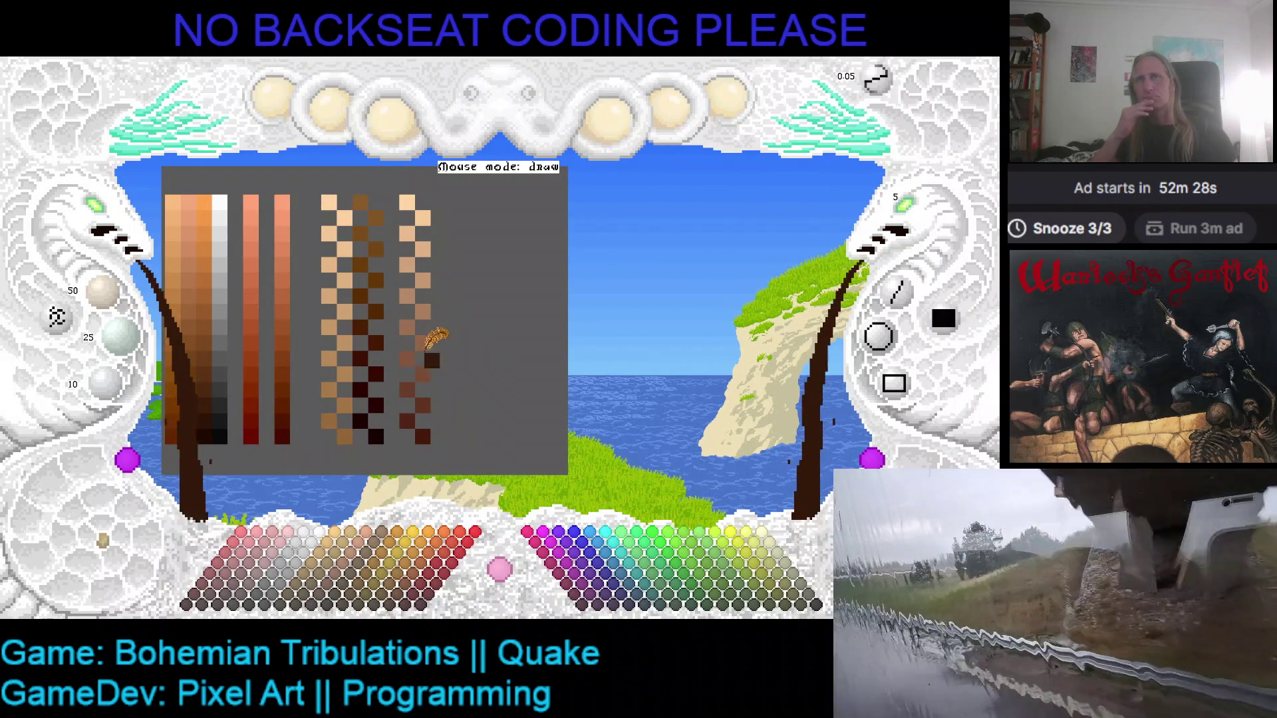
pyautogui.click(408, 201)
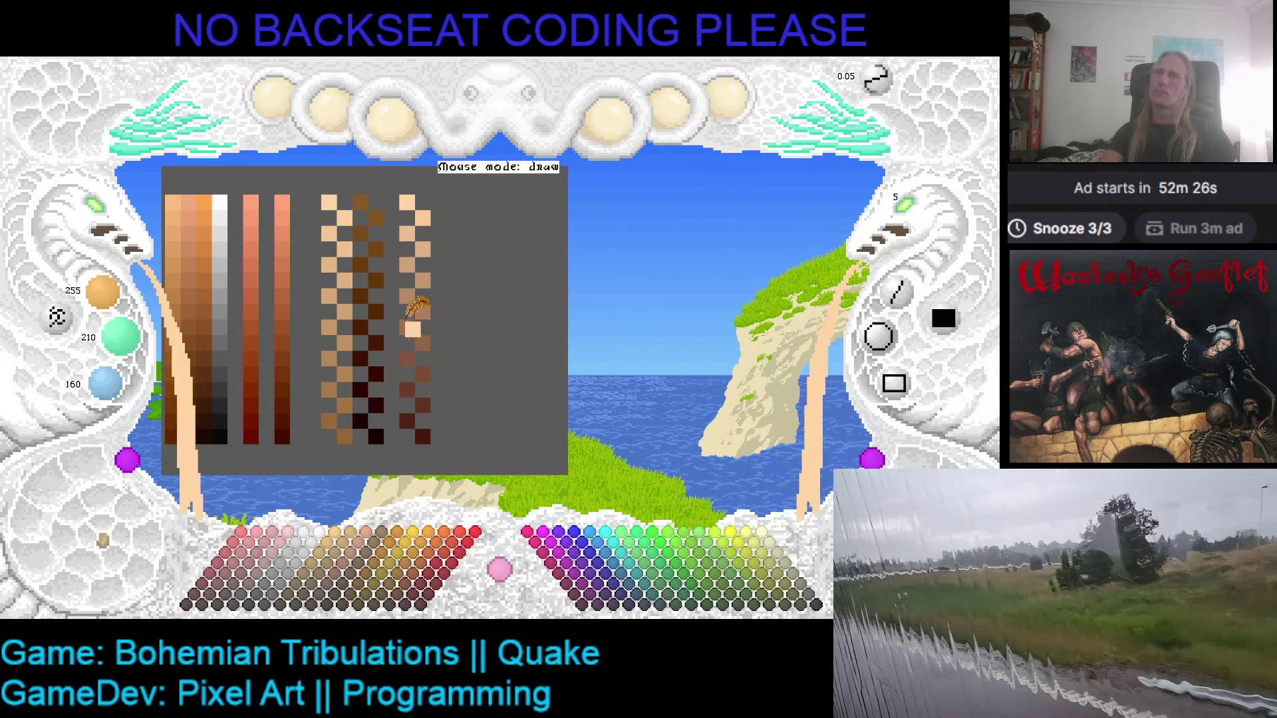
pyautogui.scroll(2, 133, 349)
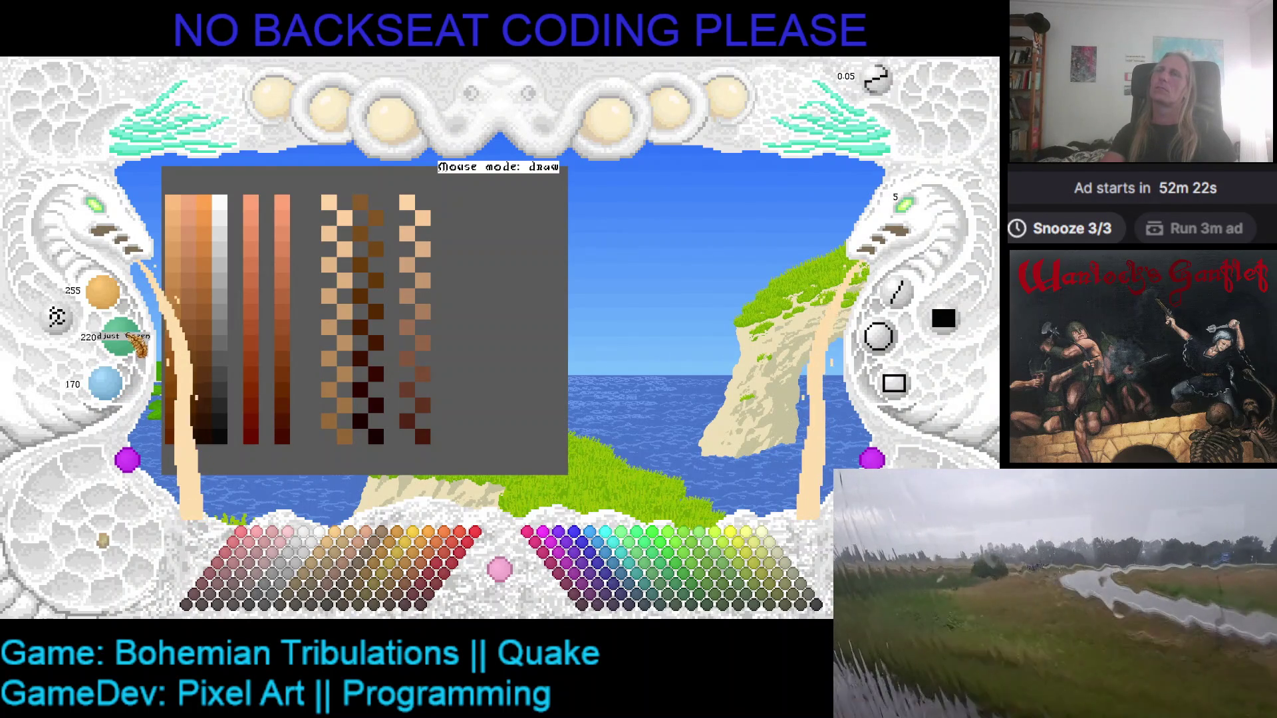
pyautogui.scroll(1, 107, 382)
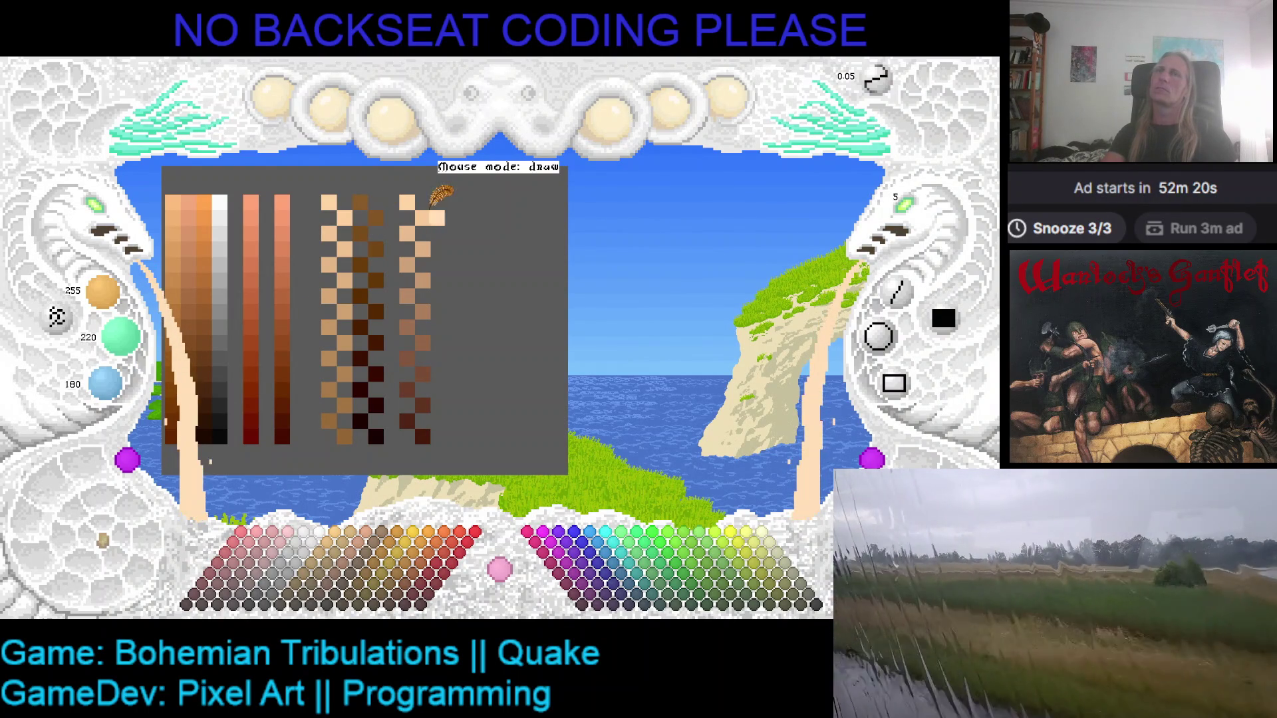
pyautogui.click(454, 203)
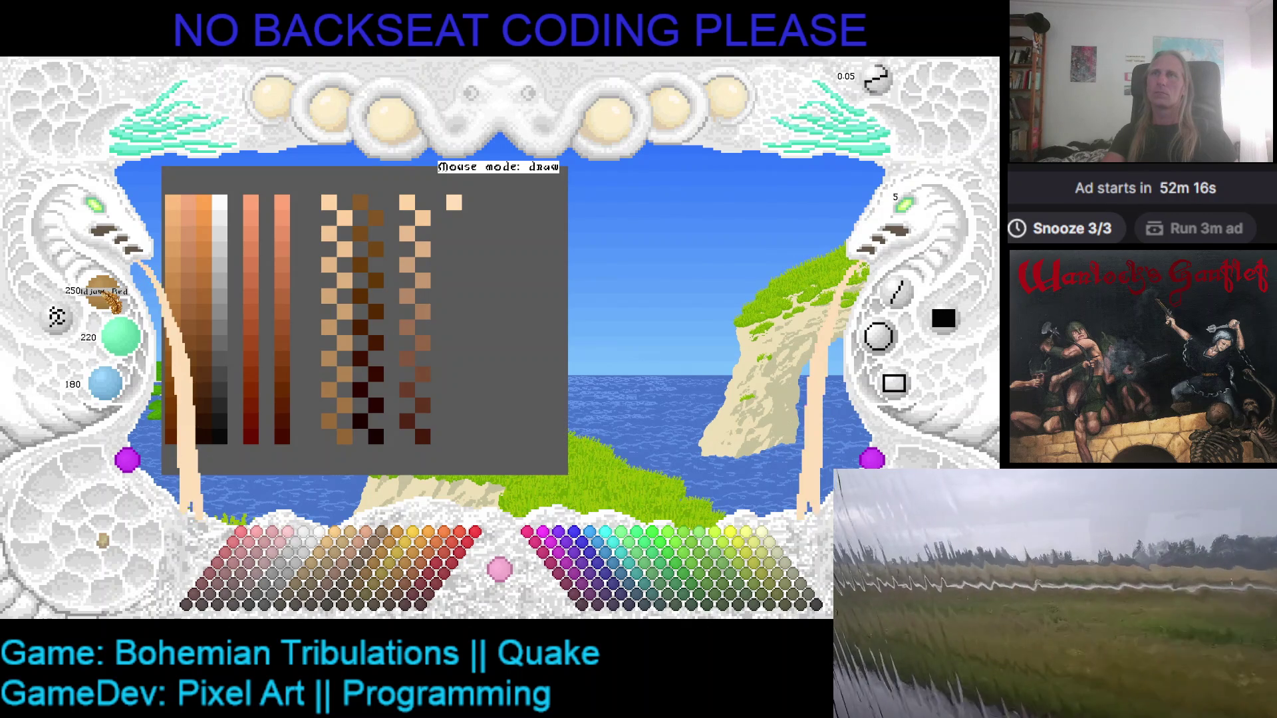
pyautogui.scroll(-1, 104, 294)
pyautogui.scroll(-1, 128, 346)
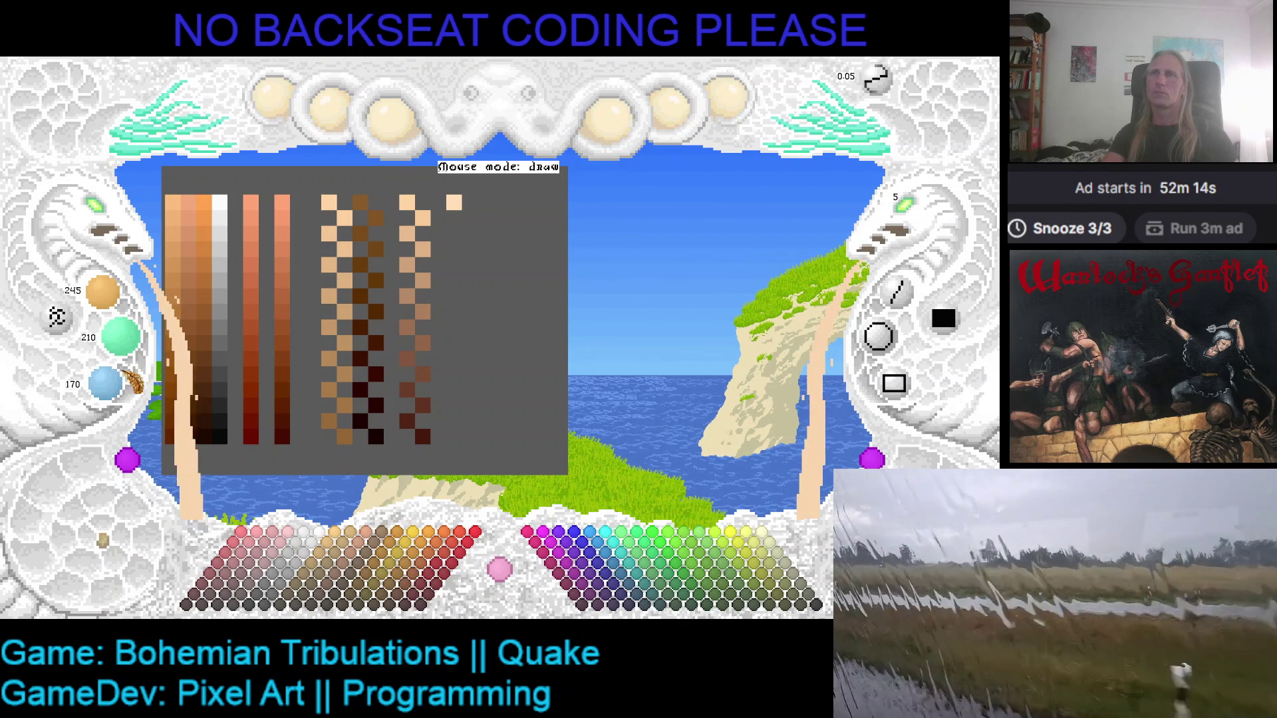
# - Add five progressively darker peach-to-tan pixels down the new column
pyautogui.click(469, 218)
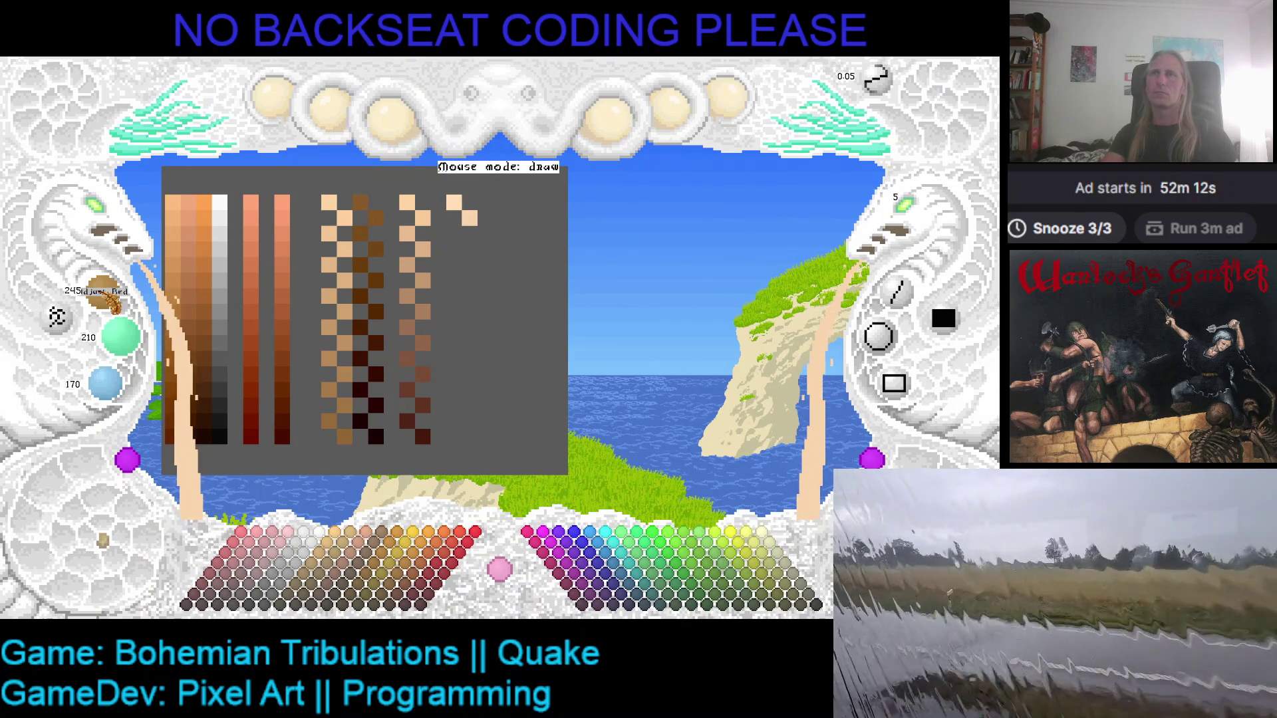
pyautogui.scroll(-1, 110, 301)
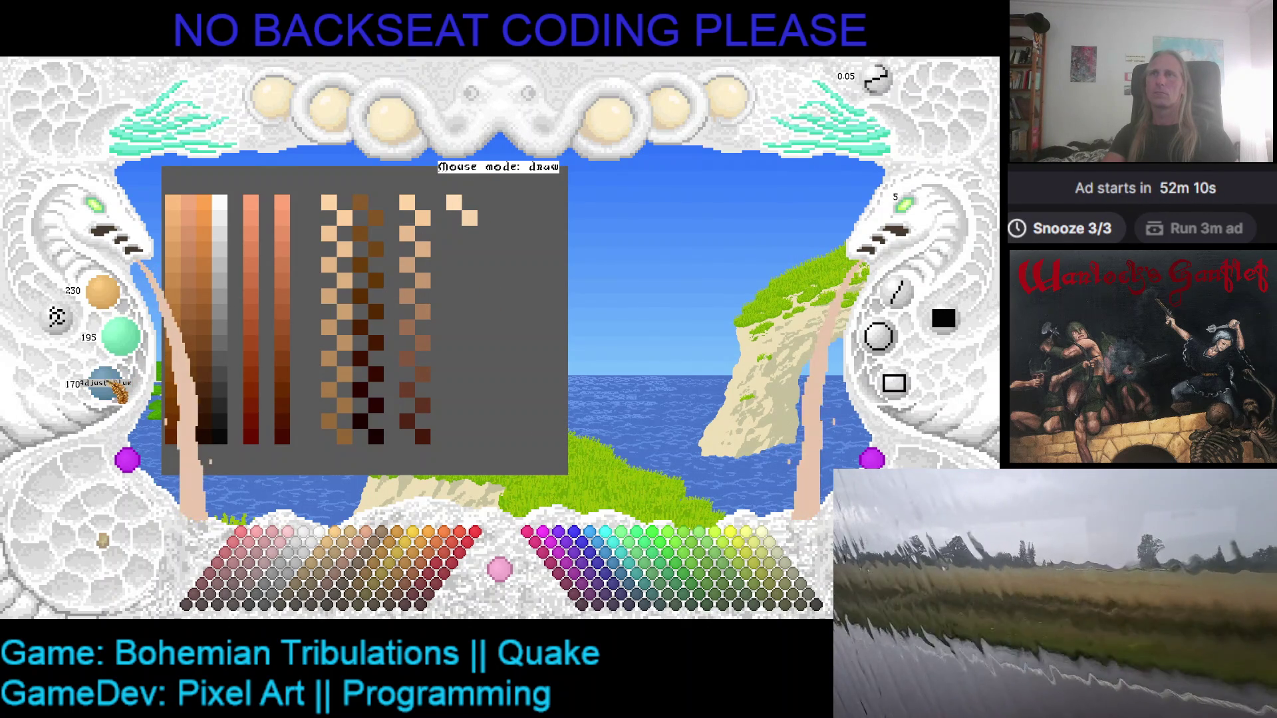
pyautogui.click(439, 247)
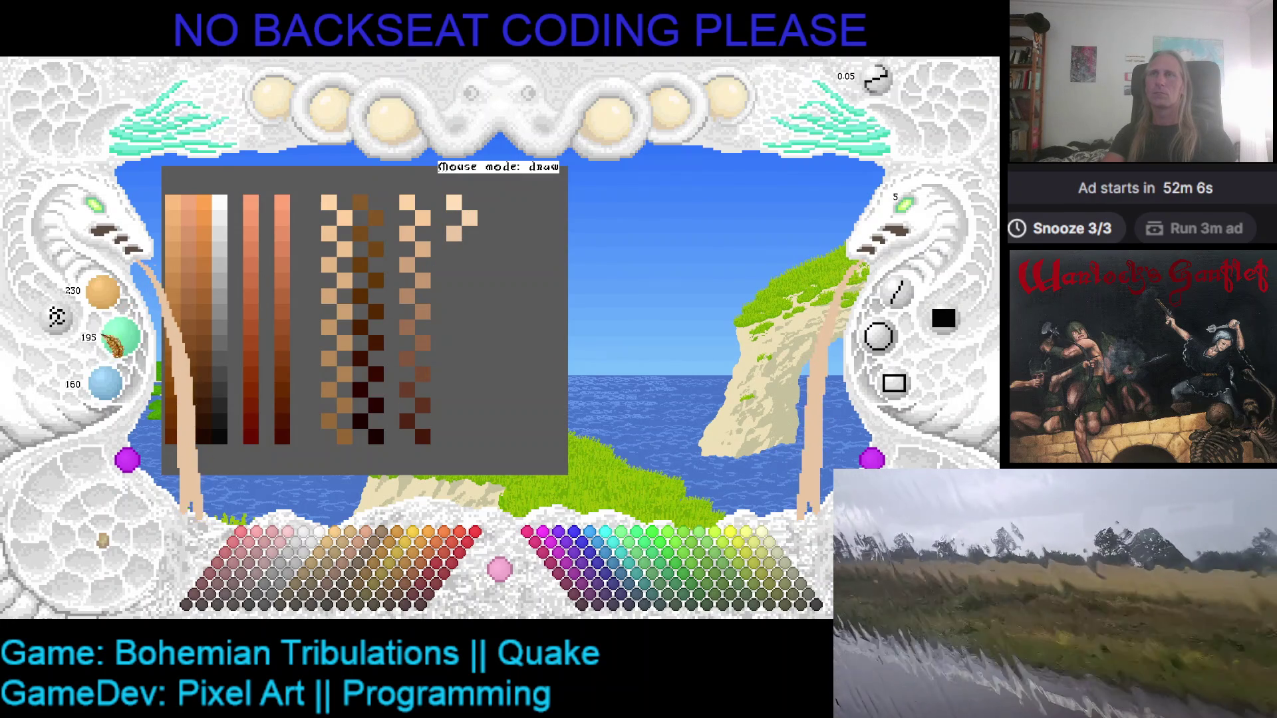
pyautogui.scroll(-1, 105, 383)
pyautogui.click(451, 251)
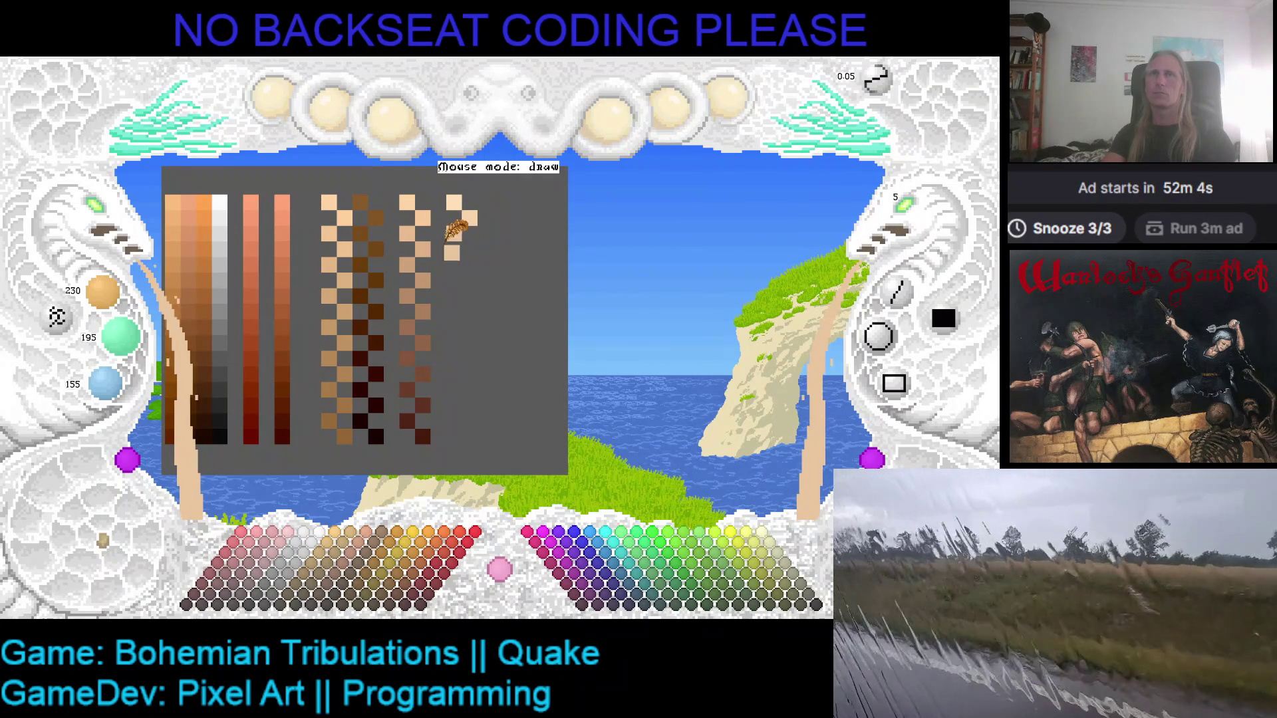
pyautogui.scroll(-2, 120, 336)
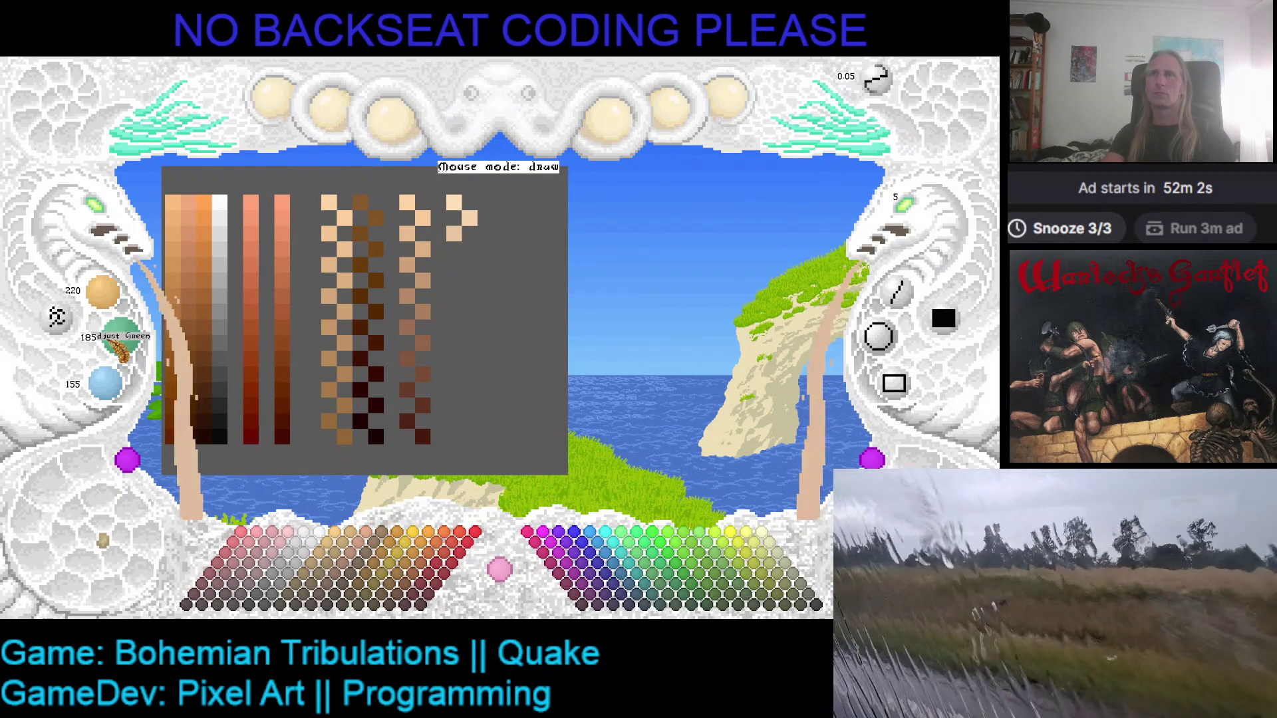
pyautogui.scroll(-2, 105, 383)
pyautogui.click(458, 257)
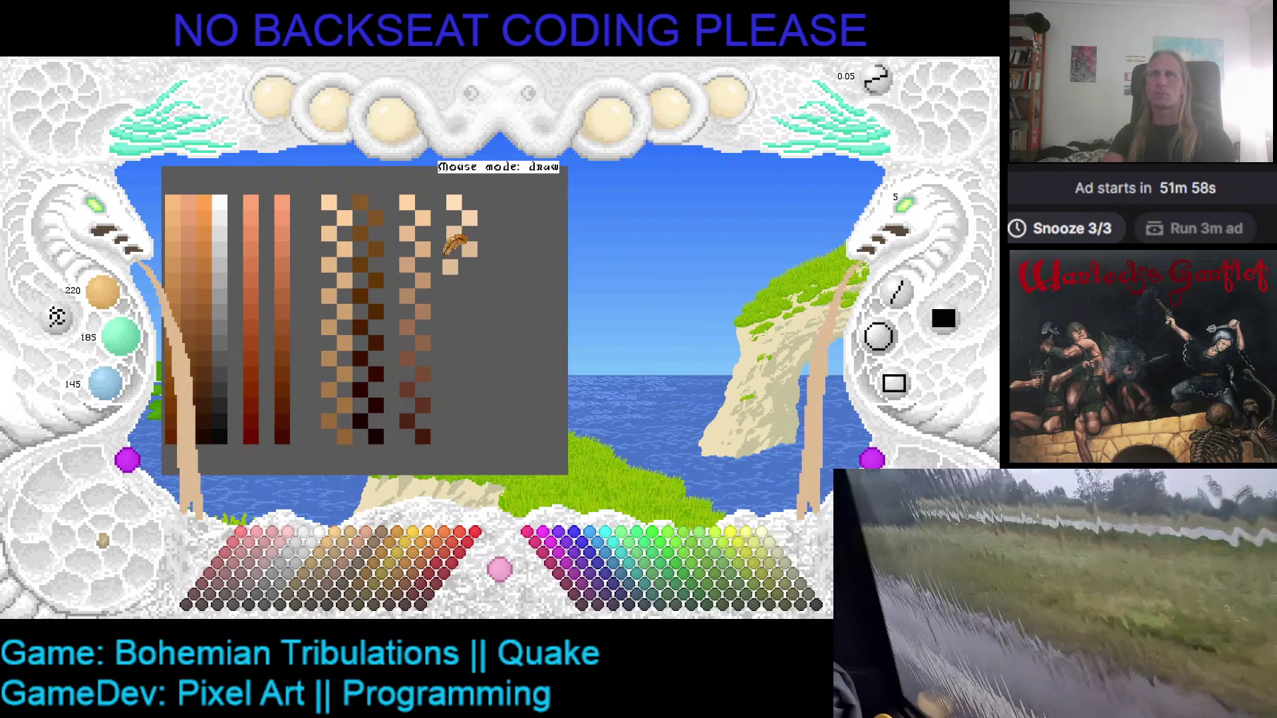
pyautogui.scroll(-3, 103, 292)
pyautogui.scroll(-3, 120, 336)
pyautogui.scroll(-3, 105, 384)
pyautogui.click(456, 273)
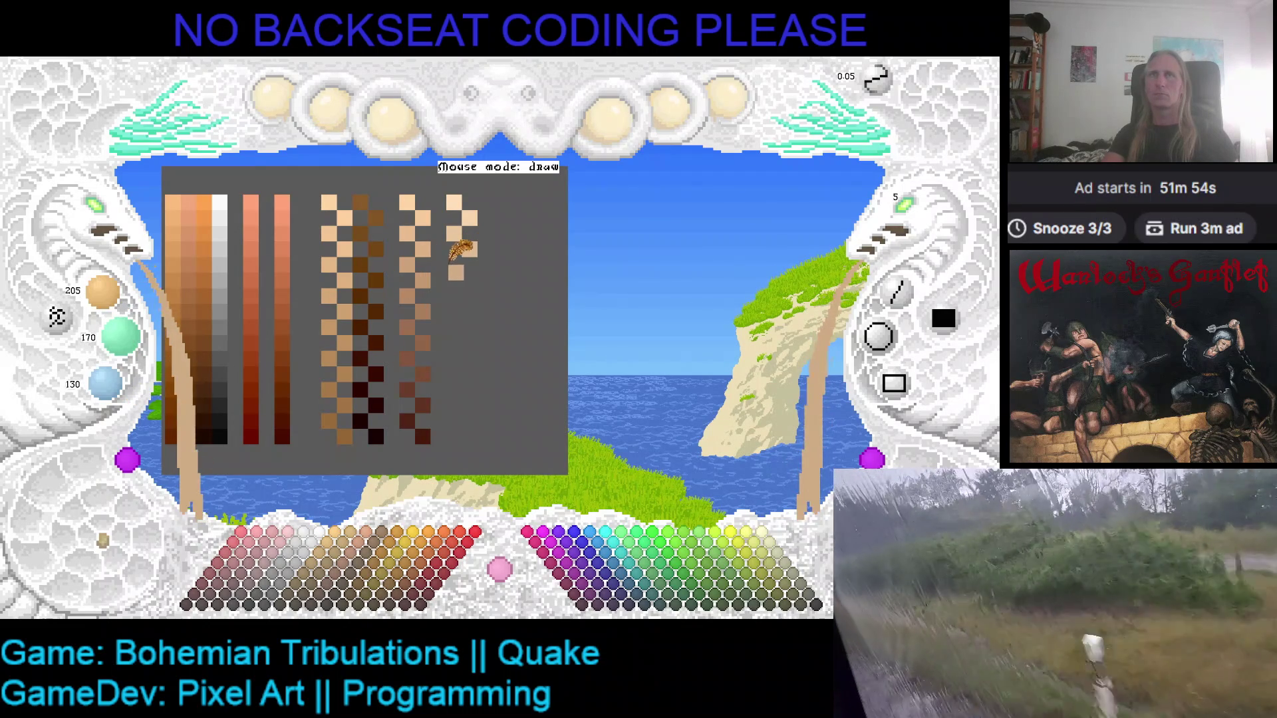
# - Add a lighter peach pixel beside the column, then two darker tan steps, reaching 170, 135, 95
pyautogui.scroll(5, 457, 232)
pyautogui.click(475, 251)
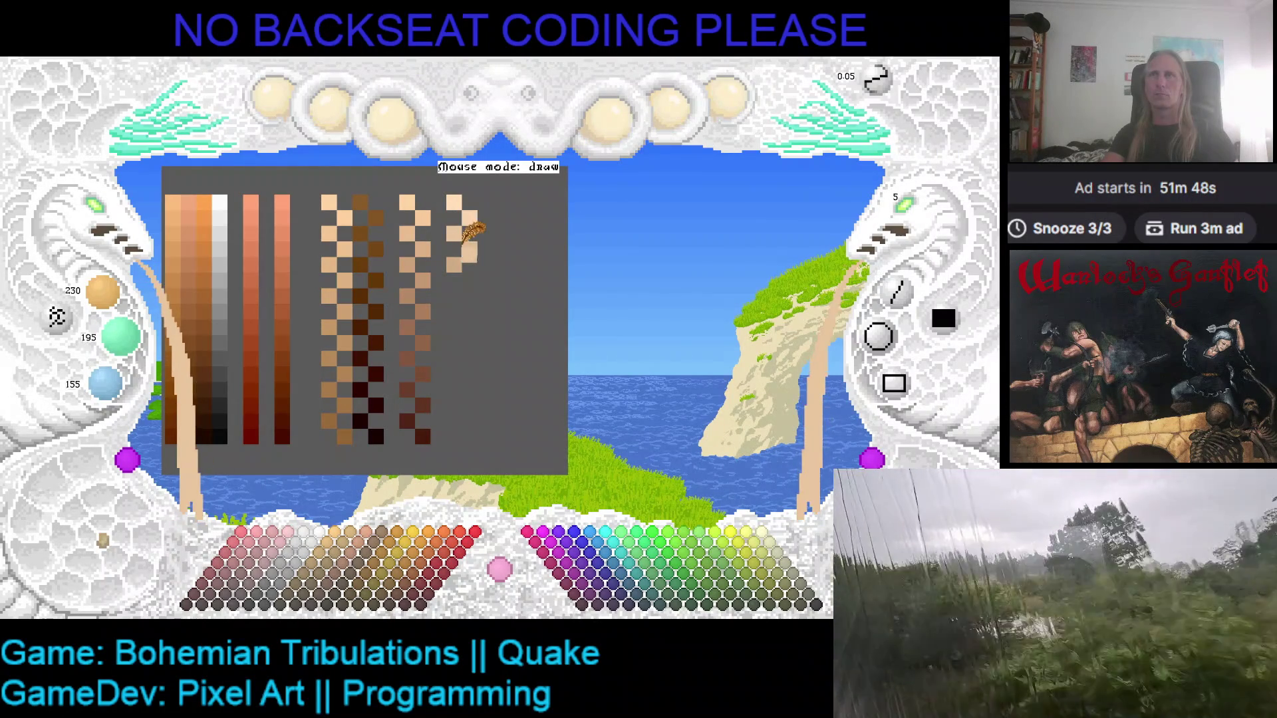
pyautogui.scroll(-2, 468, 246)
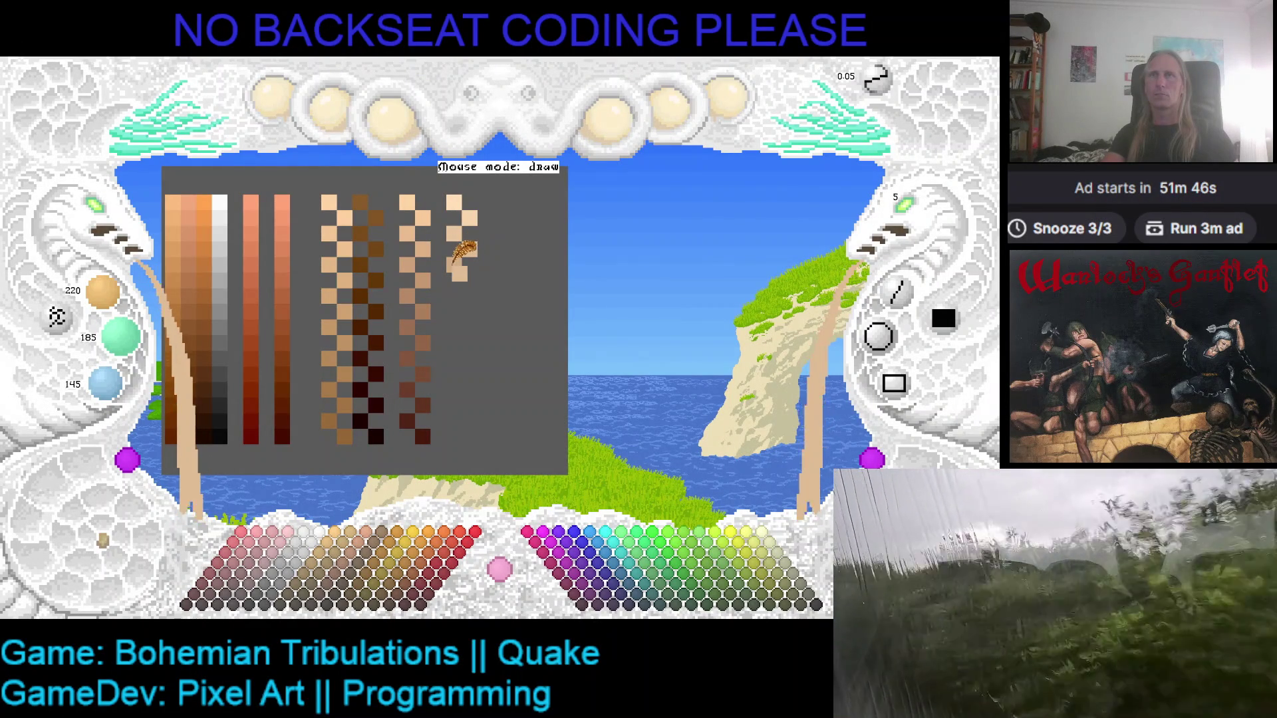
pyautogui.scroll(-1, 106, 293)
pyautogui.scroll(-2, 119, 336)
pyautogui.scroll(-2, 105, 383)
pyautogui.click(476, 285)
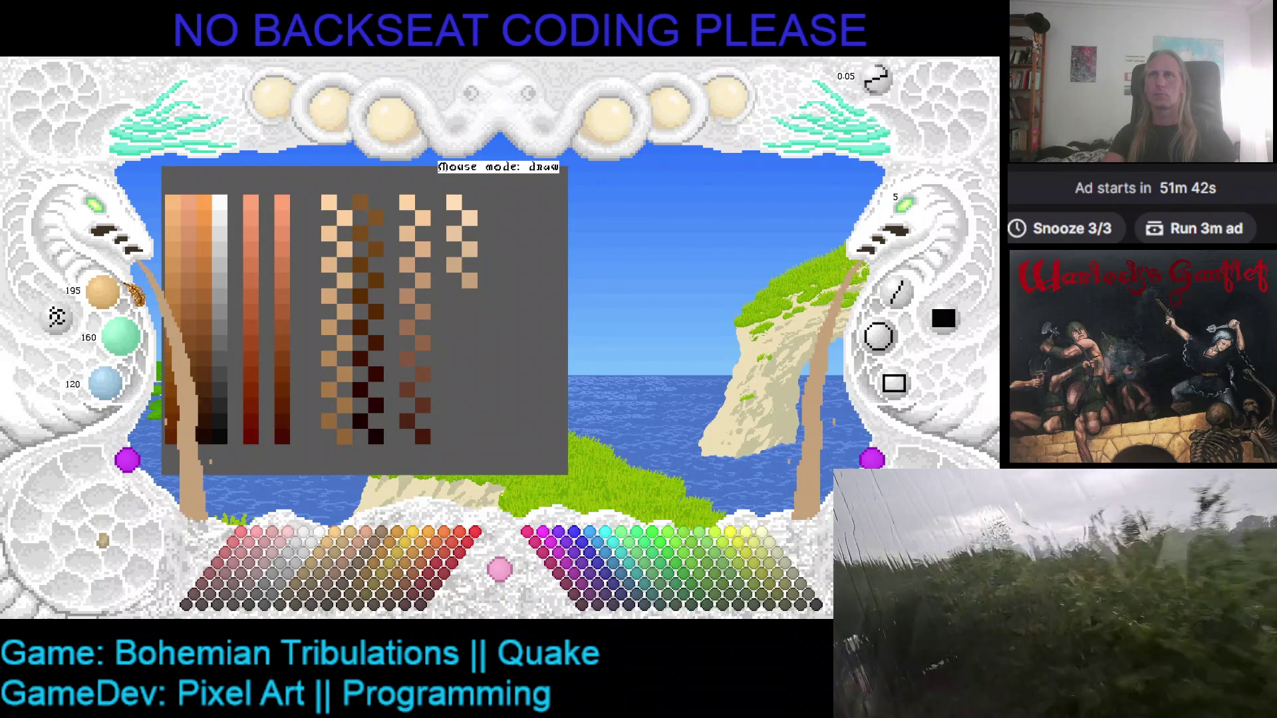
pyautogui.scroll(-3, 107, 292)
pyautogui.scroll(-3, 120, 336)
pyautogui.scroll(-1, 105, 382)
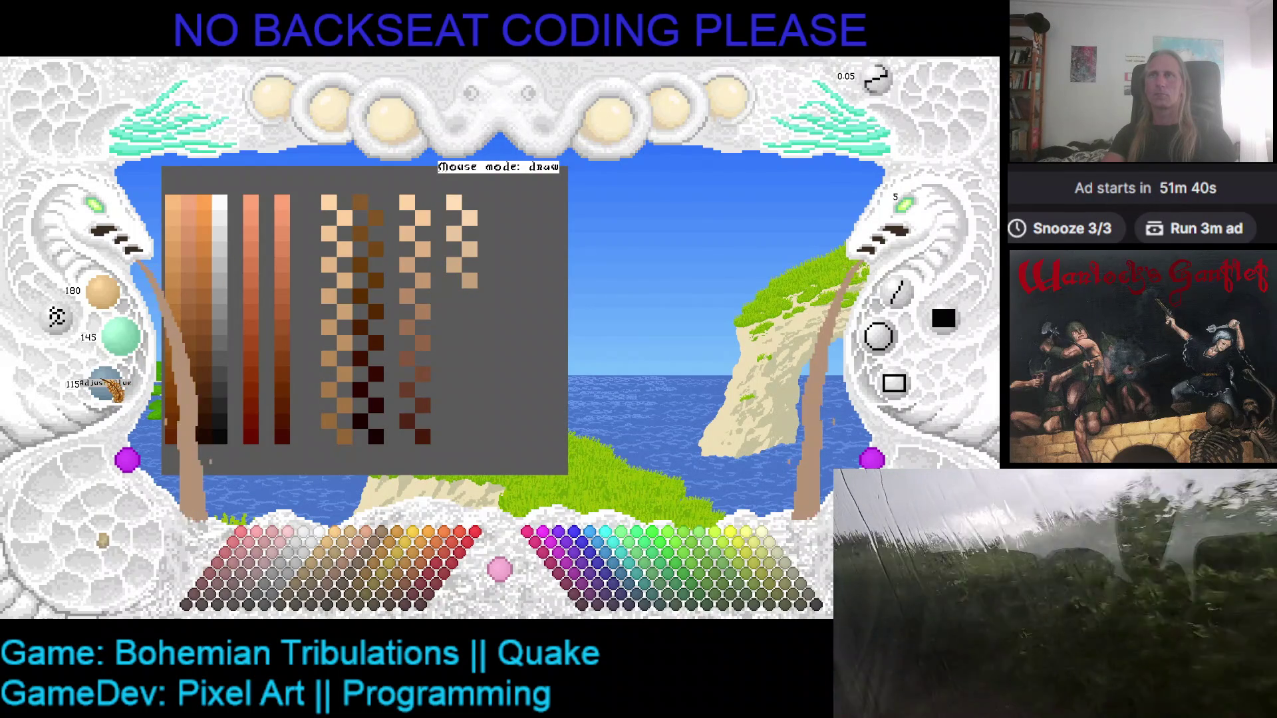
pyautogui.click(464, 295)
# - Paint three darker tan steps further down the rightmost column
pyautogui.scroll(-2, 103, 293)
pyautogui.scroll(-2, 120, 336)
pyautogui.scroll(-2, 108, 384)
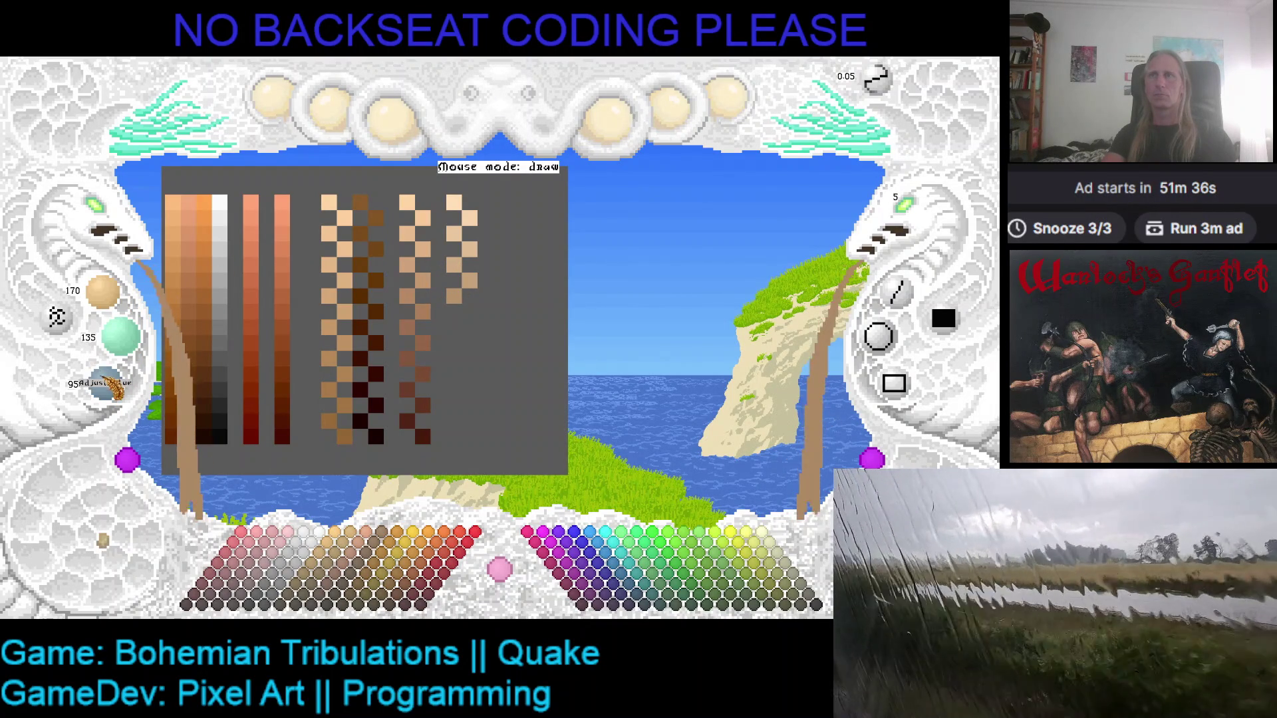
pyautogui.click(463, 319)
pyautogui.scroll(-3, 103, 292)
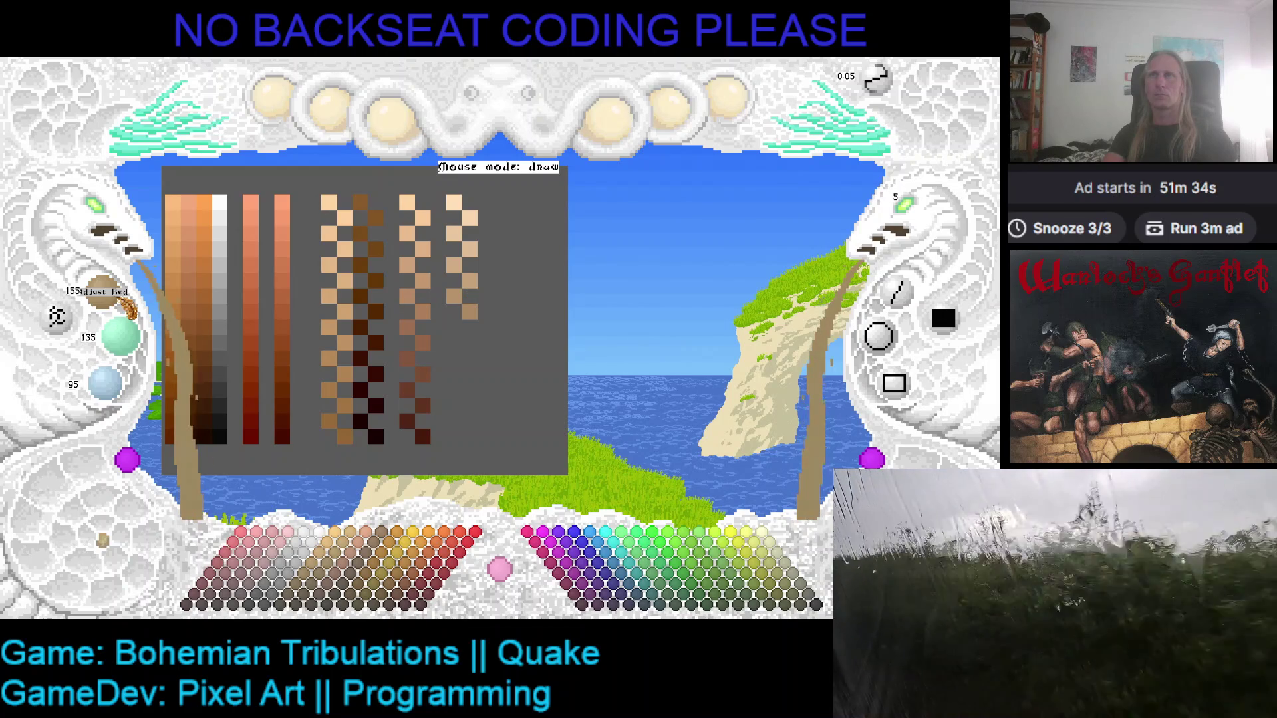
pyautogui.scroll(-3, 119, 335)
pyautogui.scroll(-3, 130, 372)
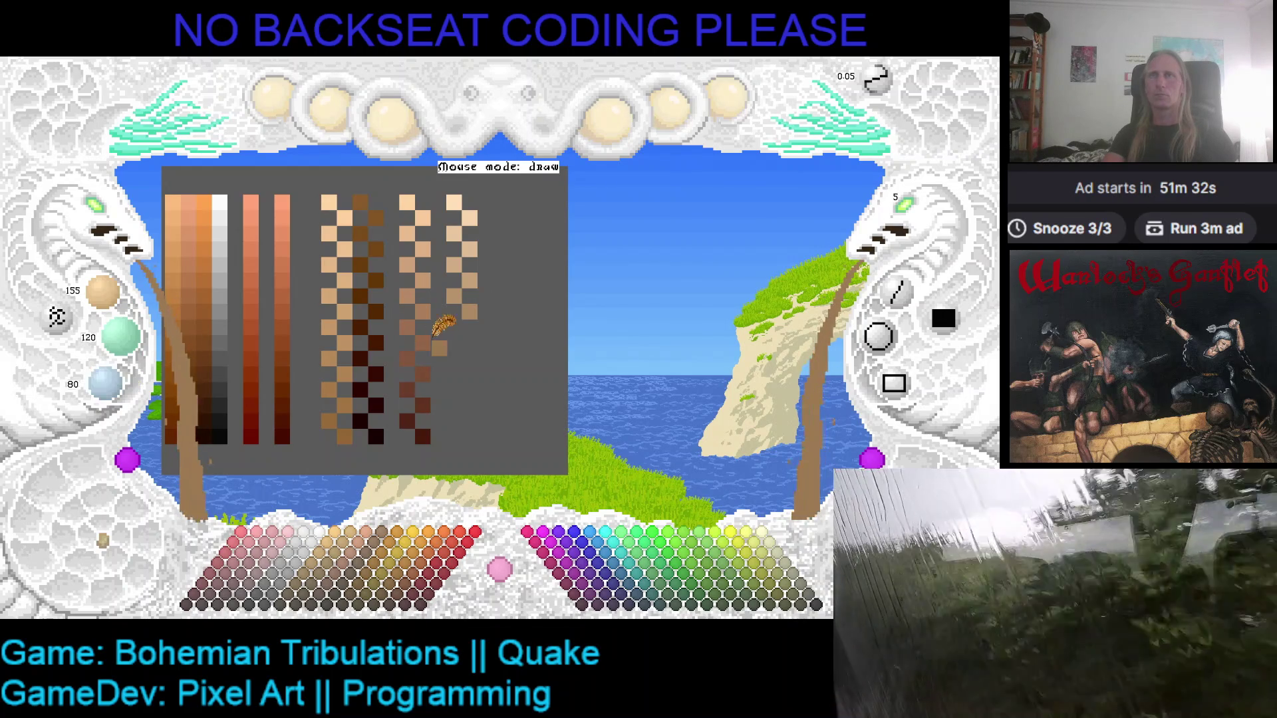
pyautogui.scroll(-2, 113, 307)
pyautogui.scroll(-2, 120, 336)
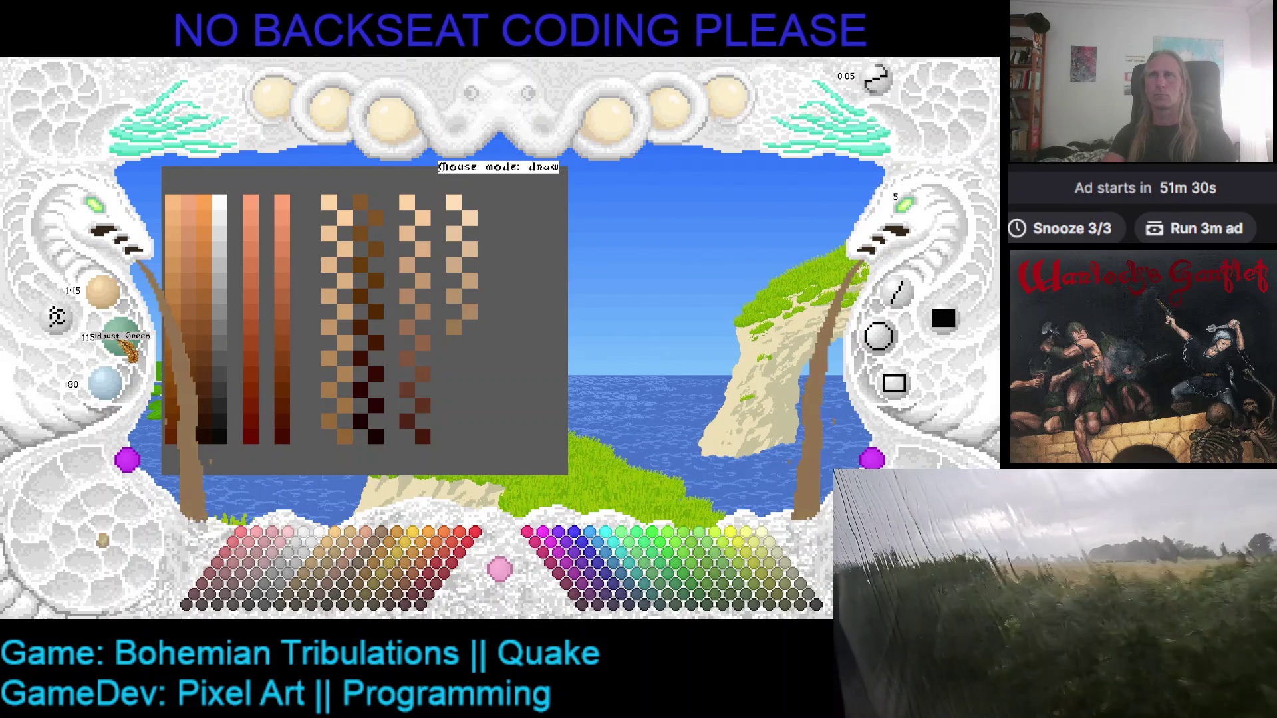
pyautogui.scroll(-2, 106, 382)
pyautogui.click(401, 359)
pyautogui.click(472, 344)
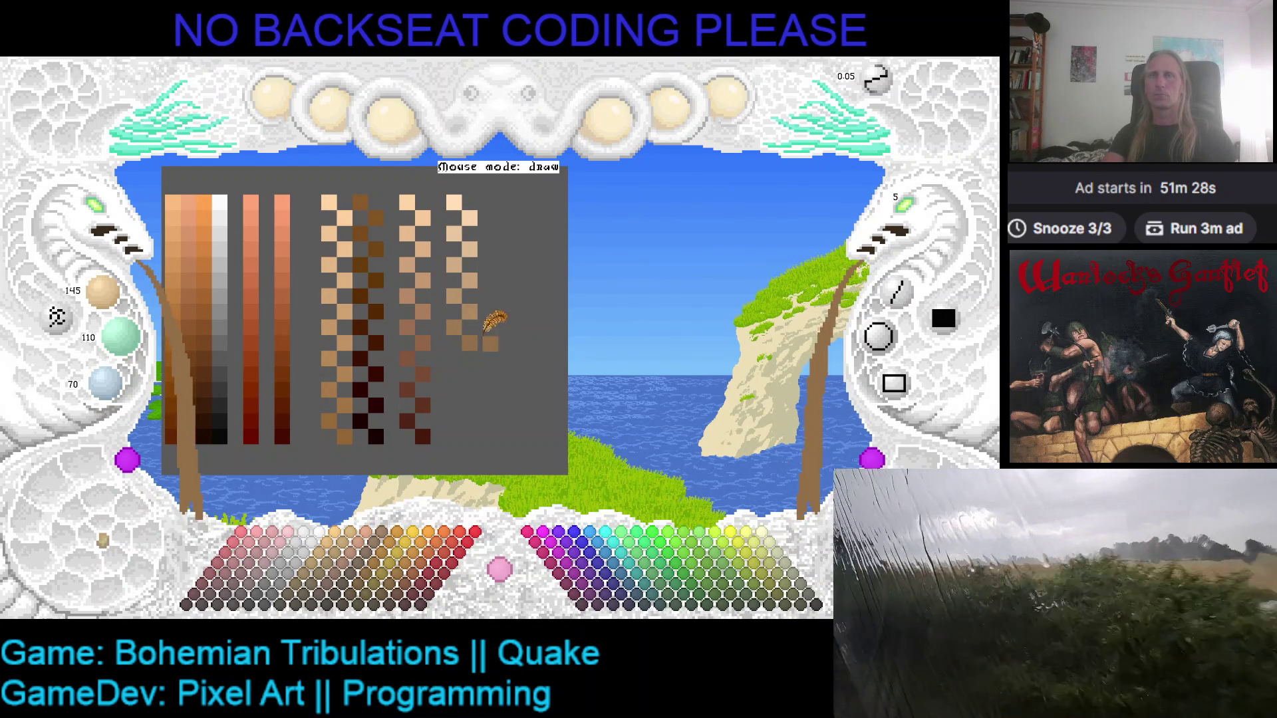
# - Continue the column with three darker brown steps lower down
pyautogui.scroll(-3, 119, 336)
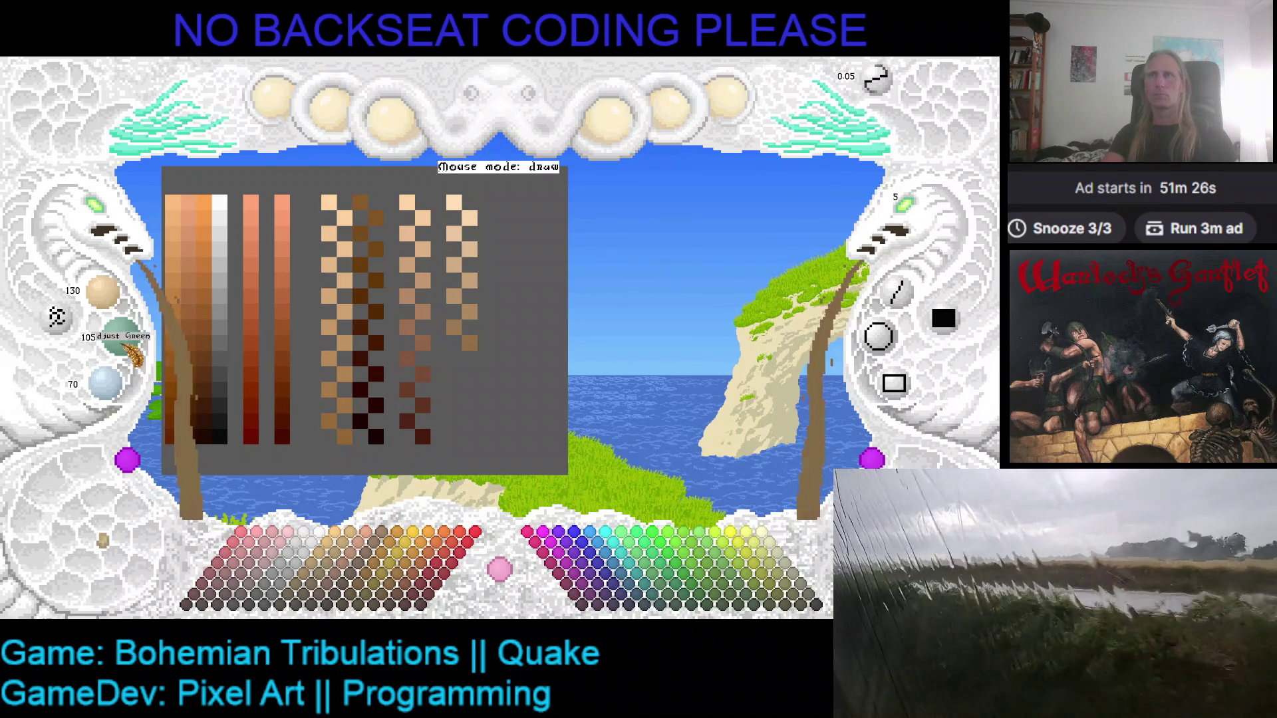
pyautogui.scroll(-3, 106, 382)
pyautogui.click(429, 378)
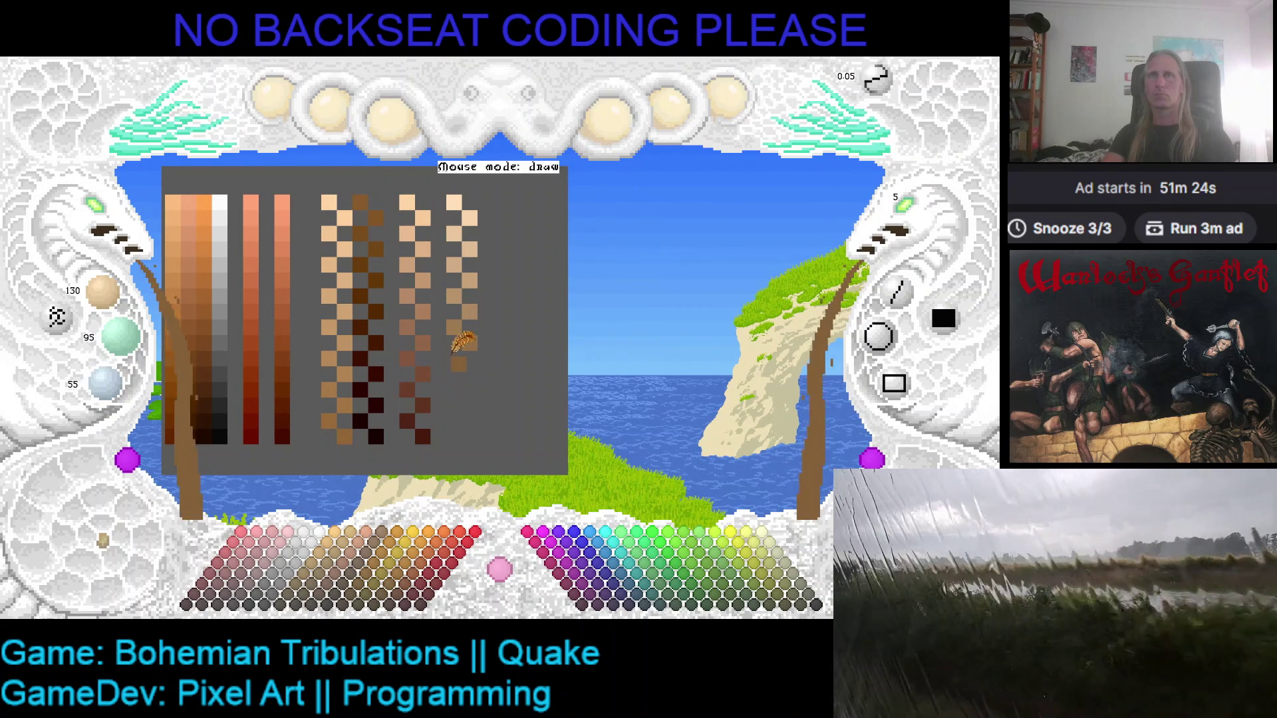
pyautogui.scroll(-2, 103, 291)
pyautogui.scroll(-2, 119, 336)
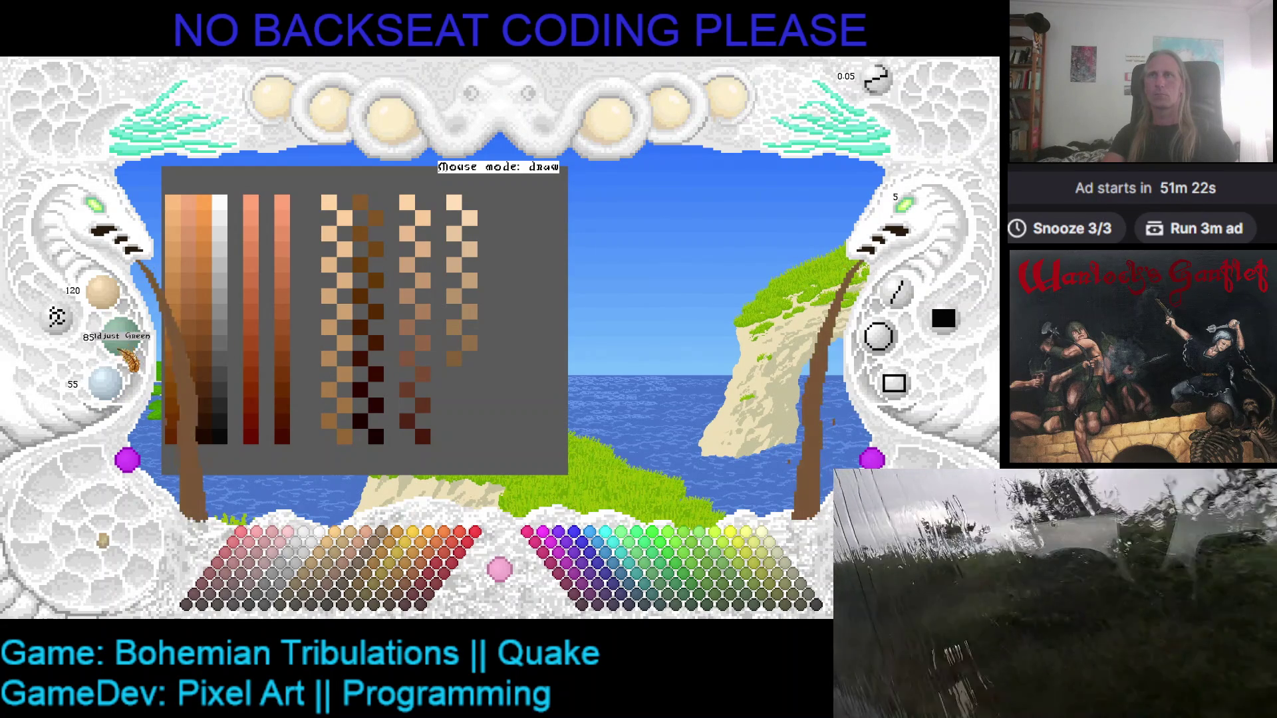
pyautogui.scroll(-2, 106, 382)
pyautogui.click(473, 376)
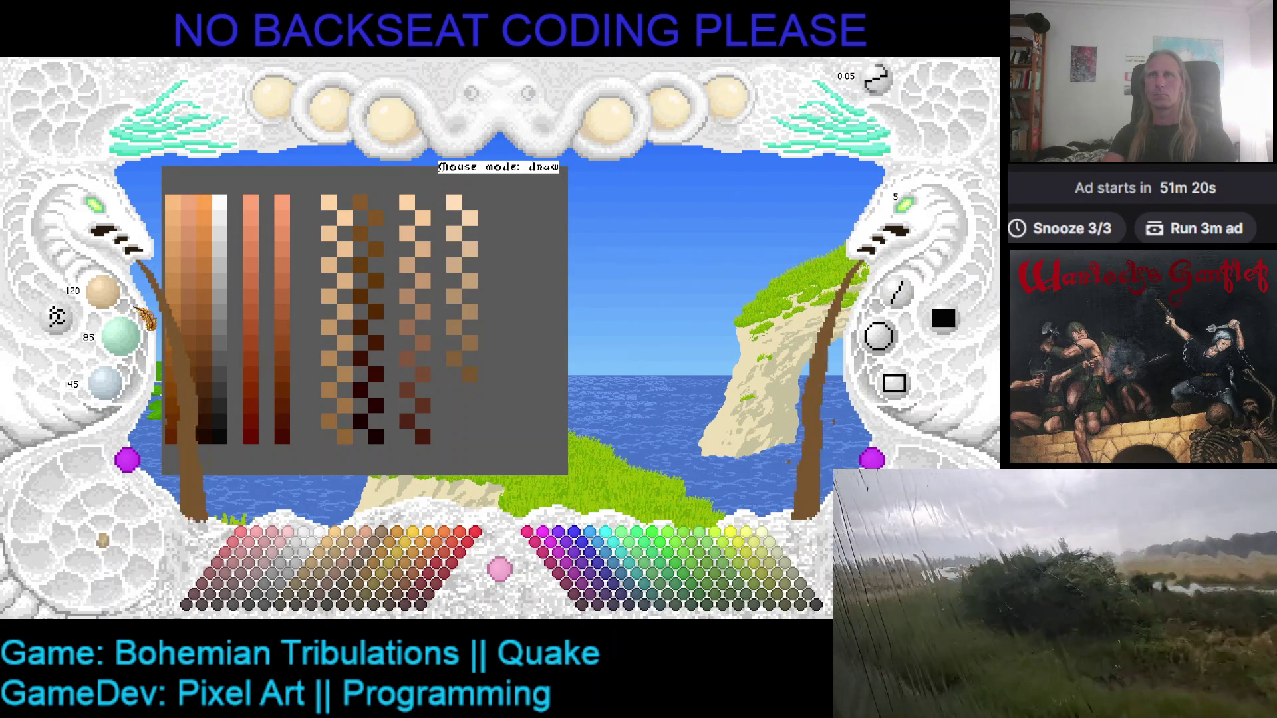
pyautogui.scroll(-3, 103, 291)
pyautogui.scroll(-1, 119, 336)
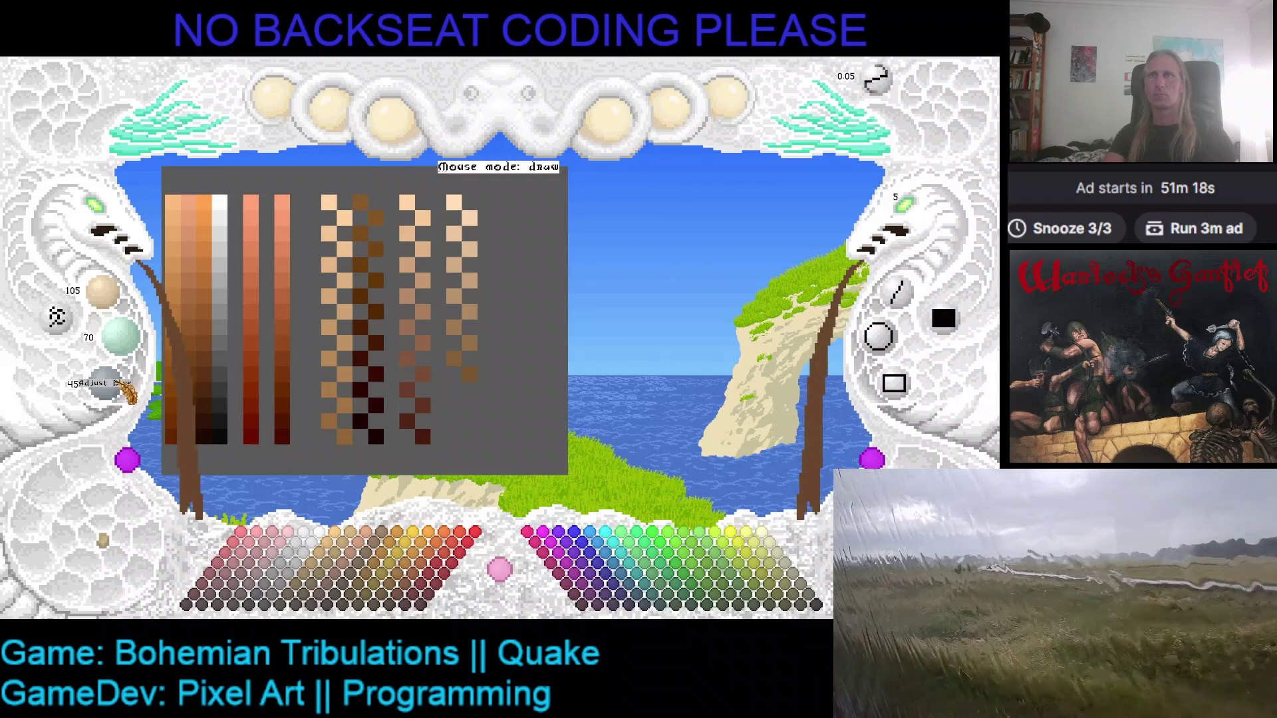
pyautogui.scroll(-3, 107, 382)
pyautogui.click(445, 399)
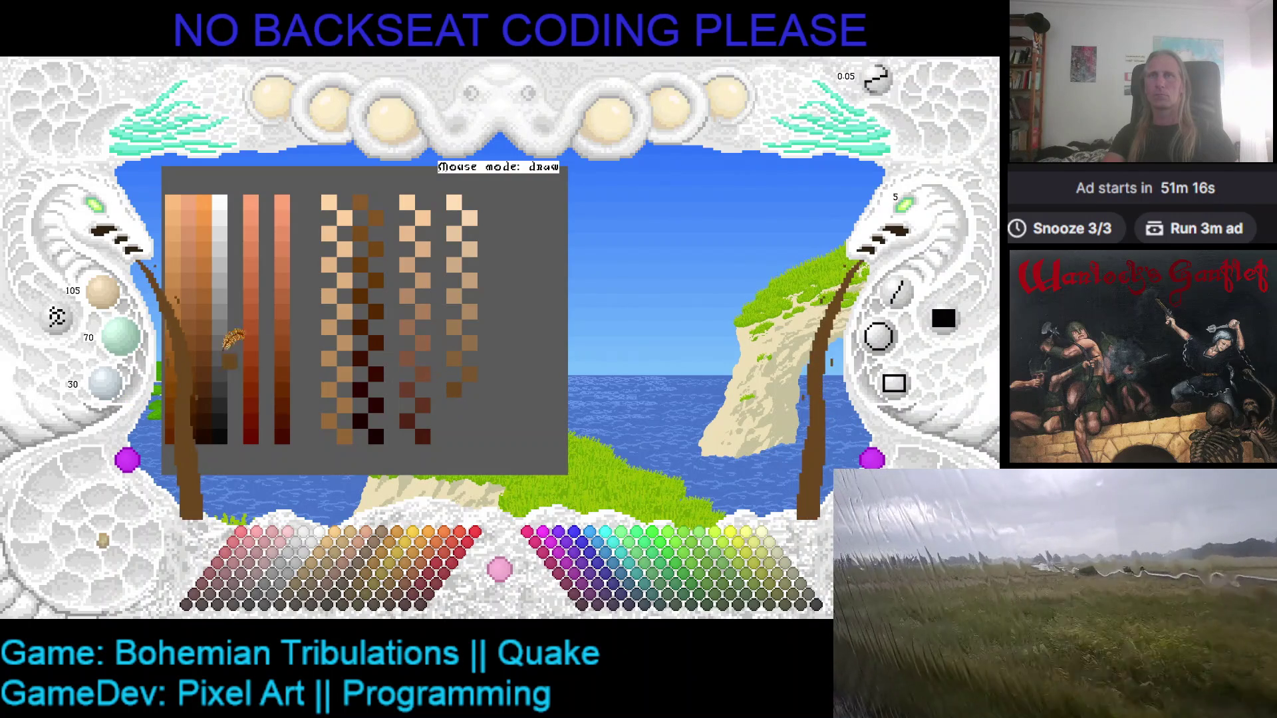
# - Finish the column with dark brown pixels at the bottom, ending at 70, 35, 0
pyautogui.scroll(-2, 103, 290)
pyautogui.scroll(-2, 120, 335)
pyautogui.scroll(-2, 107, 382)
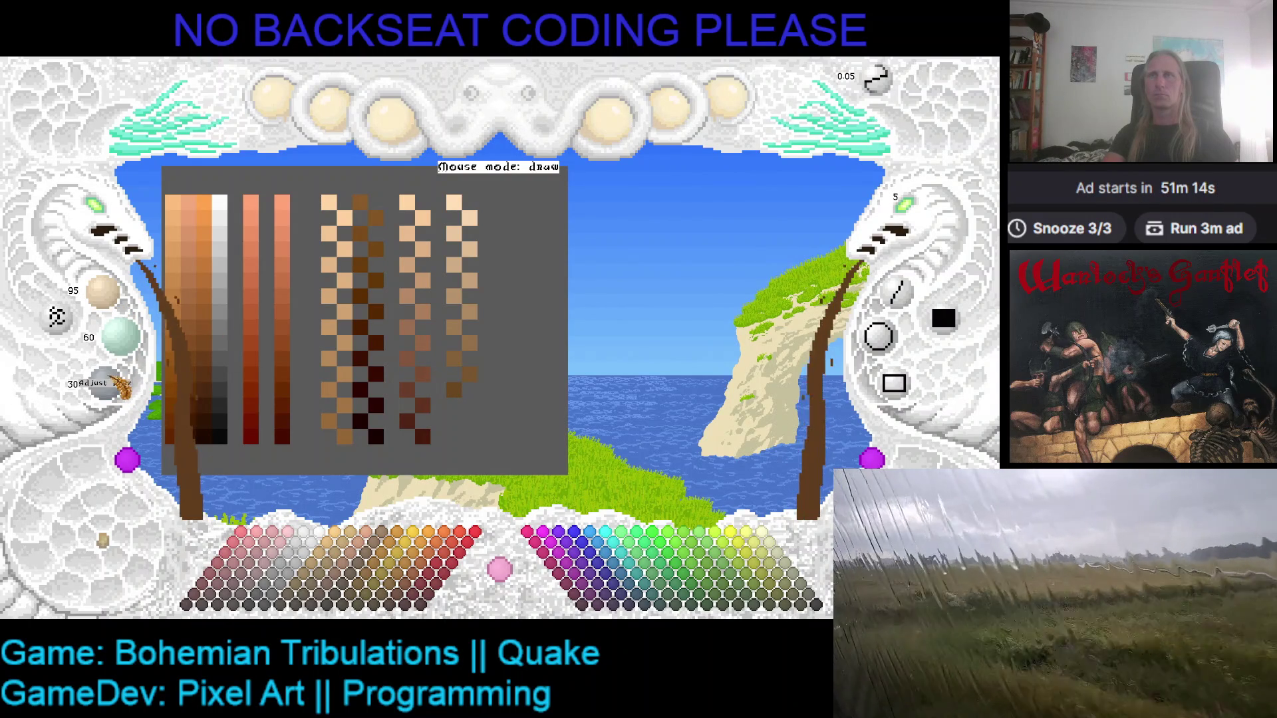
pyautogui.click(269, 396)
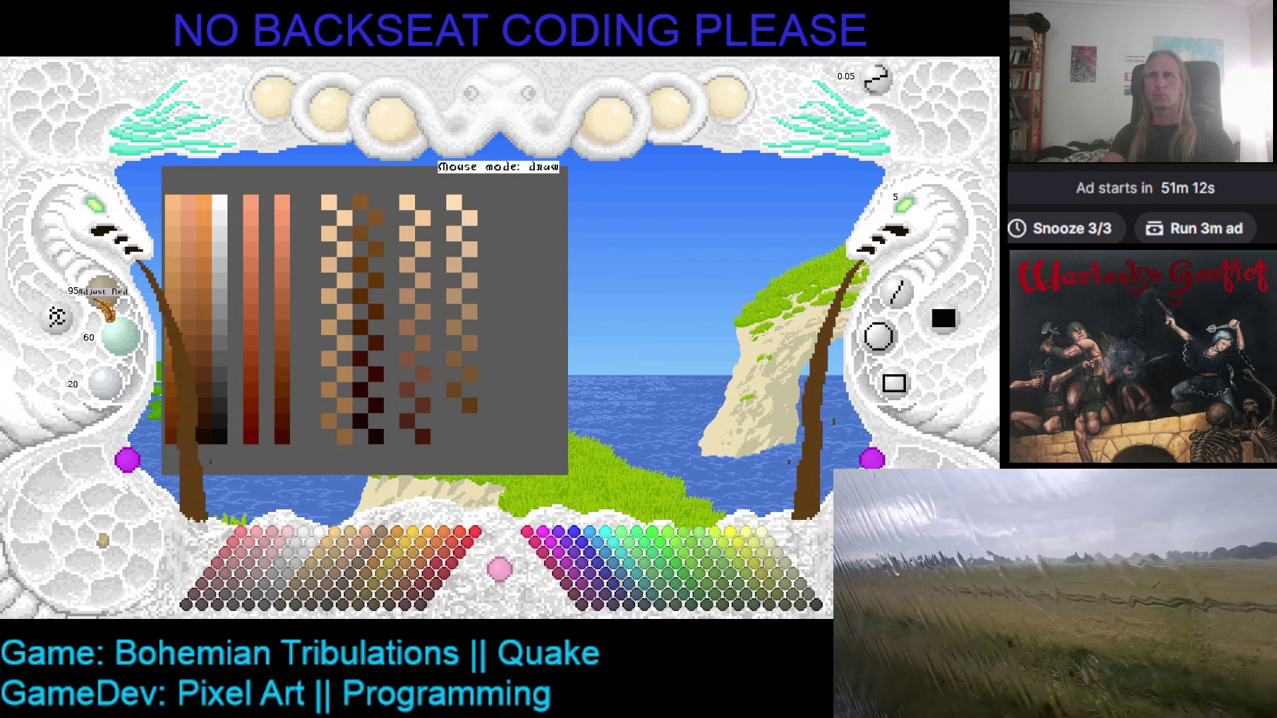
pyautogui.scroll(-3, 120, 335)
pyautogui.scroll(-3, 106, 383)
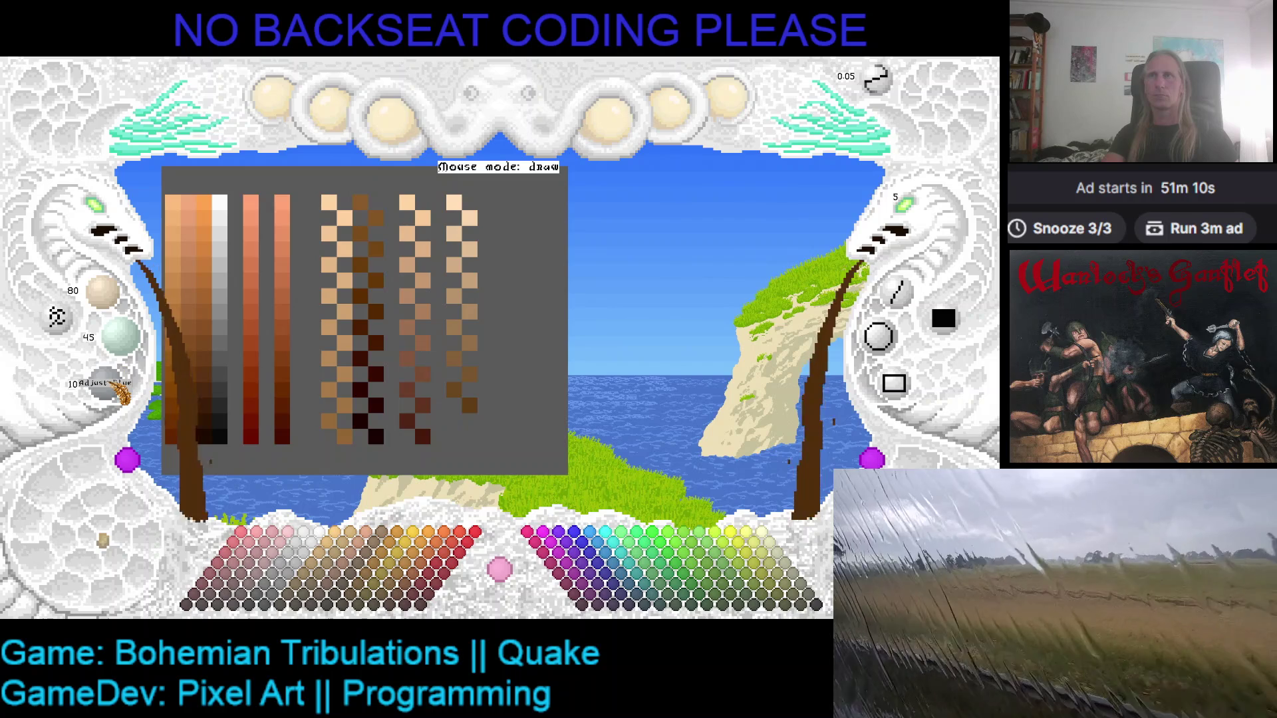
pyautogui.scroll(-2, 103, 293)
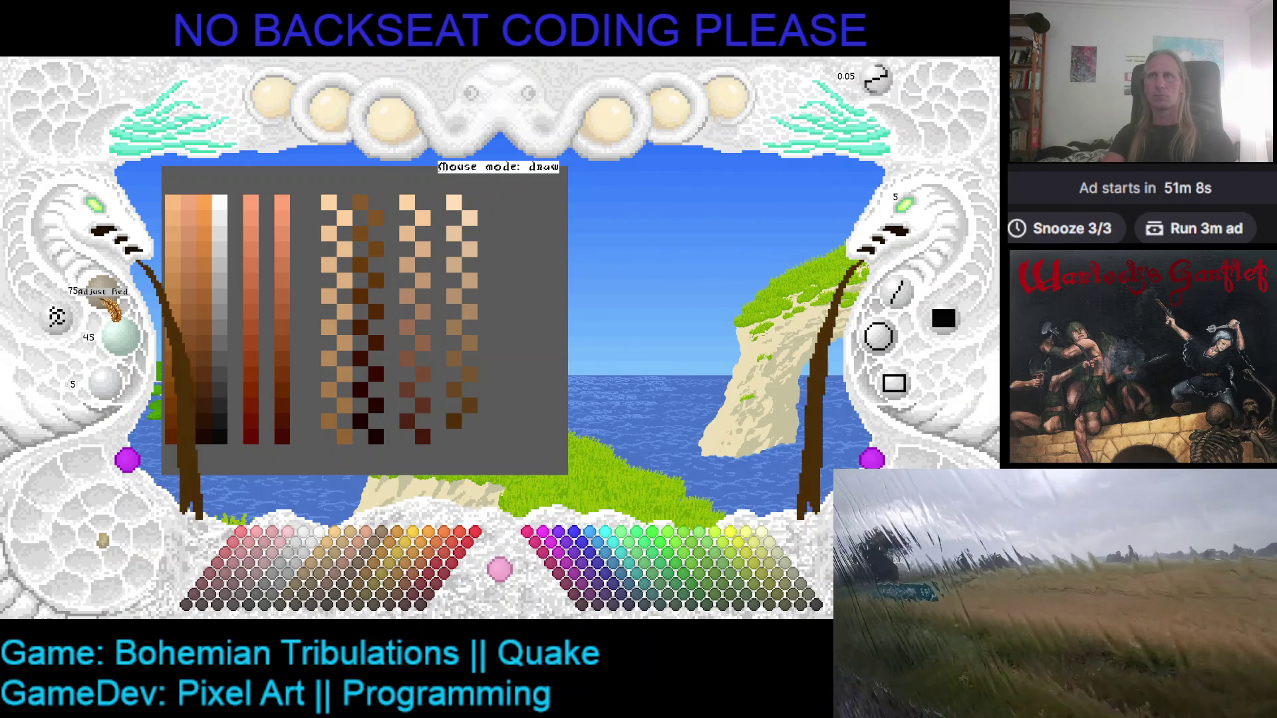
pyautogui.scroll(-2, 120, 336)
pyautogui.scroll(-1, 110, 383)
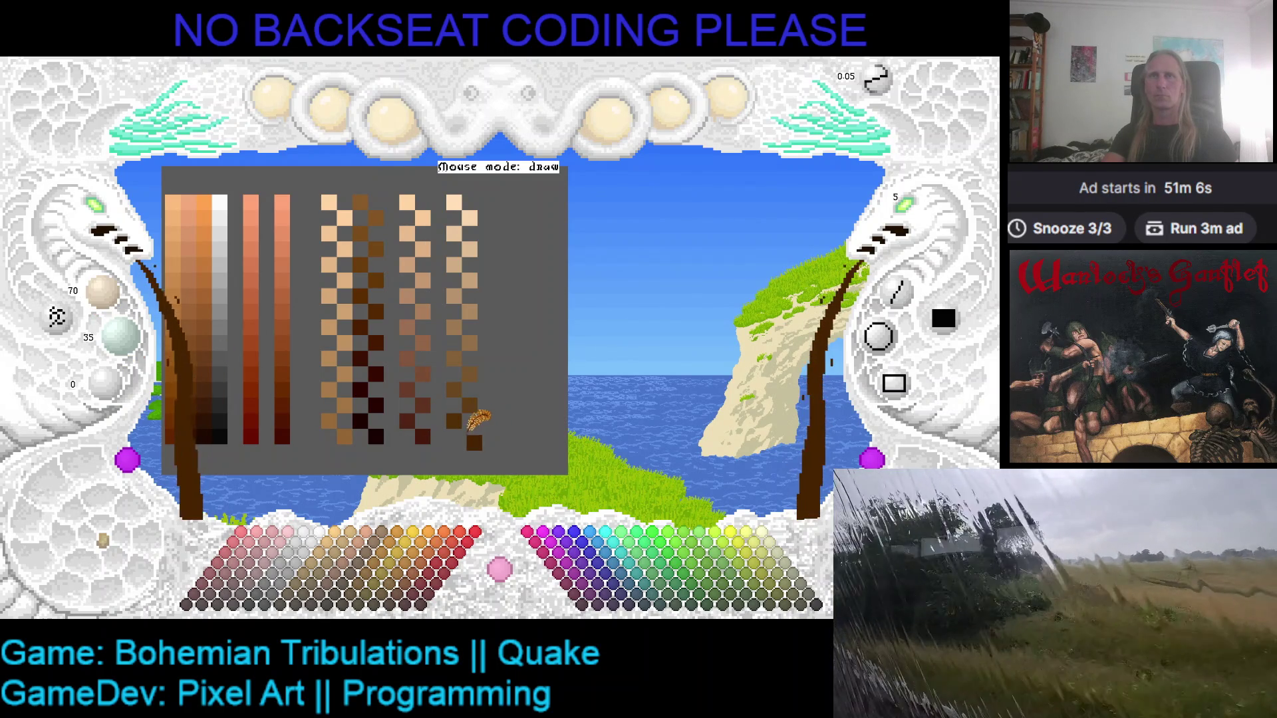
pyautogui.click(559, 440)
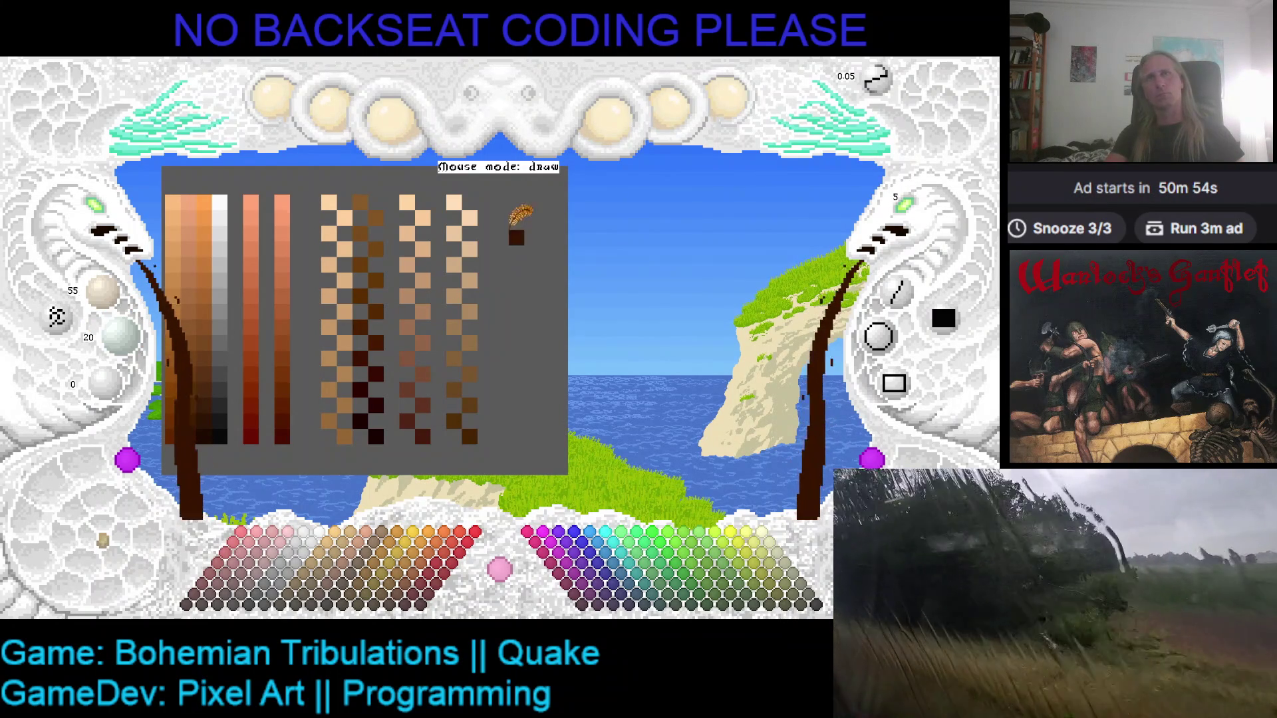
# - Start a new column right of the tan ramps with a dark-brown swatch and two darker ones below
pyautogui.click(501, 202)
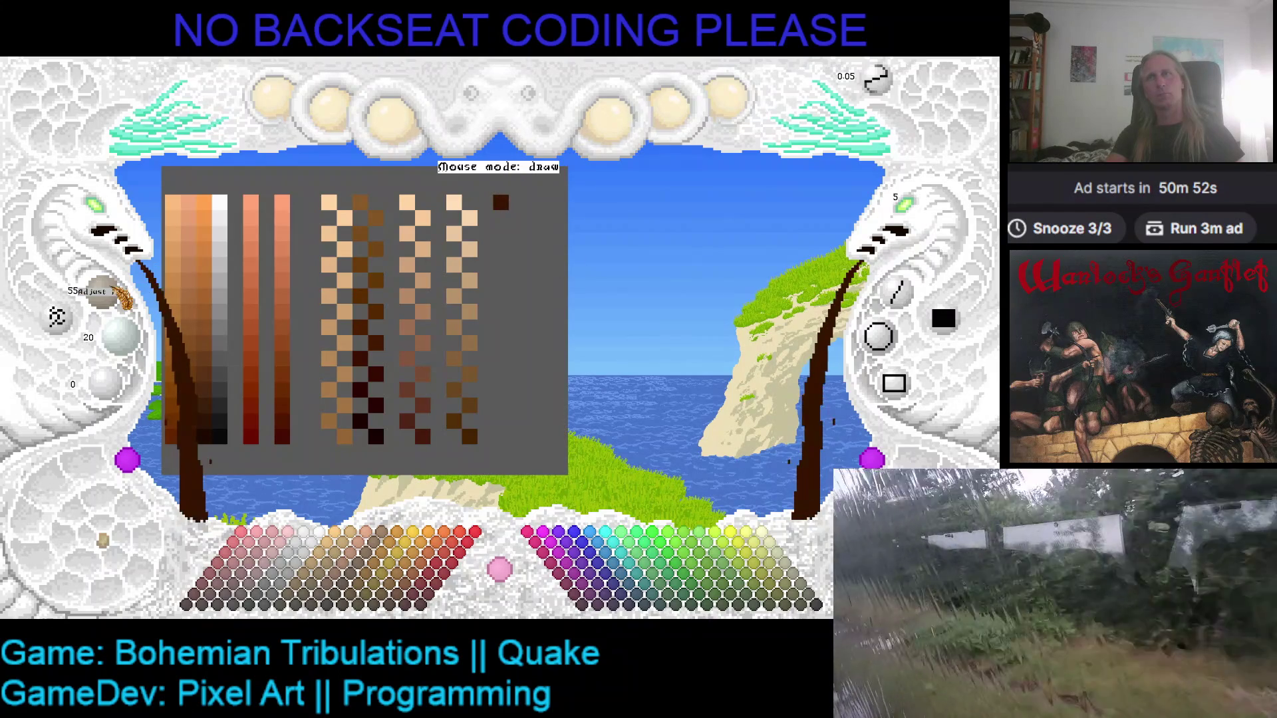
pyautogui.scroll(-2, 121, 298)
pyautogui.click(522, 226)
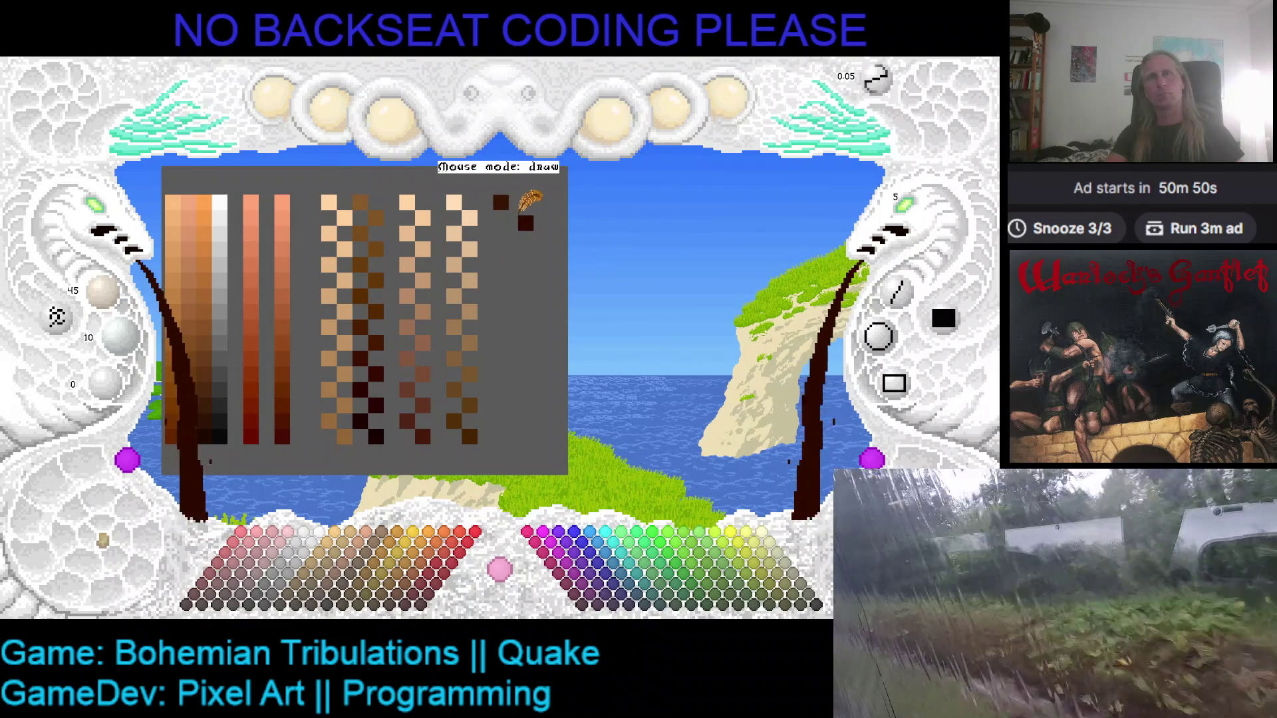
pyautogui.scroll(-3, 123, 299)
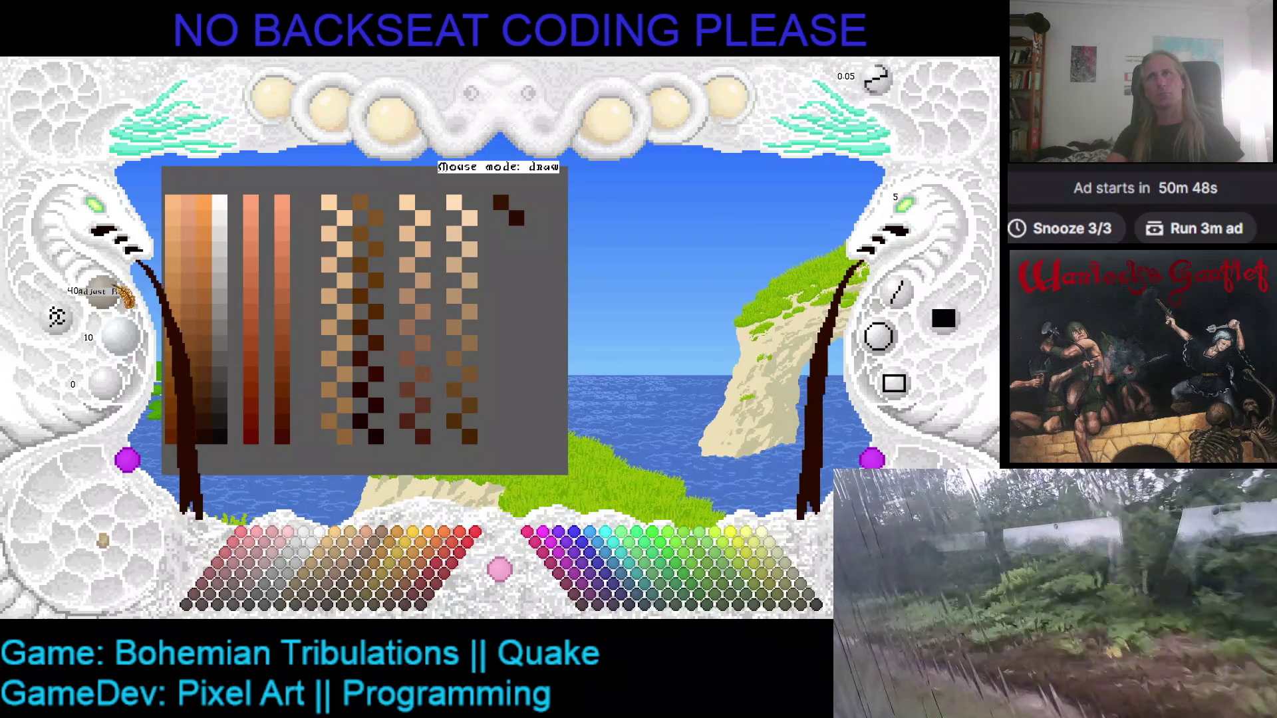
pyautogui.scroll(-2, 120, 336)
pyautogui.click(521, 251)
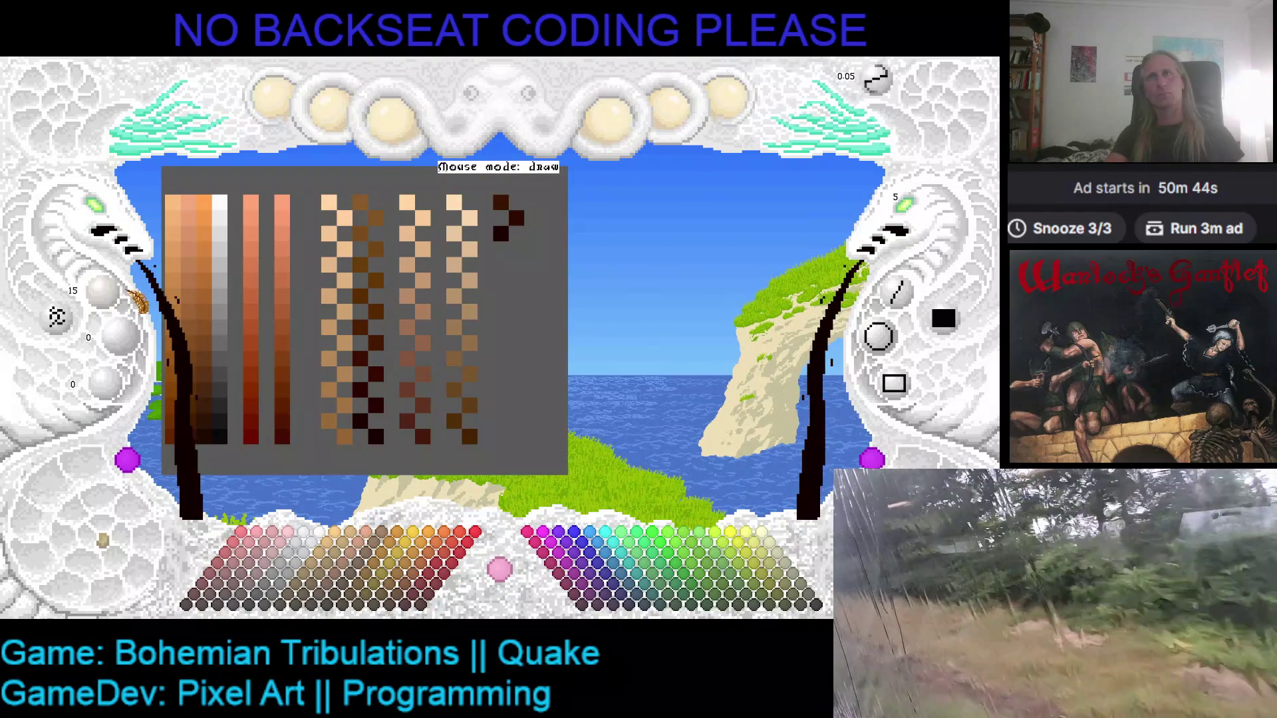
# - Repaint one swatch with slightly more red, then add near-black and black swatches down the column
pyautogui.scroll(1, 116, 292)
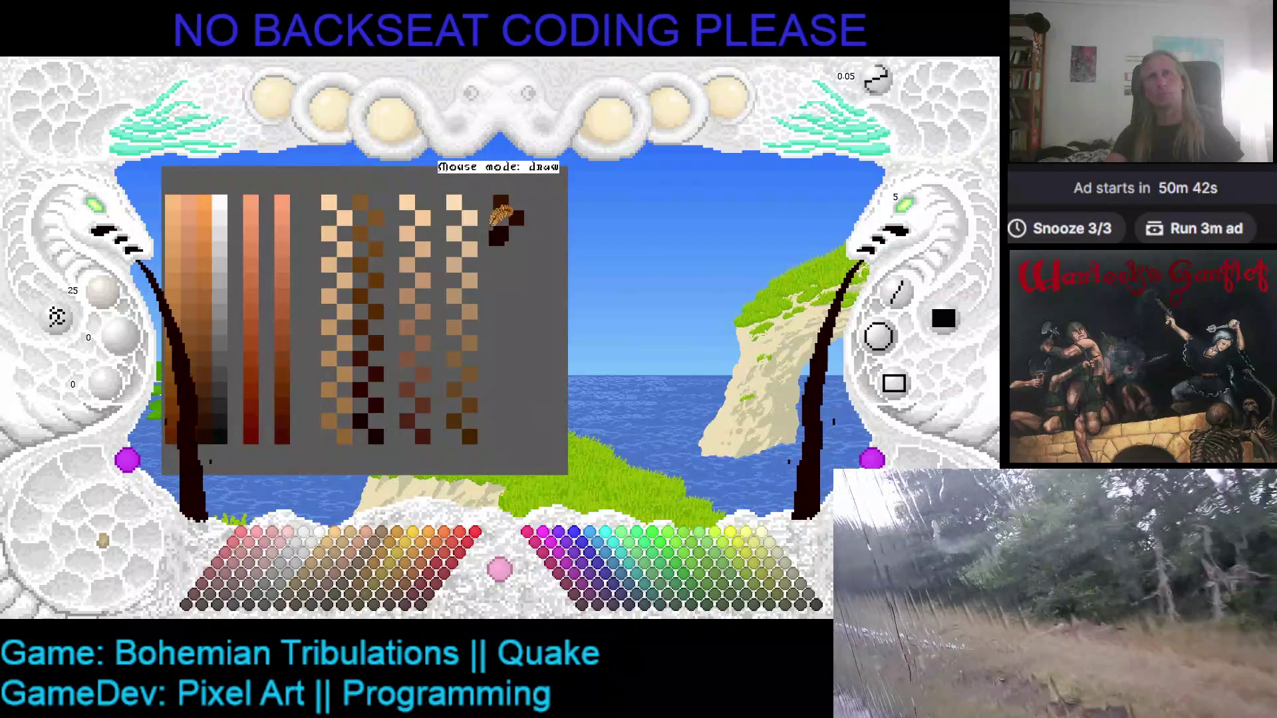
pyautogui.click(507, 234)
pyautogui.scroll(-2, 118, 292)
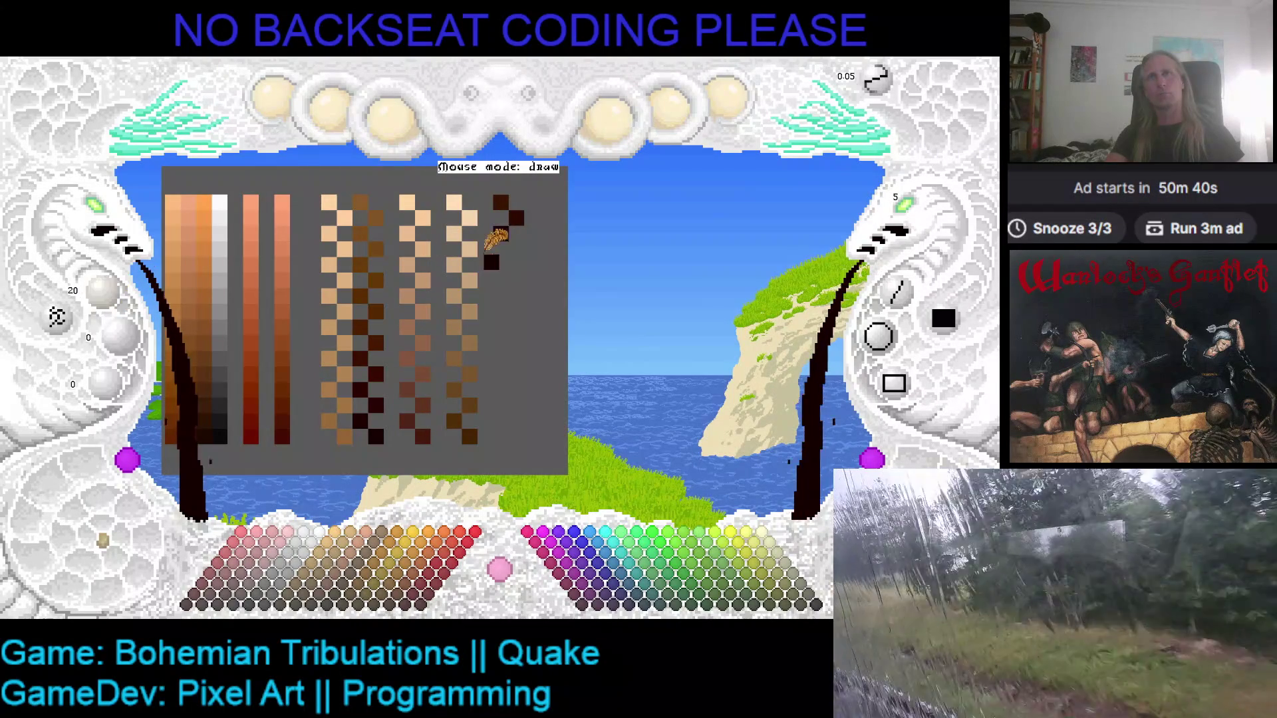
pyautogui.click(519, 250)
pyautogui.scroll(-3, 157, 321)
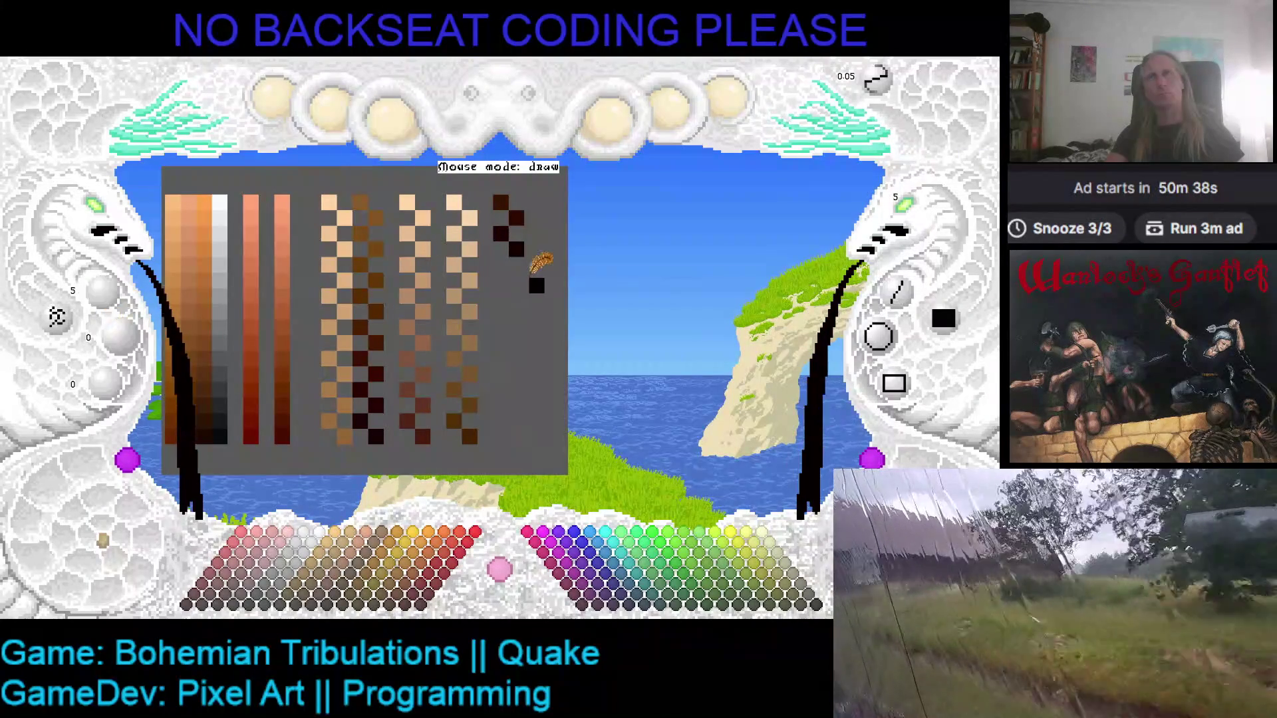
pyautogui.click(500, 265)
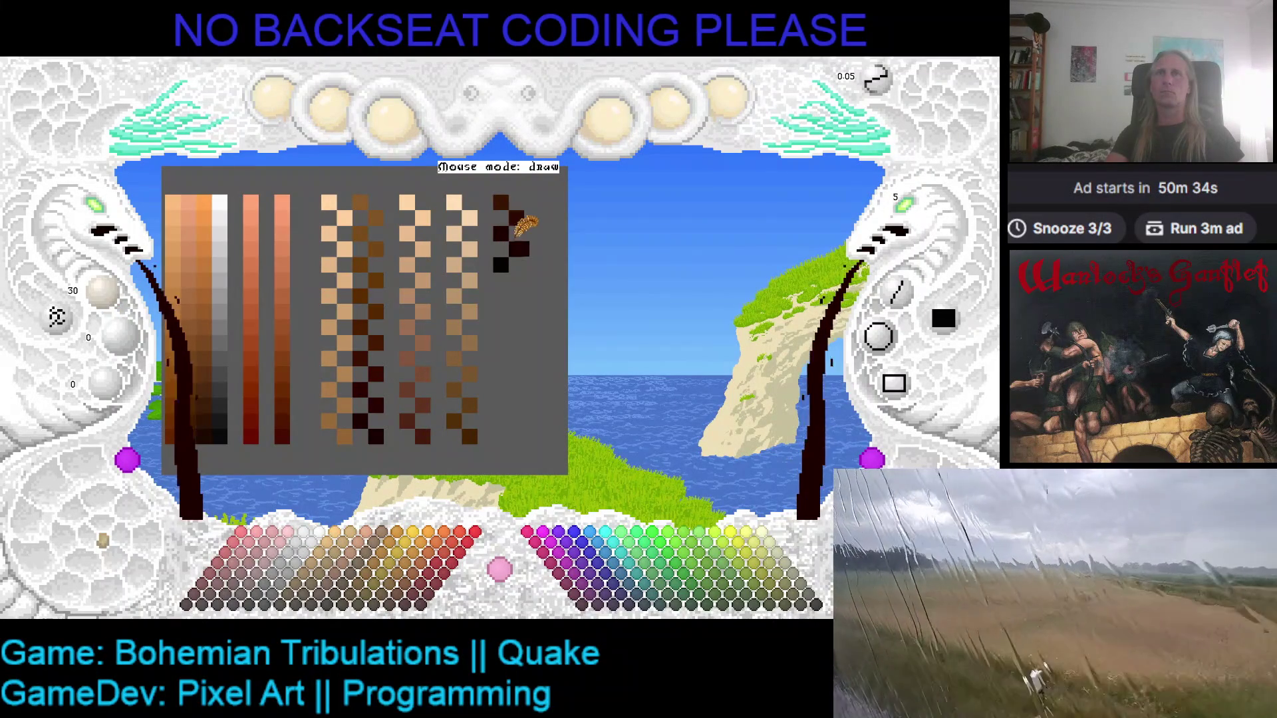
pyautogui.click(515, 277)
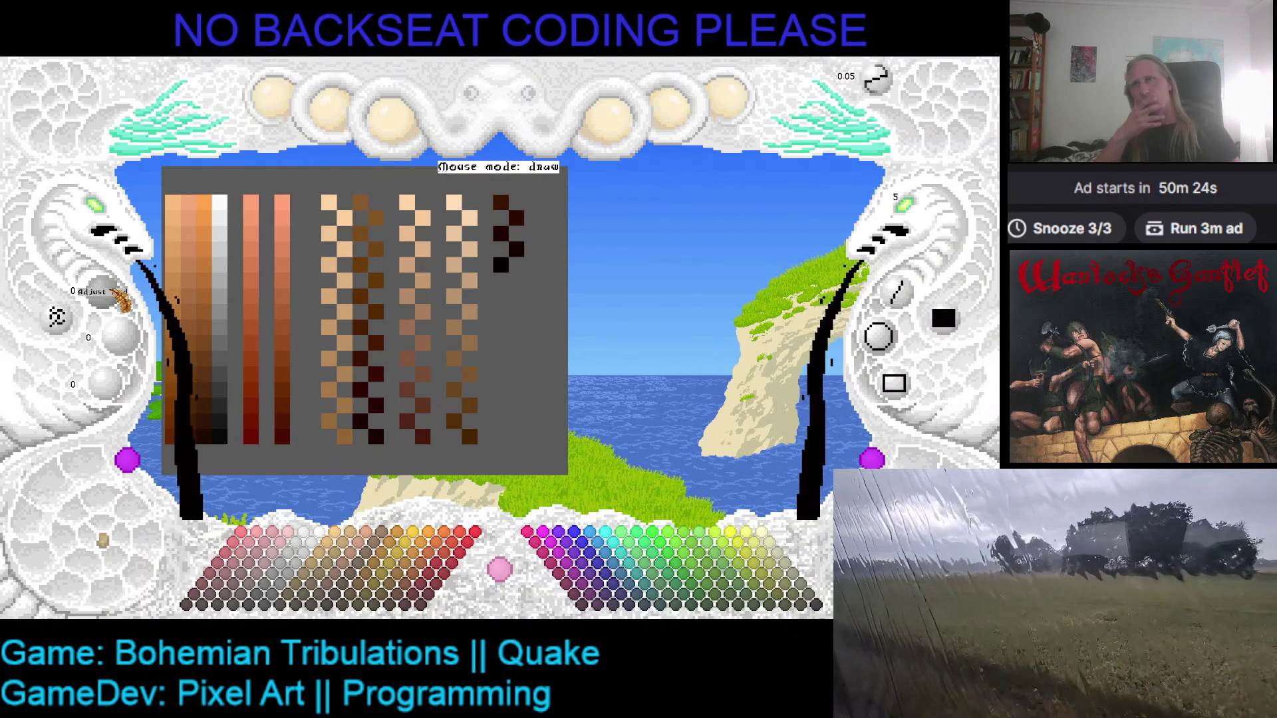
pyautogui.click(516, 279)
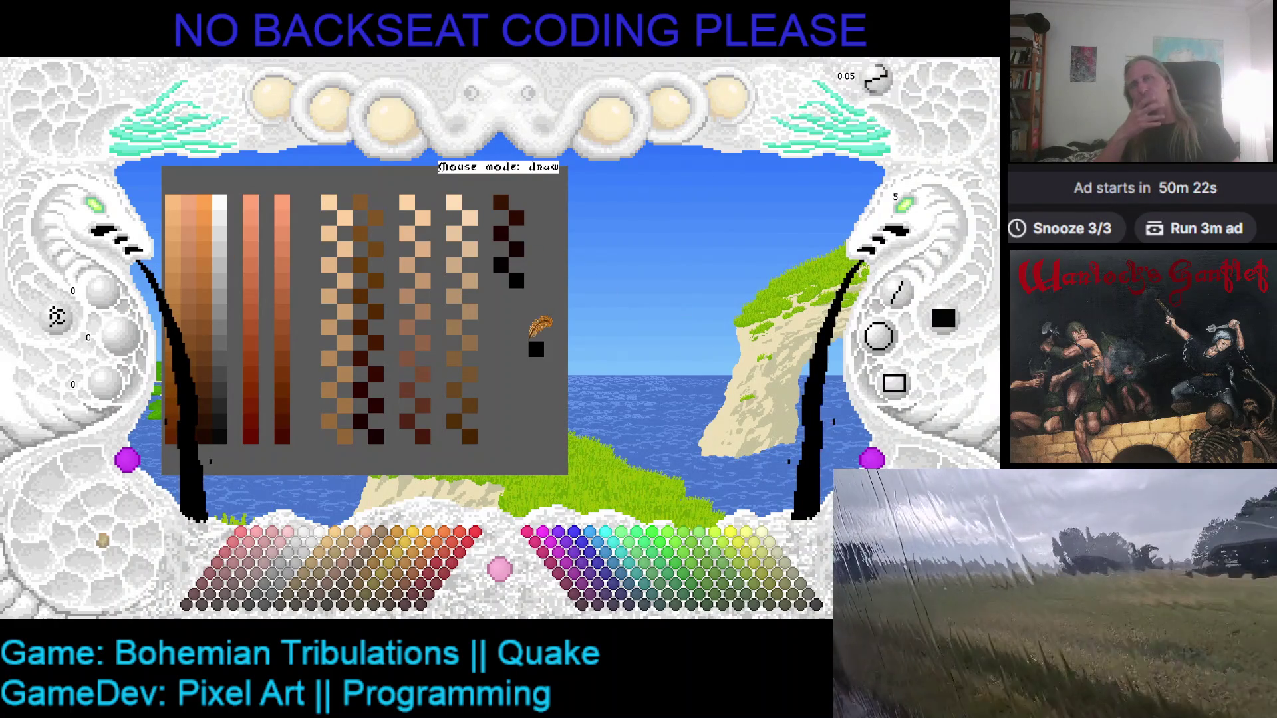
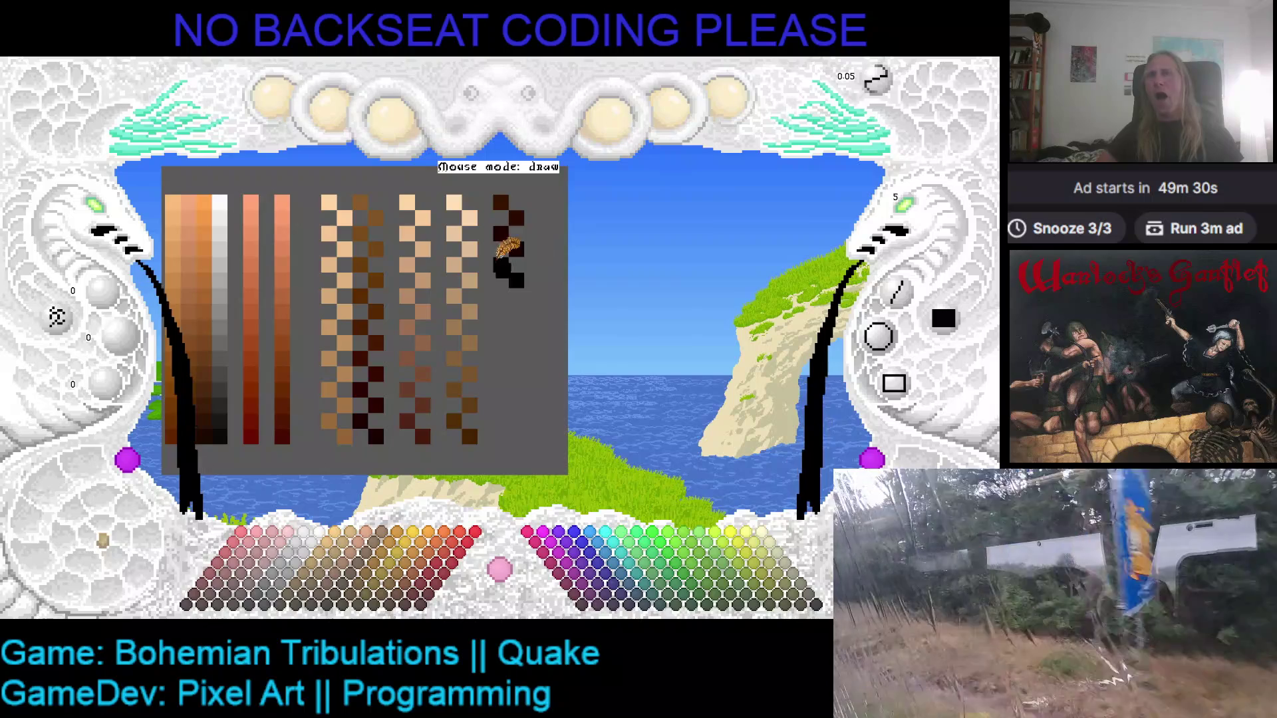
# - Paint over the three dark checker swatch columns in background grey, then pick dark brown
pyautogui.click(330, 194)
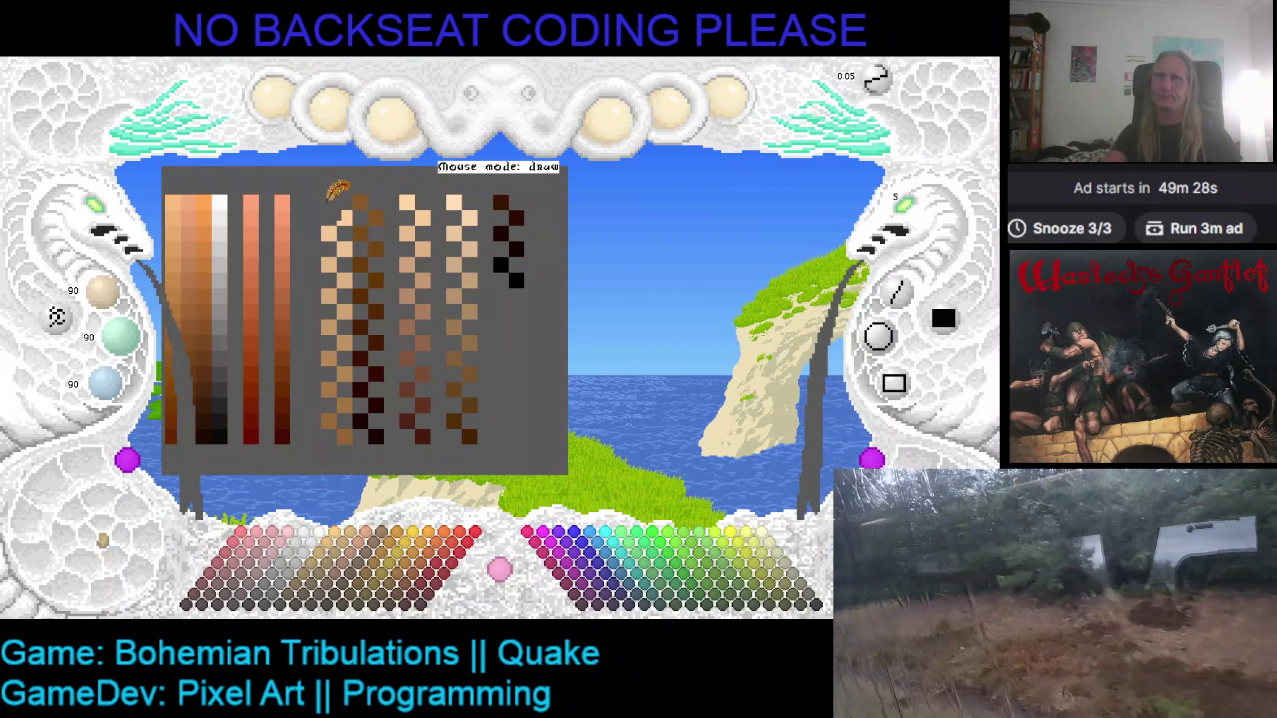
pyautogui.moveTo(327, 192); pyautogui.dragTo(321, 338)
pyautogui.moveTo(345, 432); pyautogui.dragTo(346, 193)
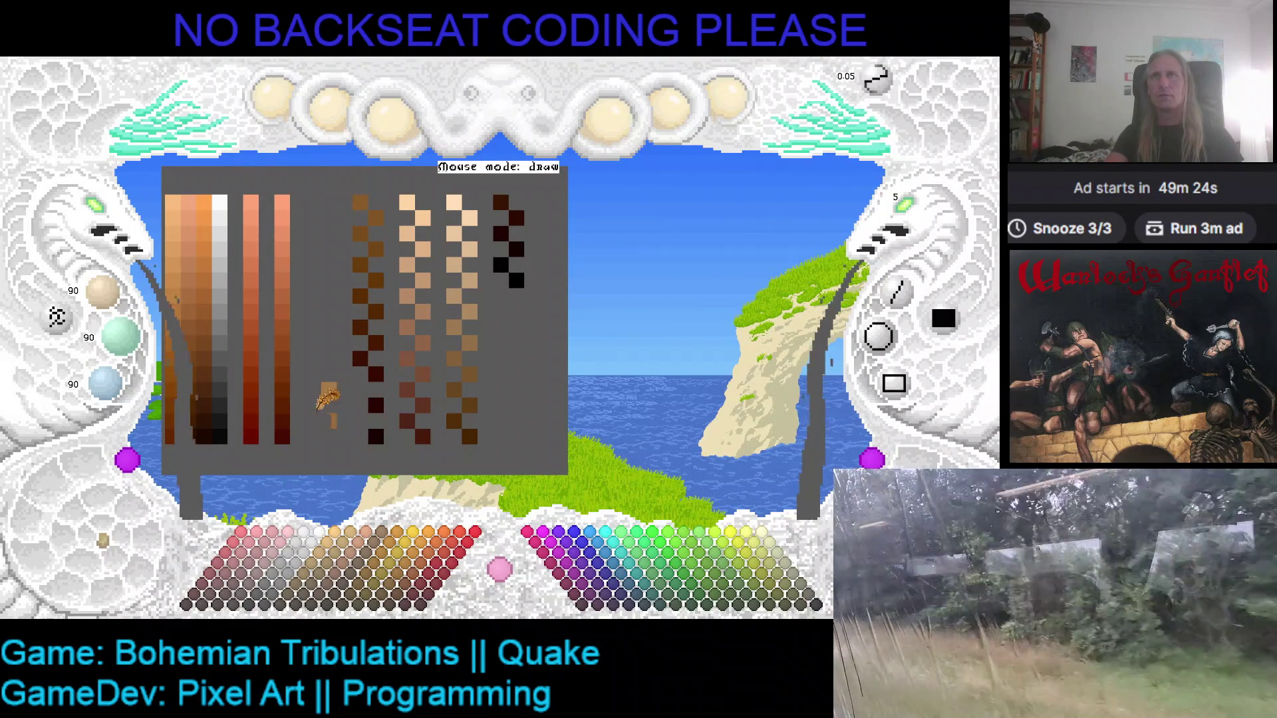
pyautogui.moveTo(376, 436); pyautogui.dragTo(376, 189)
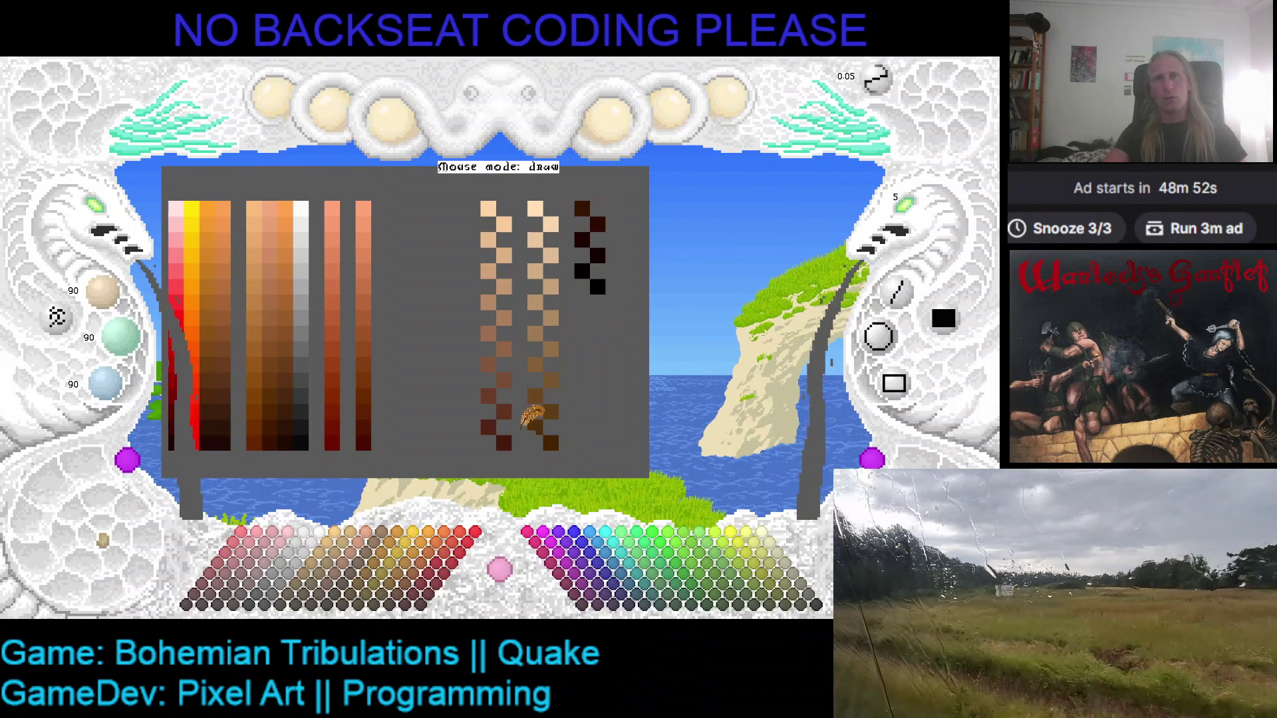
pyautogui.click(504, 440)
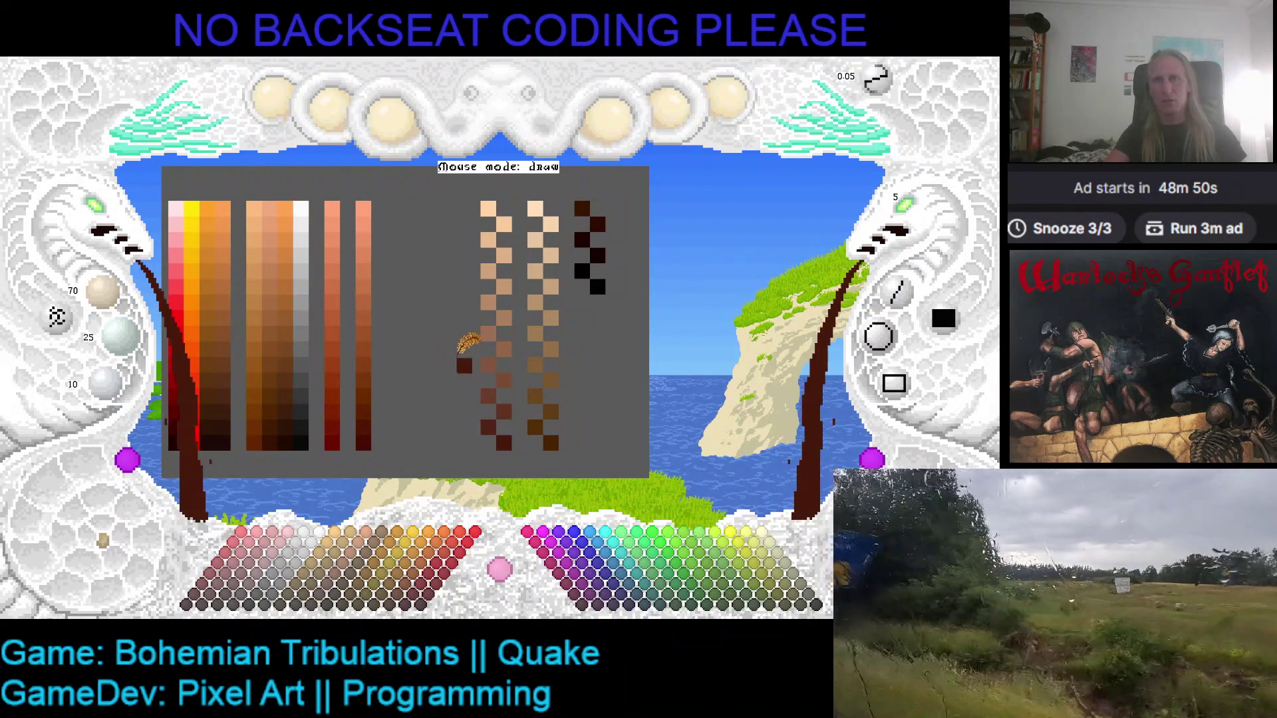
# - Set the brush to one pixel, zoom in and back out, and sketch a brown egg outline
pyautogui.click(904, 205)
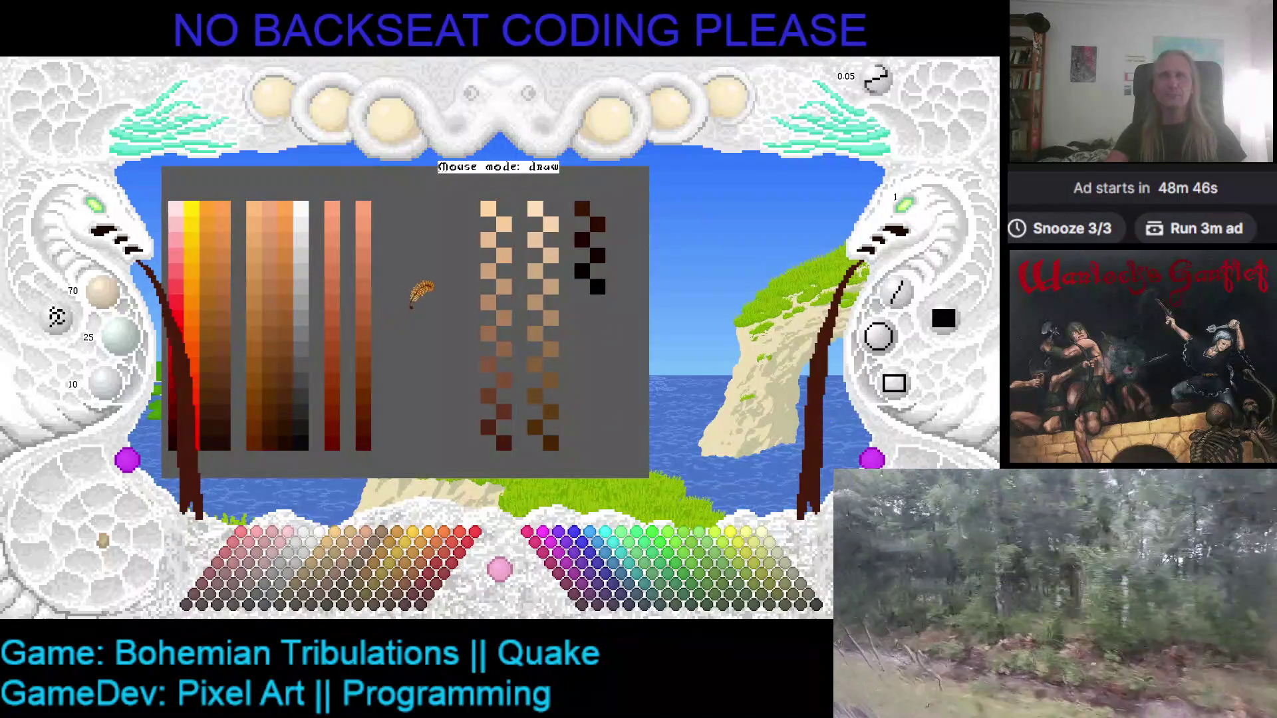
pyautogui.click(99, 219)
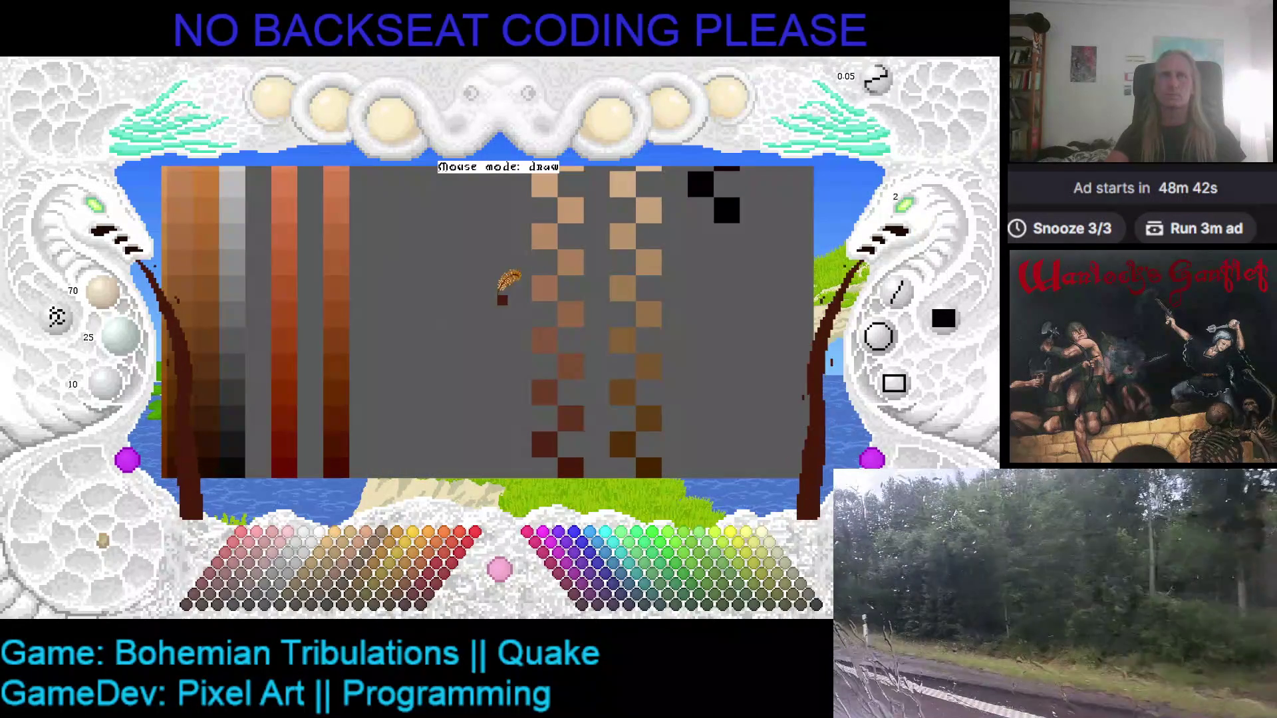
pyautogui.click(888, 223)
pyautogui.click(888, 222)
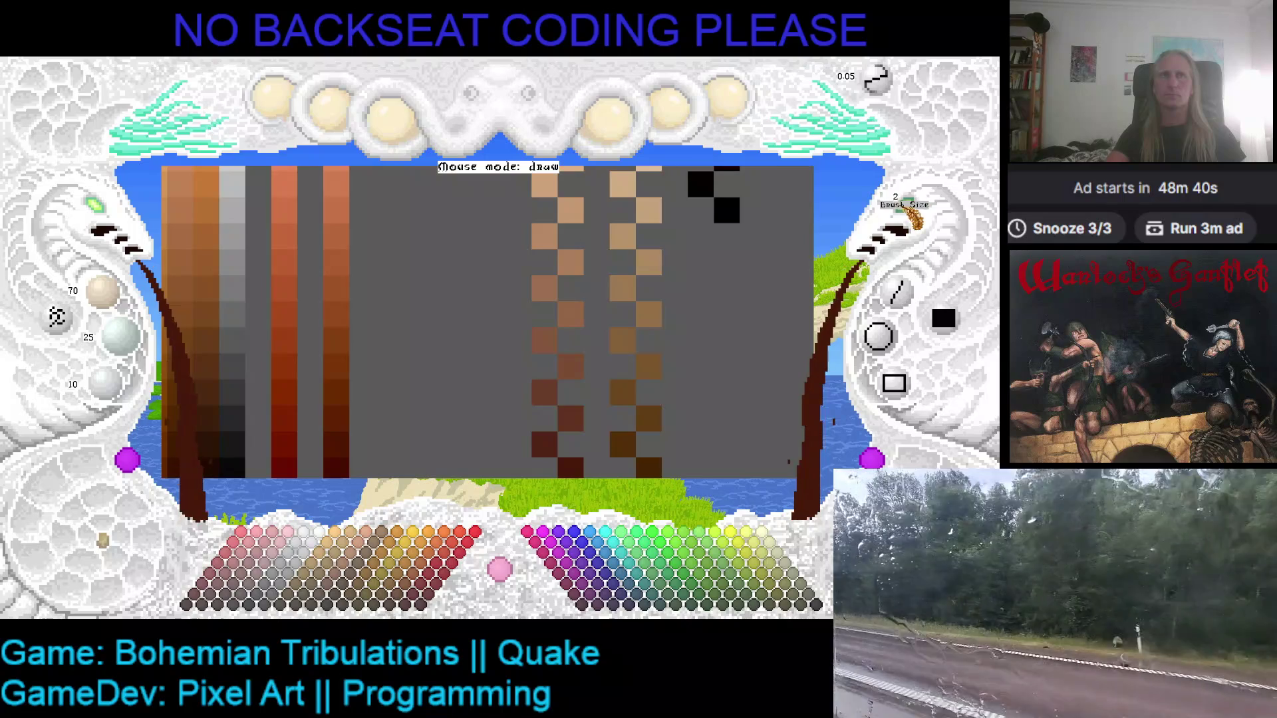
pyautogui.click(113, 223)
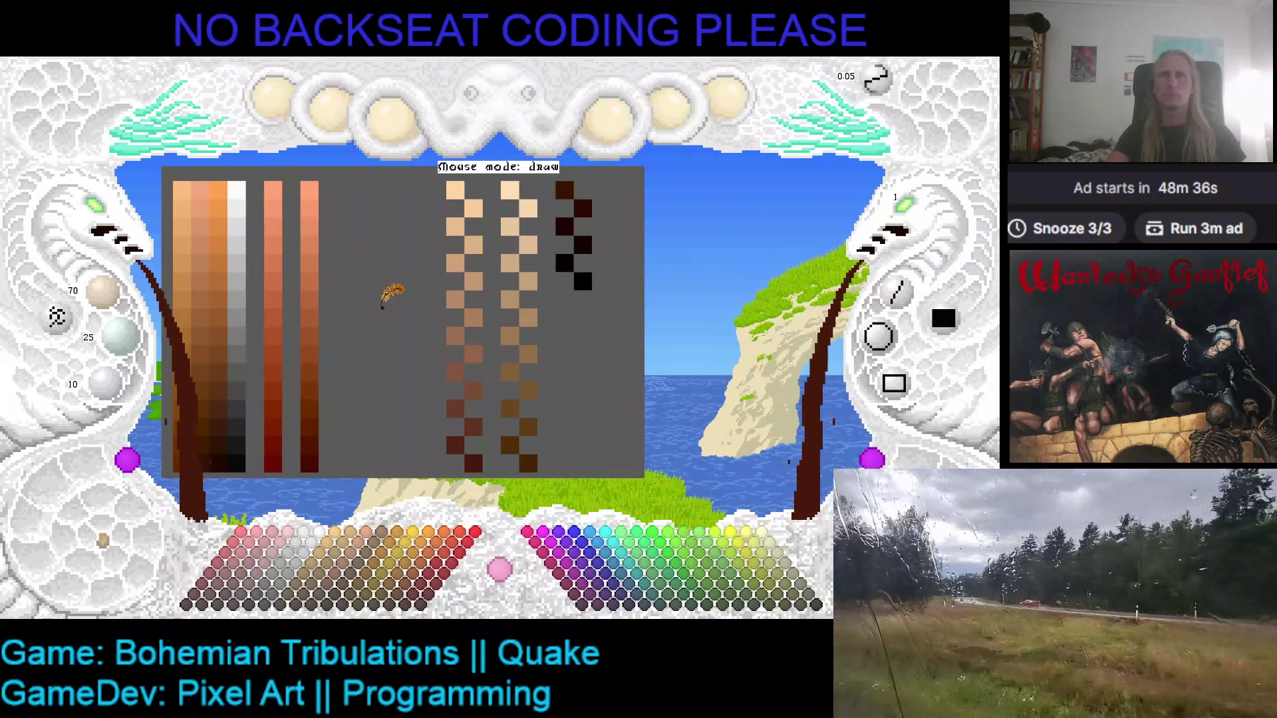
pyautogui.moveTo(354, 322)
pyautogui.mouseDown()
pyautogui.moveTo(383, 251)
pyautogui.moveTo(357, 267)
pyautogui.mouseUp()
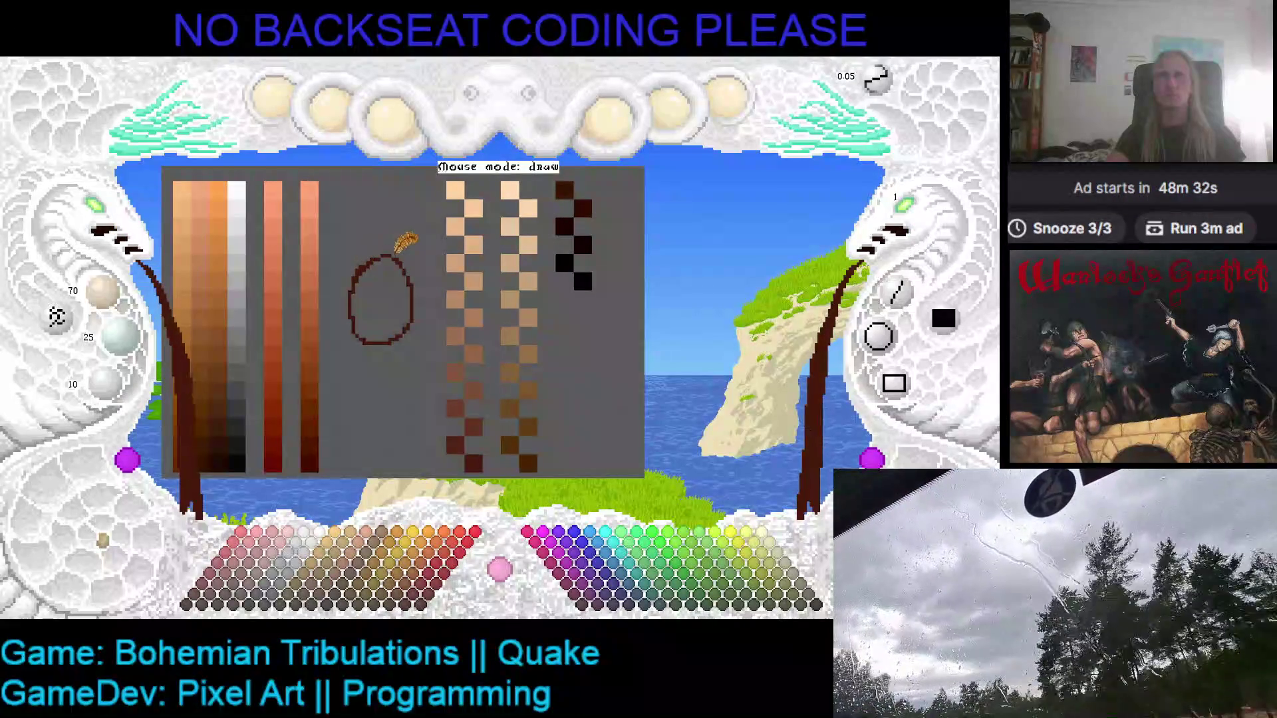
# - Fill the egg outline with orange, then refill it with dark brown
pyautogui.click(394, 278)
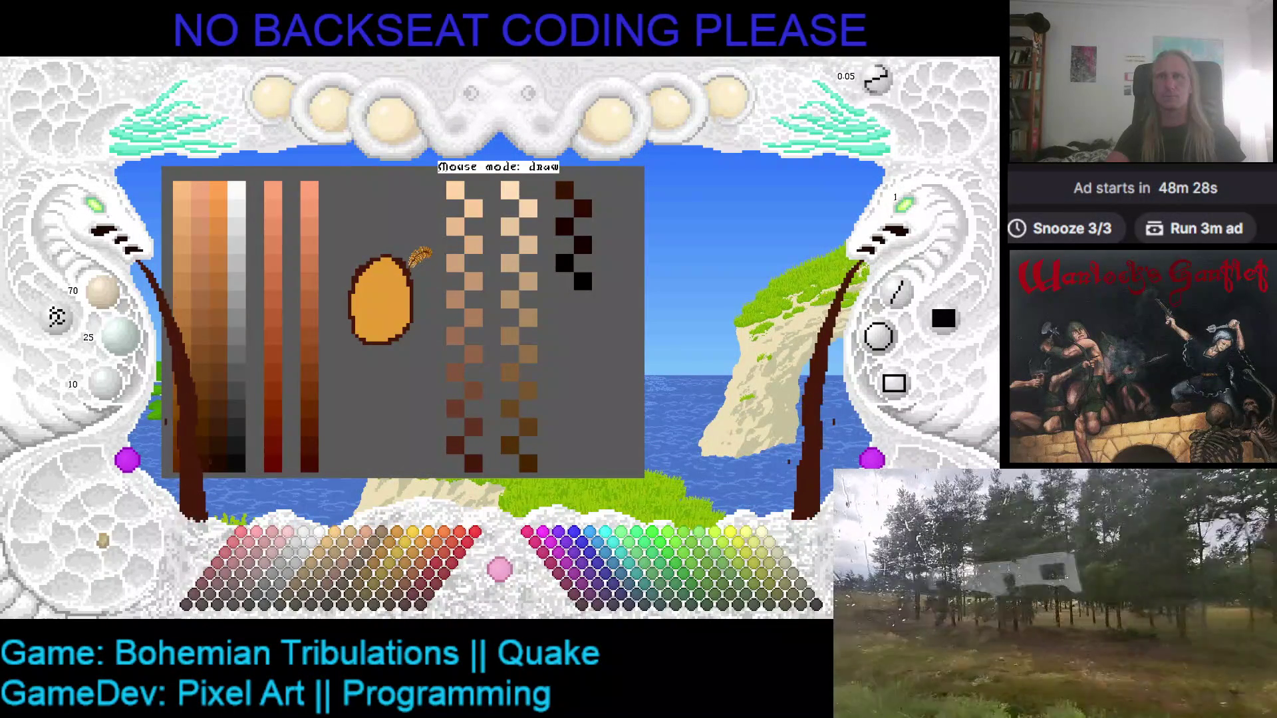
pyautogui.click(401, 275)
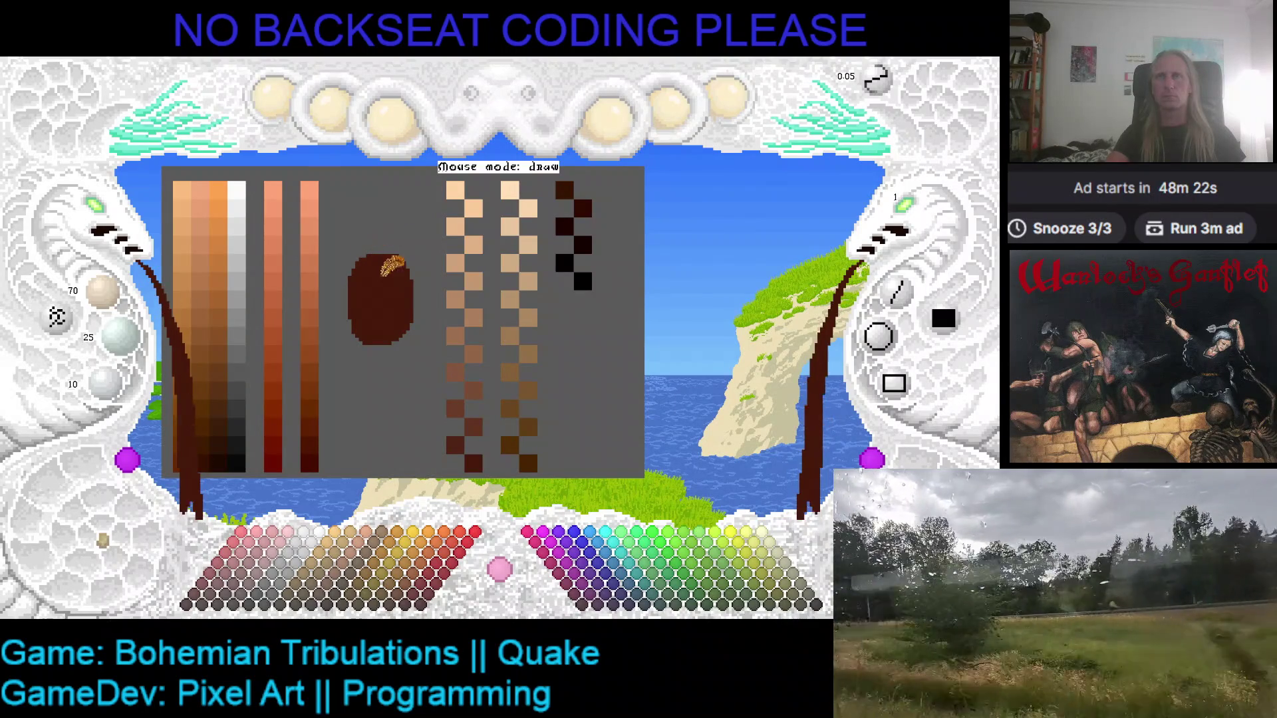
pyautogui.rightClick(350, 319)
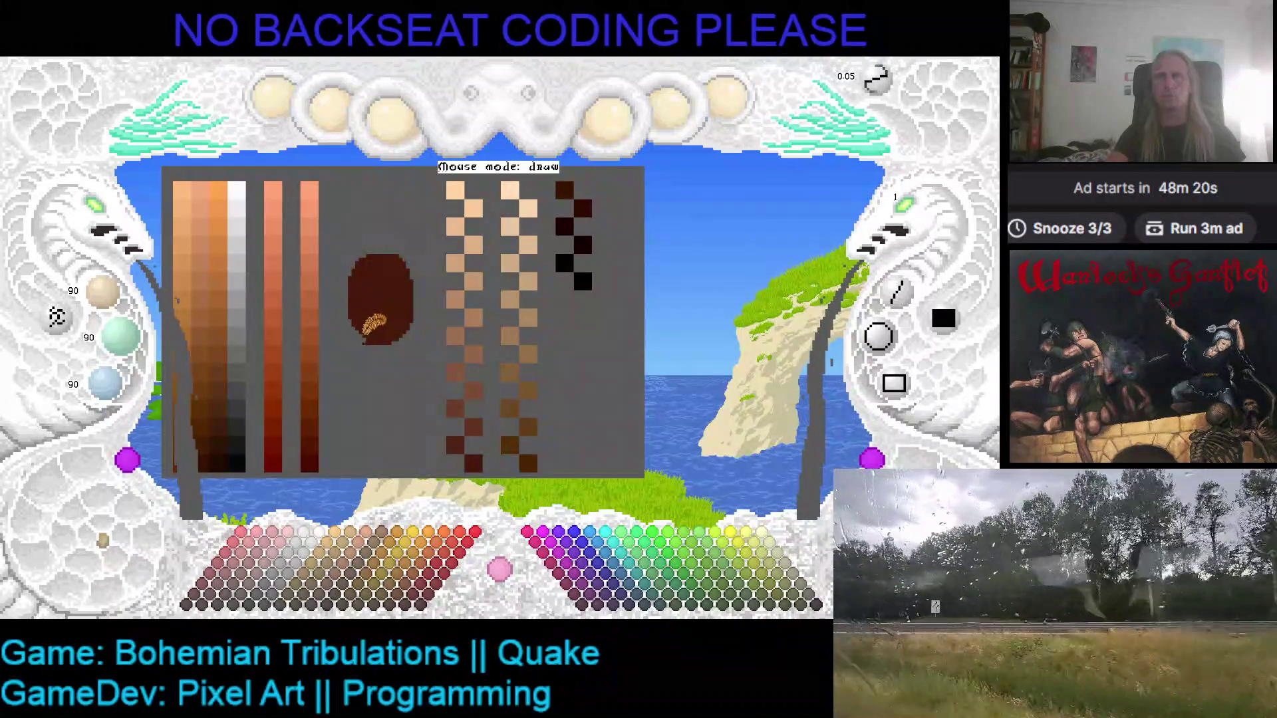
# - Paint a medium tan highlight stroke across the top of the egg
pyautogui.rightClick(365, 315)
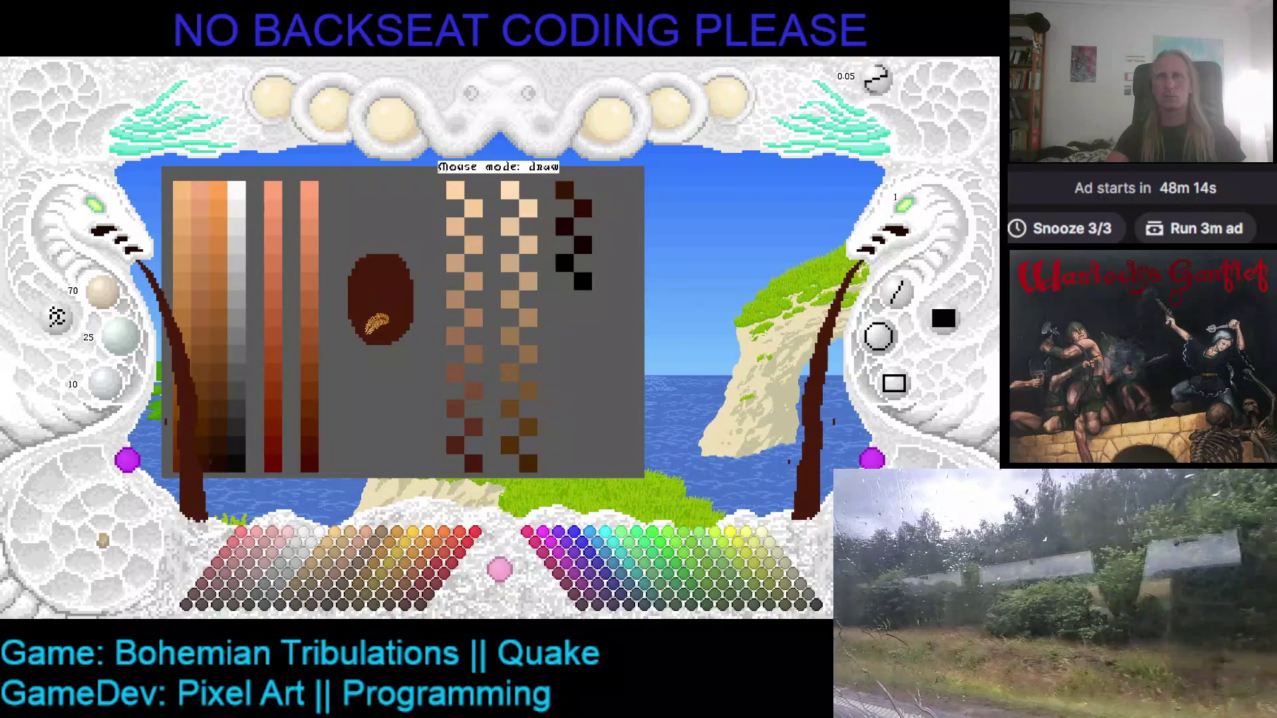
pyautogui.scroll(1, 466, 426)
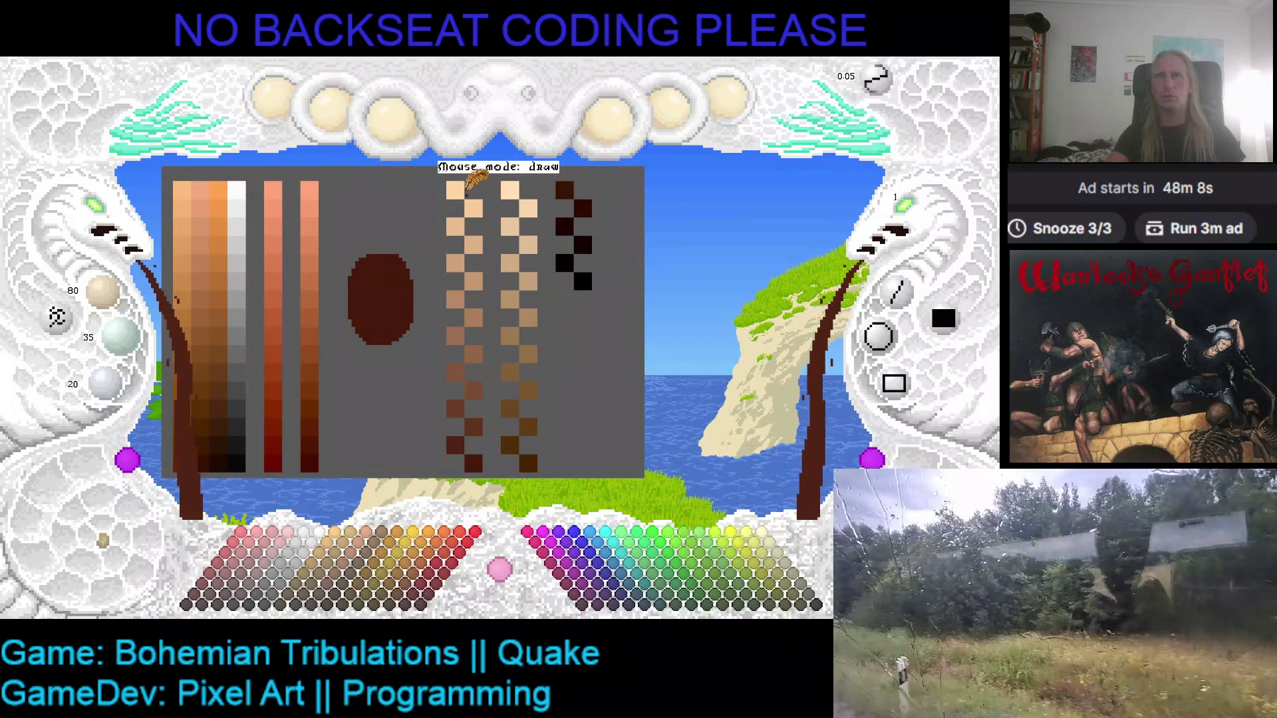
pyautogui.click(472, 243)
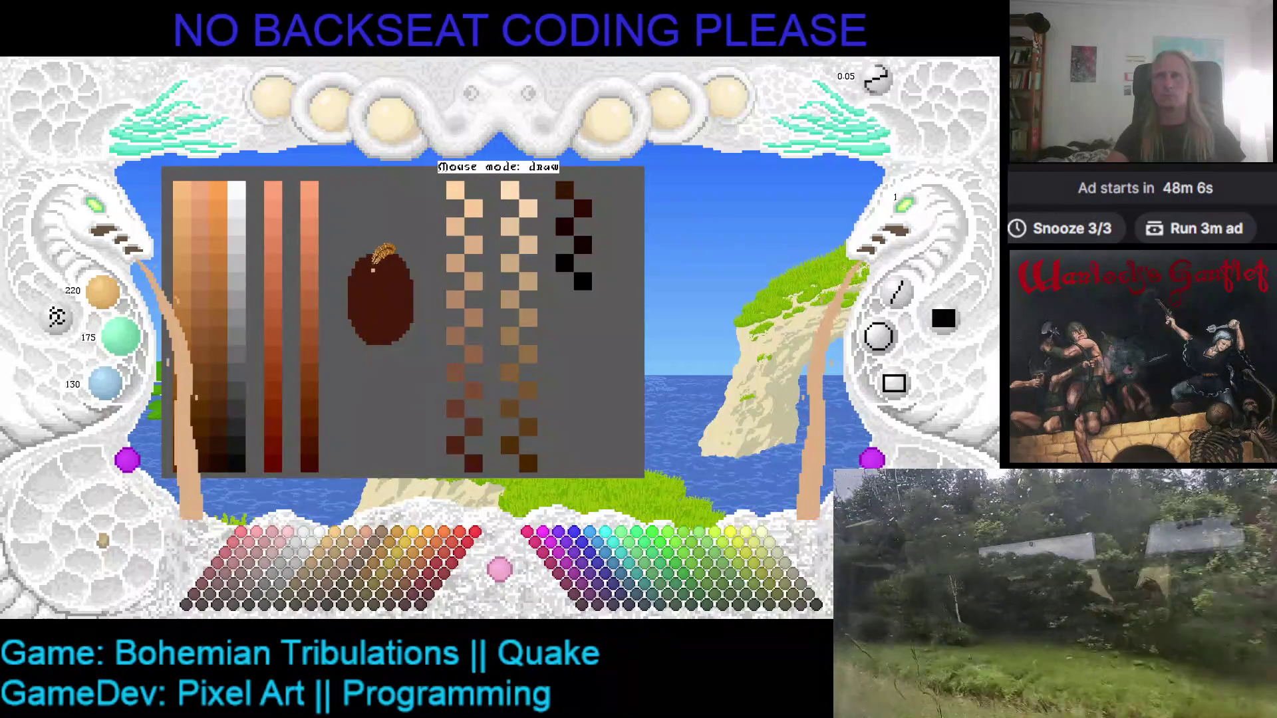
pyautogui.click(457, 326)
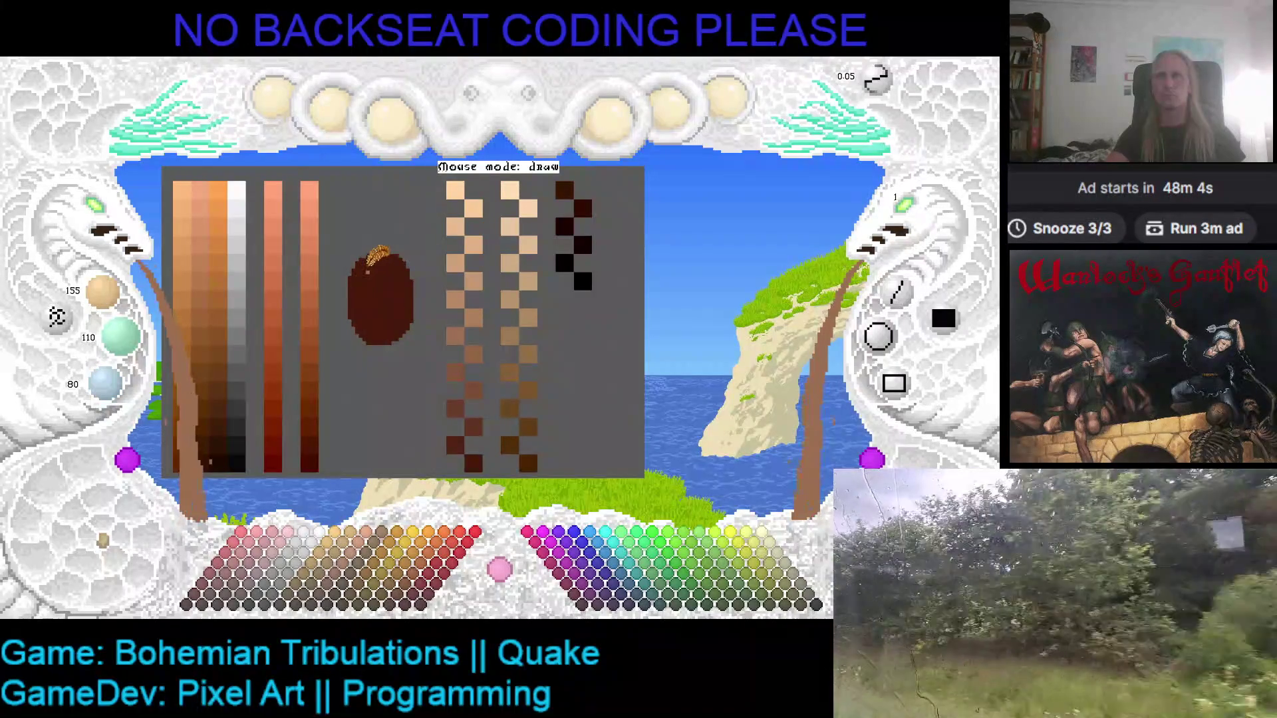
pyautogui.moveTo(369, 268); pyautogui.dragTo(398, 268)
# - Lighten the egg's top half and add a small dark brown mark on its lower half
pyautogui.click(476, 388)
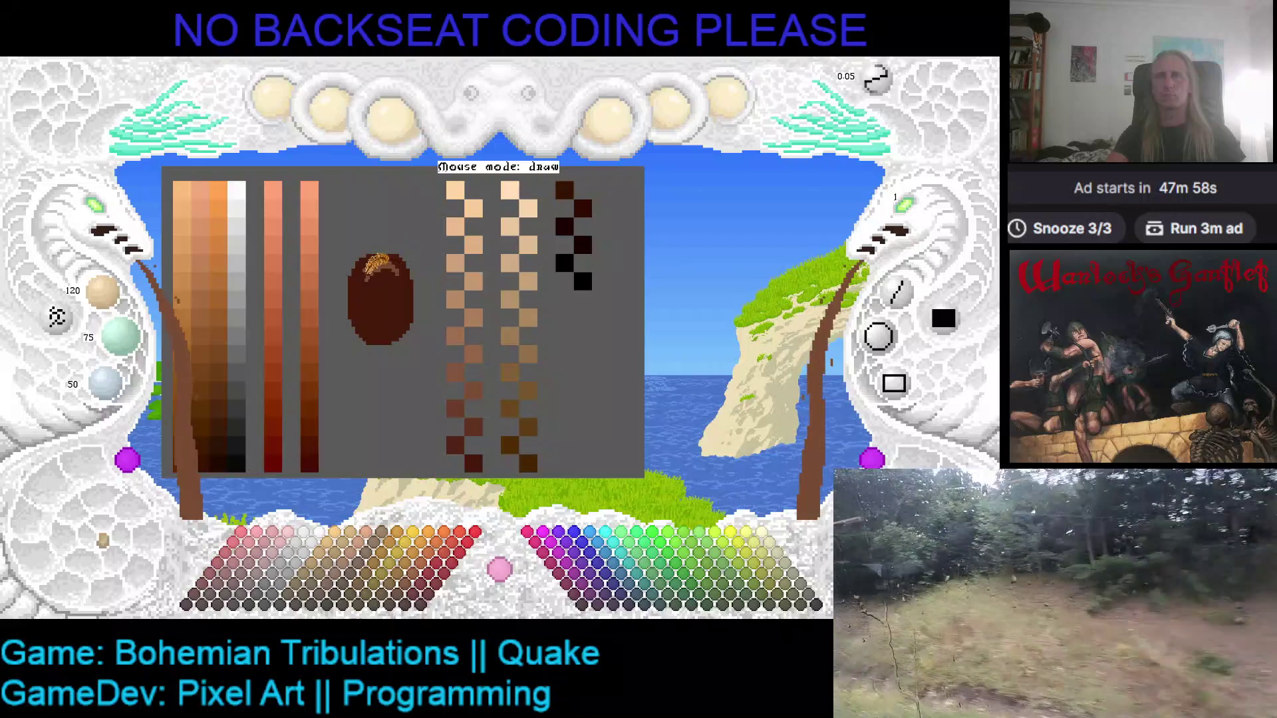
pyautogui.click(465, 374)
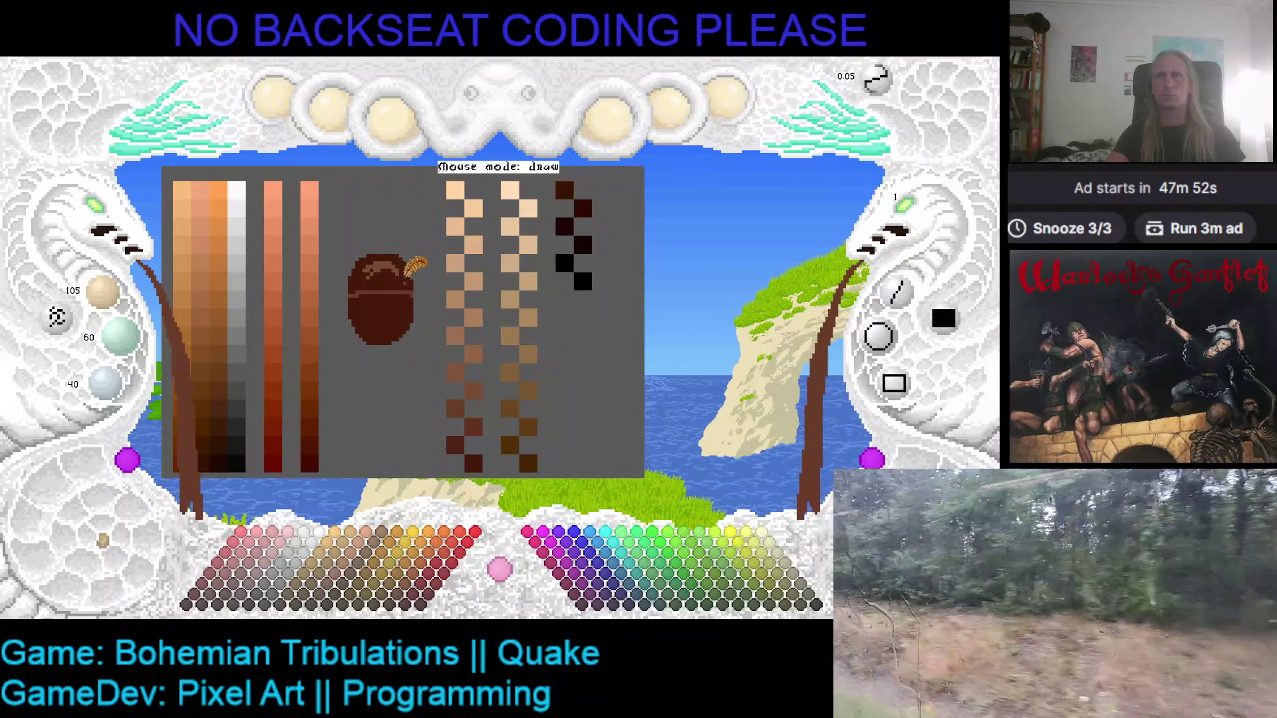
pyautogui.click(409, 273)
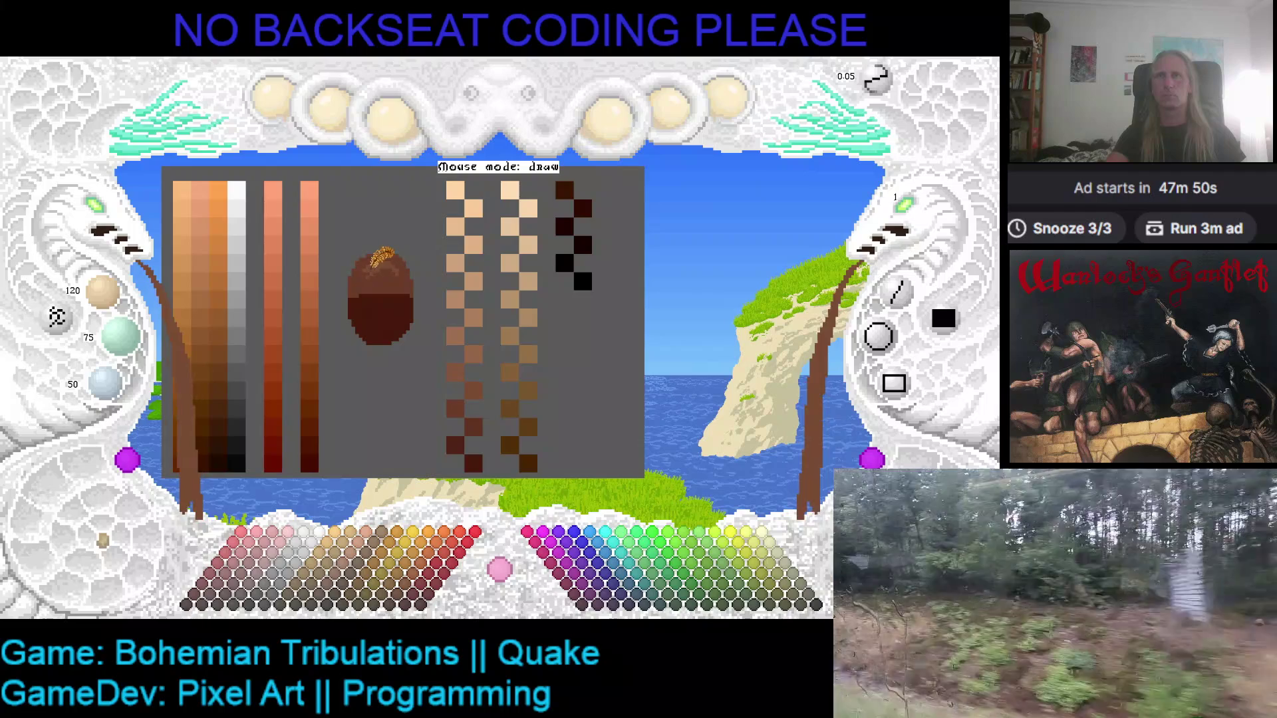
pyautogui.click(393, 280)
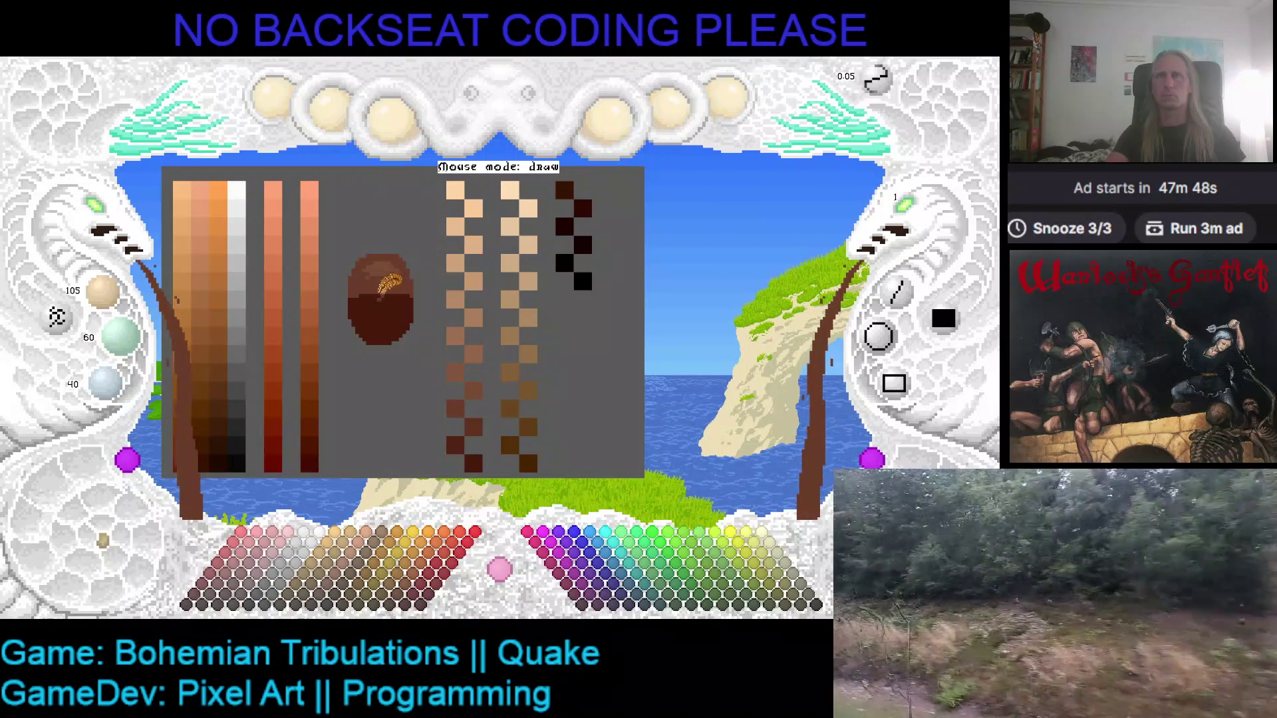
pyautogui.moveTo(388, 297); pyautogui.dragTo(396, 296)
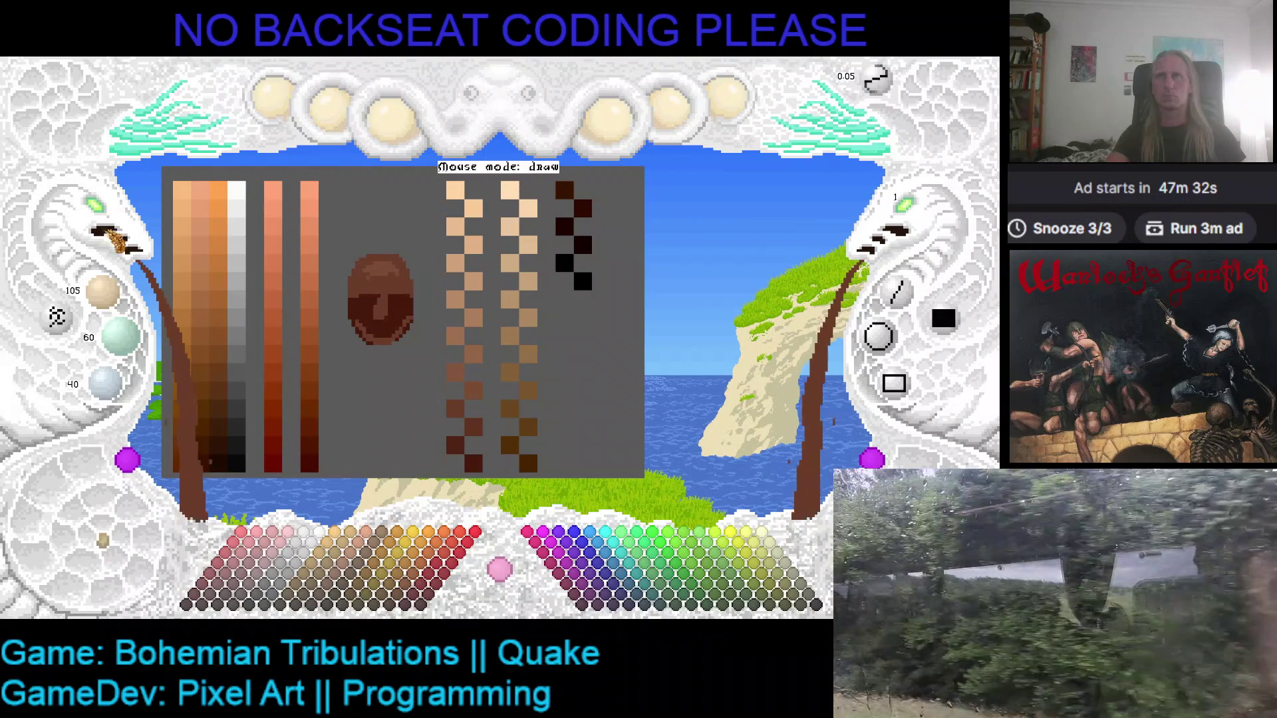
# - Paint lighter brown over the egg's lower-left shadow
pyautogui.scroll(2, 364, 304)
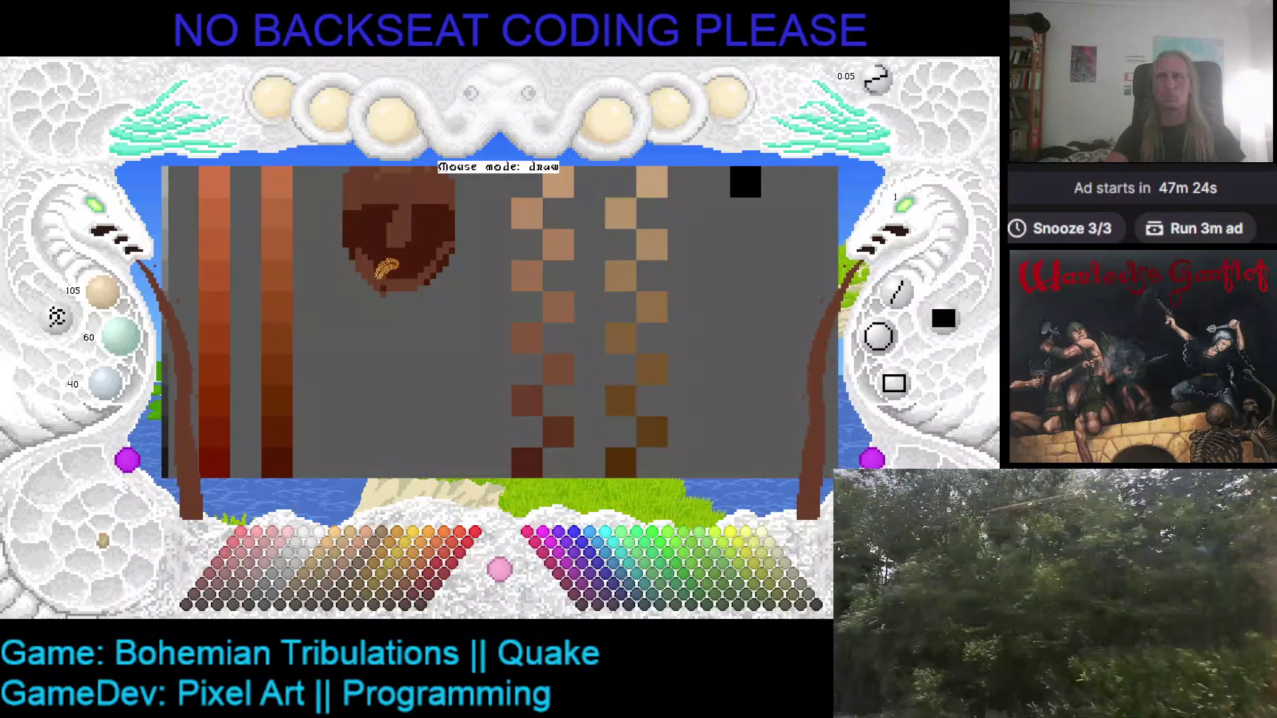
pyautogui.scroll(-1, 103, 219)
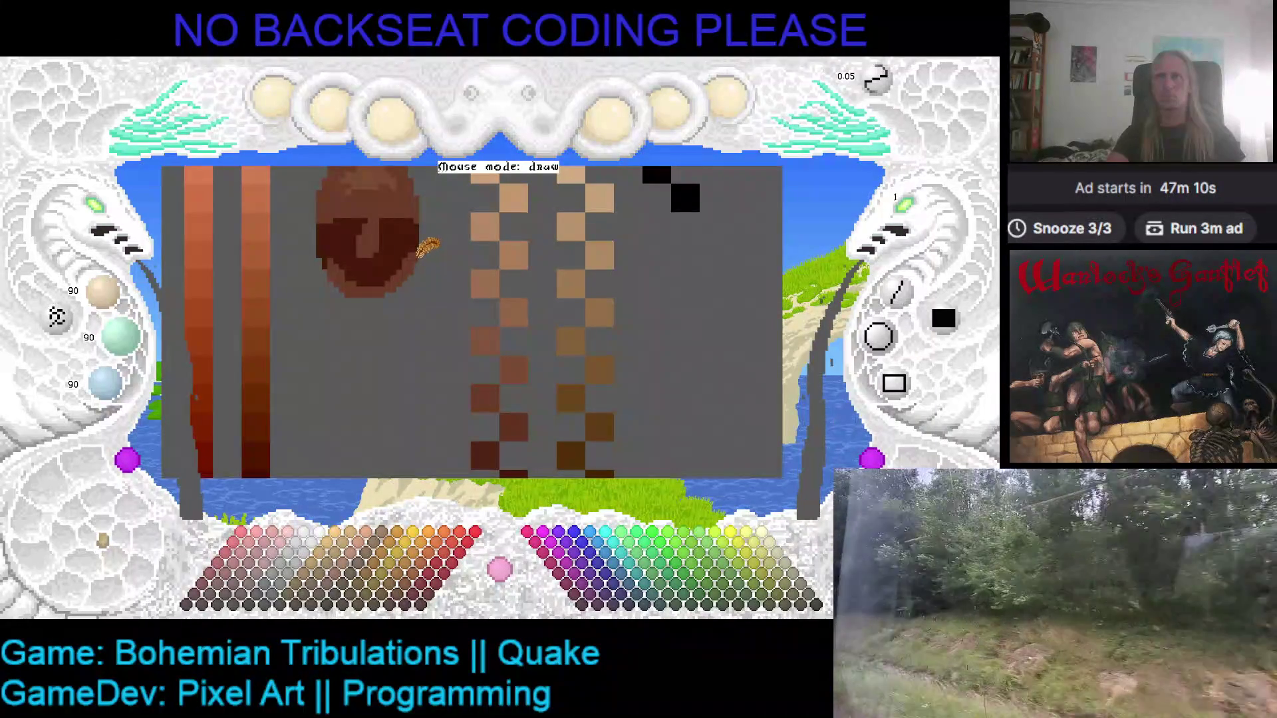
pyautogui.scroll(-2, 105, 220)
pyautogui.scroll(-2, 105, 221)
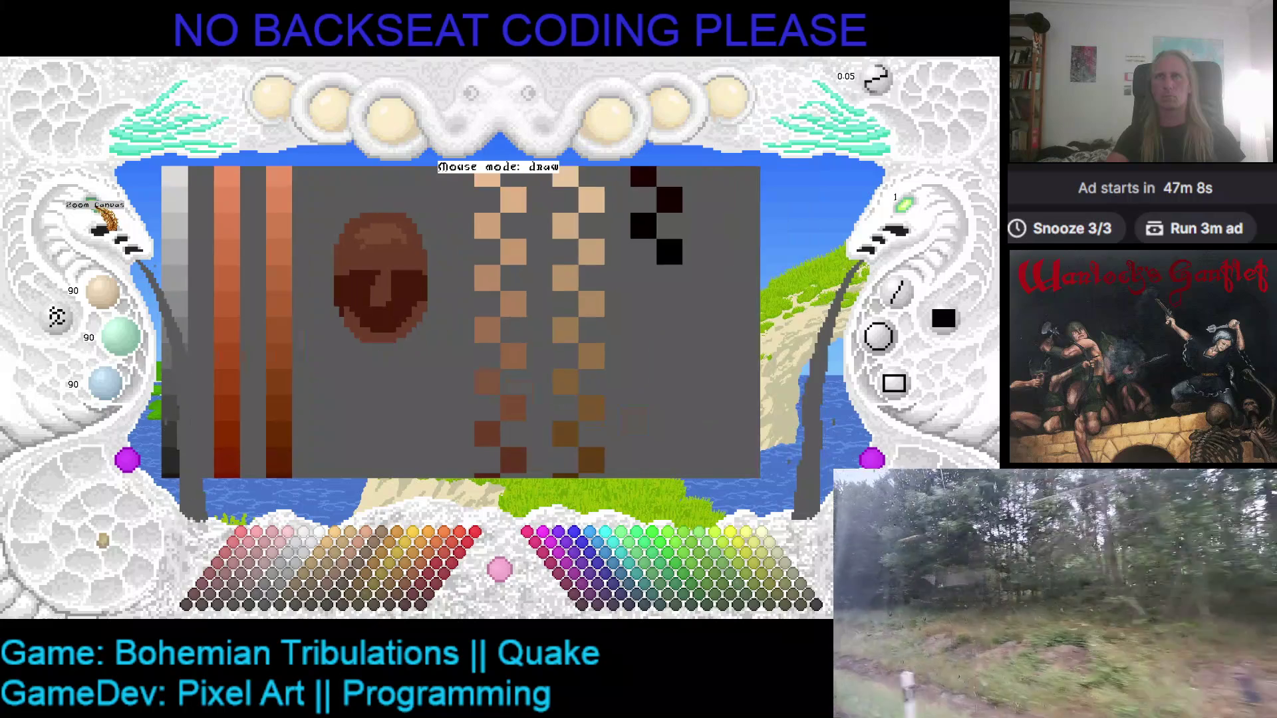
pyautogui.scroll(-1, 105, 223)
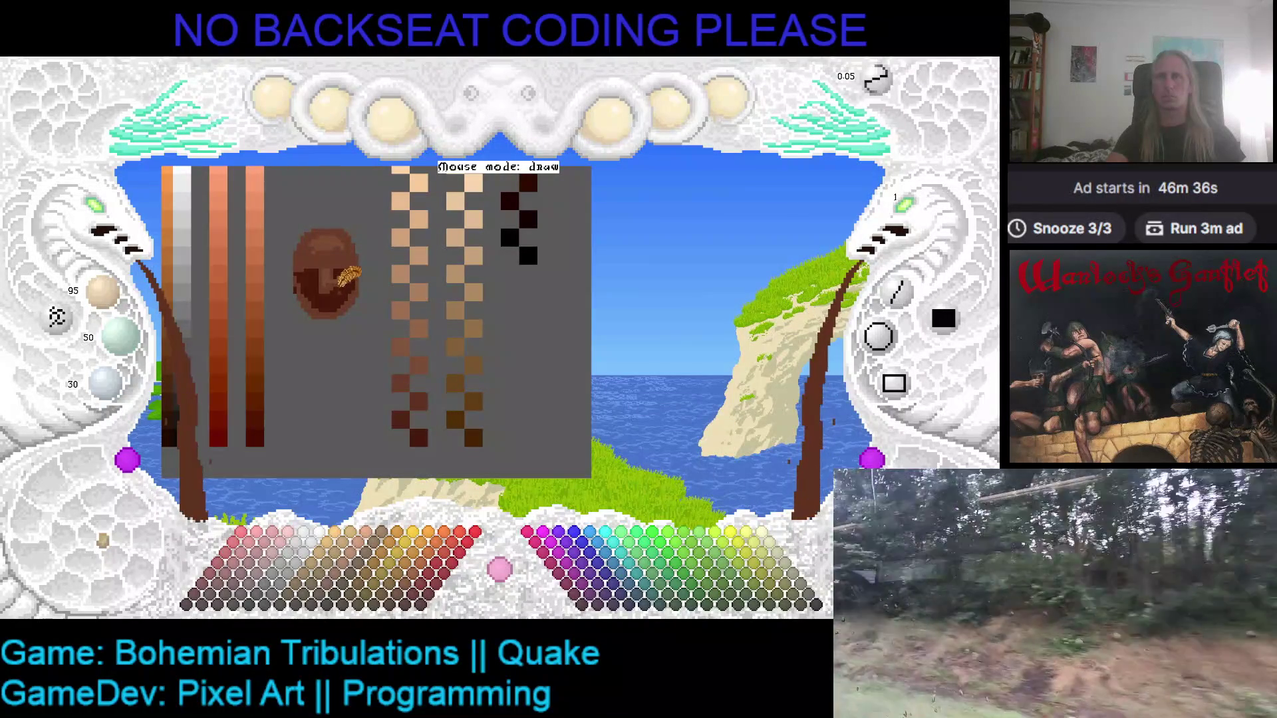
pyautogui.moveTo(340, 284); pyautogui.dragTo(364, 286)
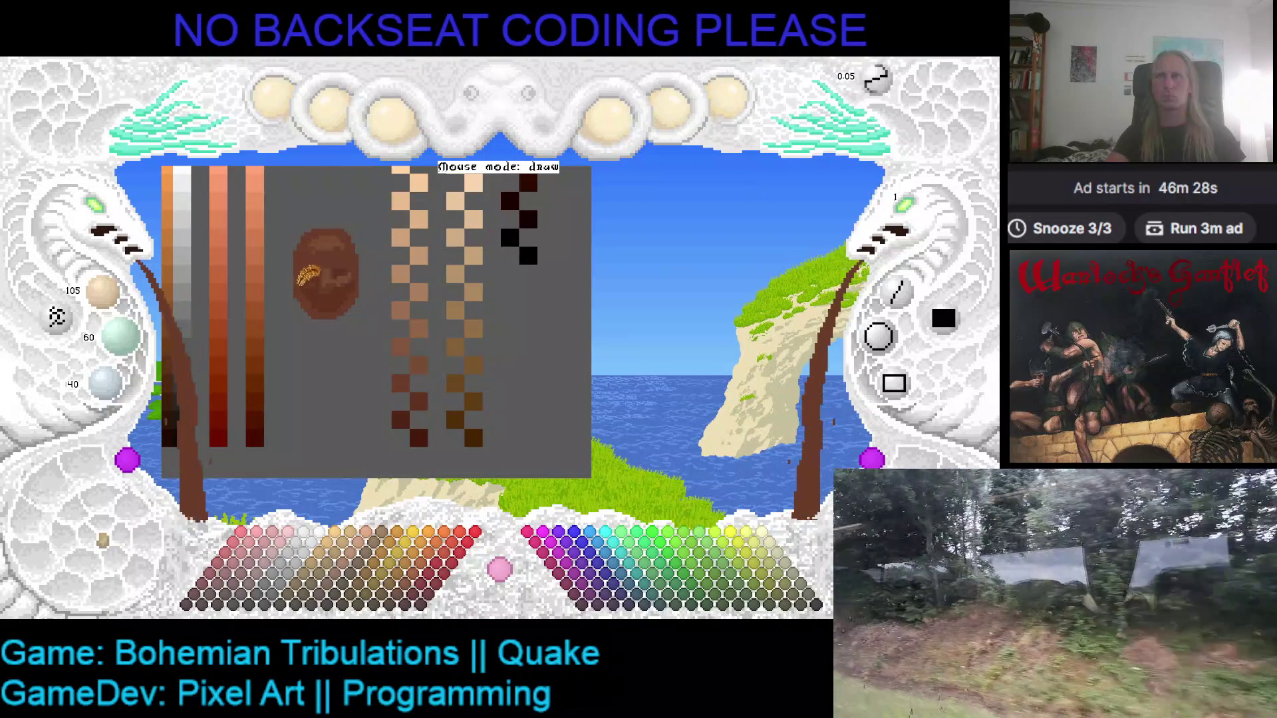
# - Sample the grey and several brown tones from the egg, then zoom the canvas in
pyautogui.rightClick(291, 286)
pyautogui.rightClick(306, 272)
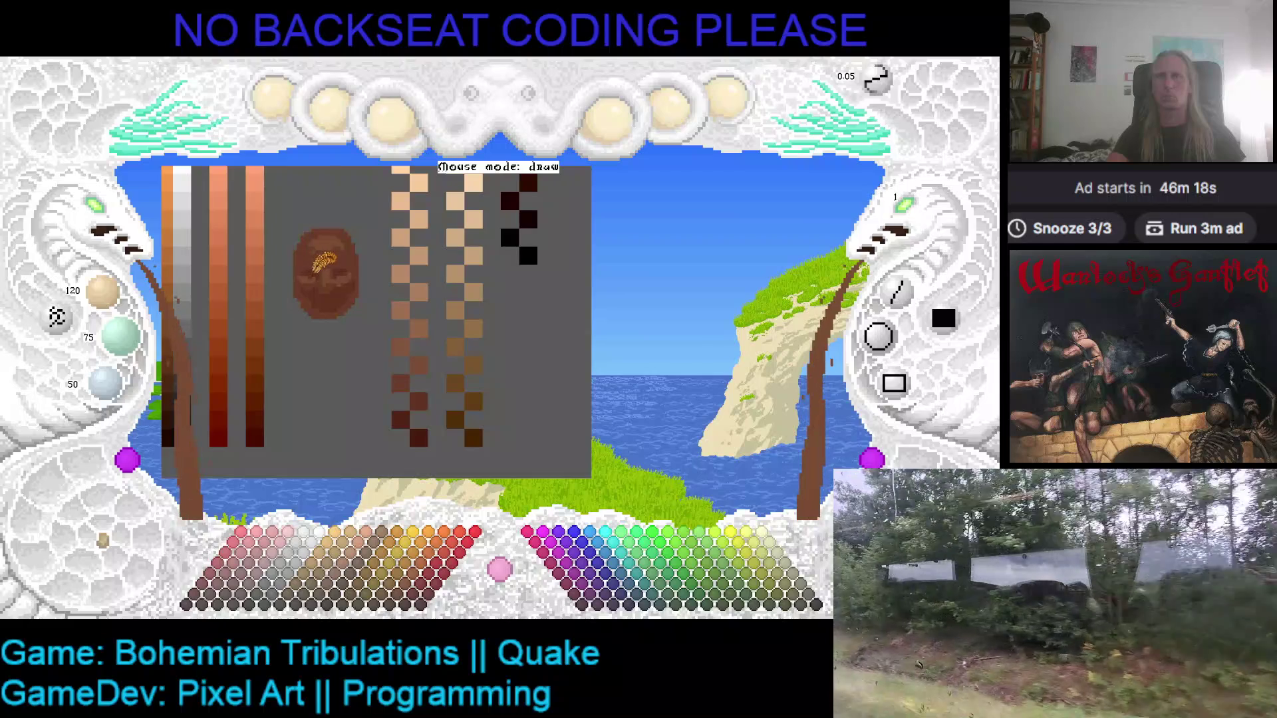
pyautogui.rightClick(349, 251)
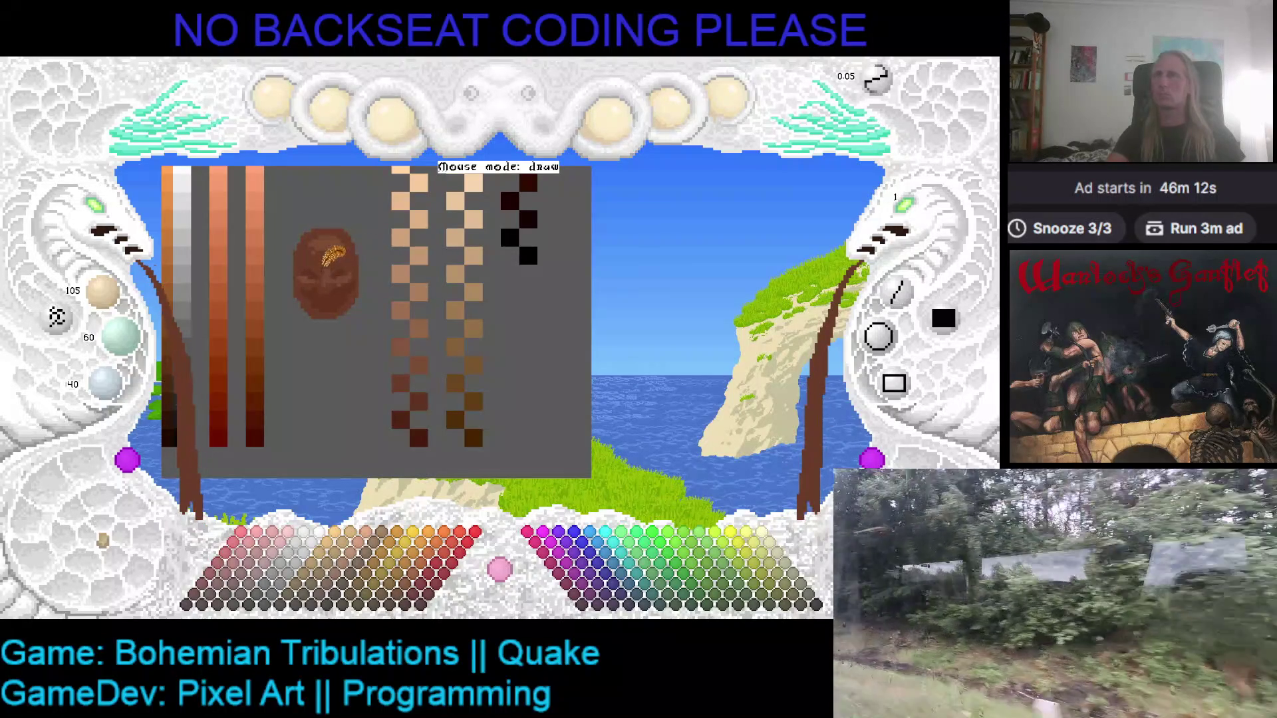
pyautogui.rightClick(342, 234)
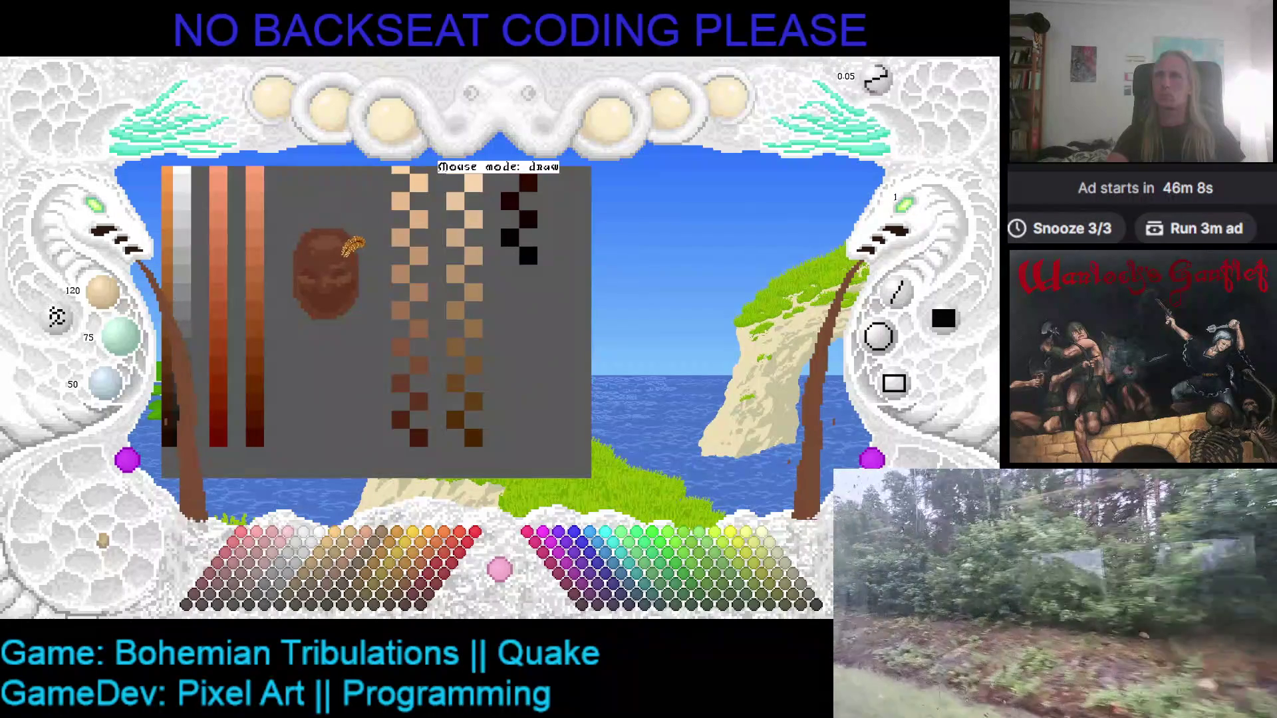
pyautogui.rightClick(345, 259)
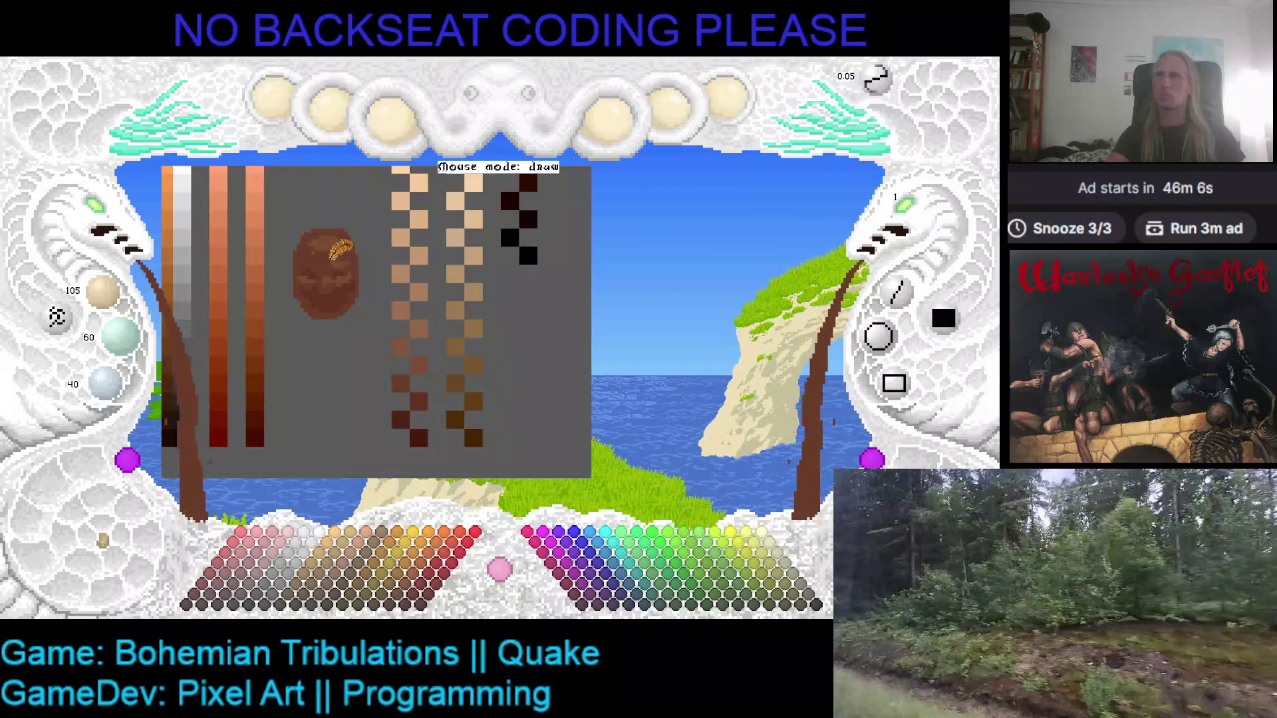
pyautogui.rightClick(346, 248)
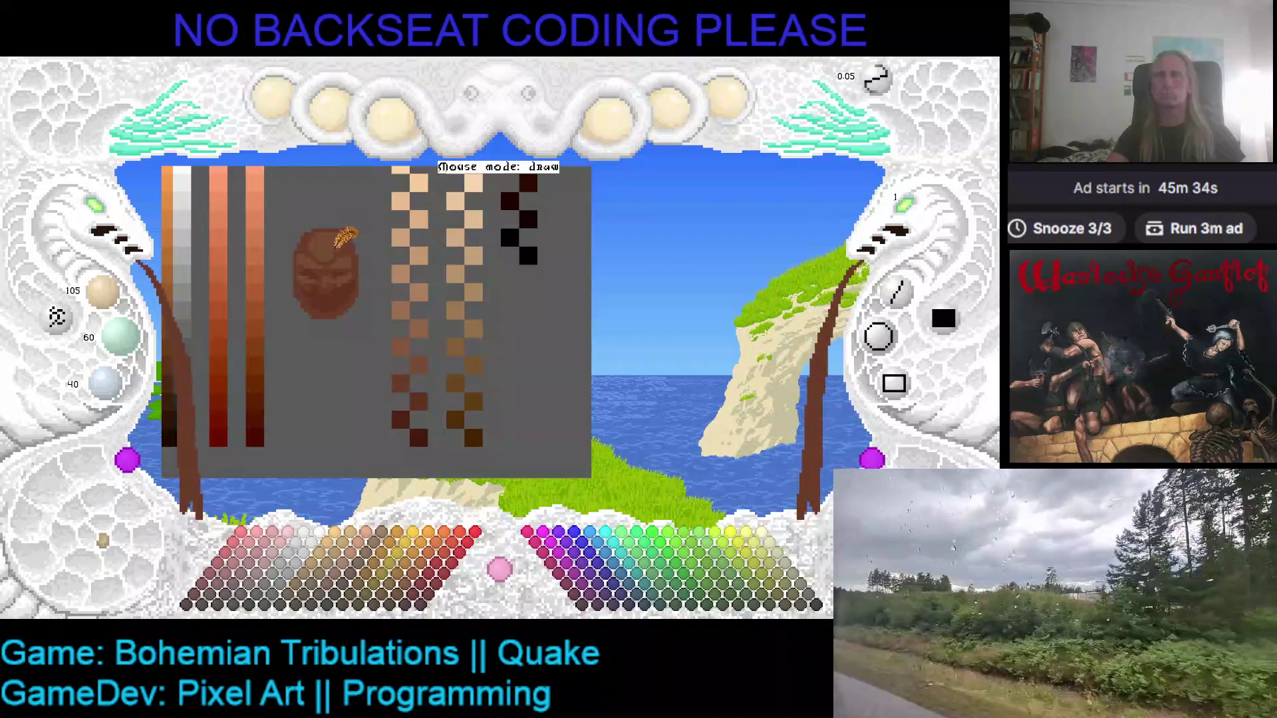
pyautogui.click(96, 225)
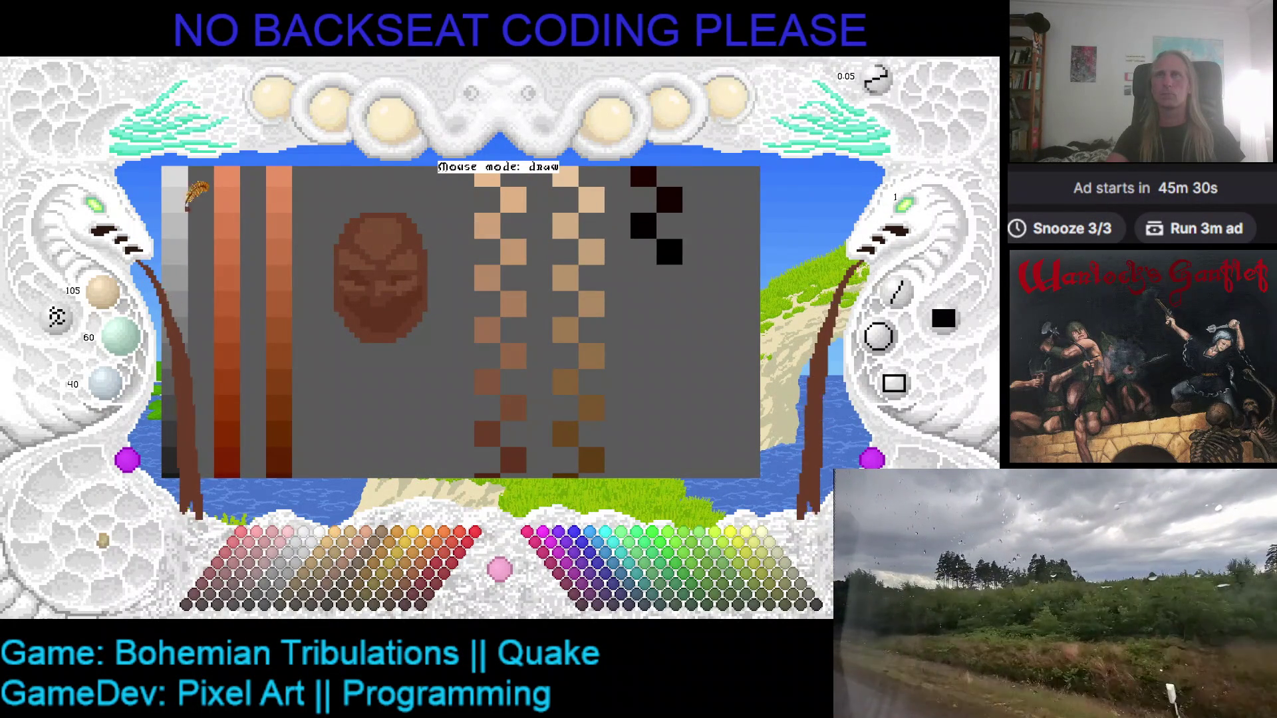
# - Zoom out and back in to frame the face sprite and swatch columns
pyautogui.click(101, 225)
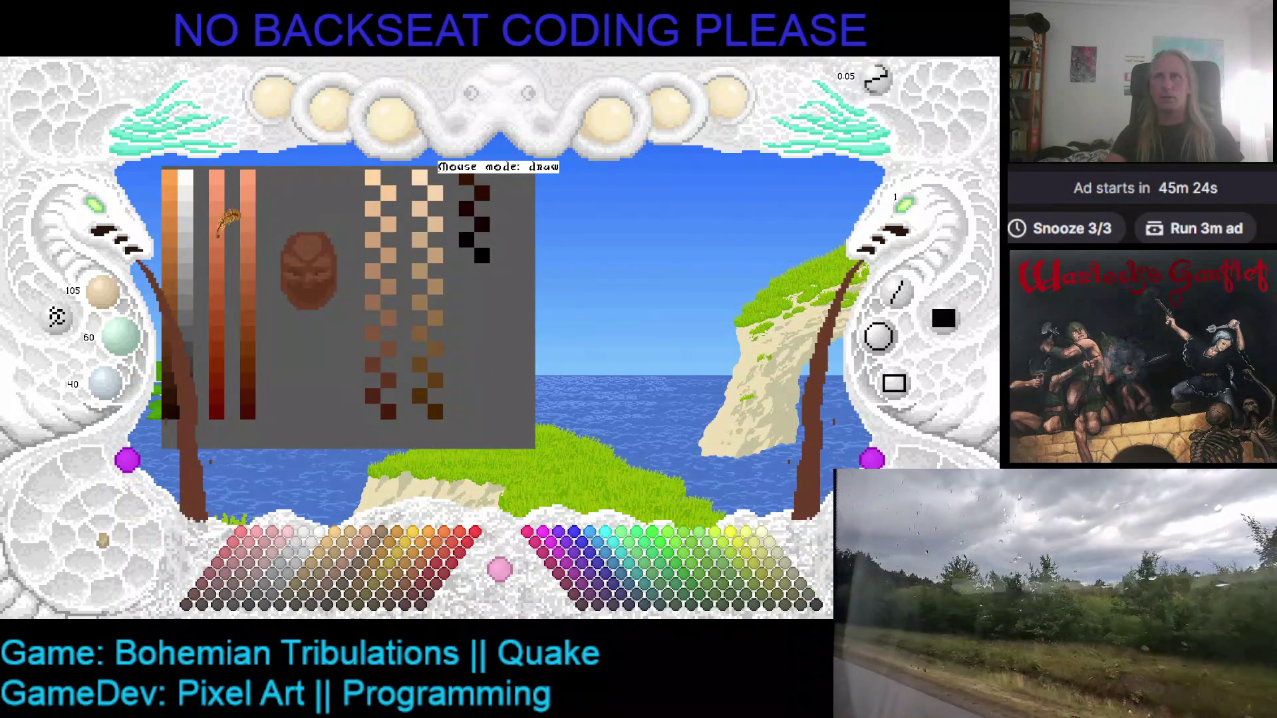
pyautogui.click(123, 223)
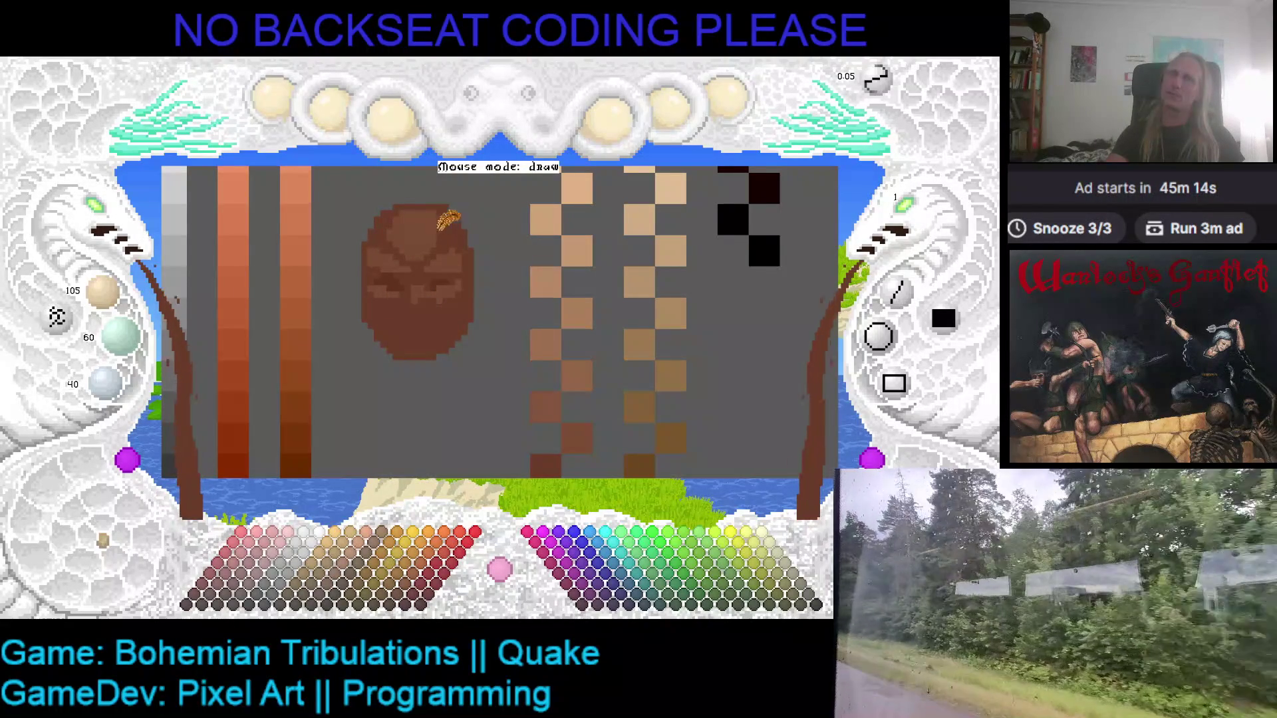
pyautogui.scroll(-3, 217, 211)
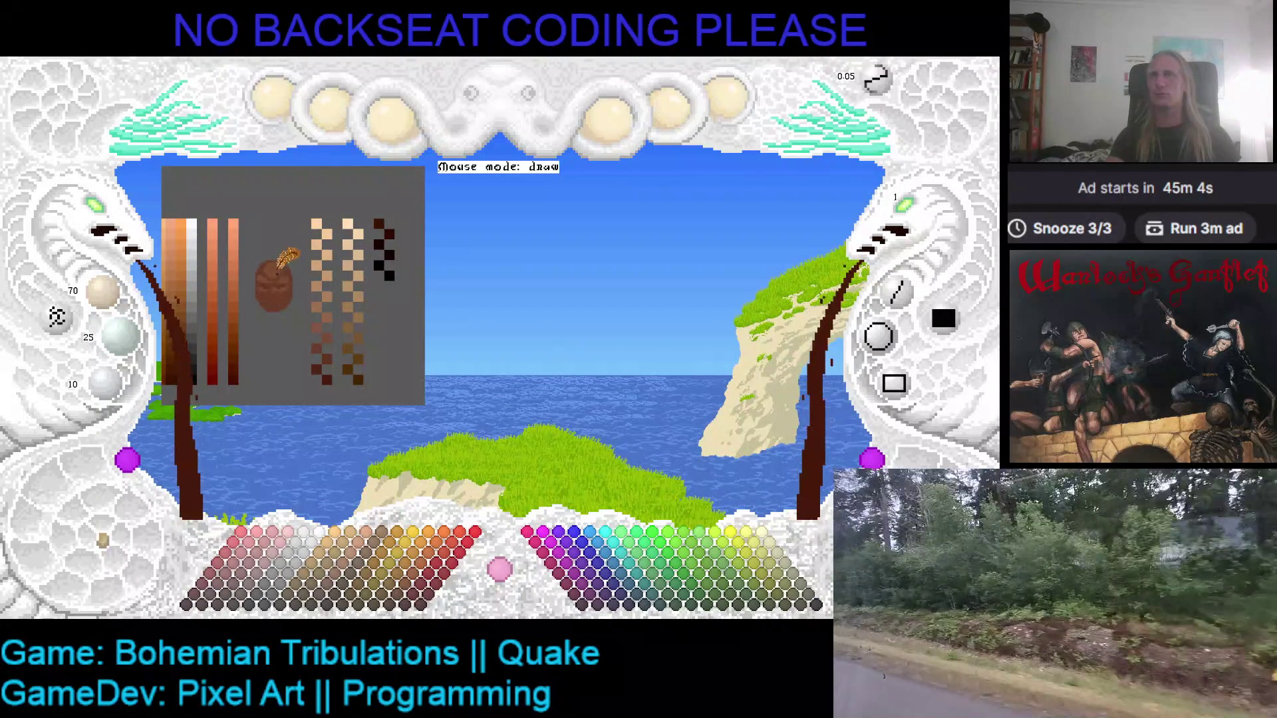
pyautogui.click(315, 250)
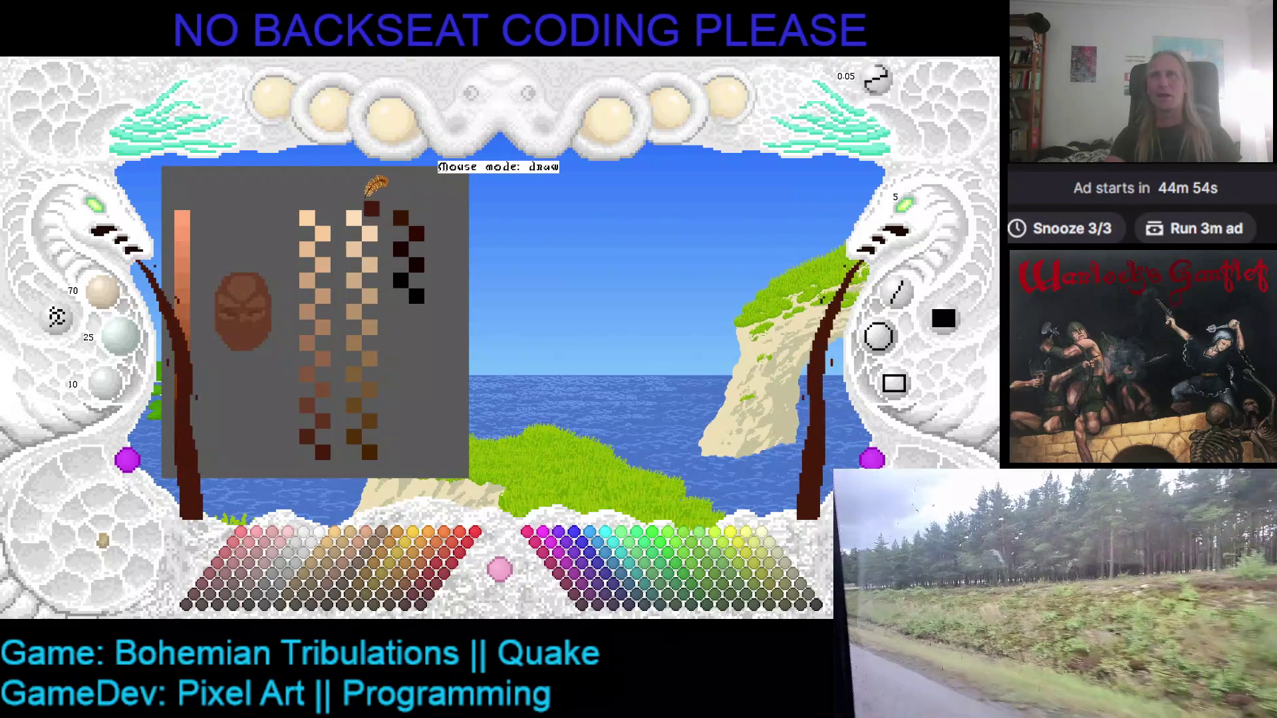
# - Paint grey over the second skin swatch column and the remaining skin and dark-brown swatches
pyautogui.click(283, 261)
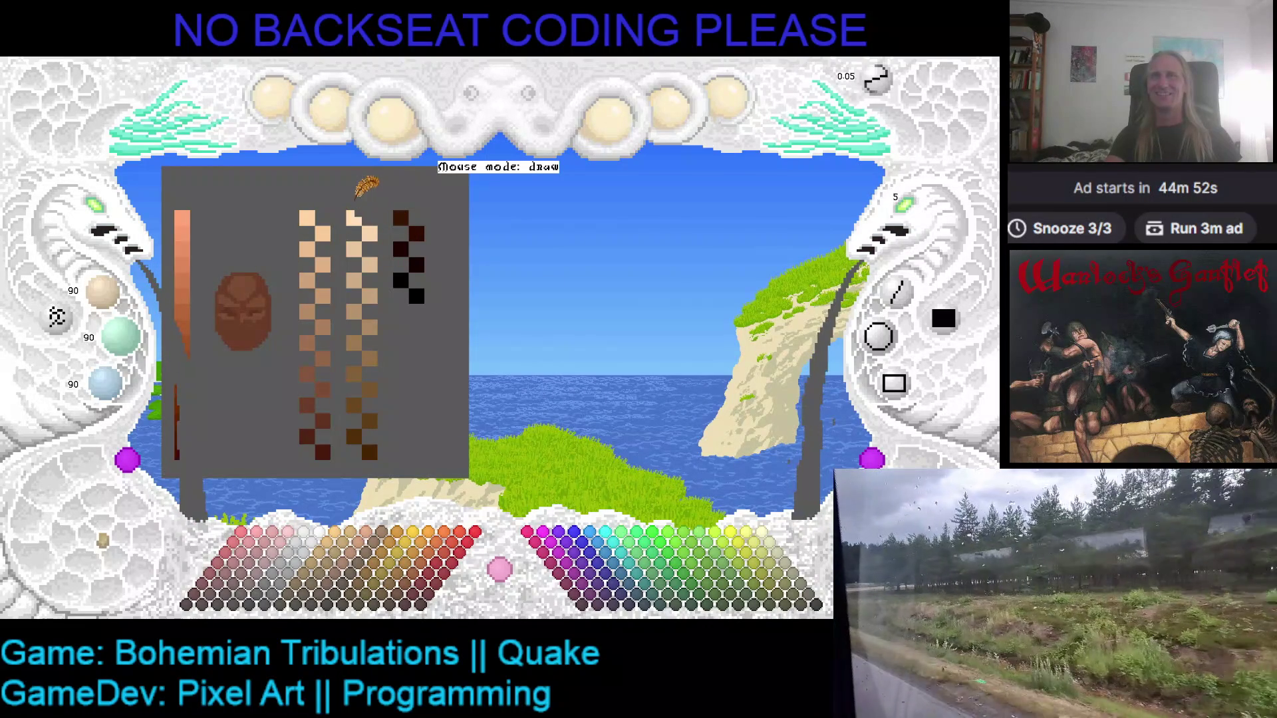
pyautogui.moveTo(353, 211)
pyautogui.mouseDown()
pyautogui.moveTo(372, 451)
pyautogui.moveTo(381, 310)
pyautogui.mouseUp()
pyautogui.moveTo(369, 261); pyautogui.dragTo(417, 298)
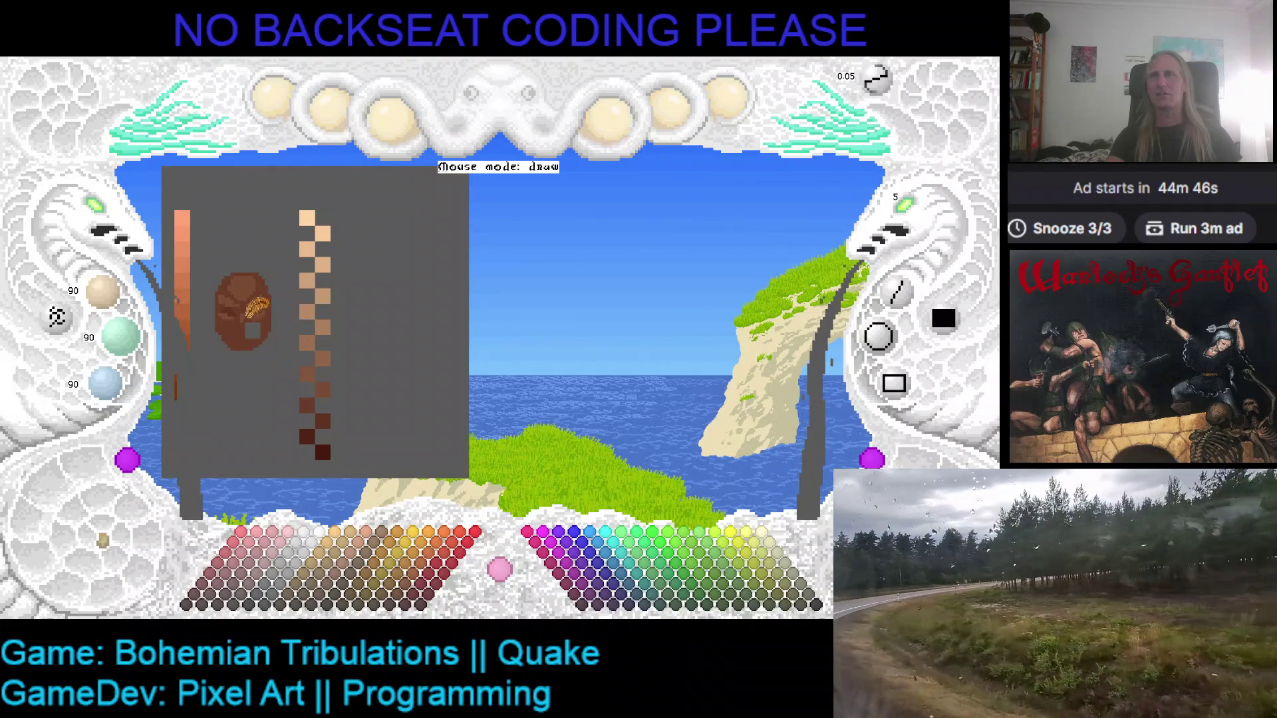
# - Sample the lightest skin tone and place light skin blocks to start a new ramp
pyautogui.rightClick(323, 453)
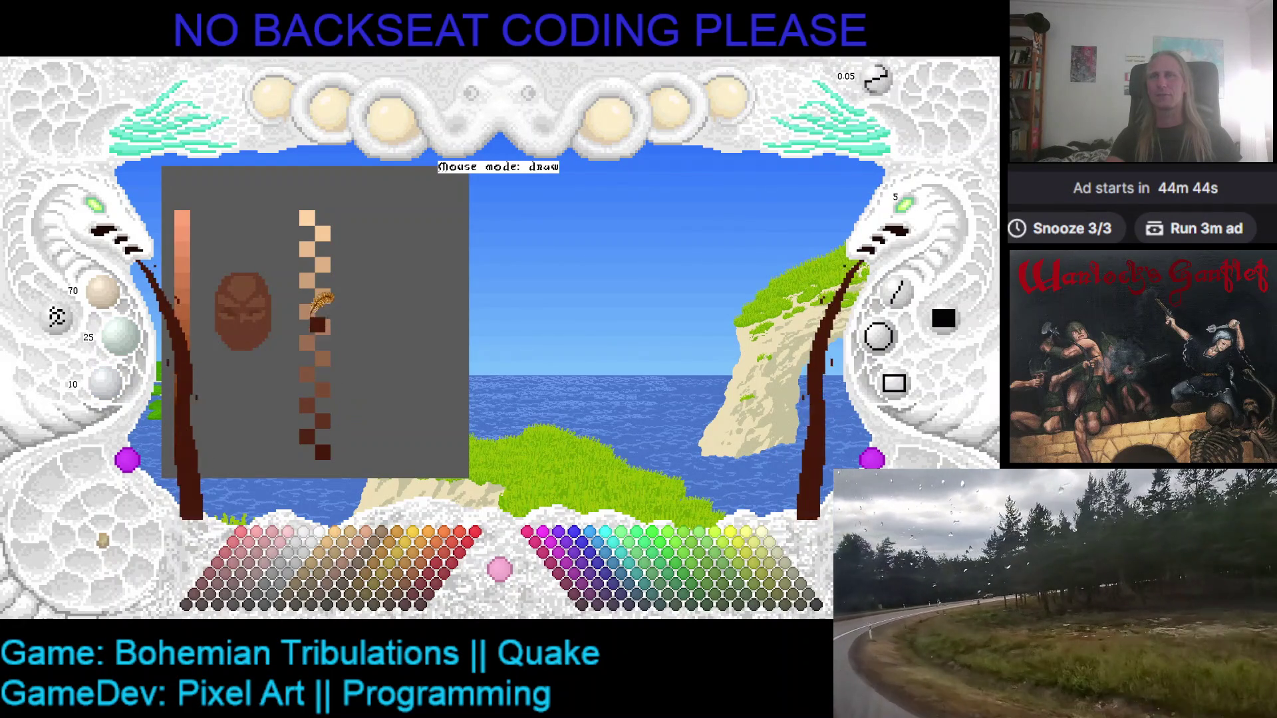
pyautogui.click(309, 220)
pyautogui.rightClick(306, 217)
pyautogui.click(309, 220)
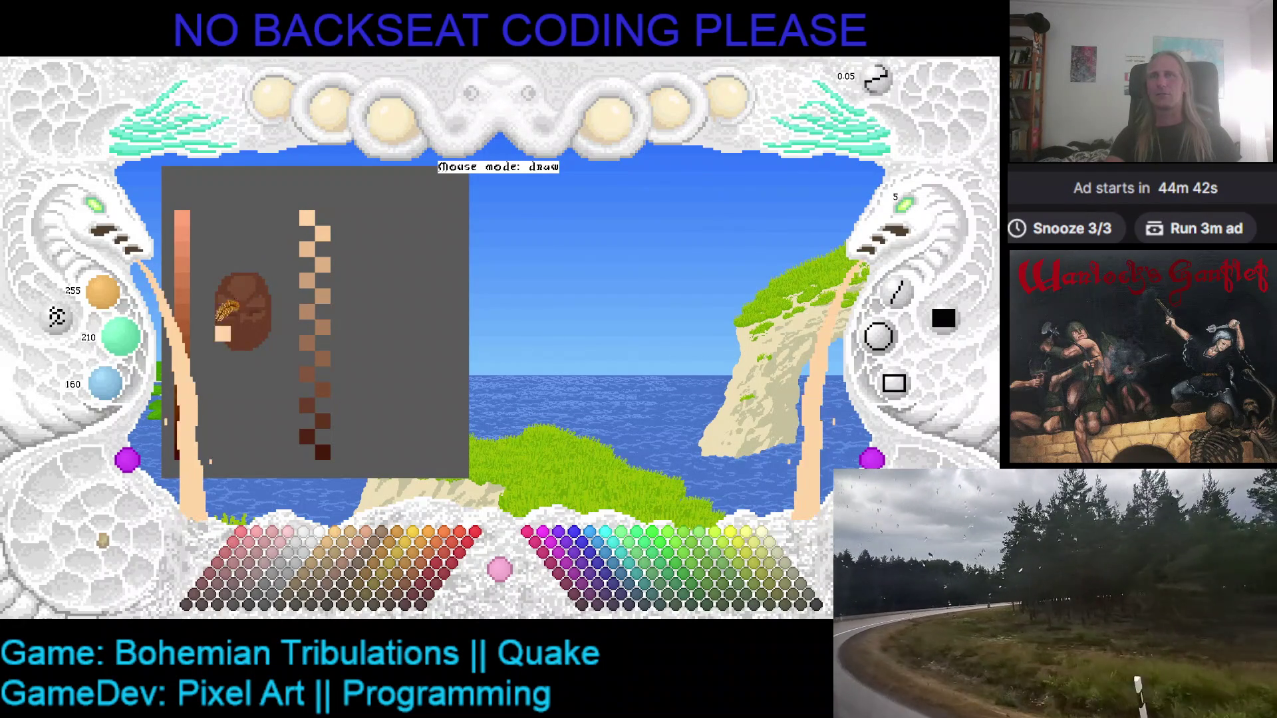
pyautogui.click(306, 307)
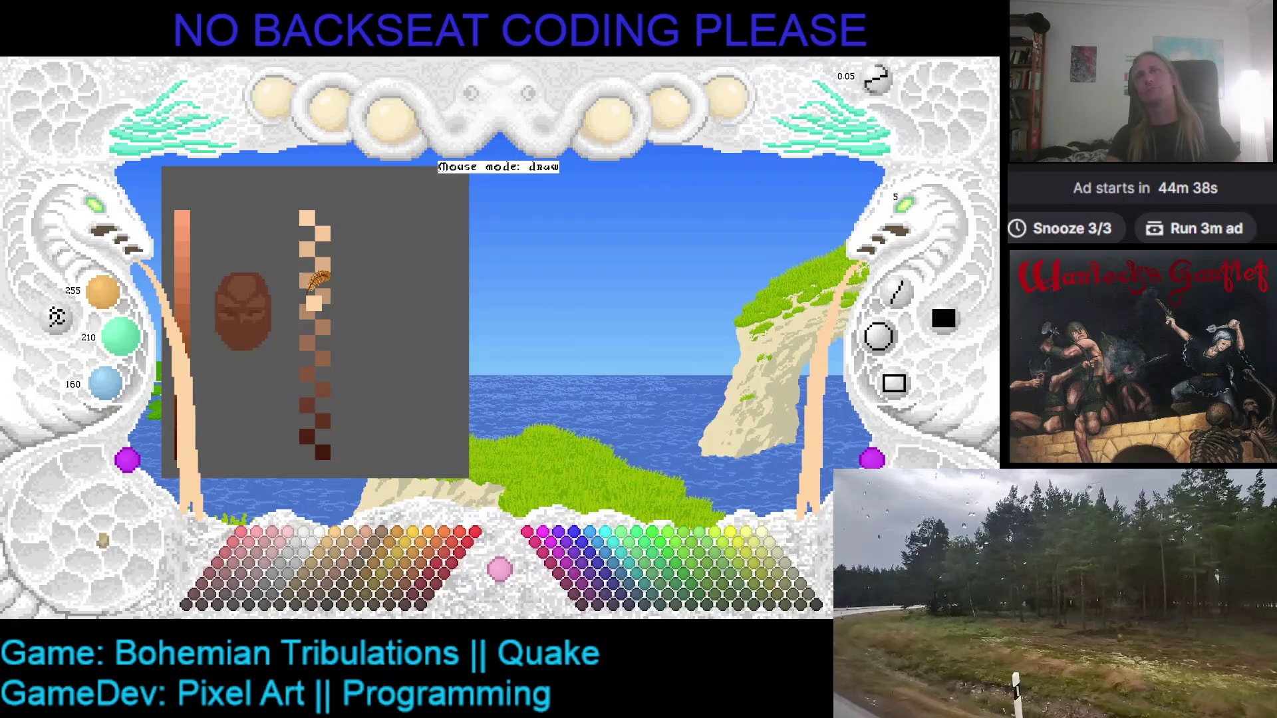
pyautogui.click(354, 218)
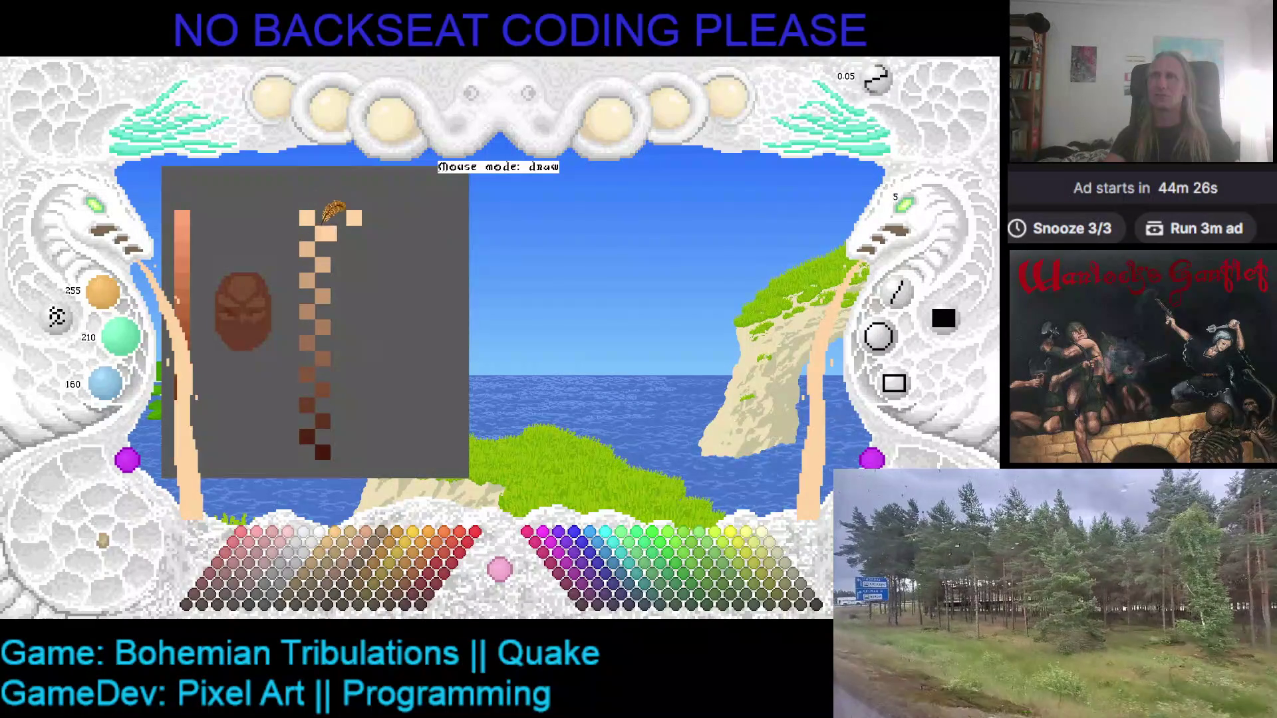
# - Draw light pixels for the new ramp, undoing a misplaced darker pixel
pyautogui.scroll(1, 319, 210)
pyautogui.scroll(-1, 104, 293)
pyautogui.scroll(-1, 119, 335)
pyautogui.scroll(-1, 106, 382)
pyautogui.moveTo(363, 229); pyautogui.dragTo(377, 243)
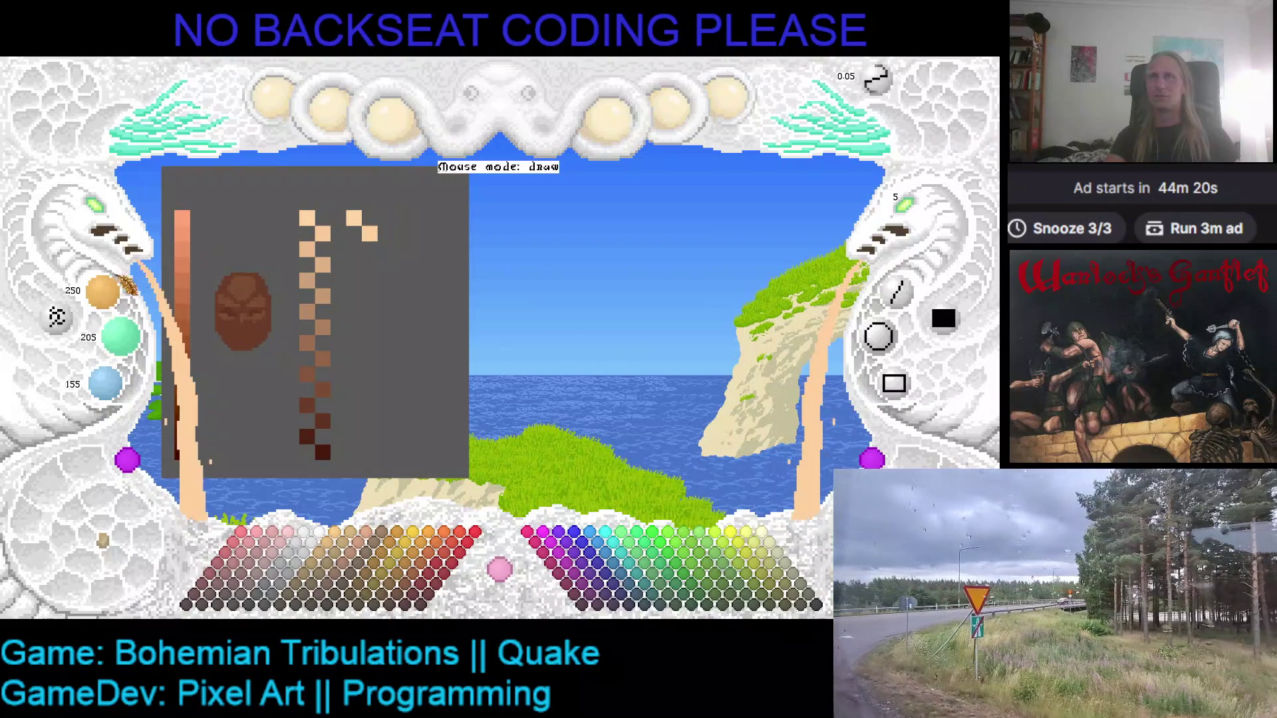
pyautogui.scroll(-2, 103, 292)
pyautogui.scroll(-1, 120, 336)
pyautogui.scroll(-1, 120, 335)
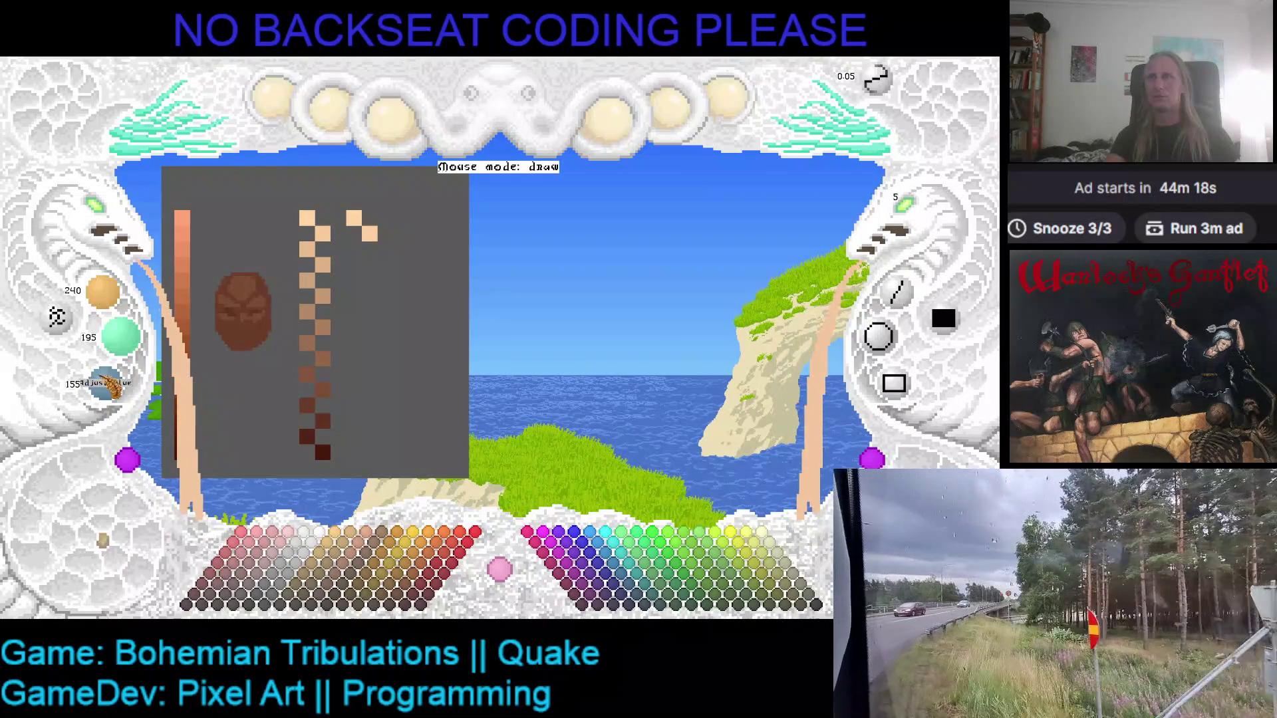
pyautogui.scroll(-1, 105, 383)
pyautogui.click(342, 280)
pyautogui.hotkey('ctrl', 'z')
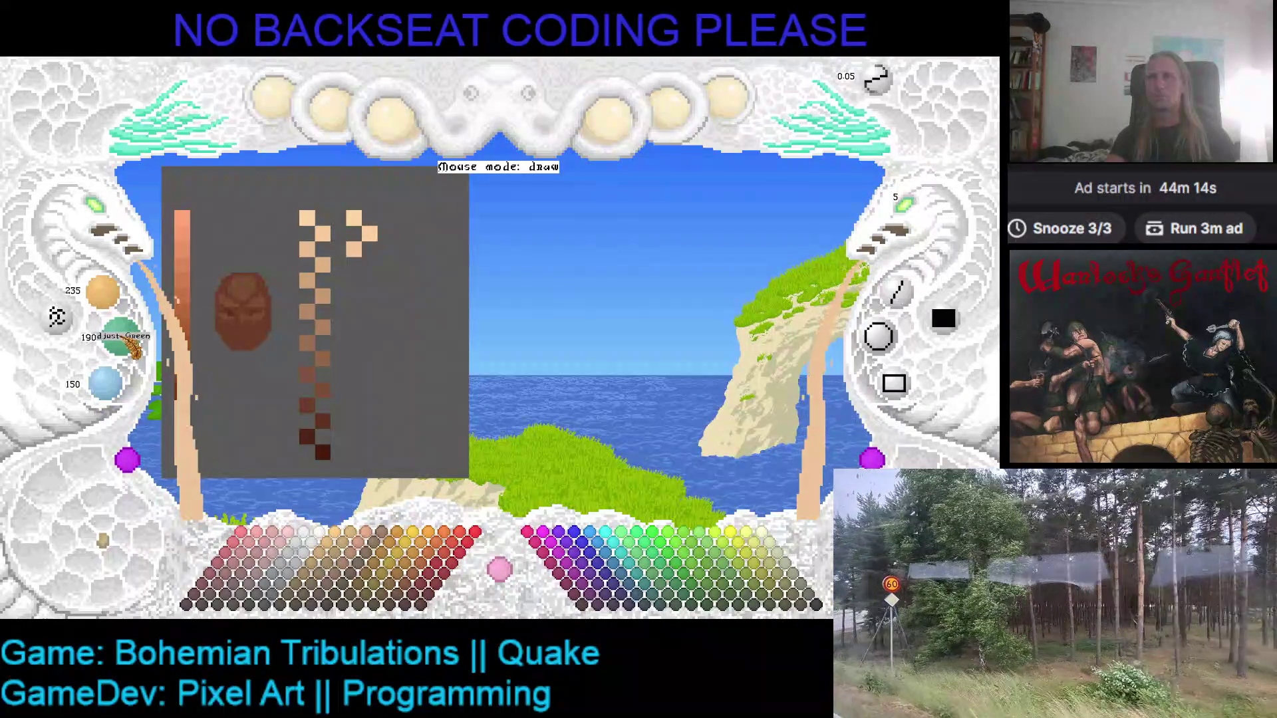
# - Place darker peach pixels in a zigzag, undoing one and resampling the earlier peach
pyautogui.scroll(-1, 119, 336)
pyautogui.click(369, 265)
pyautogui.scroll(-2, 103, 293)
pyautogui.scroll(-2, 122, 327)
pyautogui.scroll(-1, 106, 383)
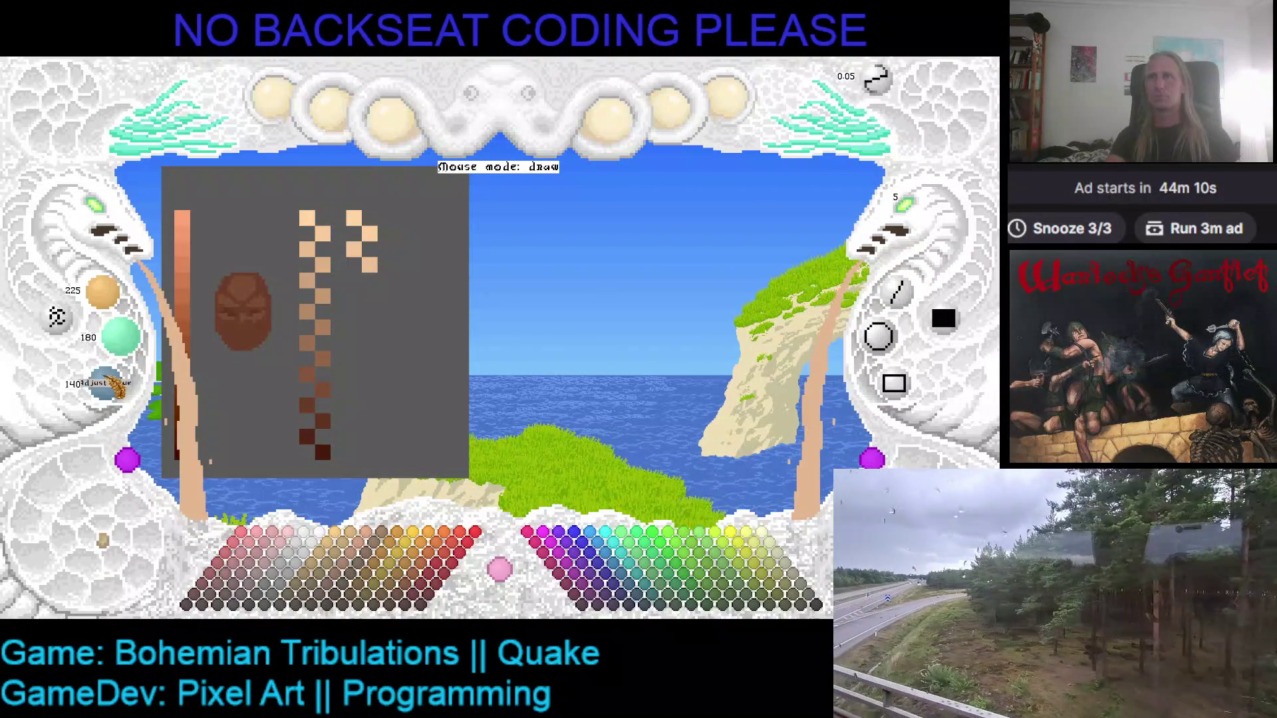
pyautogui.click(365, 293)
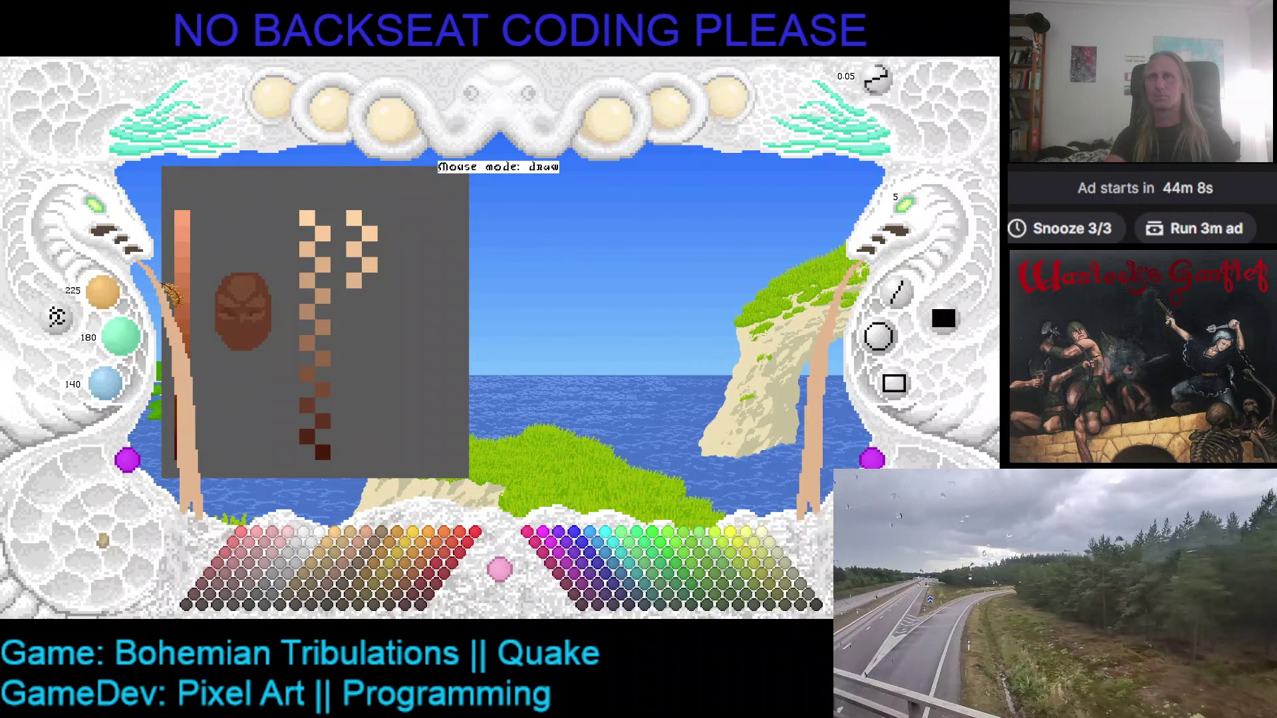
pyautogui.hotkey('ctrl', 'z')
pyautogui.rightClick(365, 253)
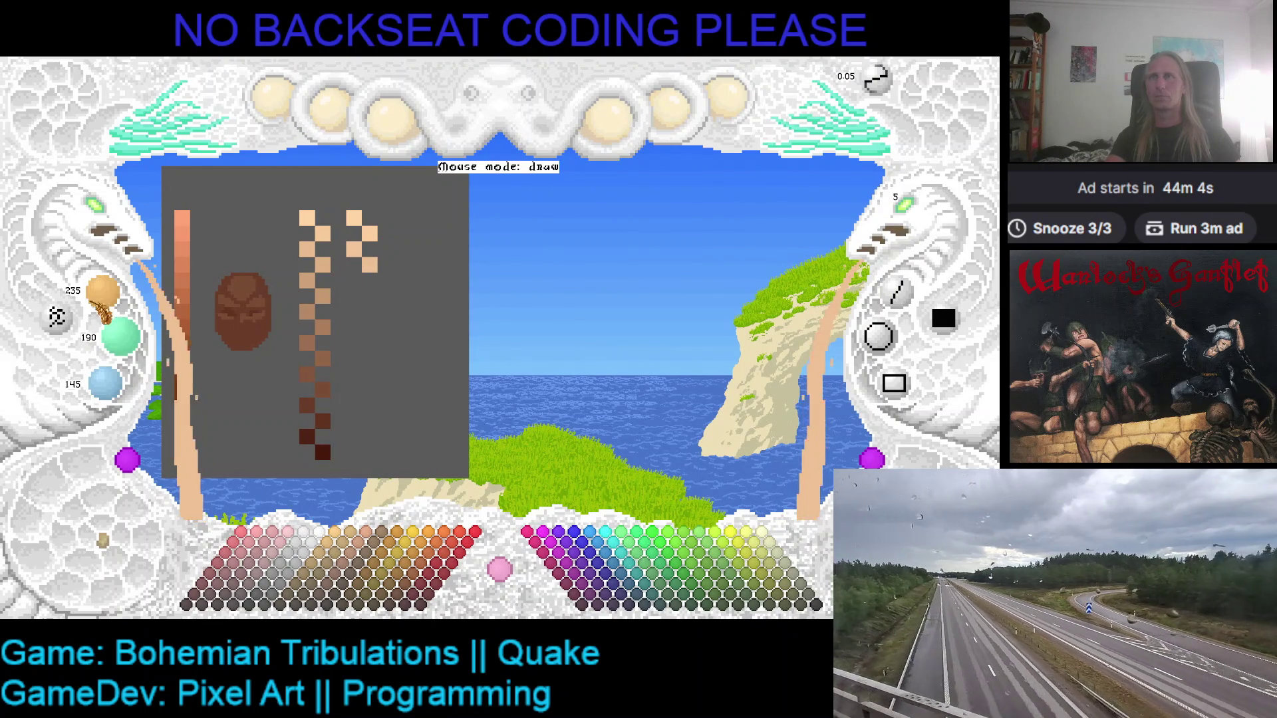
pyautogui.scroll(-2, 103, 305)
pyautogui.scroll(-2, 105, 384)
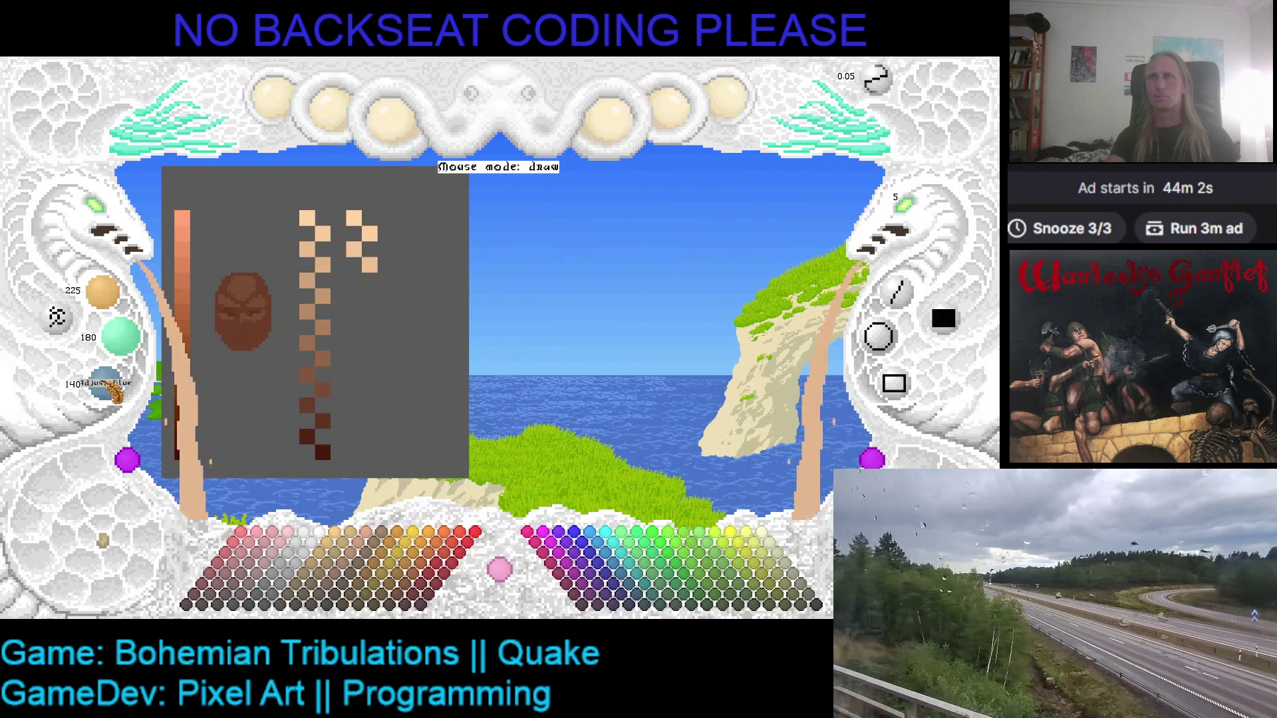
pyautogui.click(353, 281)
pyautogui.click(369, 292)
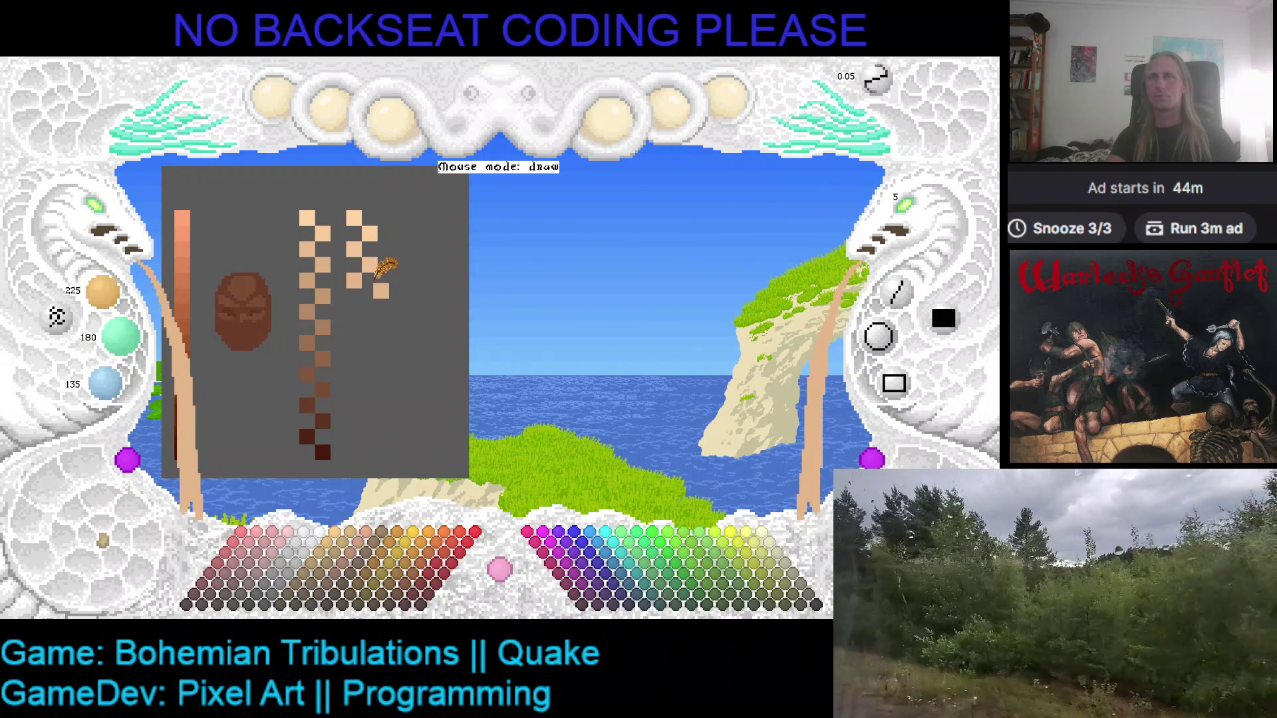
# - Resample a peach tone and continue the ramp, redrawing a misplaced pixel
pyautogui.rightClick(365, 273)
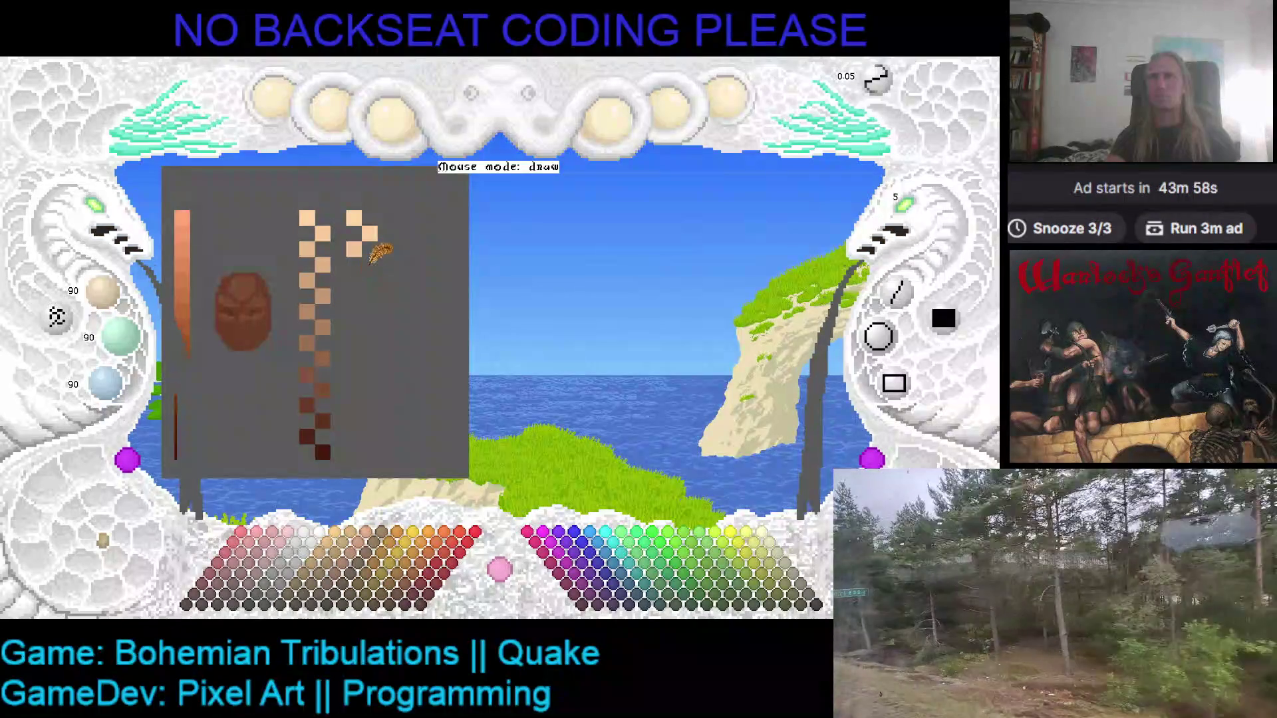
pyautogui.rightClick(354, 251)
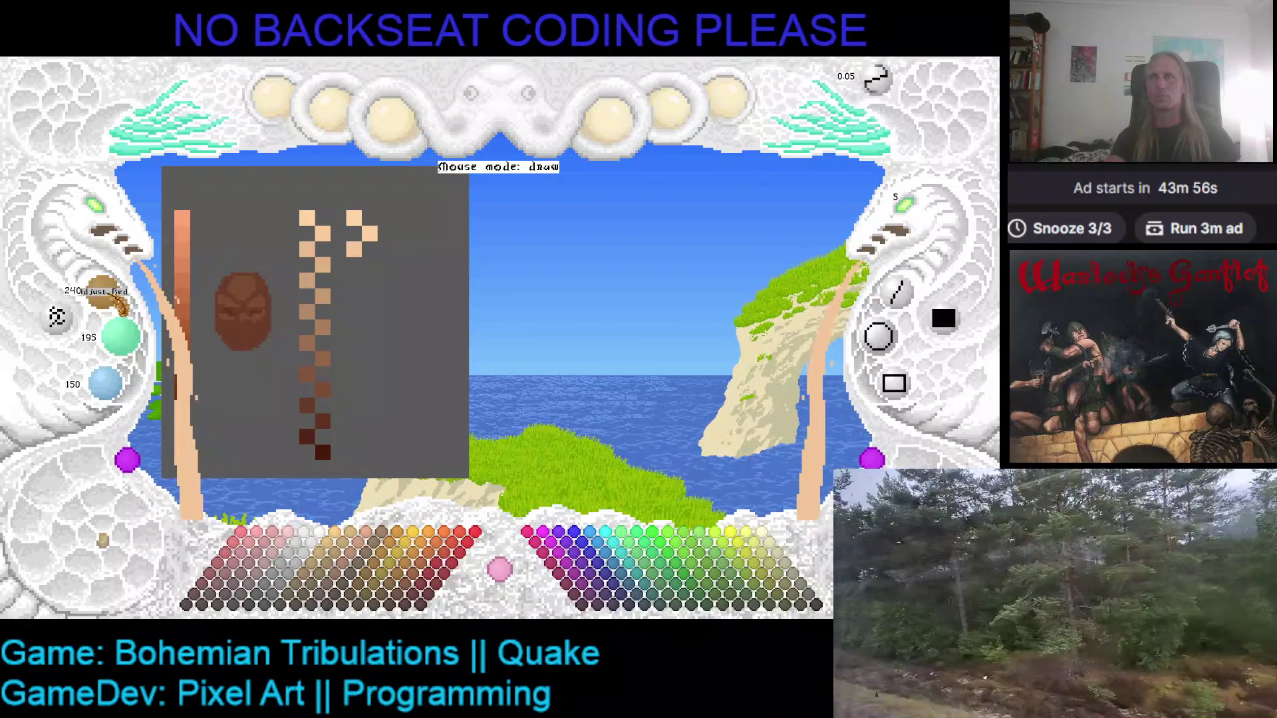
pyautogui.scroll(-1, 120, 305)
pyautogui.scroll(-1, 106, 385)
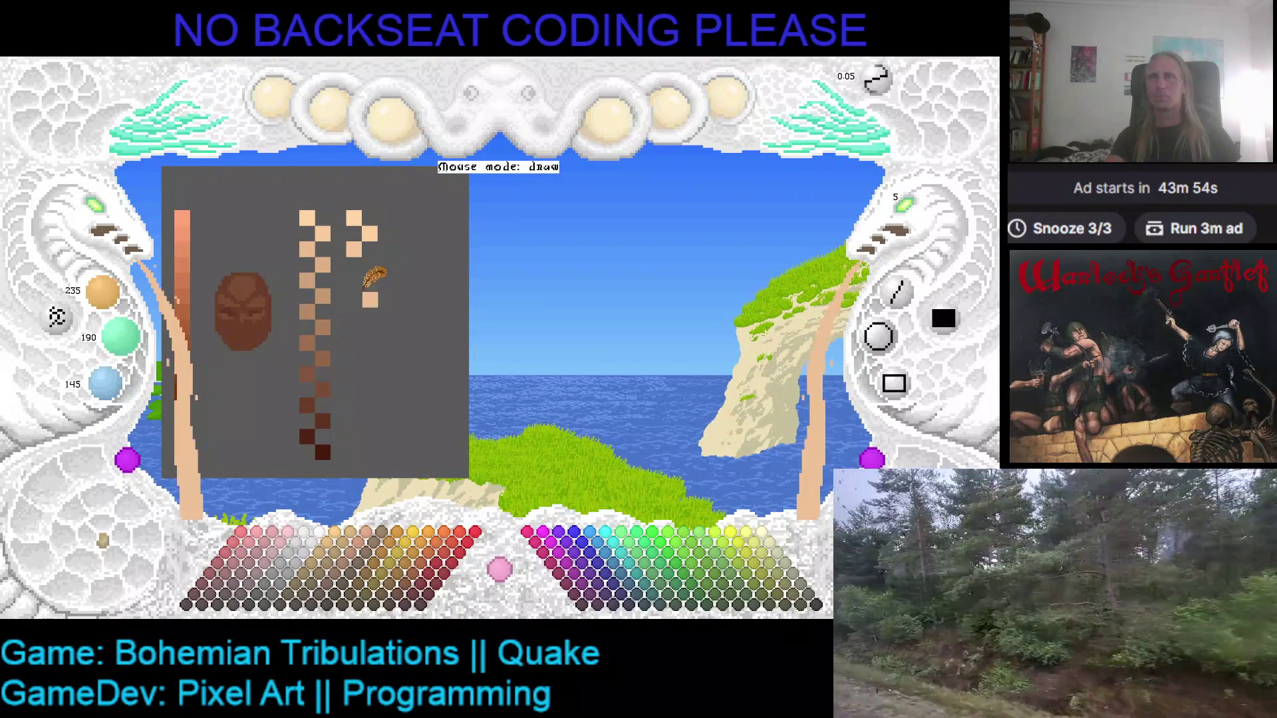
pyautogui.click(389, 269)
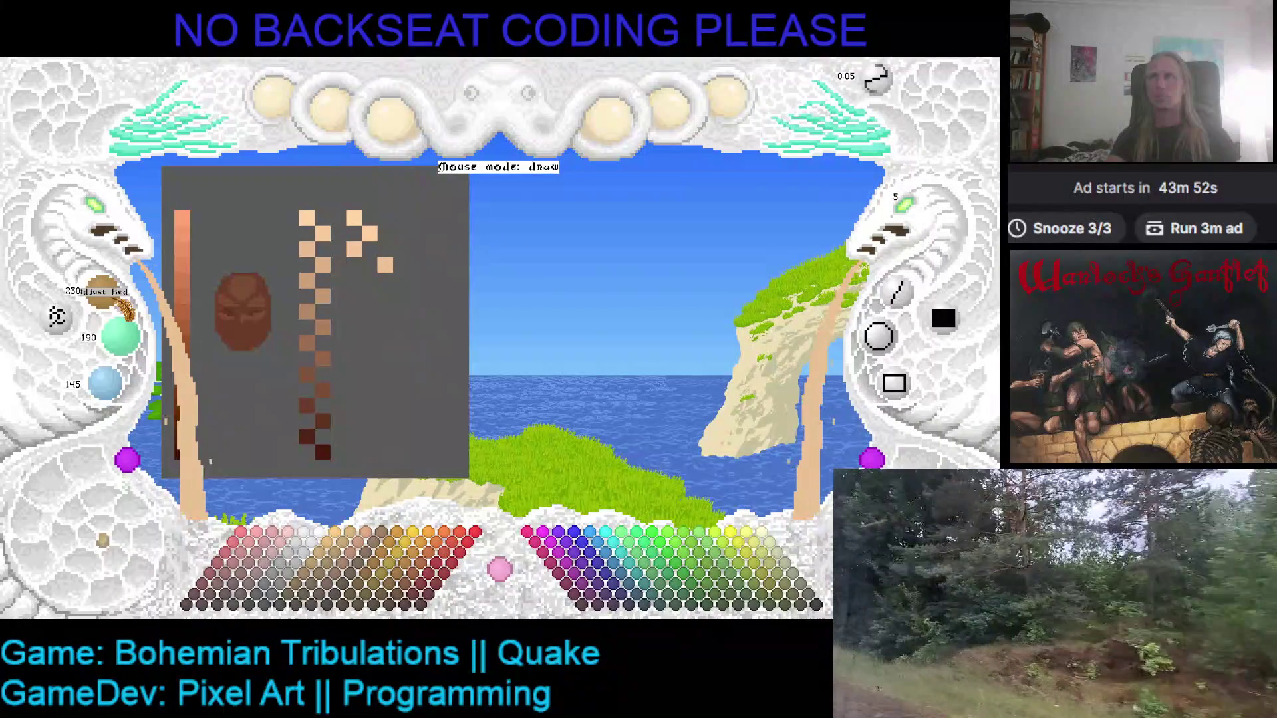
pyautogui.scroll(-1, 123, 307)
pyautogui.scroll(-2, 121, 336)
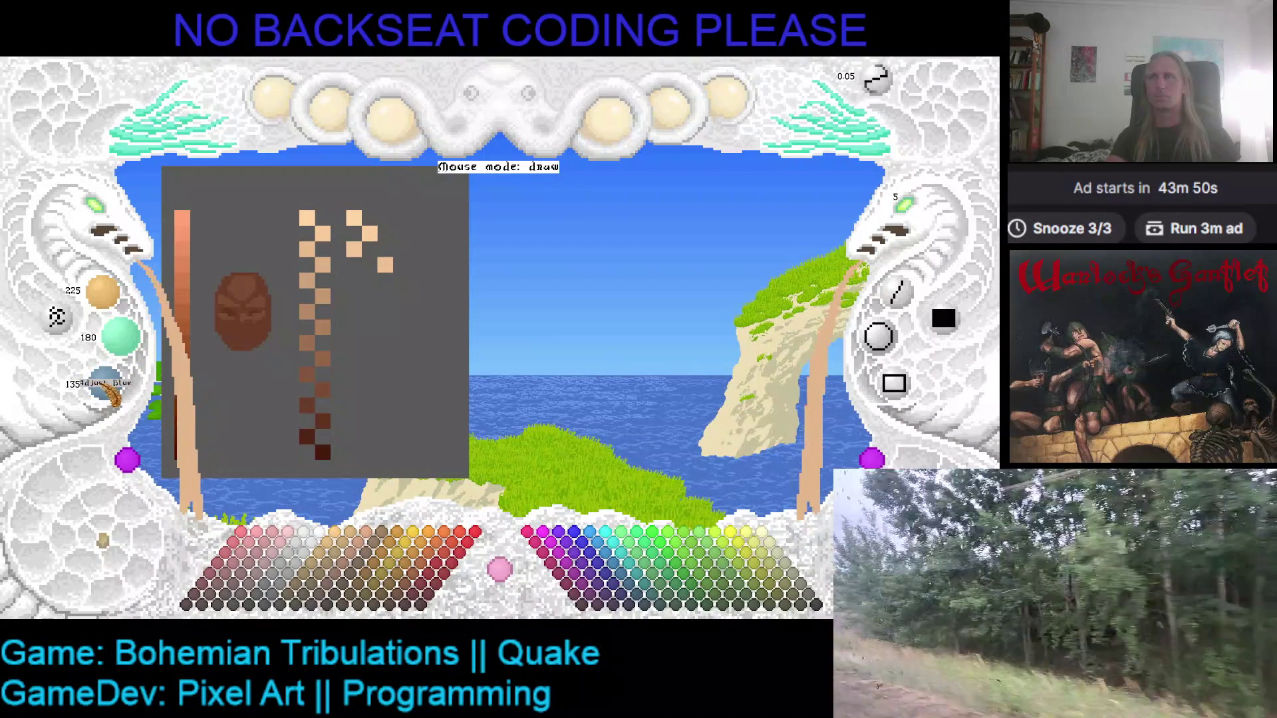
pyautogui.click(361, 295)
pyautogui.hotkey('ctrl', 'z')
pyautogui.click(353, 280)
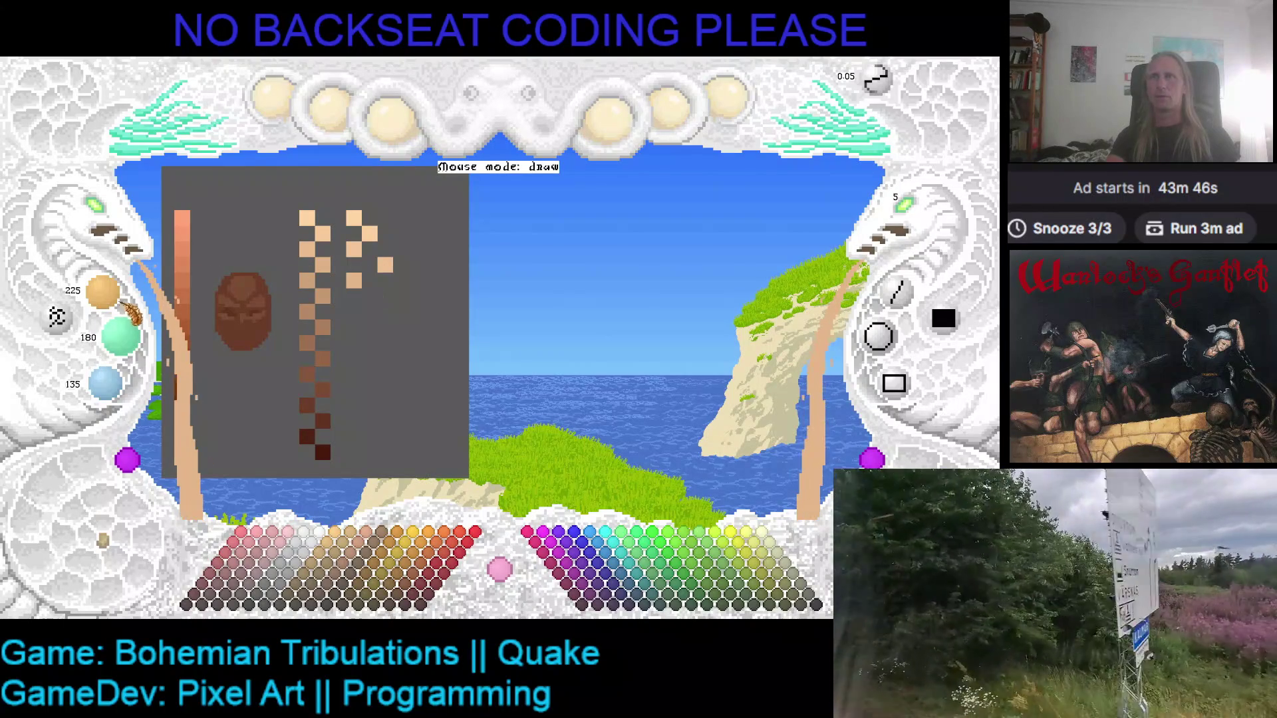
# - Add successively darker peach steps lower down the zigzag ramp
pyautogui.scroll(-1, 103, 293)
pyautogui.scroll(-1, 121, 335)
pyautogui.scroll(-1, 110, 385)
pyautogui.click(376, 301)
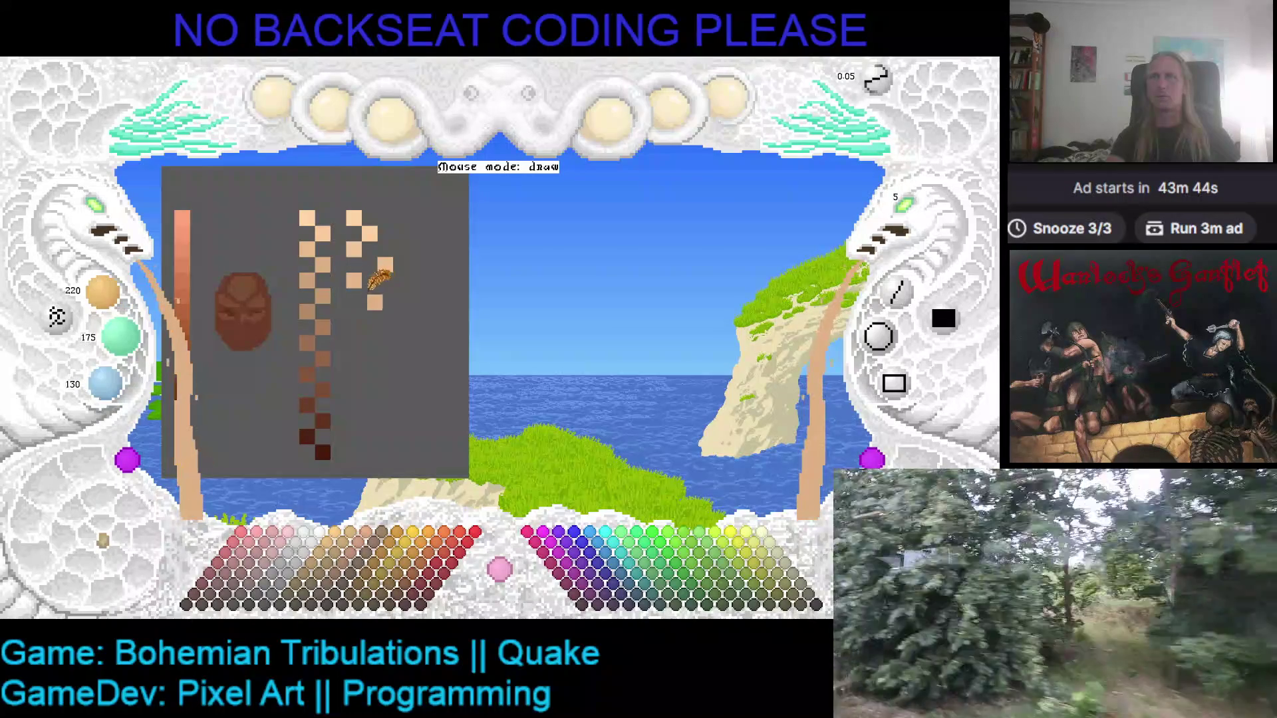
pyautogui.scroll(-2, 103, 293)
pyautogui.scroll(-2, 121, 335)
pyautogui.scroll(-1, 106, 384)
pyautogui.click(353, 324)
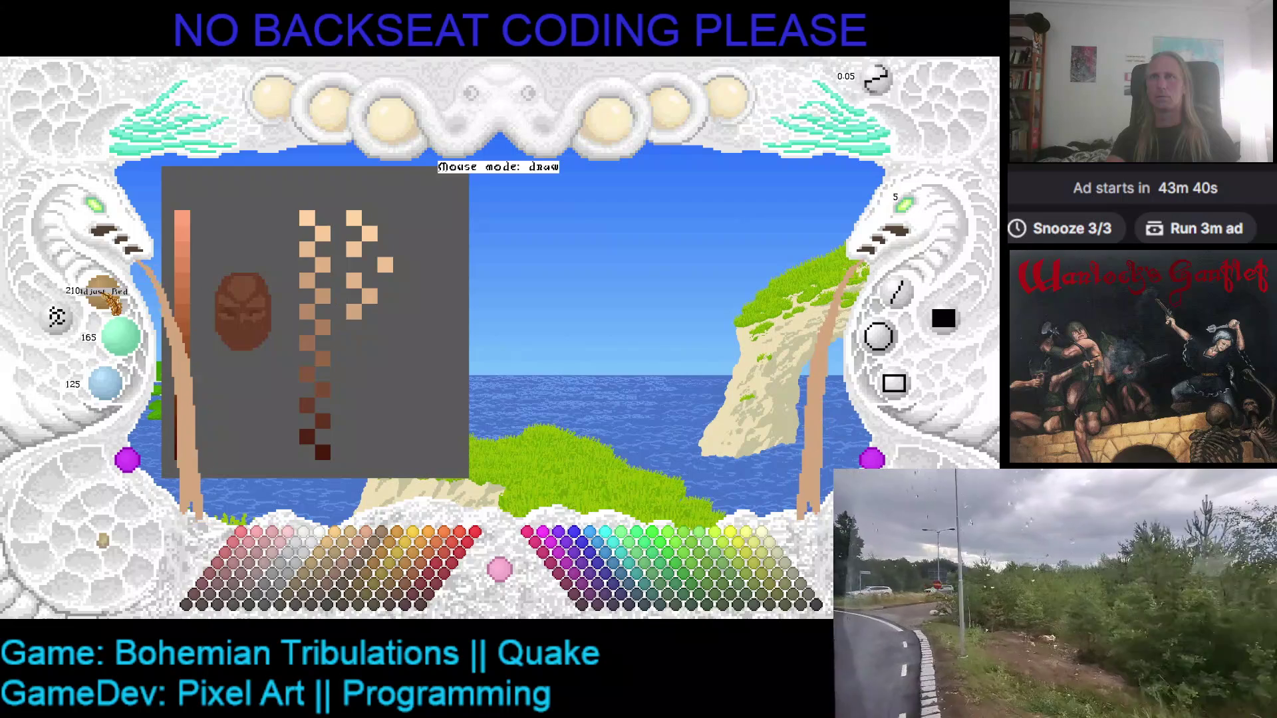
pyautogui.scroll(-1, 103, 293)
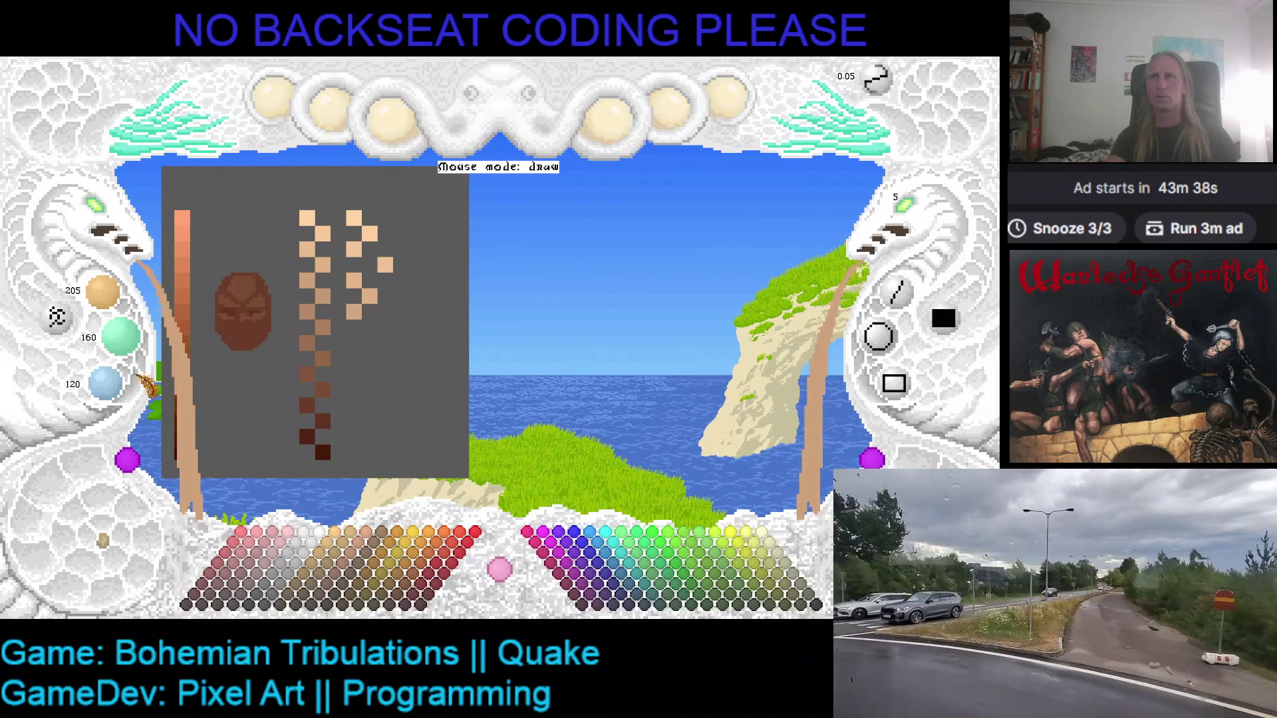
pyautogui.click(385, 327)
# - Place a light peach square at 195/150/110 and sample the grey background
pyautogui.scroll(-2, 103, 292)
pyautogui.scroll(-2, 120, 336)
pyautogui.scroll(-2, 105, 384)
pyautogui.click(350, 360)
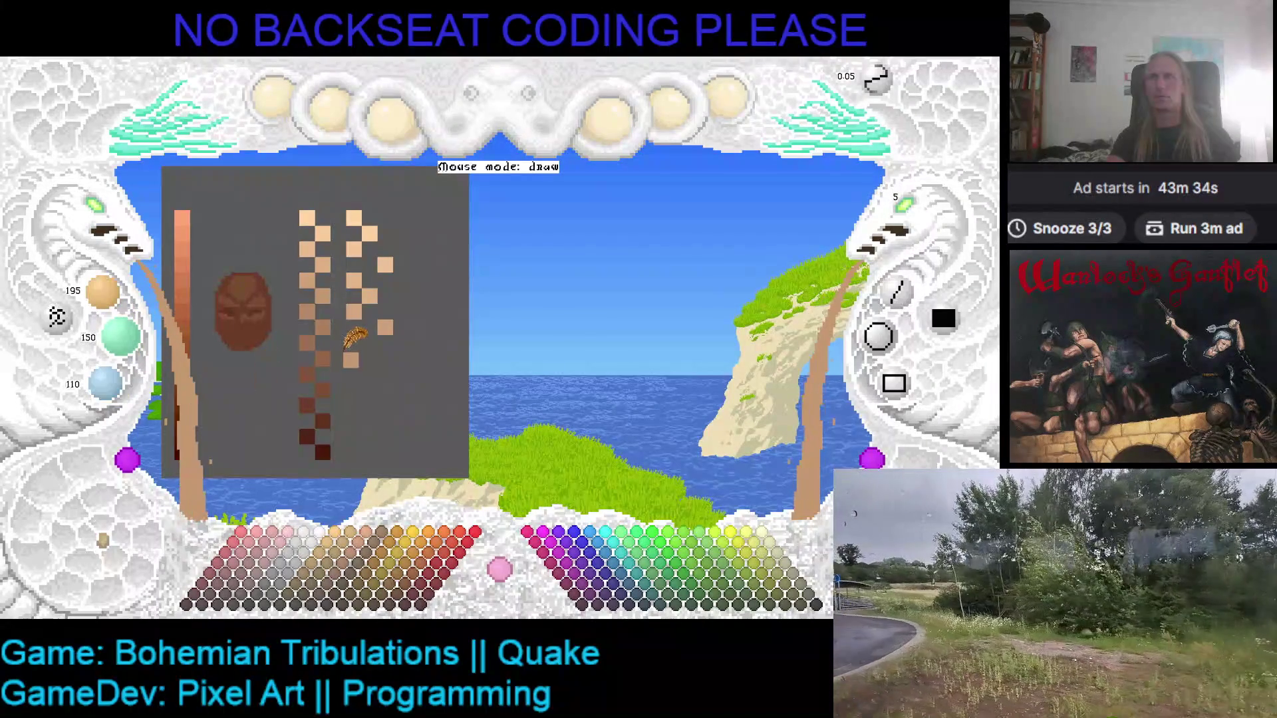
pyautogui.rightClick(372, 346)
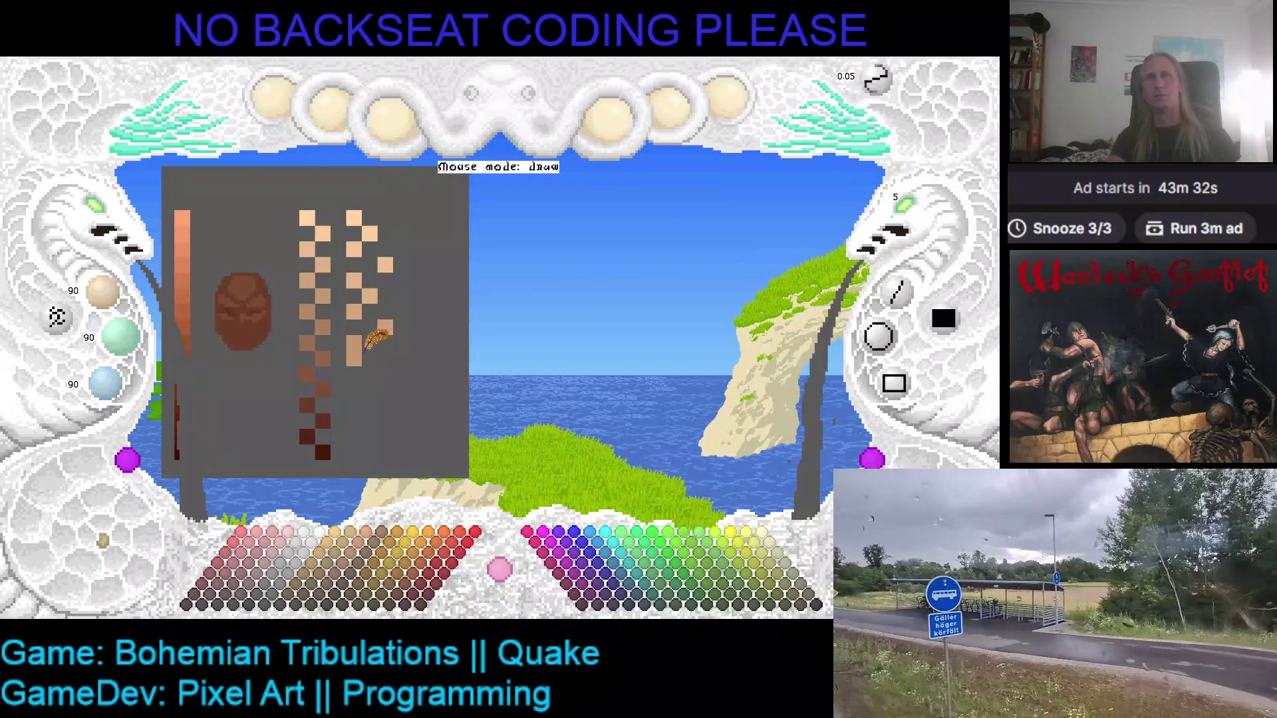
pyautogui.scroll(-2, 359, 329)
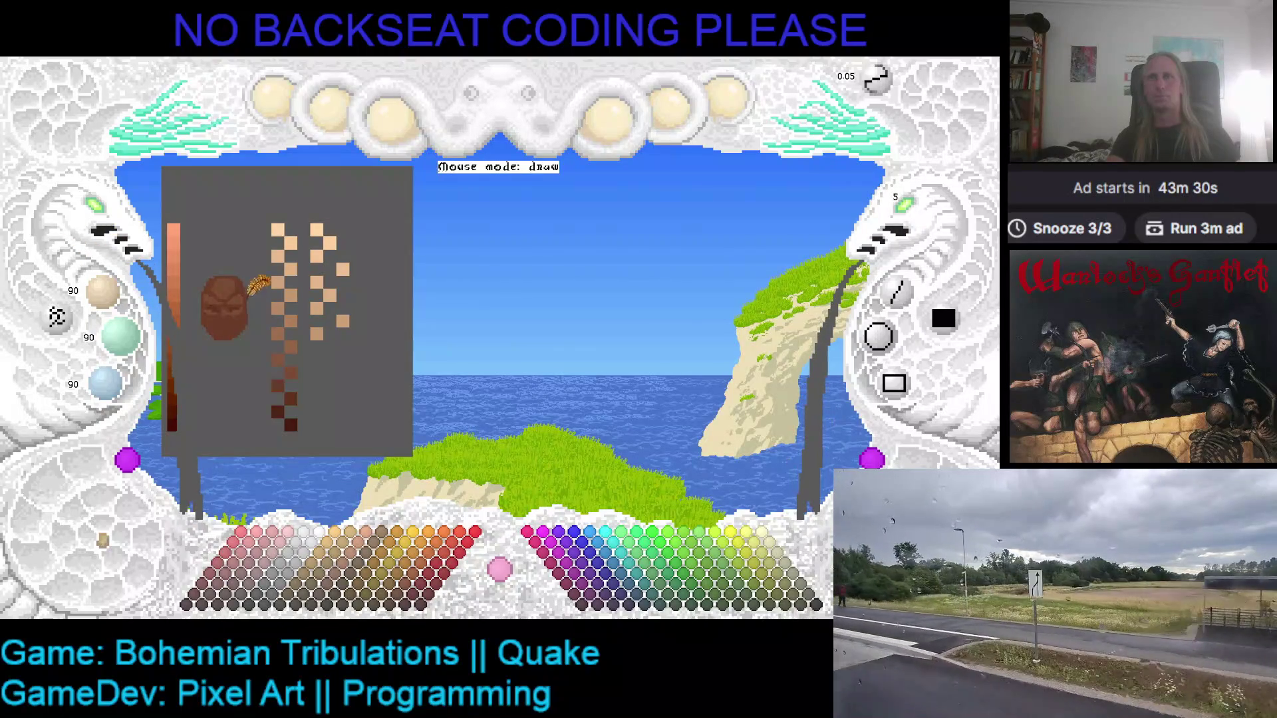
# - Resample the peach and place the new column's first peach swatches and a slightly darker one
pyautogui.rightClick(363, 313)
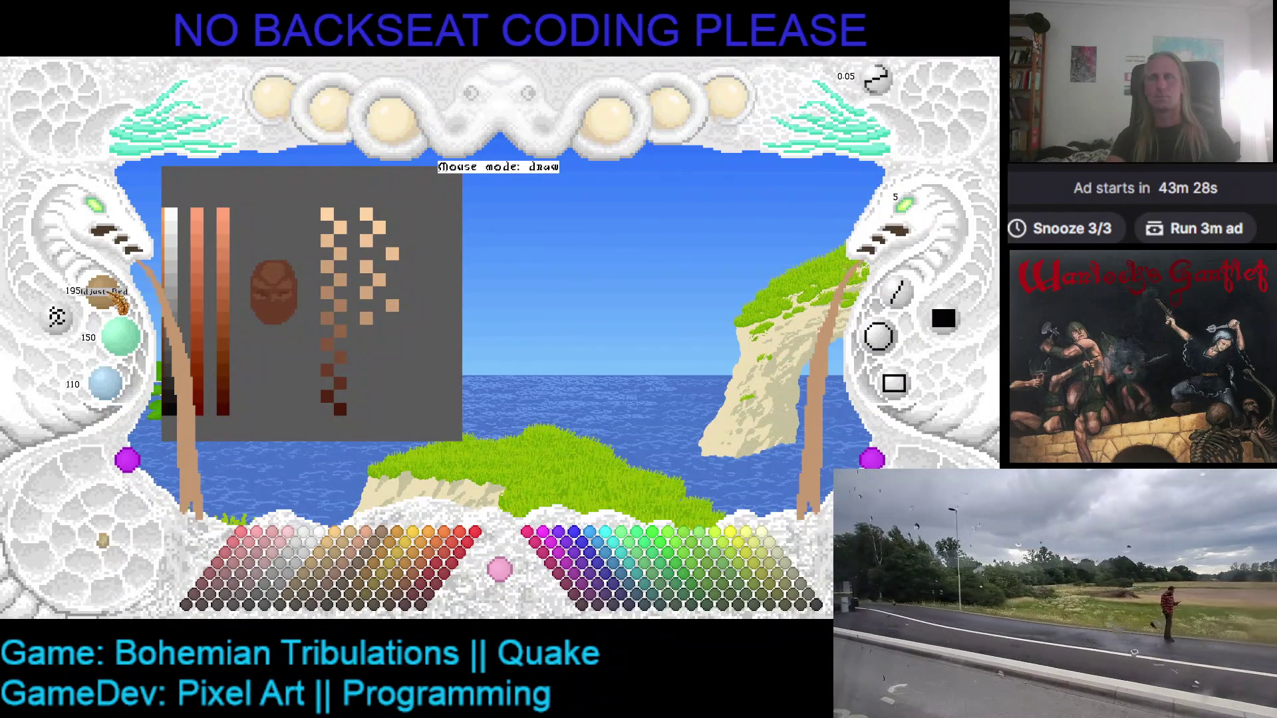
pyautogui.scroll(-1, 121, 335)
pyautogui.scroll(-1, 105, 382)
pyautogui.click(379, 331)
pyautogui.click(262, 338)
pyautogui.scroll(-2, 103, 292)
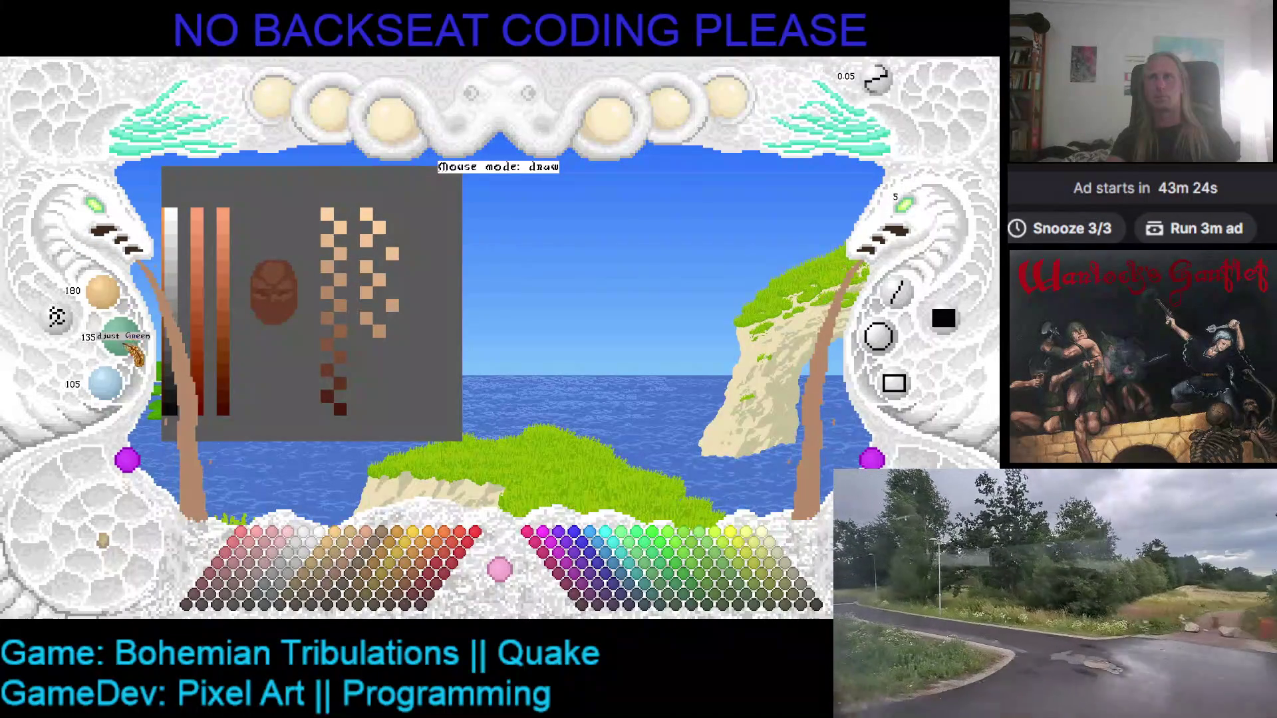
pyautogui.scroll(-1, 105, 383)
pyautogui.click(359, 357)
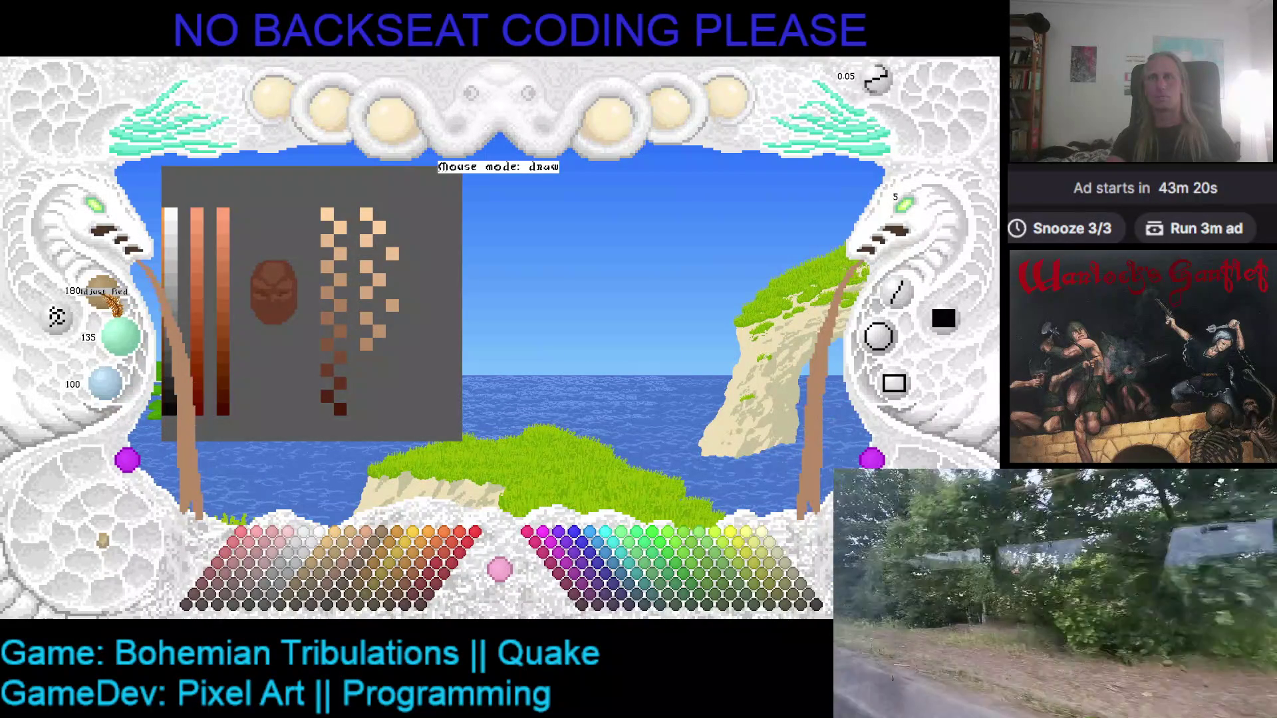
# - Darken the RGB values considerably and add a brown swatch to the new column
pyautogui.scroll(-1, 104, 293)
pyautogui.scroll(-1, 121, 336)
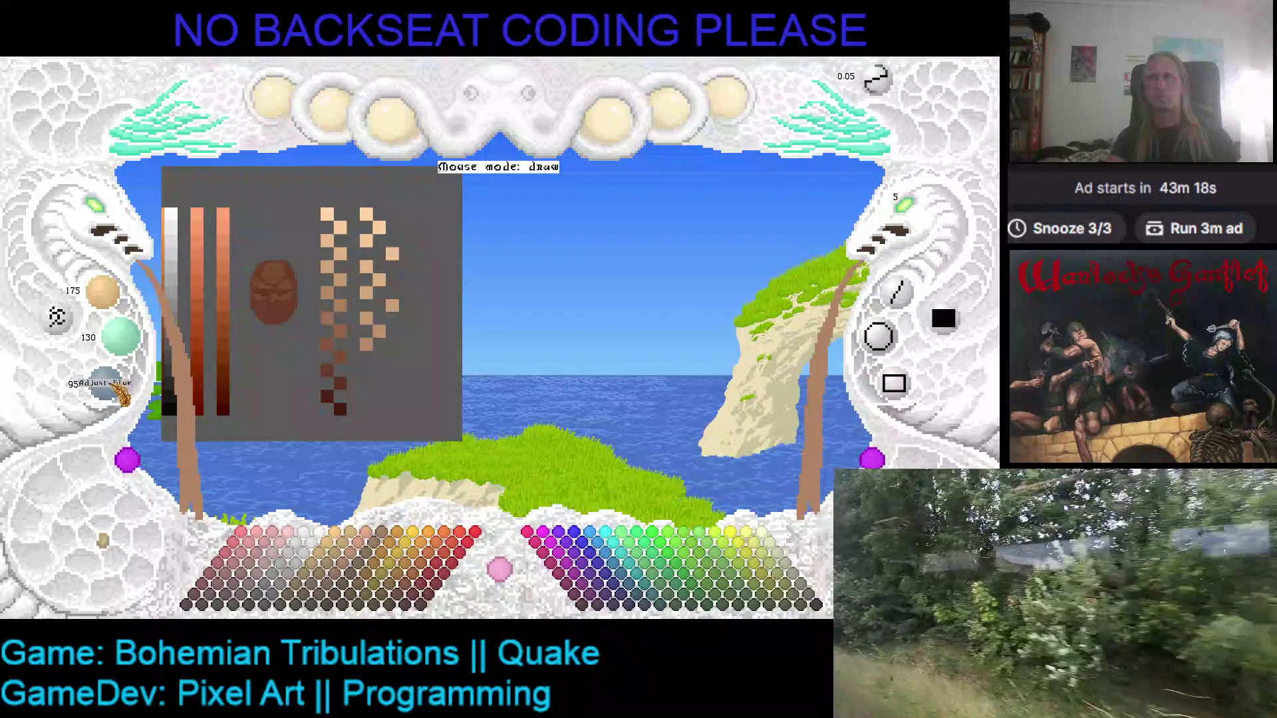
pyautogui.scroll(-1, 105, 384)
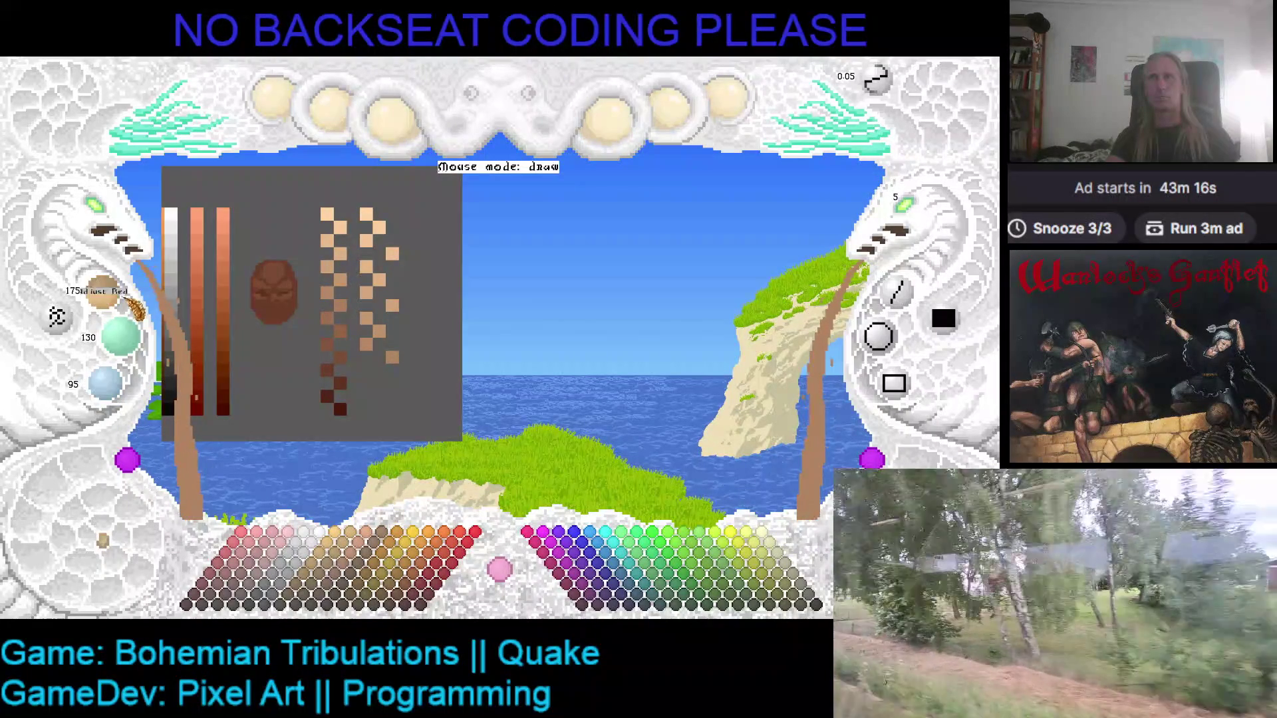
pyautogui.scroll(-2, 103, 293)
pyautogui.scroll(-2, 120, 335)
pyautogui.scroll(-2, 113, 385)
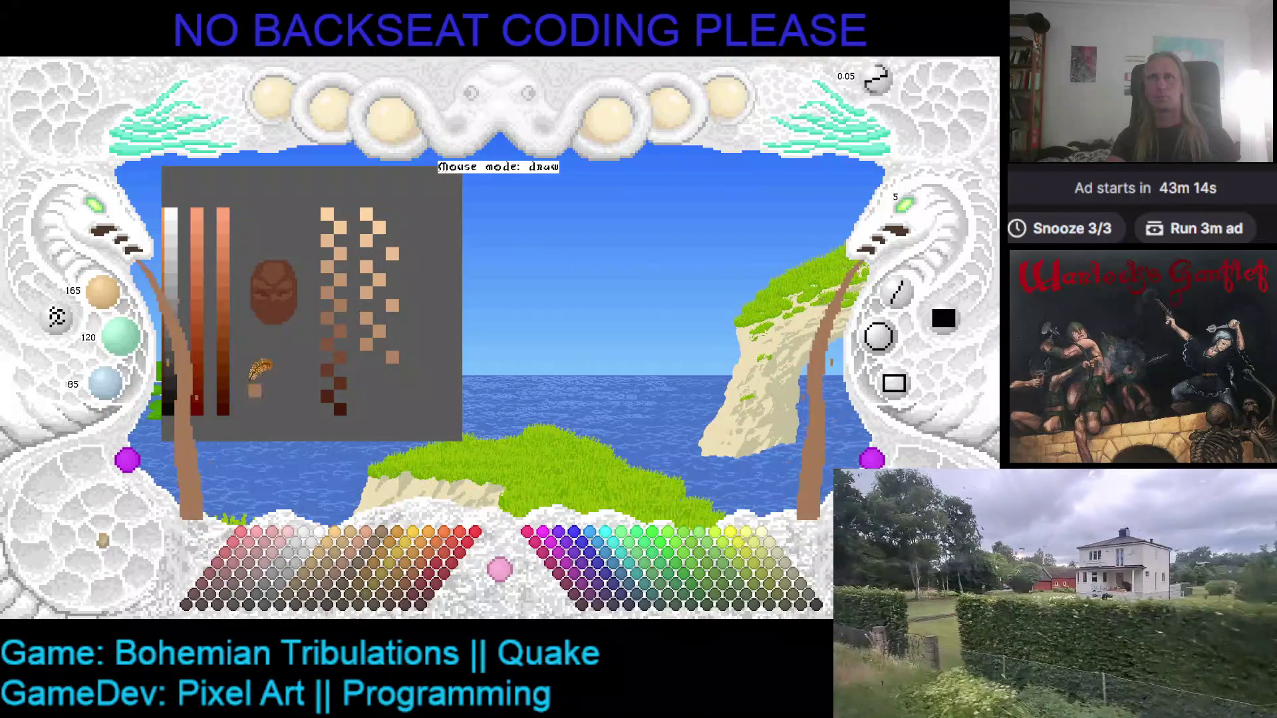
pyautogui.scroll(-1, 103, 293)
pyautogui.scroll(-1, 121, 336)
pyautogui.scroll(-1, 105, 383)
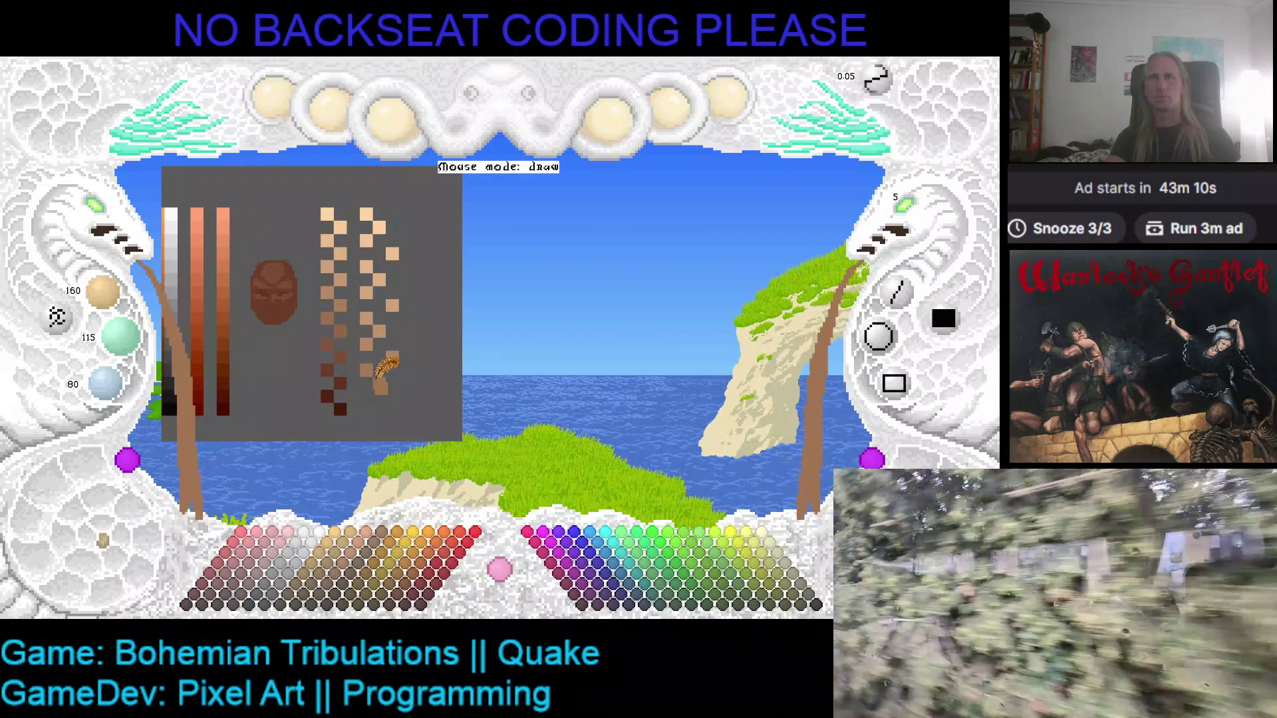
pyautogui.scroll(-2, 103, 292)
pyautogui.scroll(-2, 133, 352)
pyautogui.scroll(-1, 110, 389)
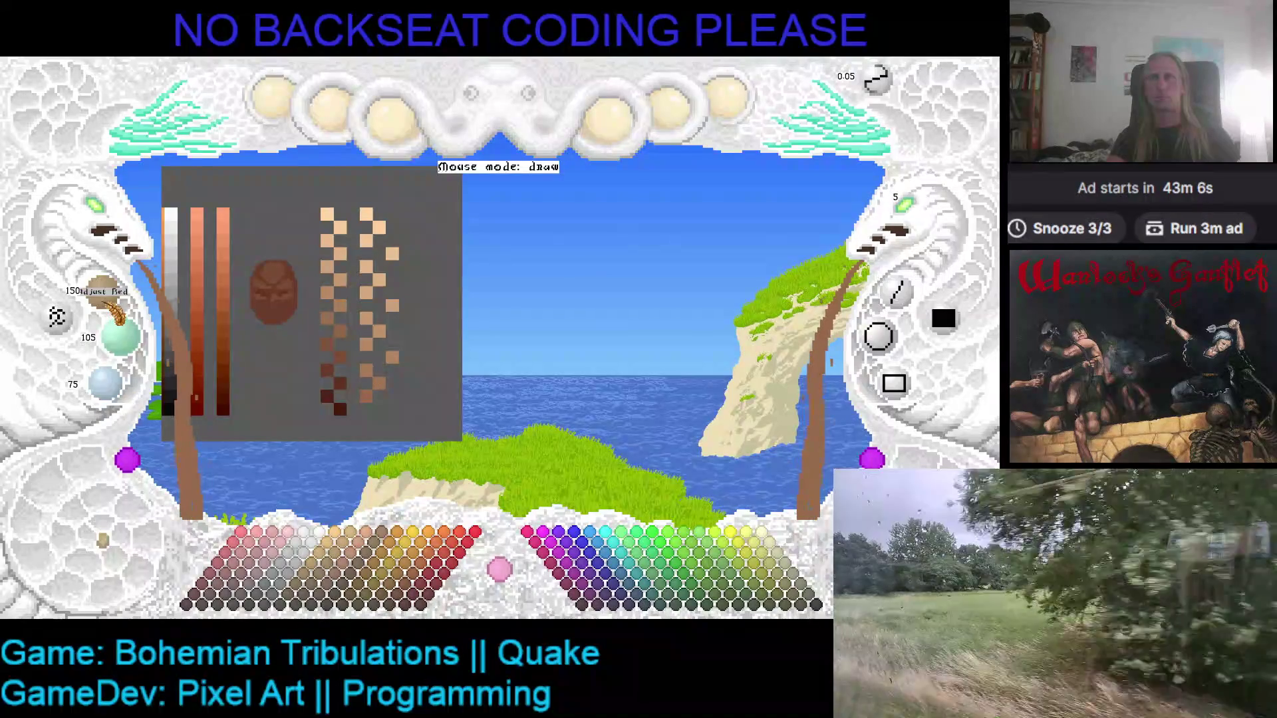
pyautogui.scroll(-1, 139, 353)
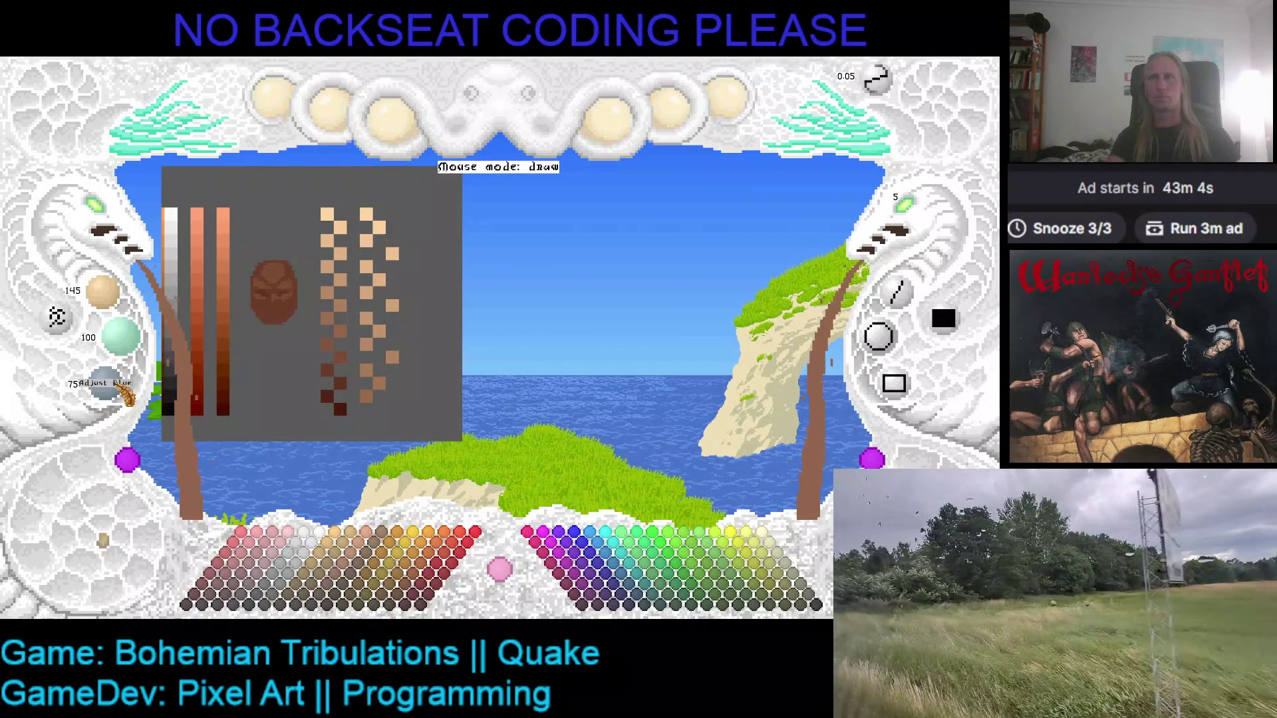
pyautogui.scroll(-1, 103, 293)
pyautogui.scroll(-1, 120, 335)
pyautogui.scroll(-1, 105, 383)
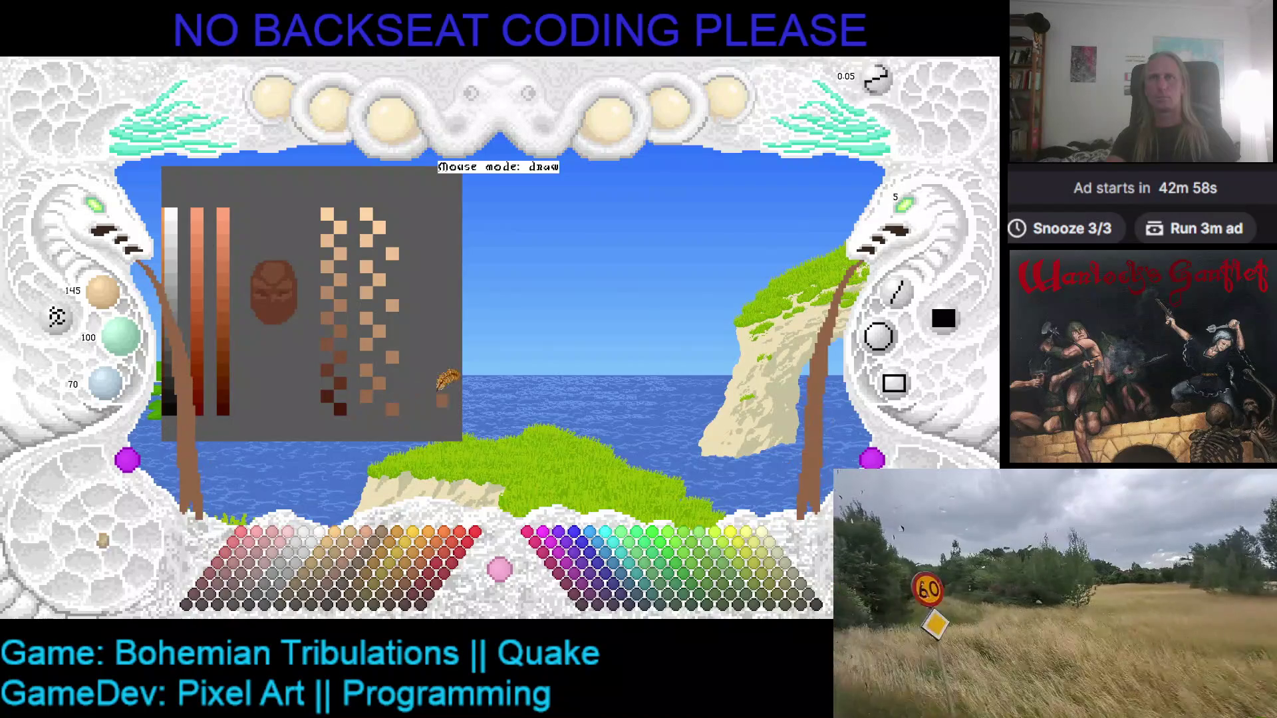
pyautogui.scroll(-1, 107, 286)
pyautogui.scroll(-2, 120, 335)
pyautogui.scroll(-2, 107, 383)
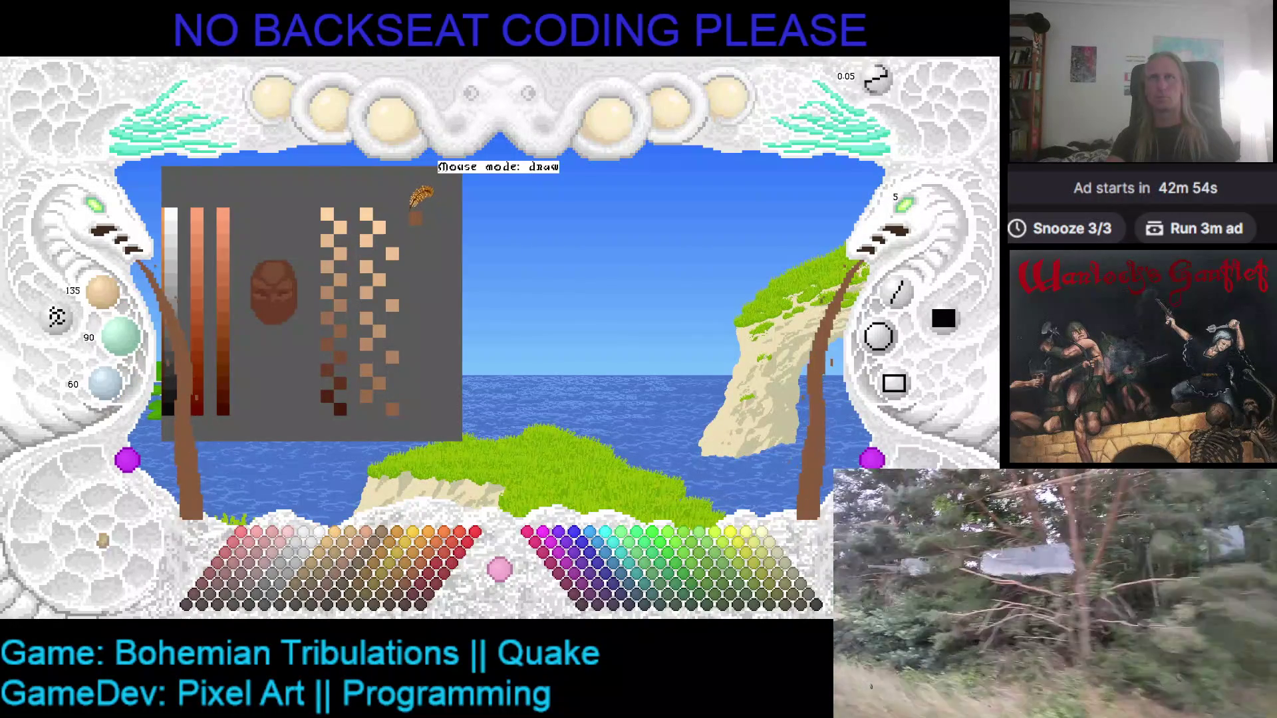
pyautogui.click(405, 213)
# - Add two progressively darker brown swatches below it
pyautogui.scroll(-1, 103, 293)
pyautogui.scroll(-1, 120, 336)
pyautogui.scroll(-1, 119, 396)
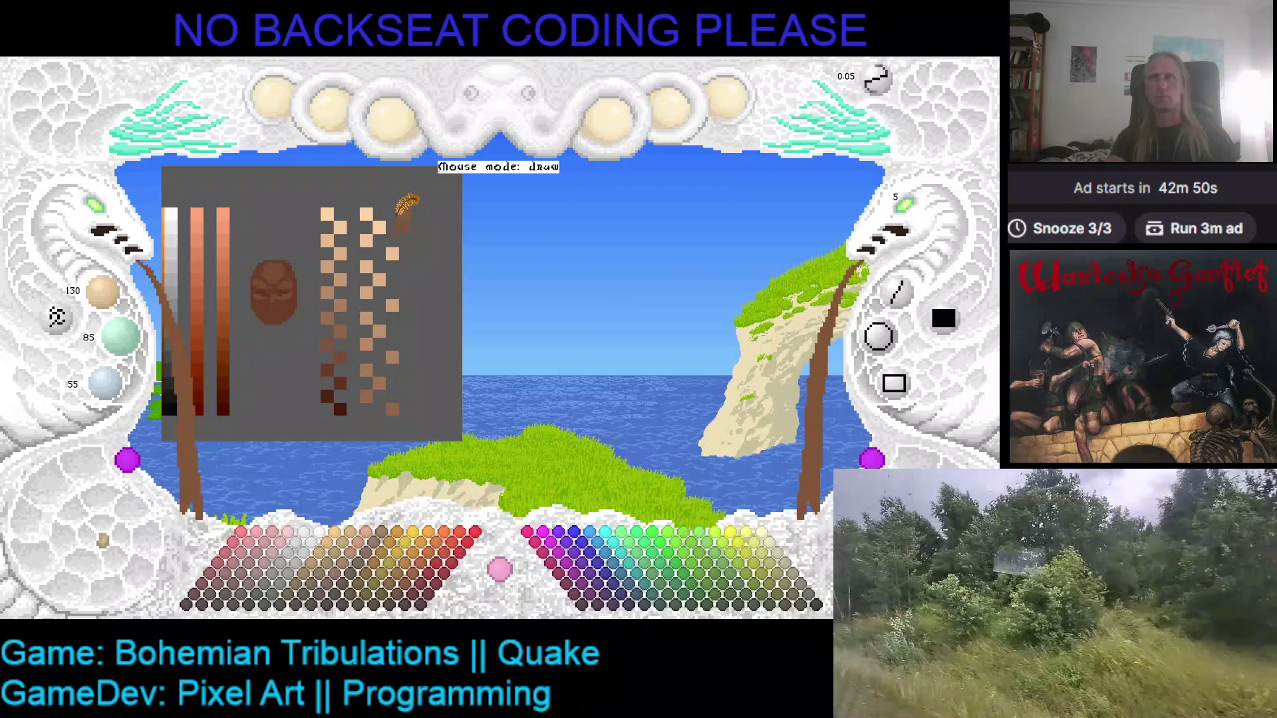
pyautogui.click(419, 226)
pyautogui.scroll(-2, 119, 335)
pyautogui.scroll(-1, 113, 382)
pyautogui.click(405, 240)
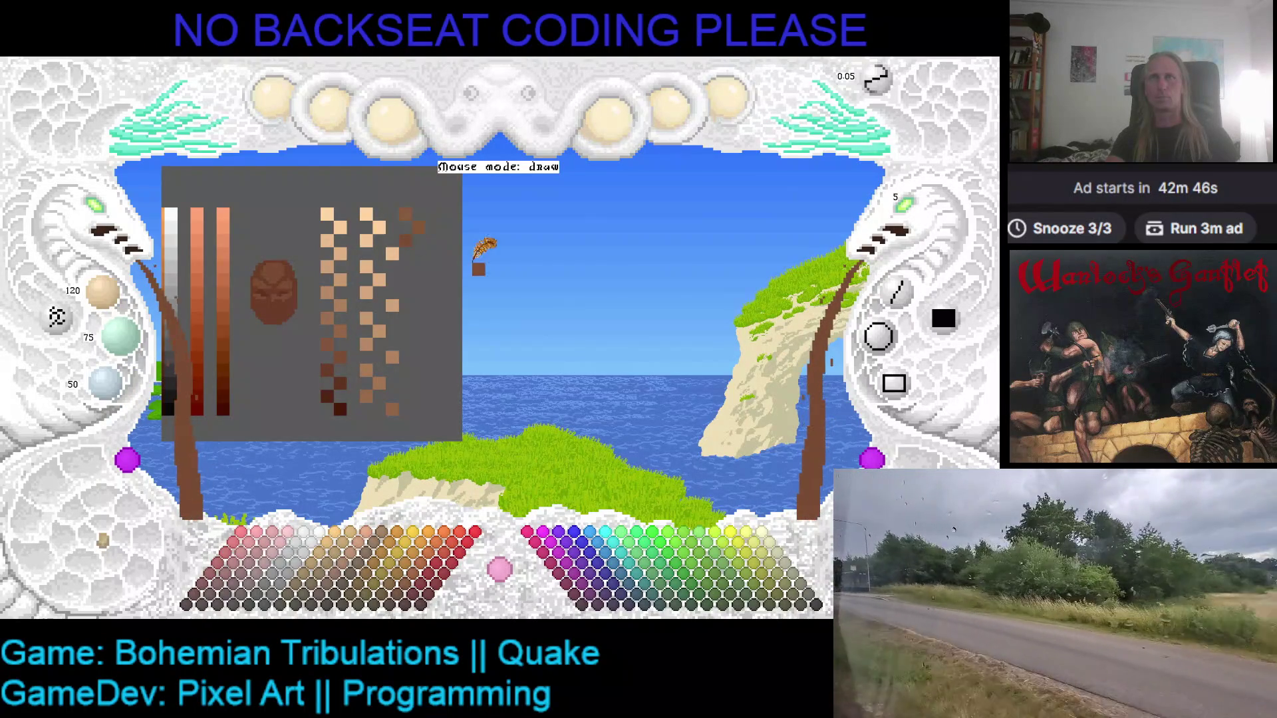
pyautogui.scroll(-1, 105, 289)
pyautogui.scroll(-1, 119, 336)
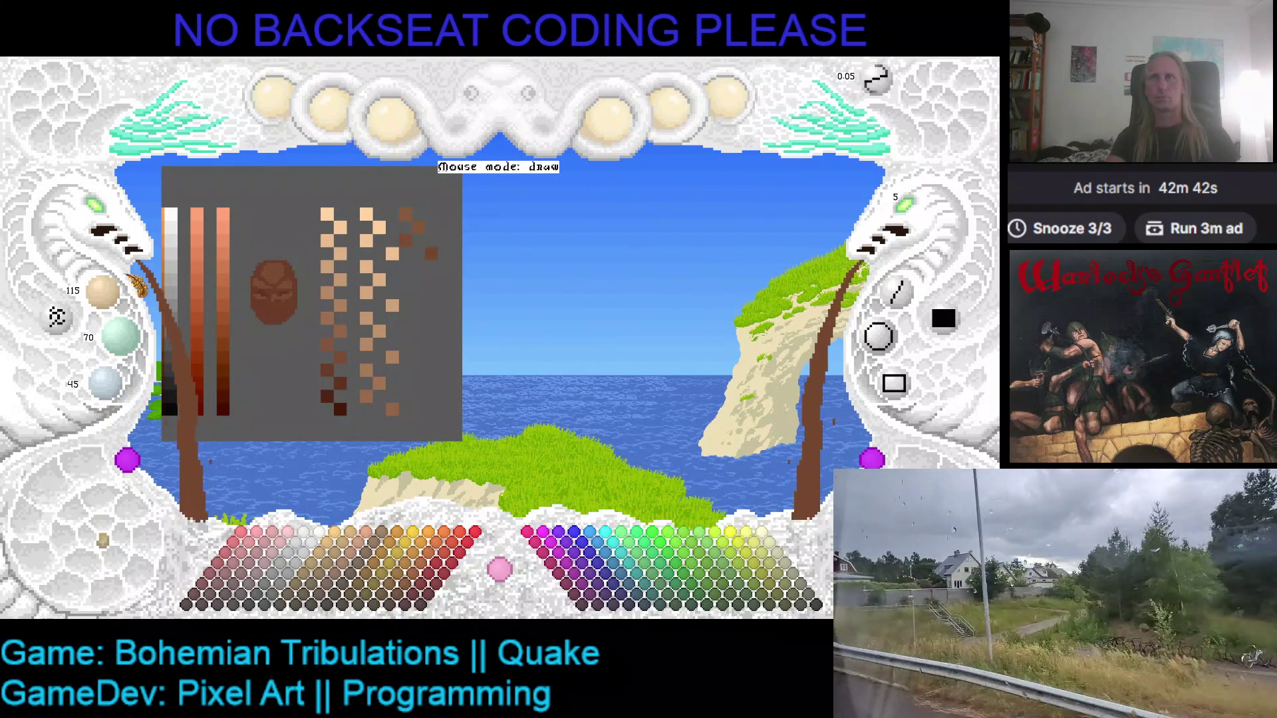
pyautogui.scroll(-2, 118, 298)
pyautogui.scroll(-1, 136, 336)
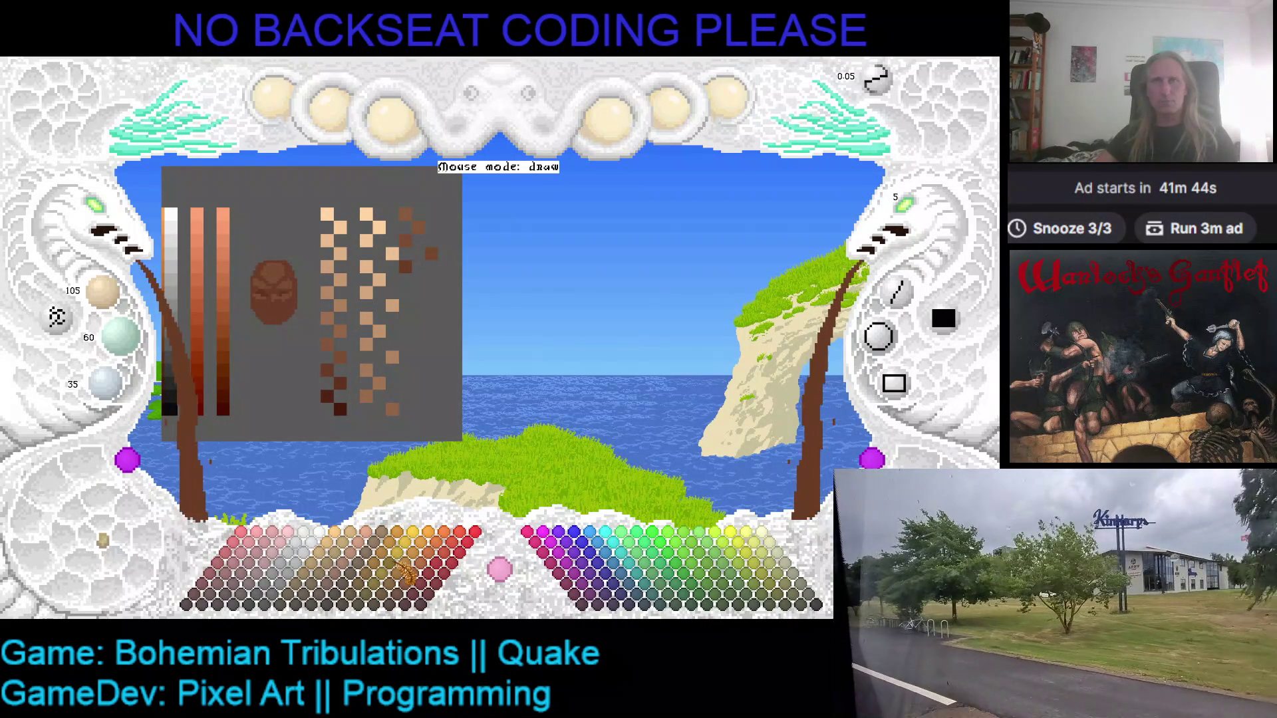
# - Shift the reference palette left and paint the first three darker brown swatches in the staggered column
pyautogui.scroll(-3, 512, 246)
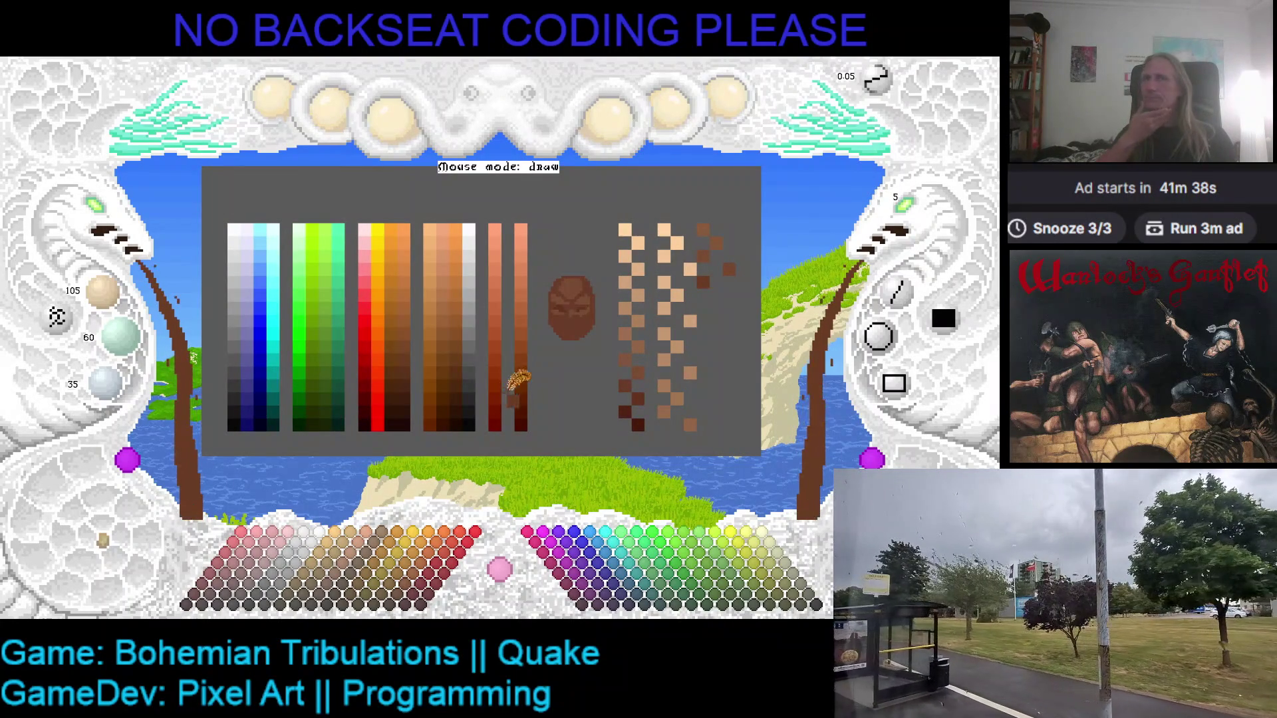
pyautogui.moveTo(550, 377); pyautogui.dragTo(533, 370)
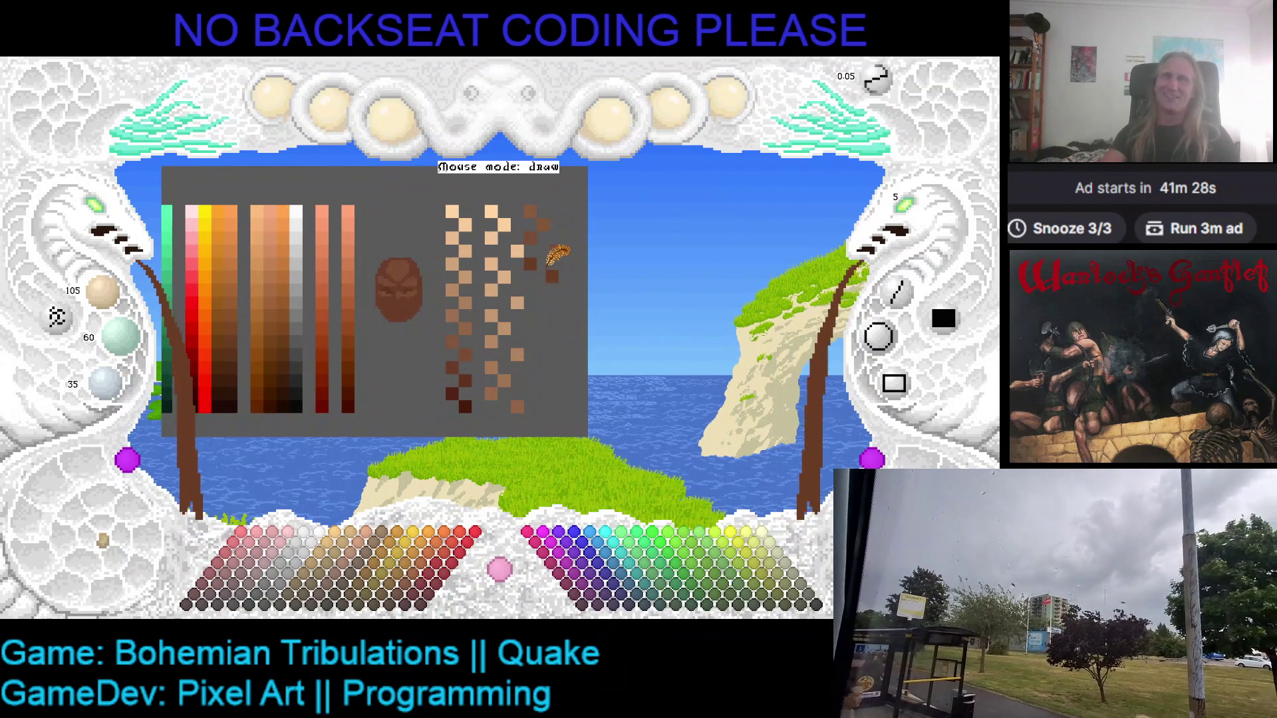
pyautogui.scroll(-1, 103, 293)
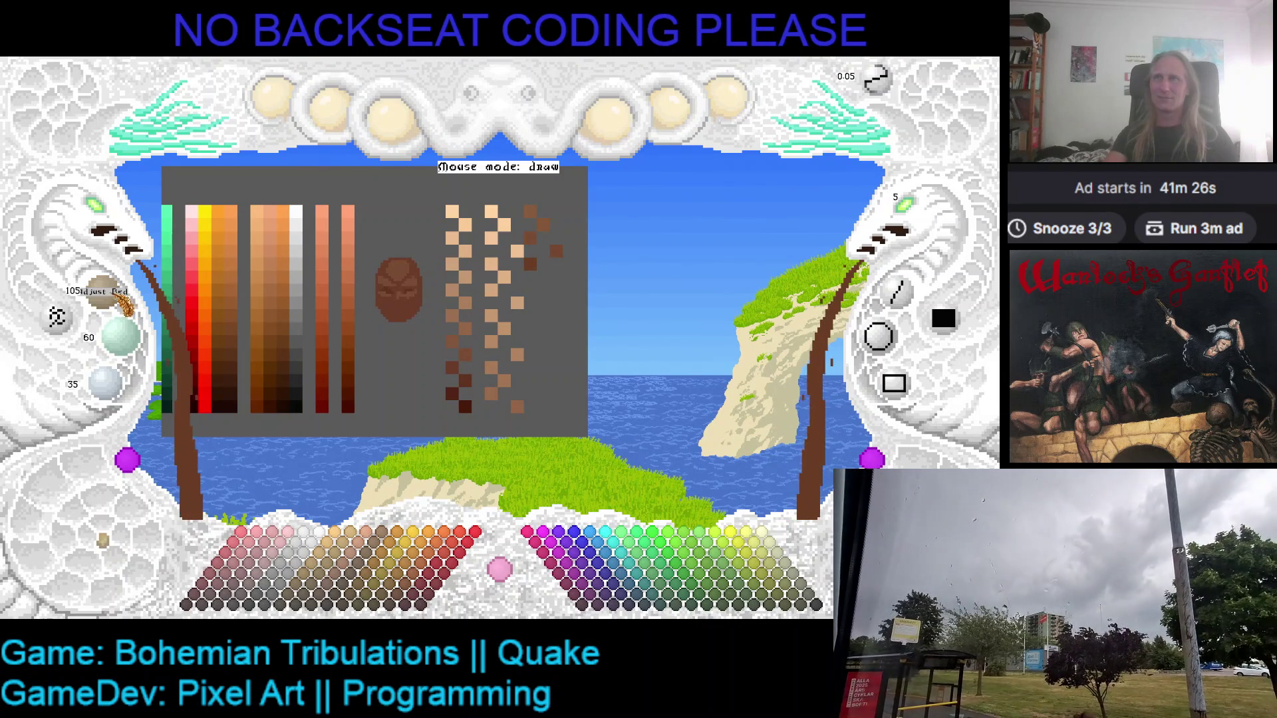
pyautogui.scroll(-2, 120, 340)
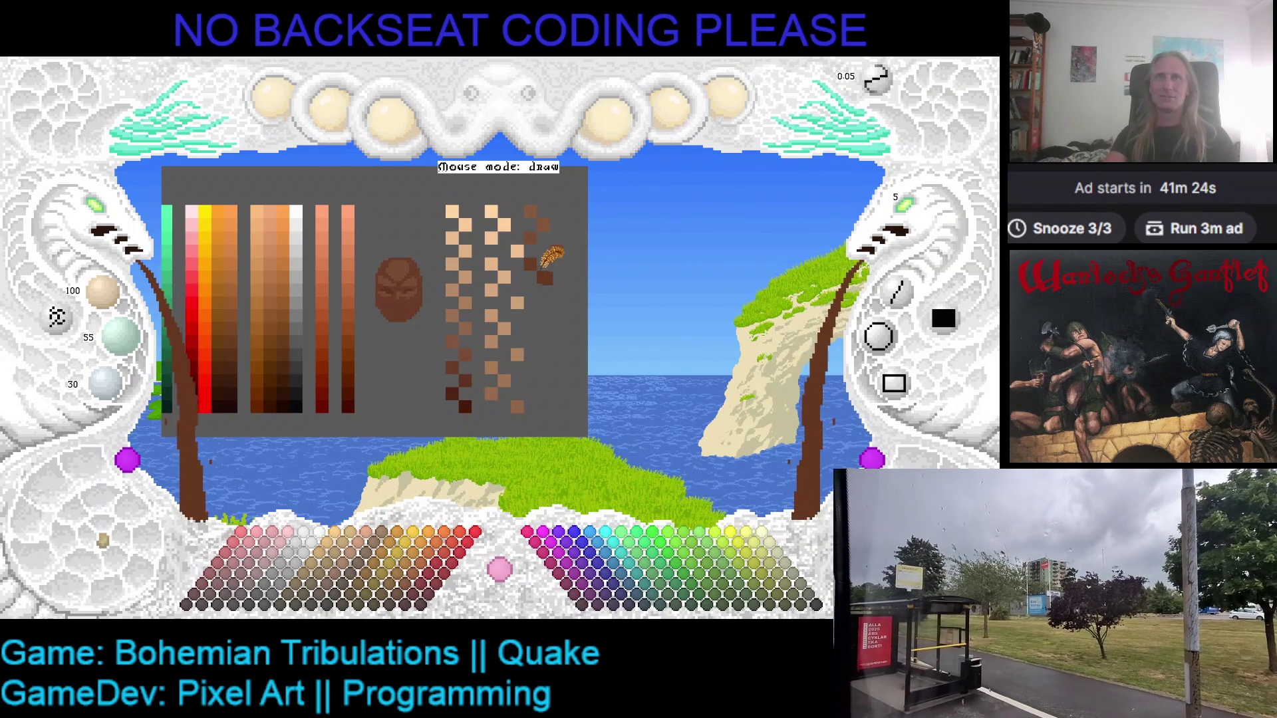
pyautogui.scroll(-2, 120, 335)
pyautogui.scroll(-1, 107, 382)
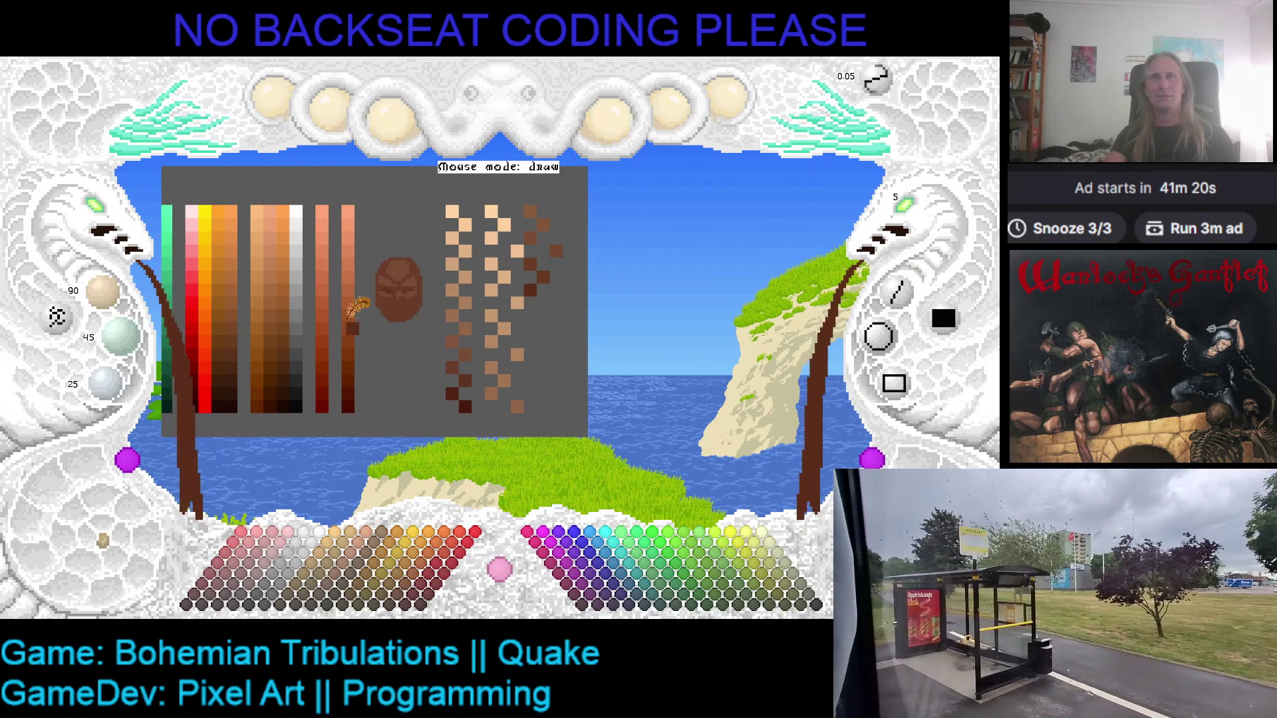
pyautogui.scroll(-1, 117, 292)
pyautogui.scroll(-1, 133, 338)
pyautogui.scroll(-1, 110, 384)
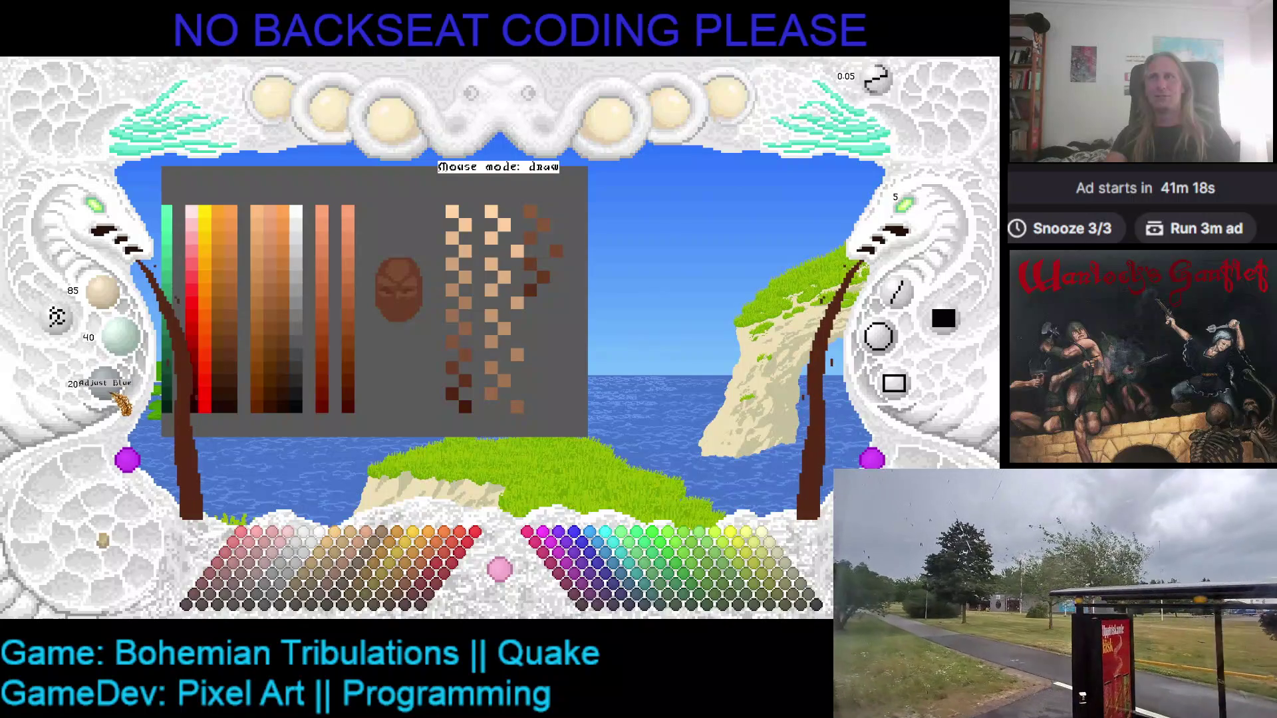
pyautogui.click(561, 304)
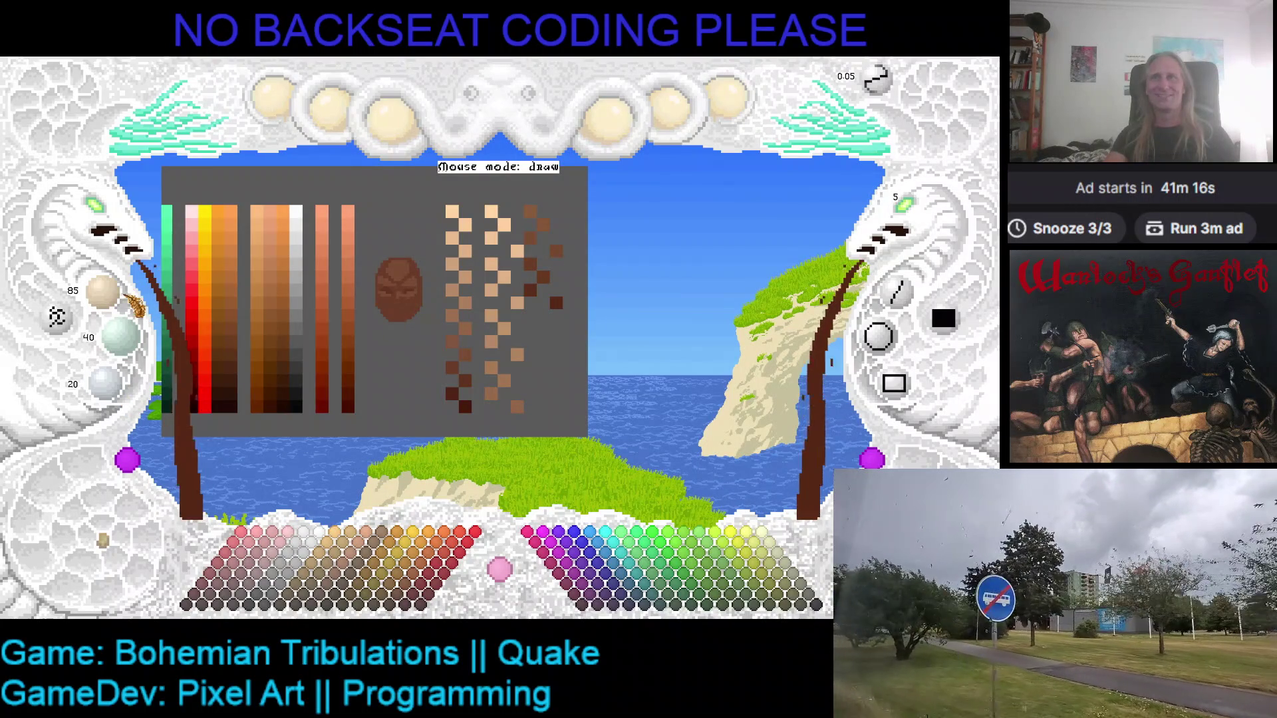
pyautogui.scroll(-2, 120, 296)
pyautogui.scroll(-2, 116, 335)
pyautogui.scroll(-2, 110, 382)
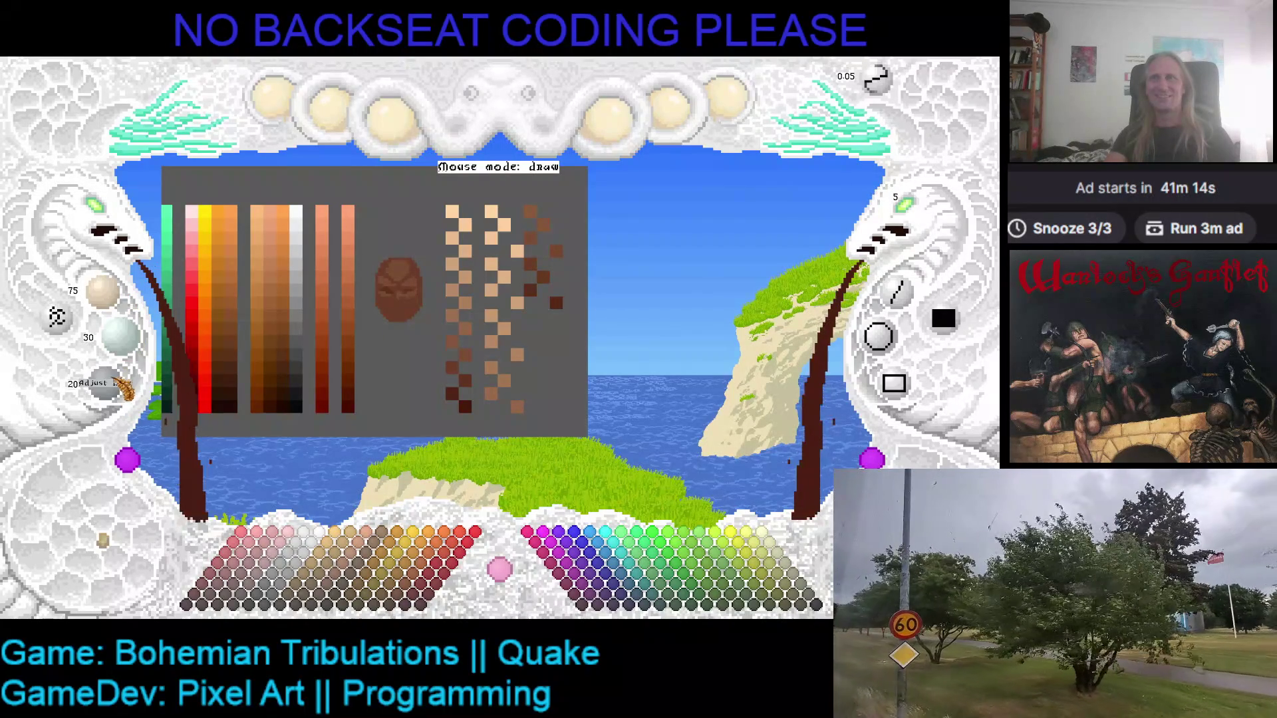
pyautogui.click(530, 315)
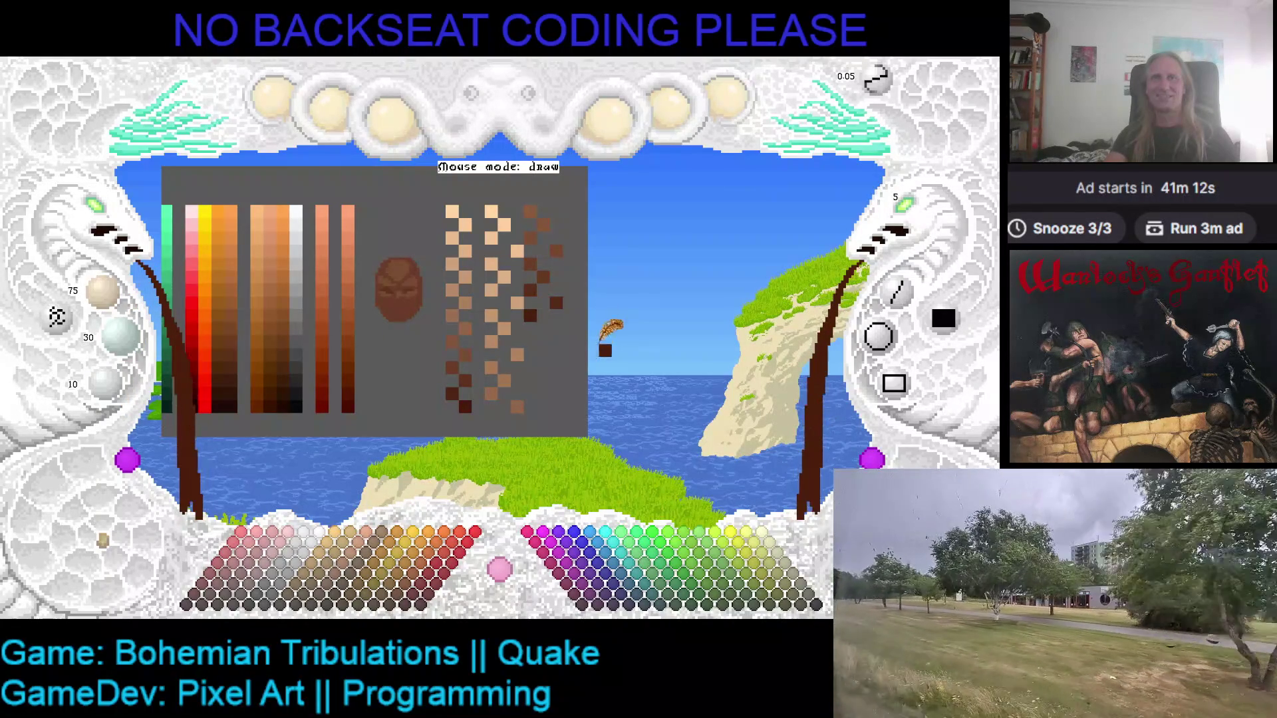
pyautogui.scroll(-1, 106, 293)
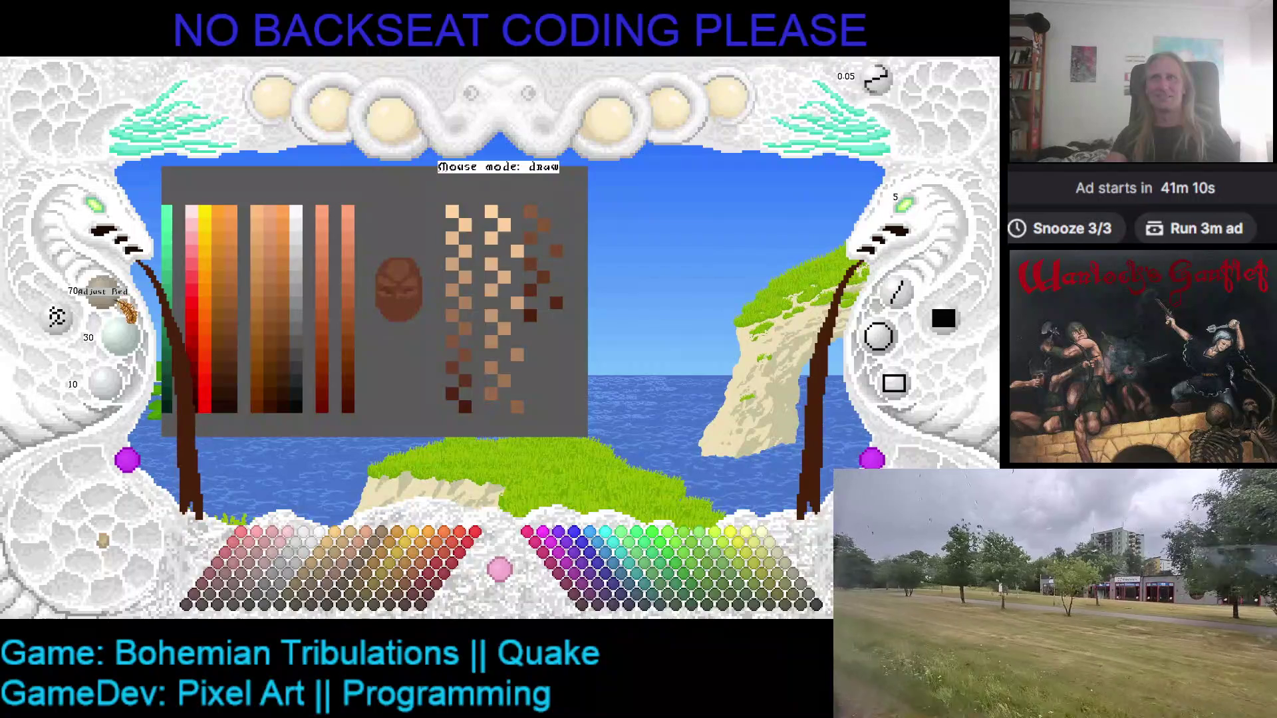
# - Paint three more progressively darker brown swatches lower in the column
pyautogui.scroll(-2, 133, 342)
pyautogui.click(543, 328)
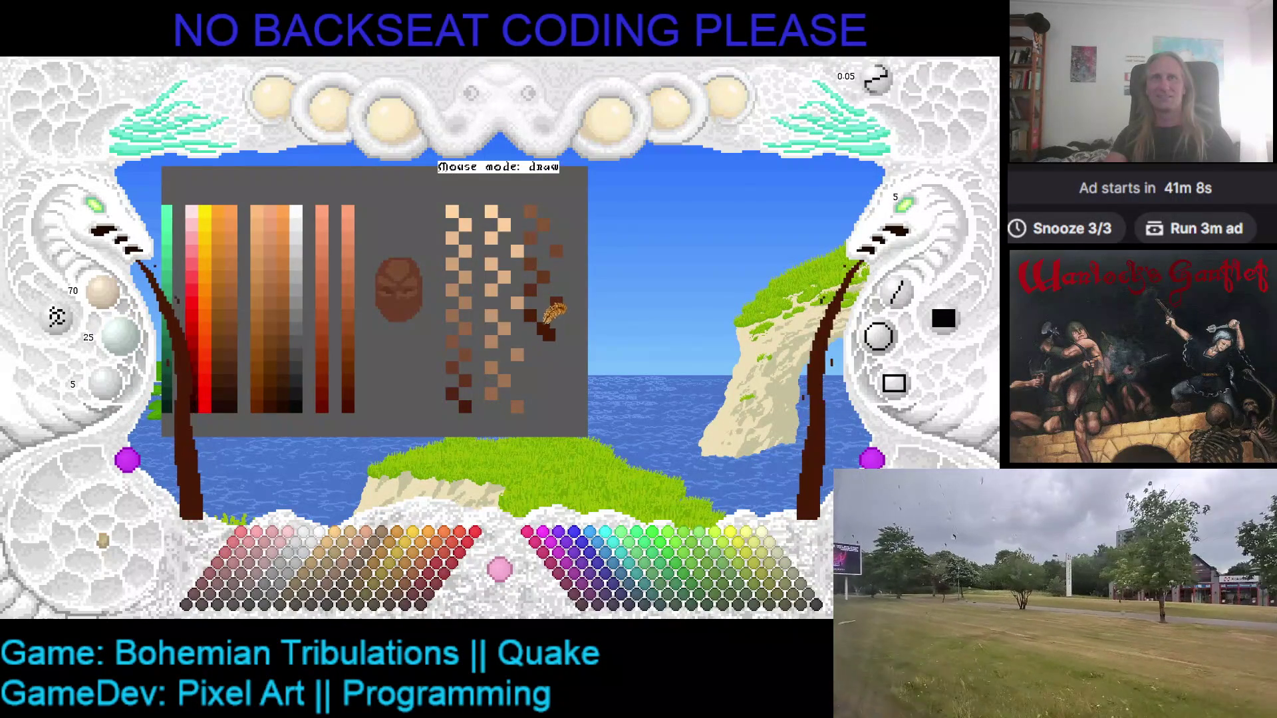
pyautogui.scroll(-2, 103, 293)
pyautogui.scroll(-2, 120, 335)
pyautogui.scroll(-1, 123, 389)
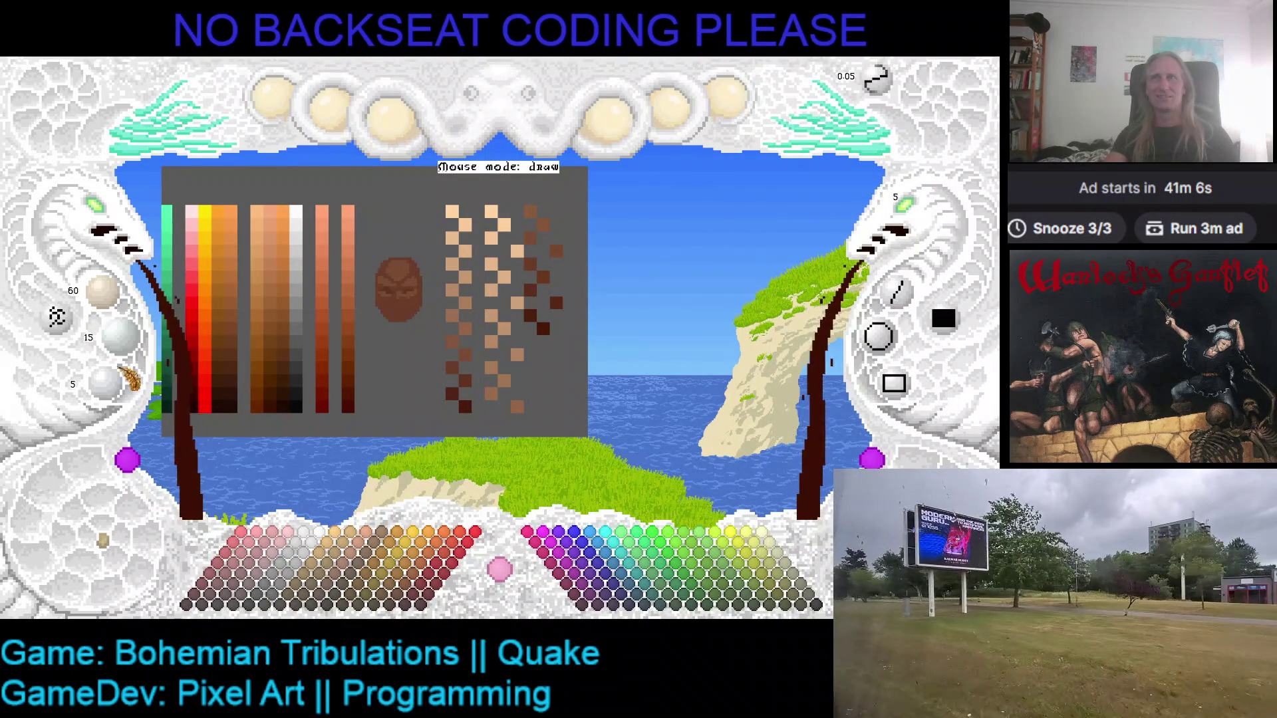
pyautogui.click(530, 341)
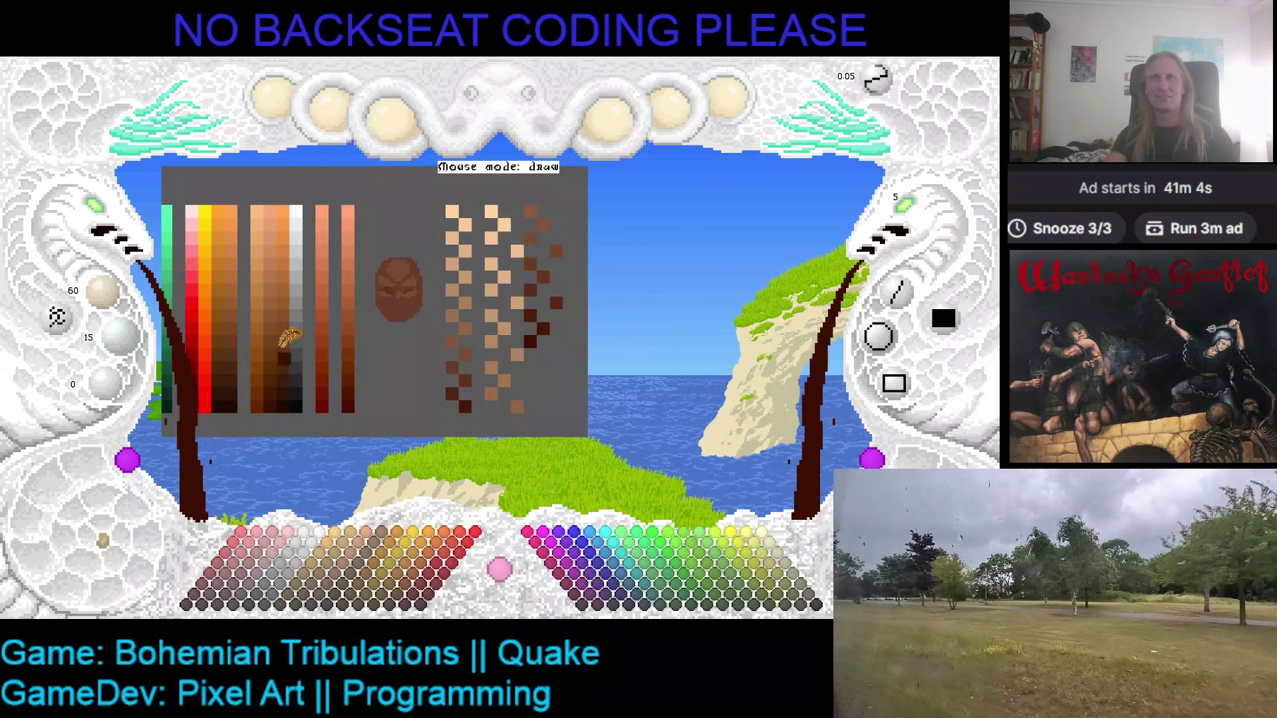
pyautogui.scroll(-1, 123, 310)
pyautogui.scroll(-1, 119, 336)
pyautogui.click(561, 354)
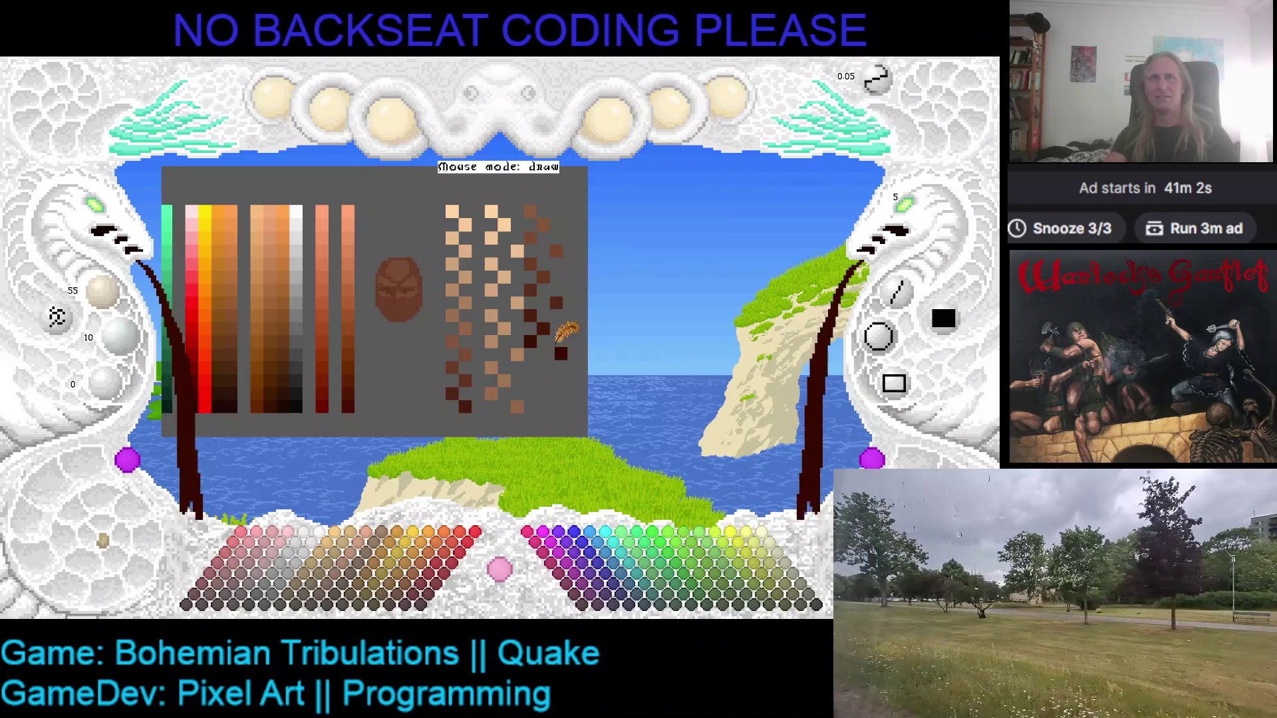
pyautogui.scroll(-1, 123, 310)
pyautogui.scroll(-2, 123, 302)
pyautogui.scroll(-1, 120, 336)
pyautogui.click(537, 370)
# - Finish the column with ever darker swatches down to near-black at the bottom
pyautogui.click(555, 324)
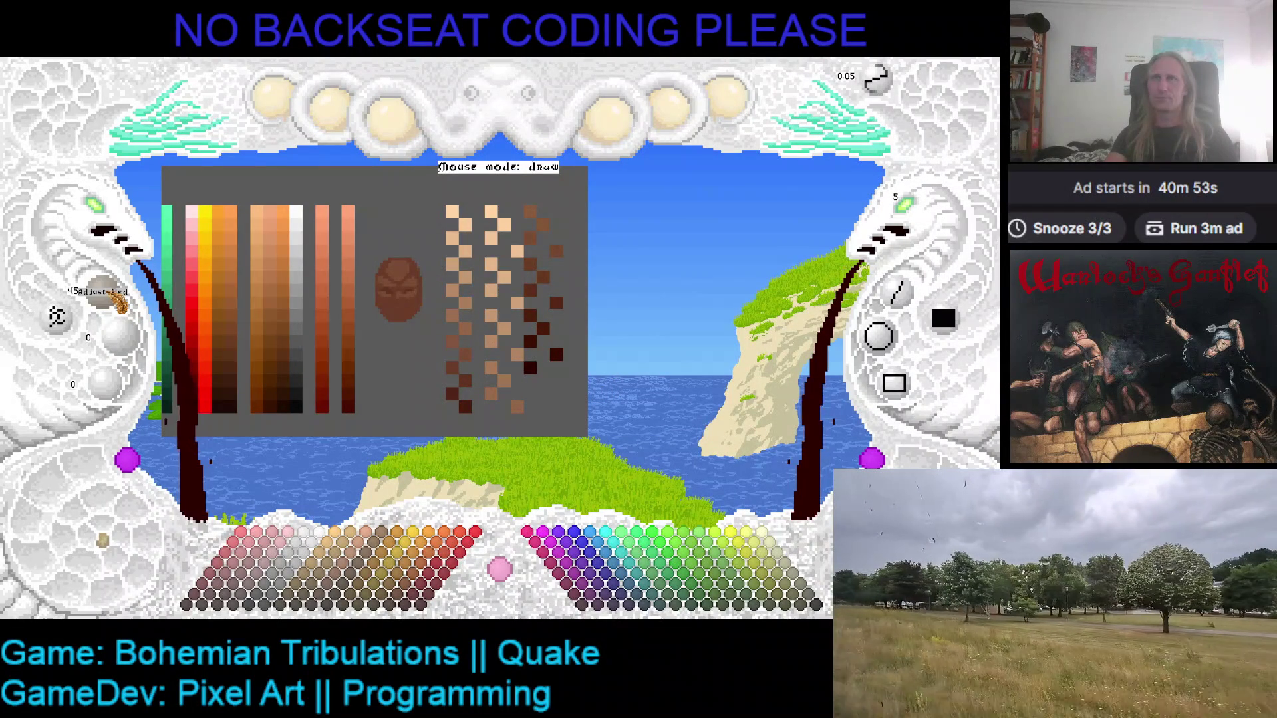
pyautogui.scroll(-1, 120, 303)
pyautogui.click(543, 380)
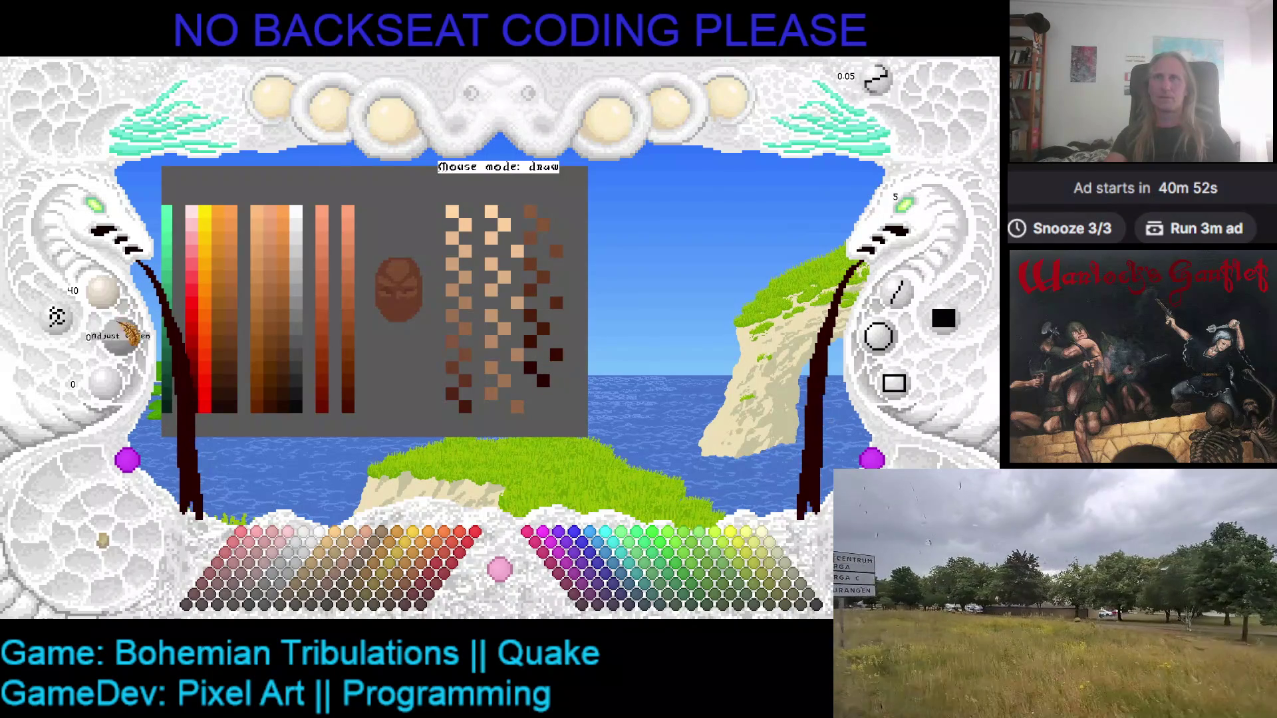
pyautogui.scroll(-2, 105, 291)
pyautogui.click(539, 402)
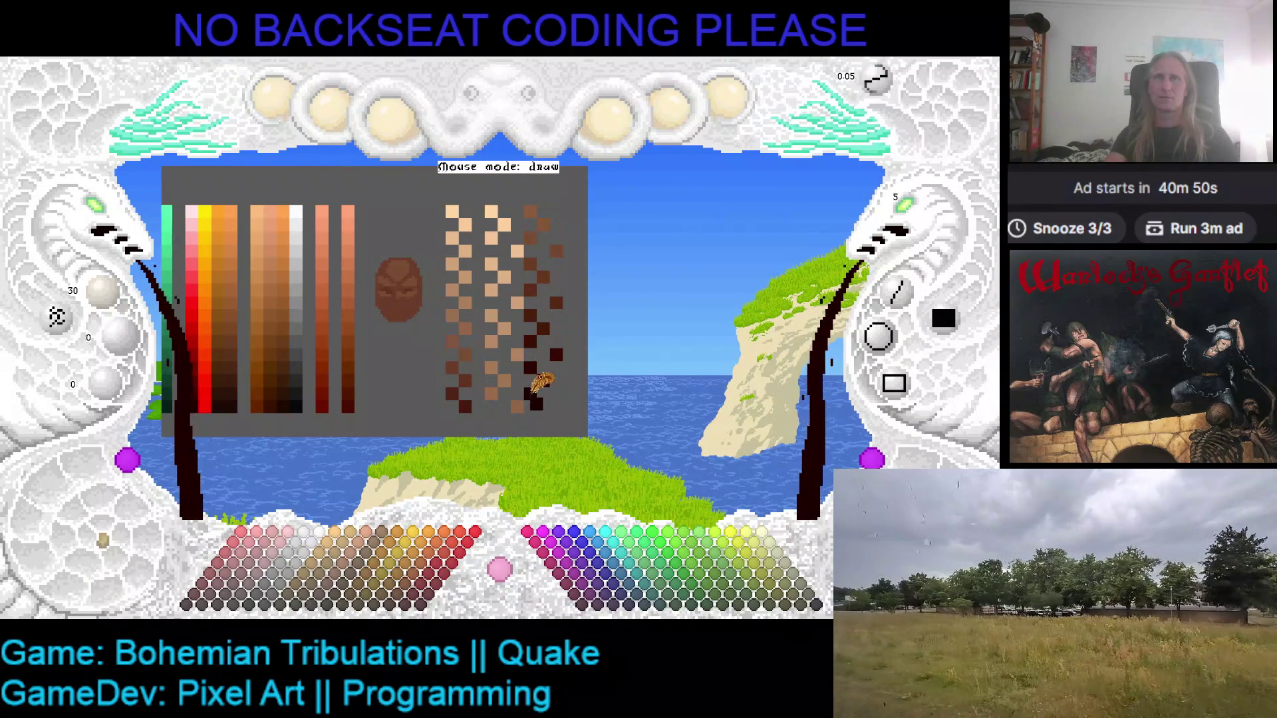
pyautogui.scroll(-1, 107, 292)
pyautogui.click(530, 419)
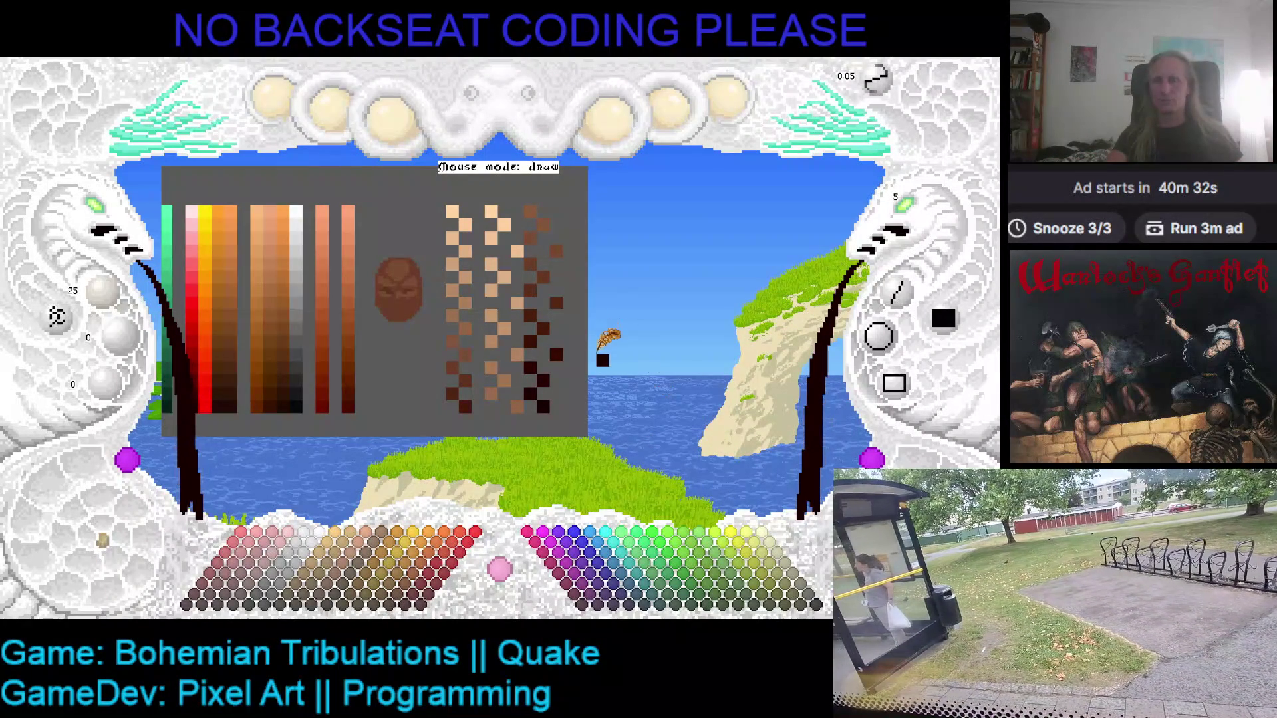
# - Pick up a light peach paint colour and lower its Green value
pyautogui.click(492, 213)
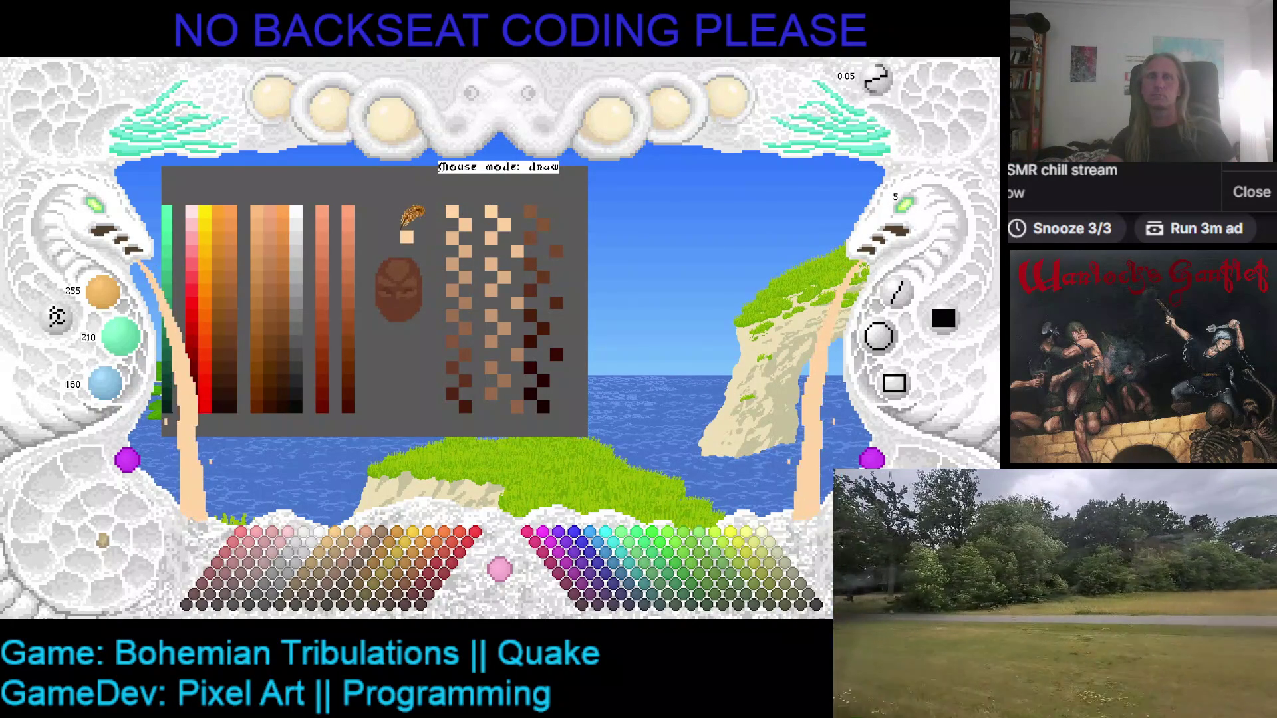
pyautogui.scroll(-1, 139, 347)
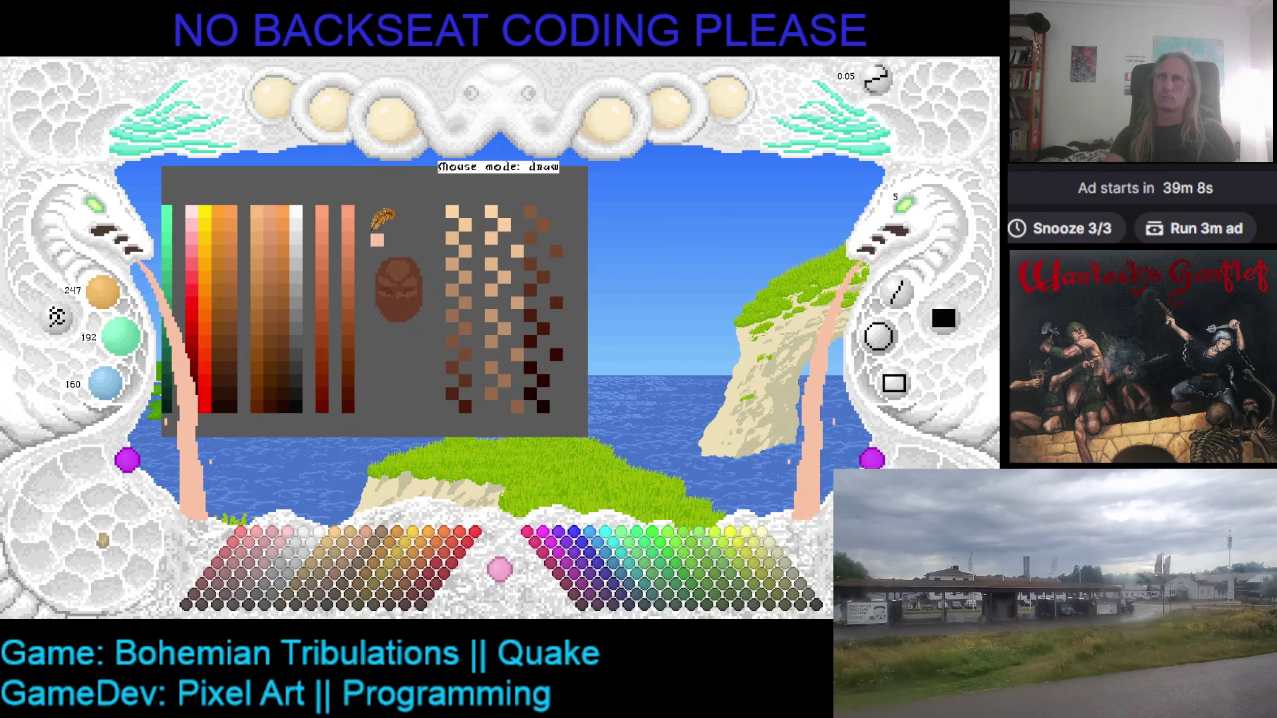
# - Raise the peach's red to 255, paint a pixel beside the ramps, and sample the grey background
pyautogui.click(492, 212)
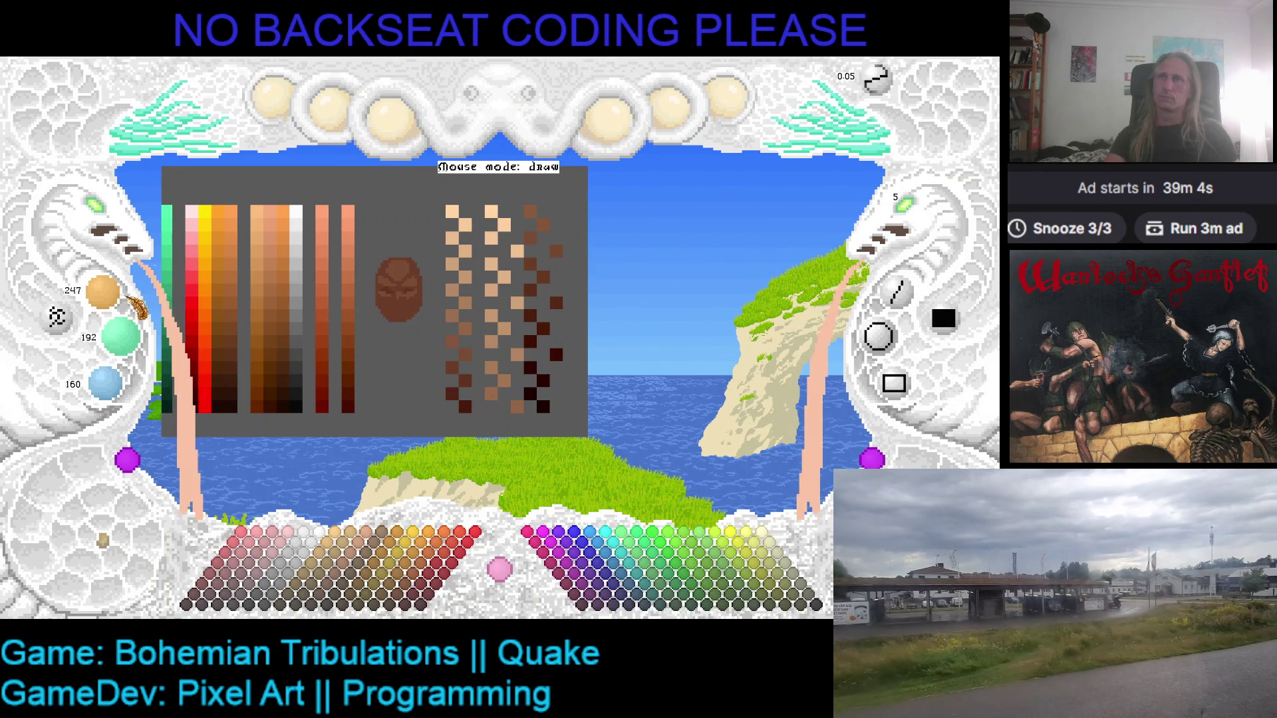
pyautogui.scroll(1, 126, 299)
pyautogui.scroll(3, 126, 299)
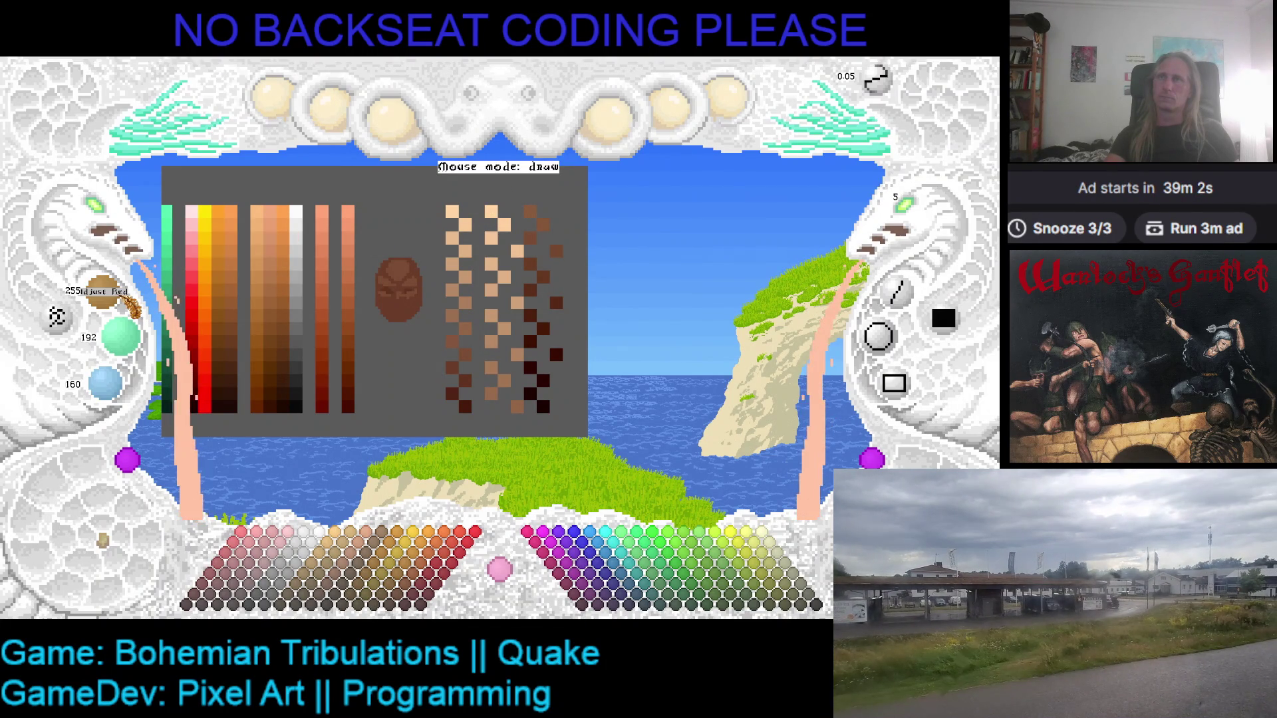
pyautogui.click(381, 217)
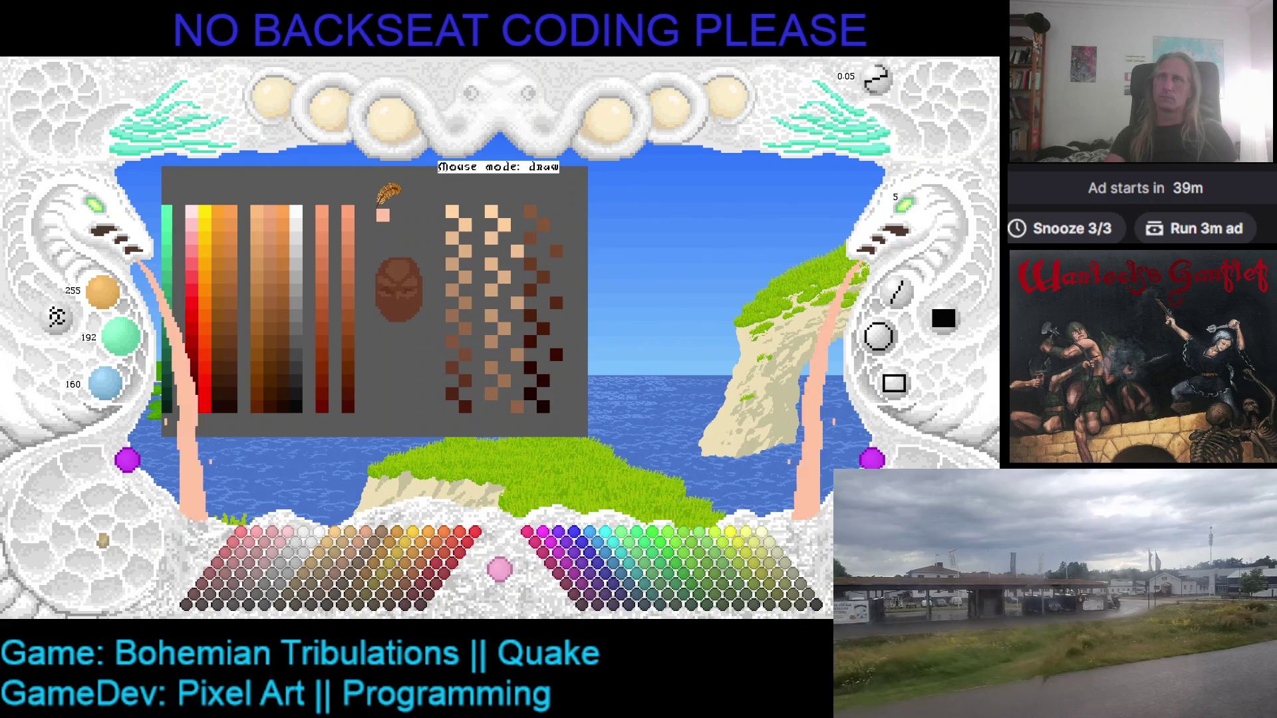
pyautogui.rightClick(417, 233)
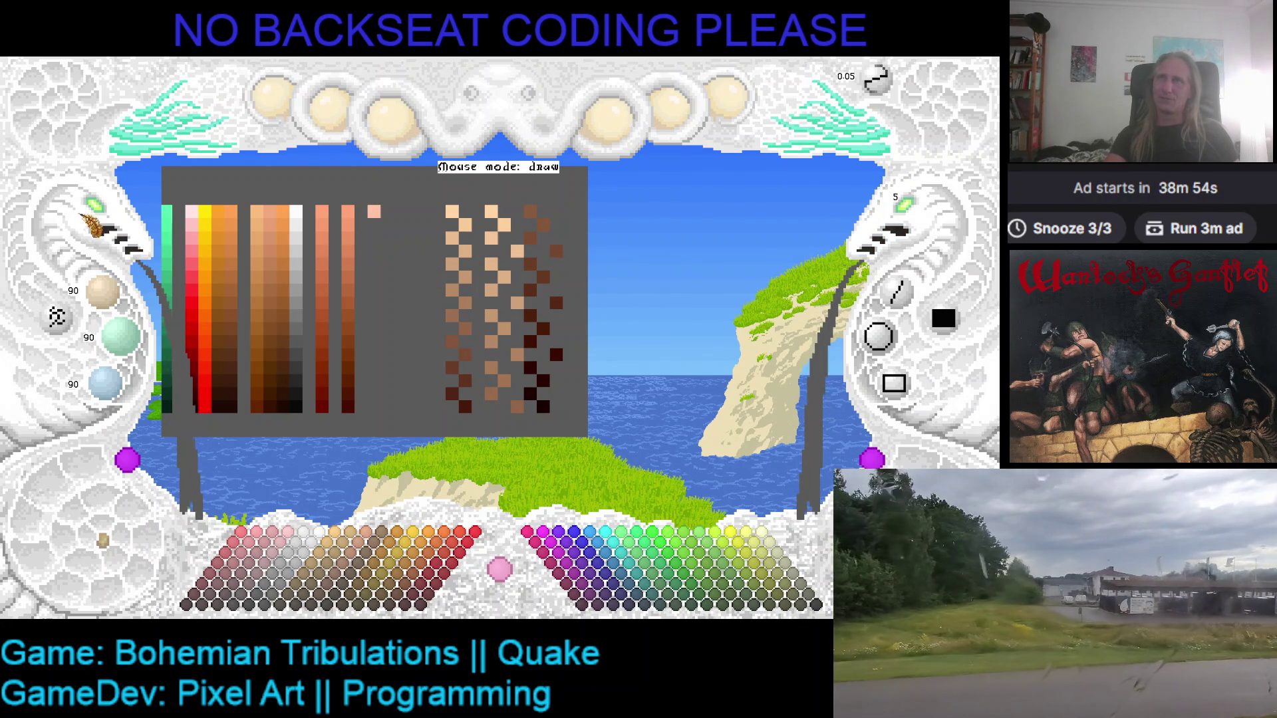
pyautogui.scroll(2, 220, 216)
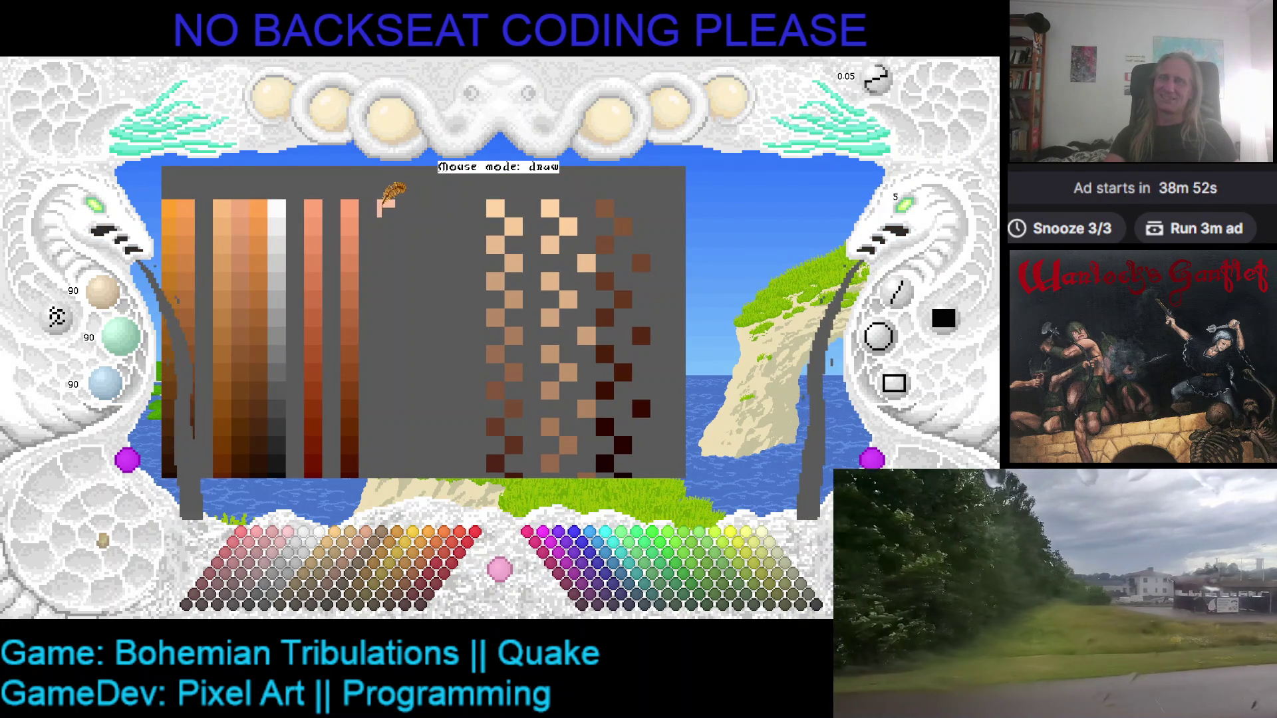
# - Resample the peach from its swatch, brighten it, and undo an extra painted pixel
pyautogui.rightClick(386, 212)
pyautogui.scroll(1, 138, 349)
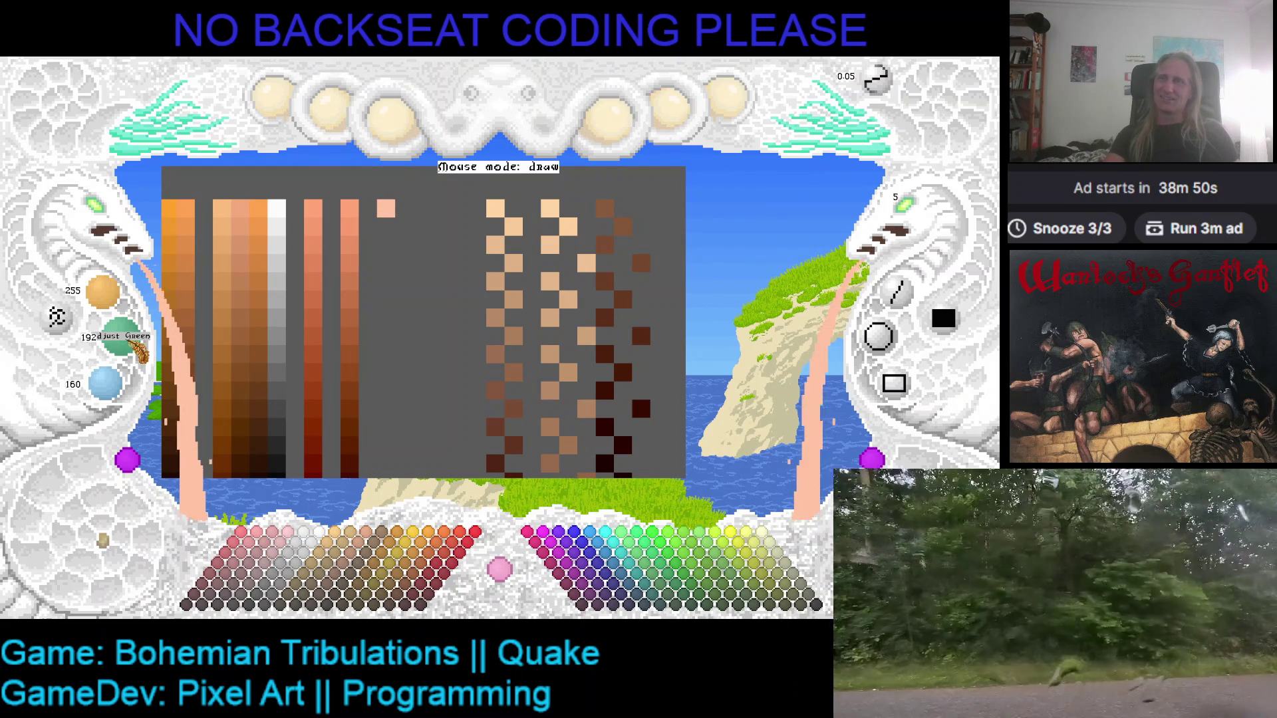
pyautogui.scroll(3, 139, 349)
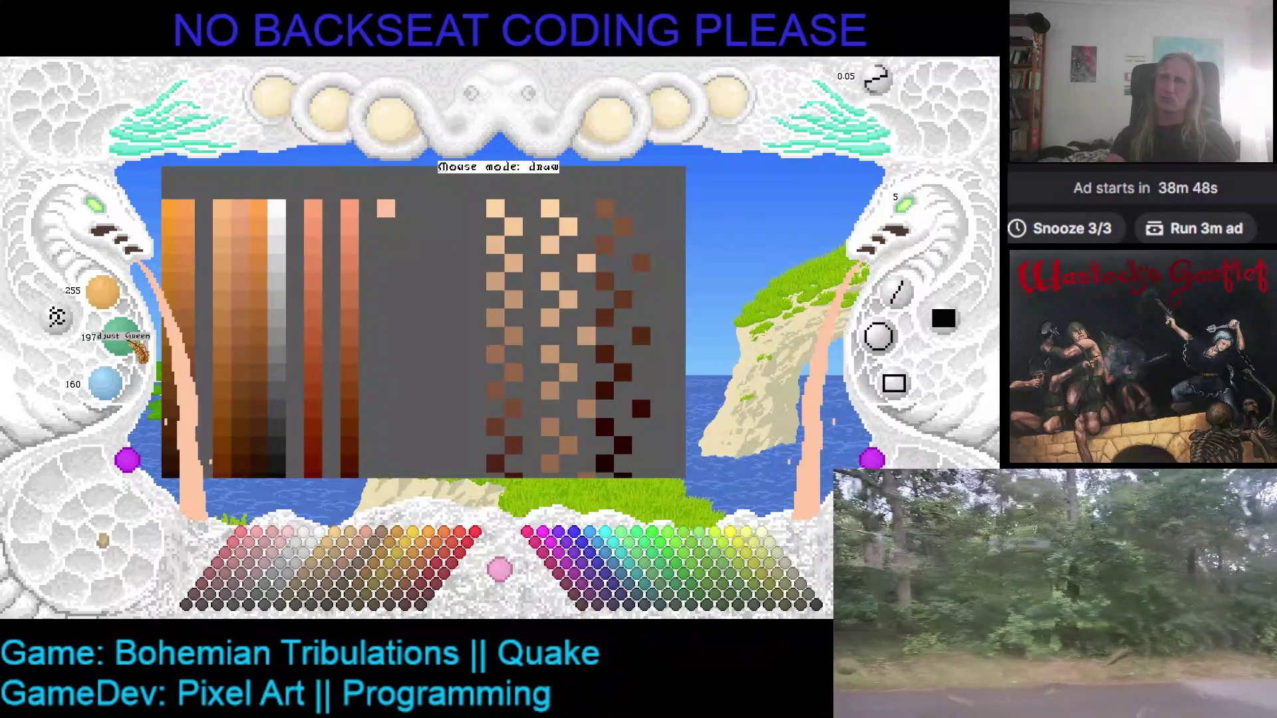
pyautogui.scroll(1, 138, 352)
pyautogui.click(397, 212)
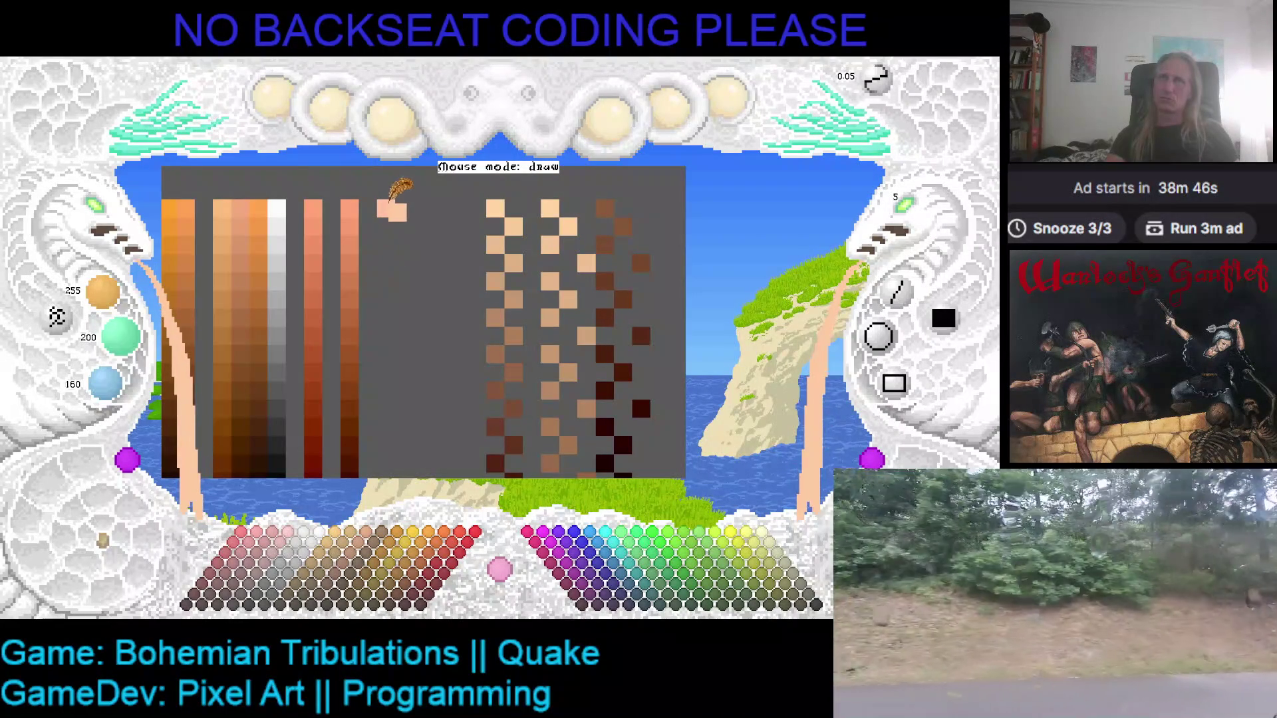
pyautogui.hotkey('ctrl', 'z')
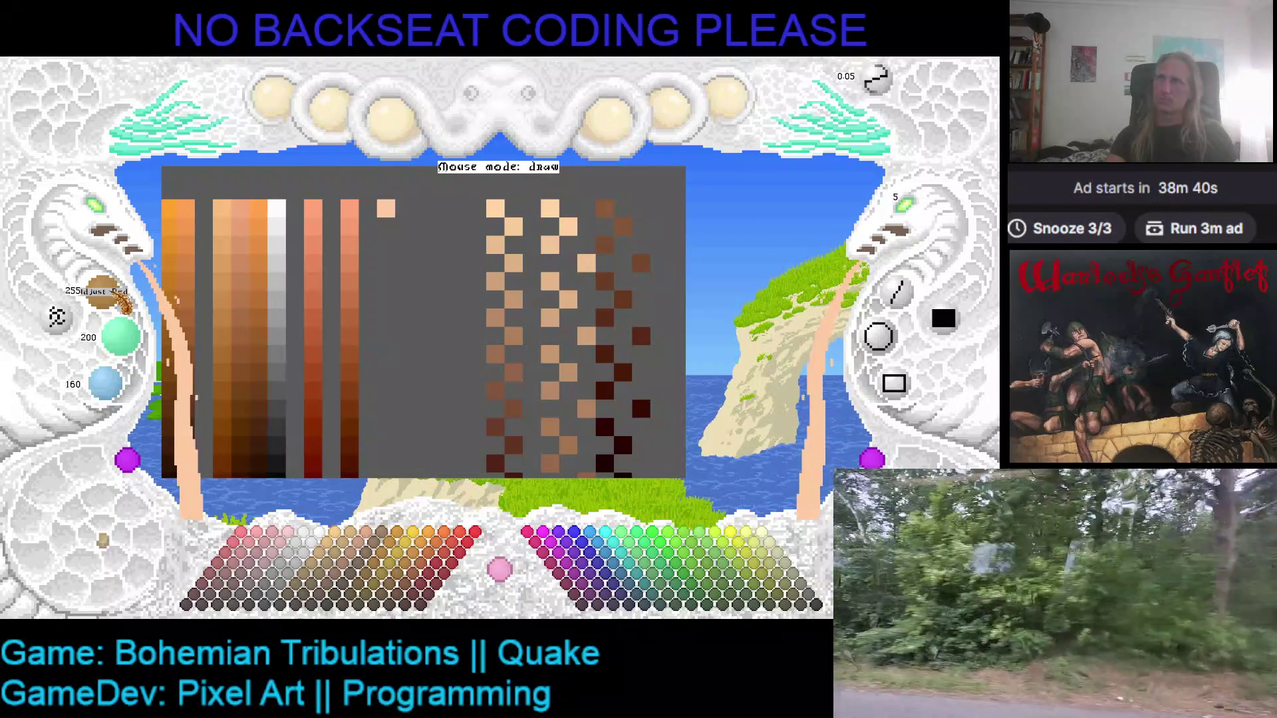
# - Paint two slightly darker peach swatches below the first one
pyautogui.scroll(-3, 123, 303)
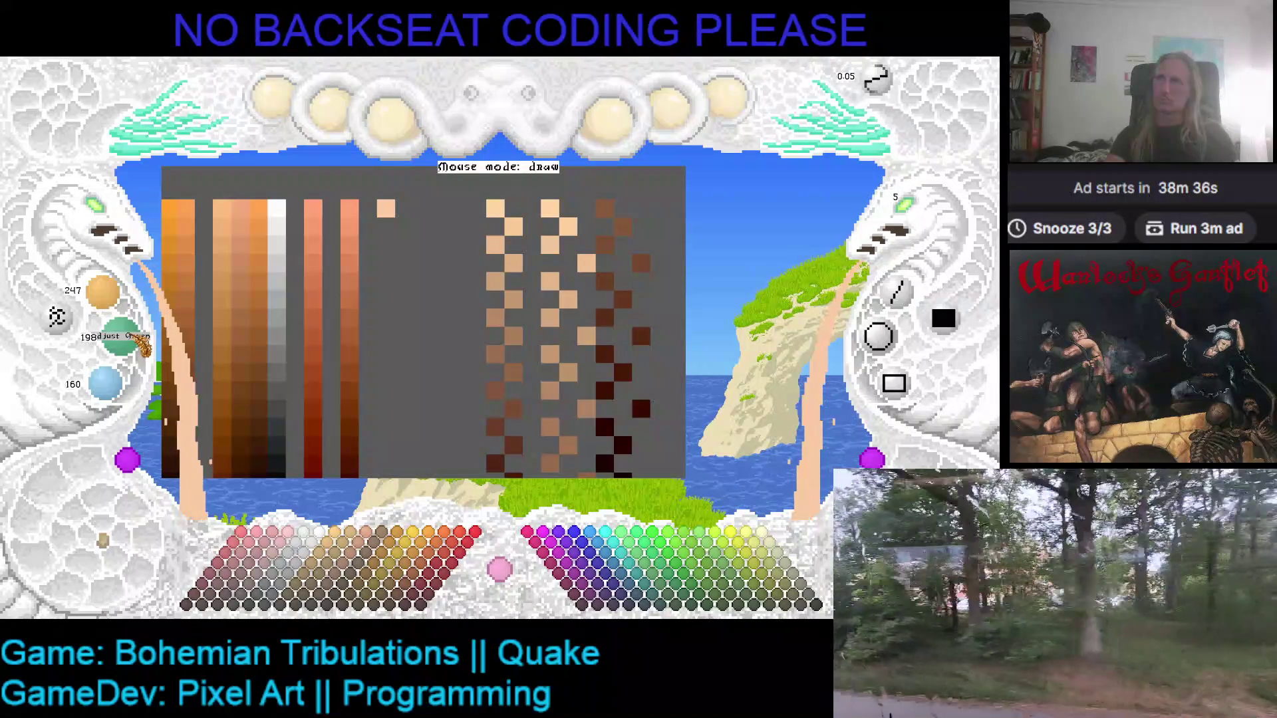
pyautogui.scroll(-1, 125, 389)
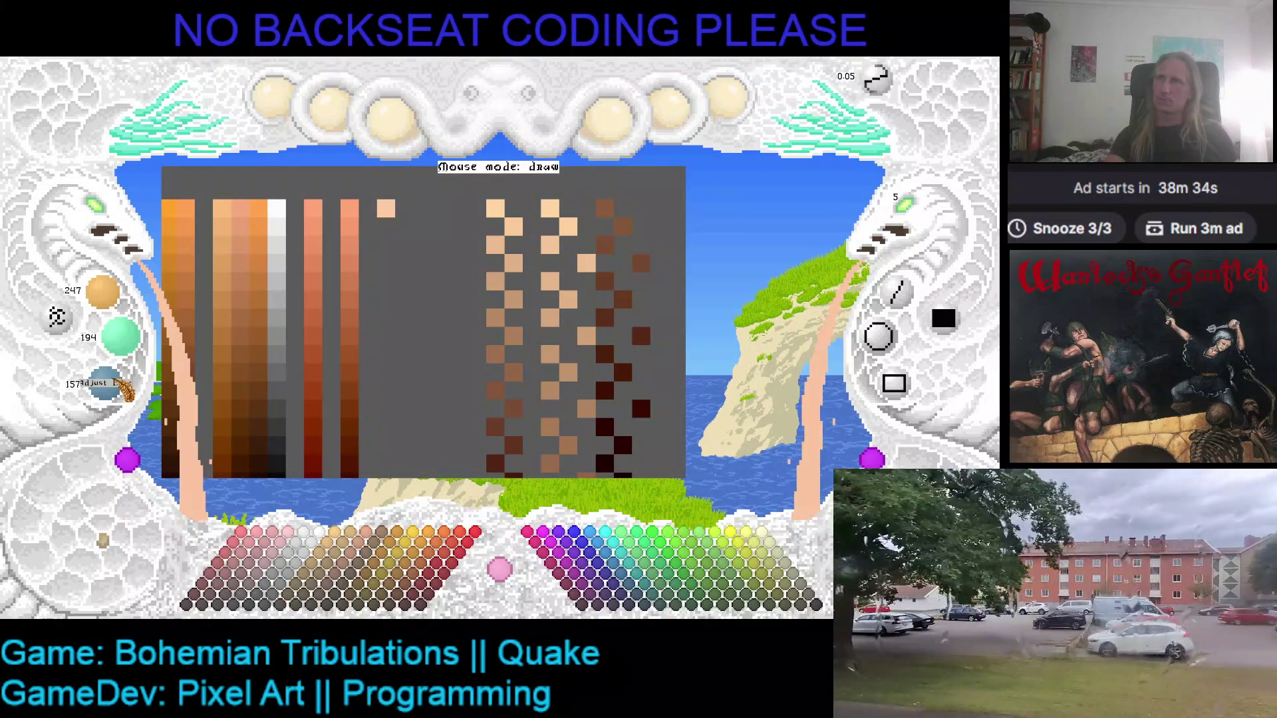
pyautogui.scroll(-2, 125, 389)
pyautogui.click(398, 231)
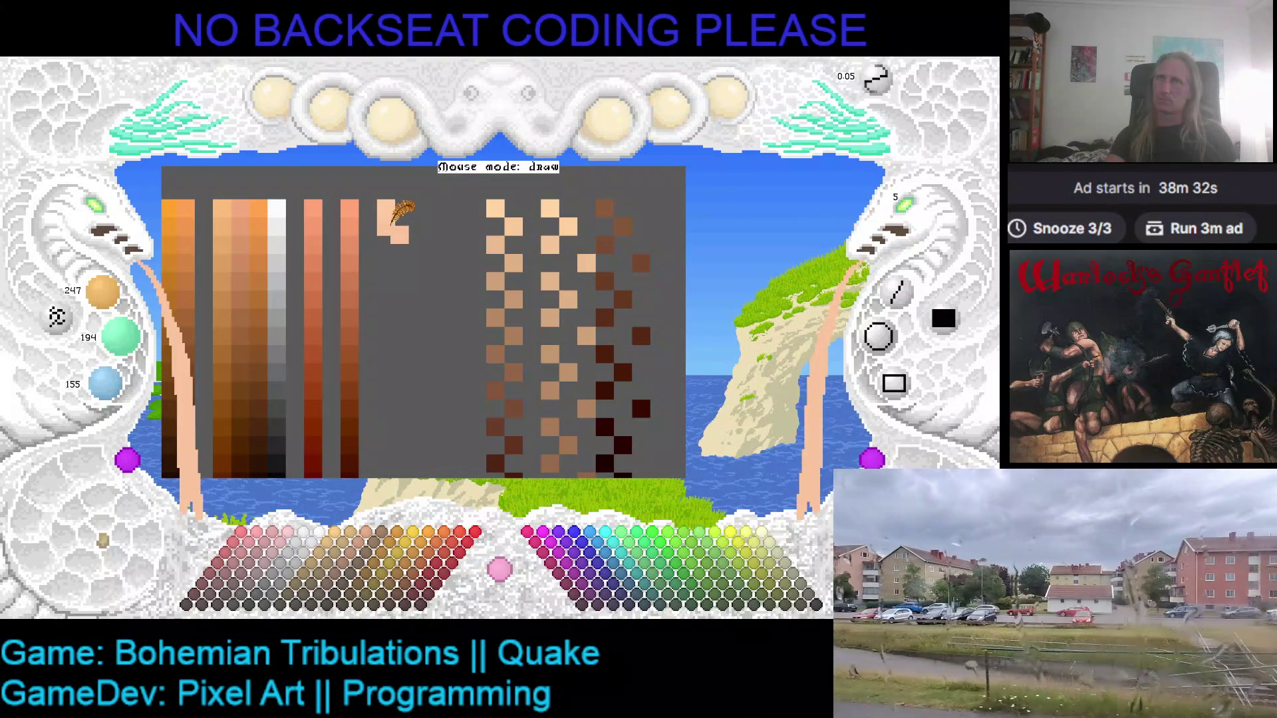
pyautogui.scroll(-1, 122, 304)
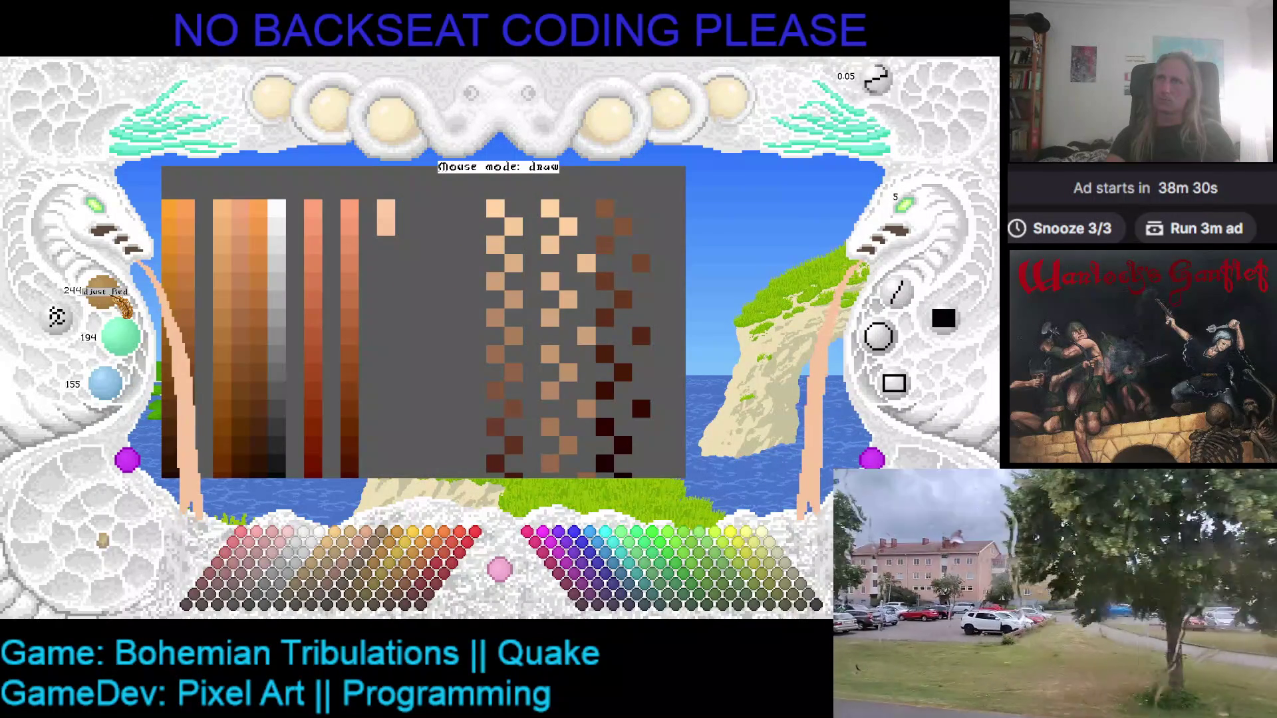
pyautogui.scroll(-1, 123, 307)
pyautogui.scroll(-3, 133, 344)
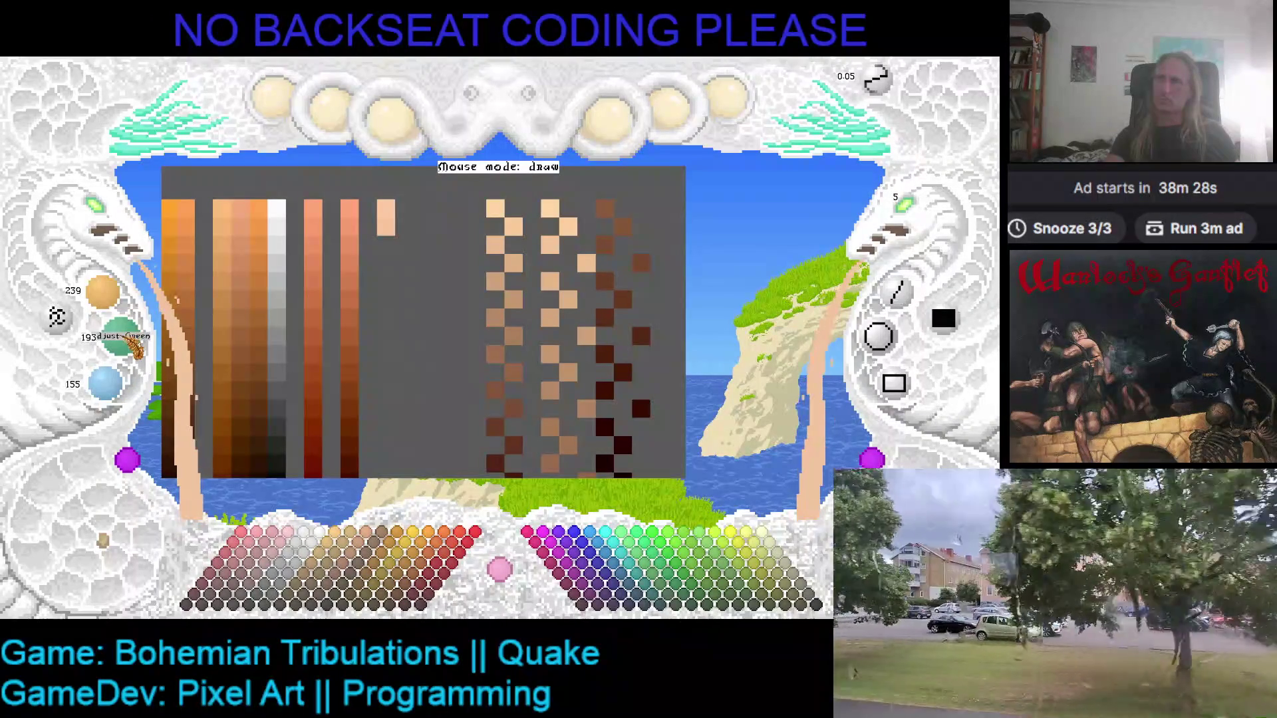
pyautogui.scroll(-1, 137, 346)
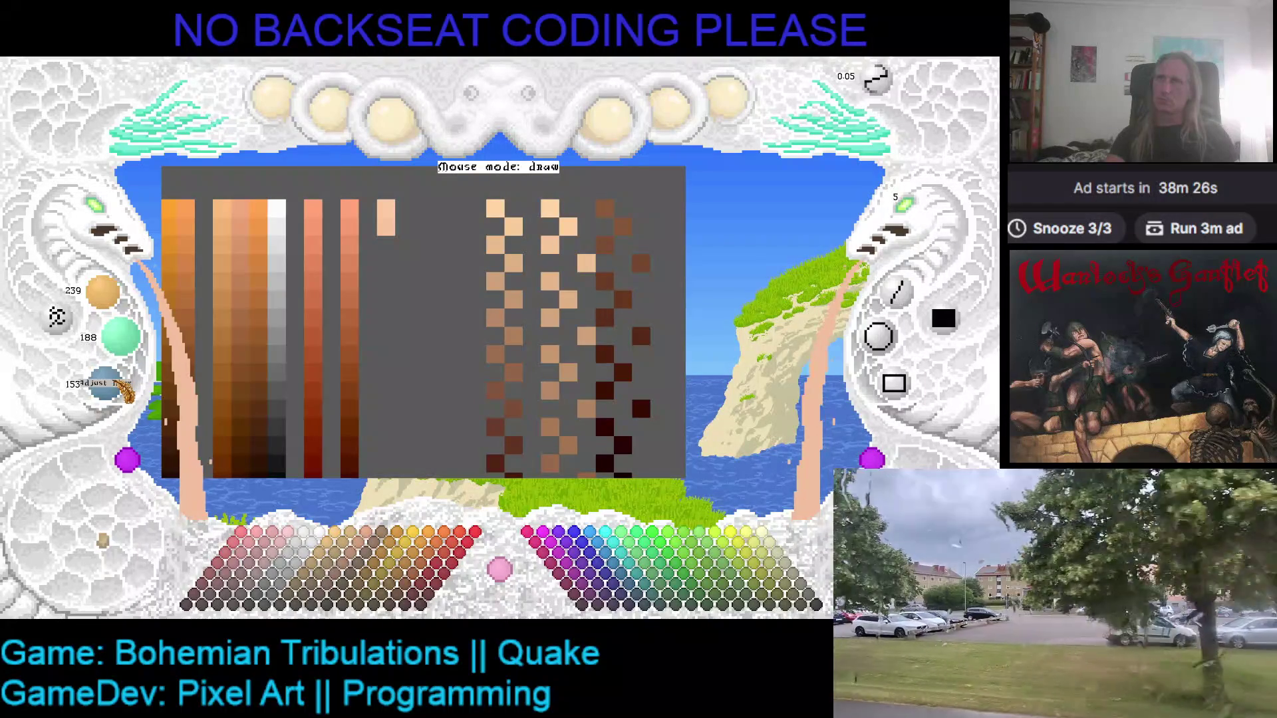
pyautogui.scroll(-1, 126, 392)
pyautogui.click(386, 245)
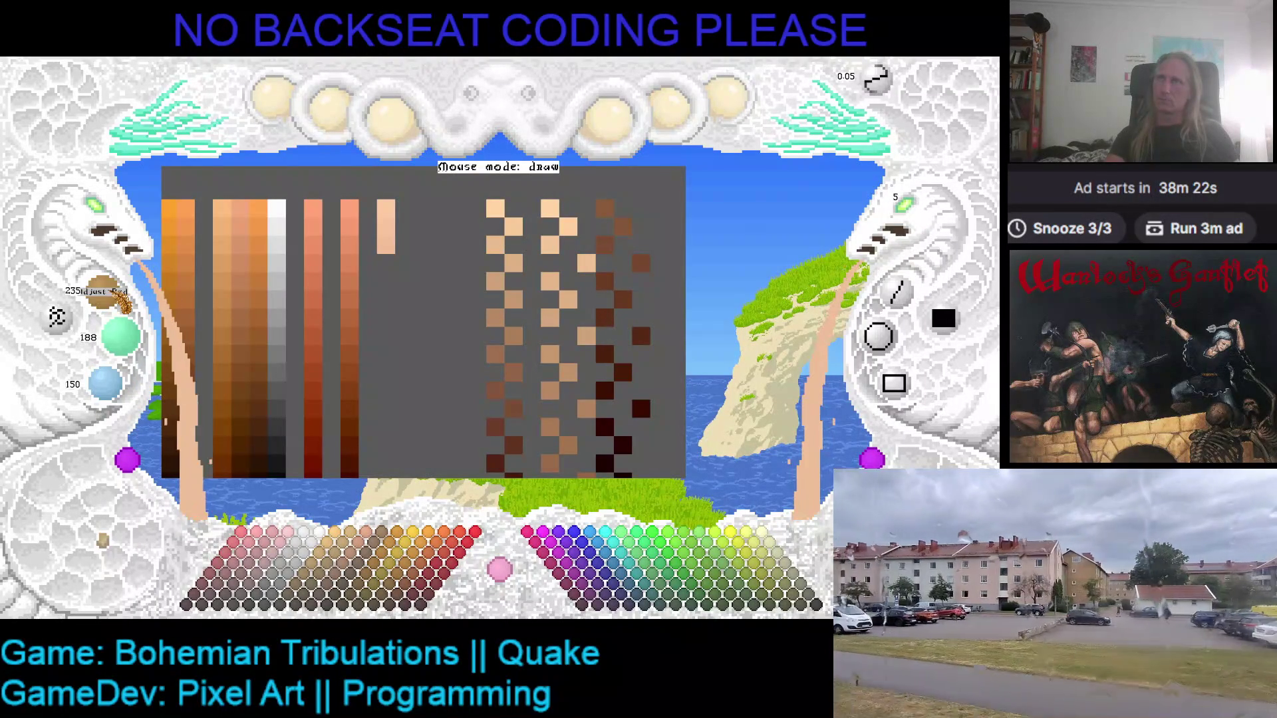
# - Extend the pale column downward, resample it, and darken the mix to 225/176/140
pyautogui.scroll(-3, 123, 303)
pyautogui.scroll(-2, 136, 343)
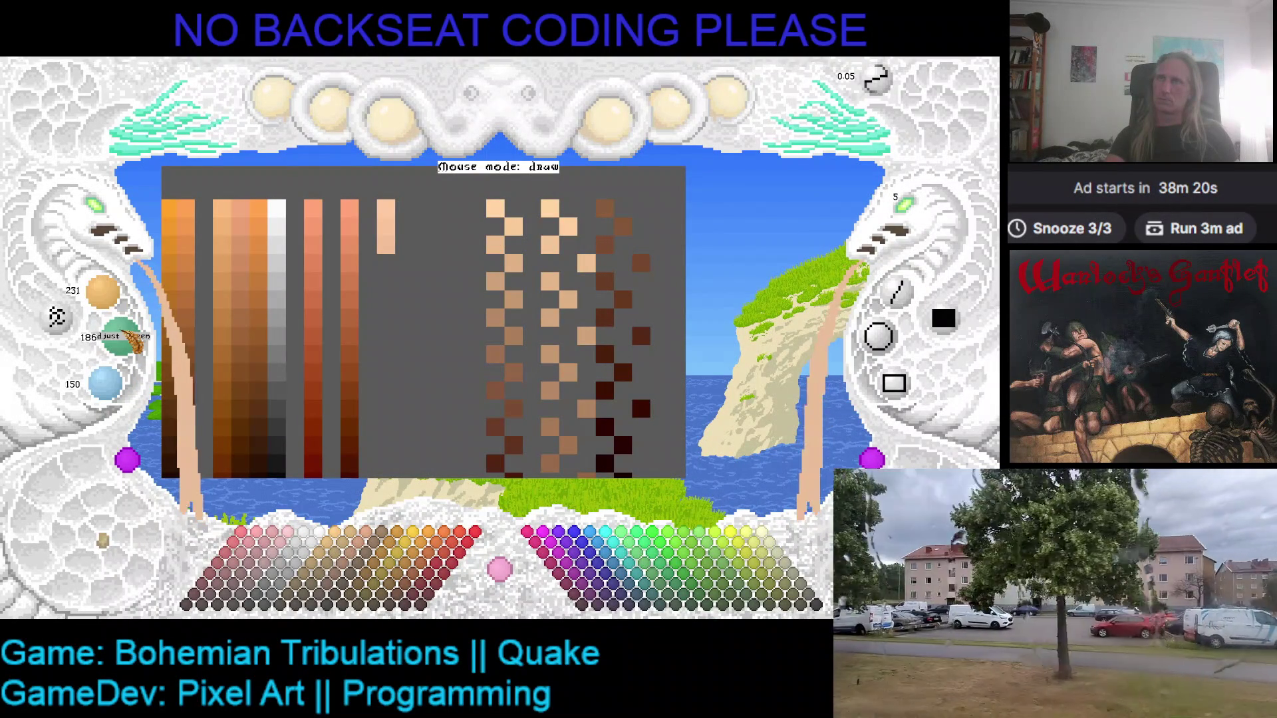
pyautogui.scroll(-2, 133, 341)
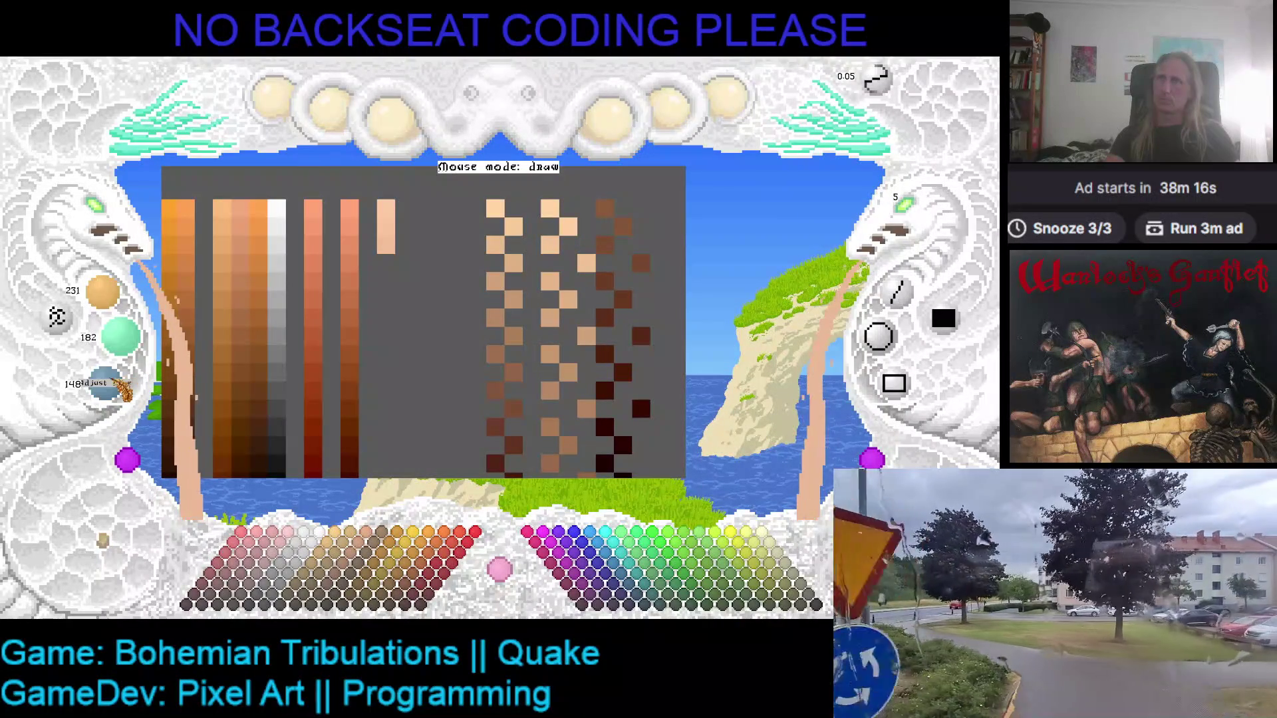
pyautogui.moveTo(389, 269); pyautogui.dragTo(387, 253)
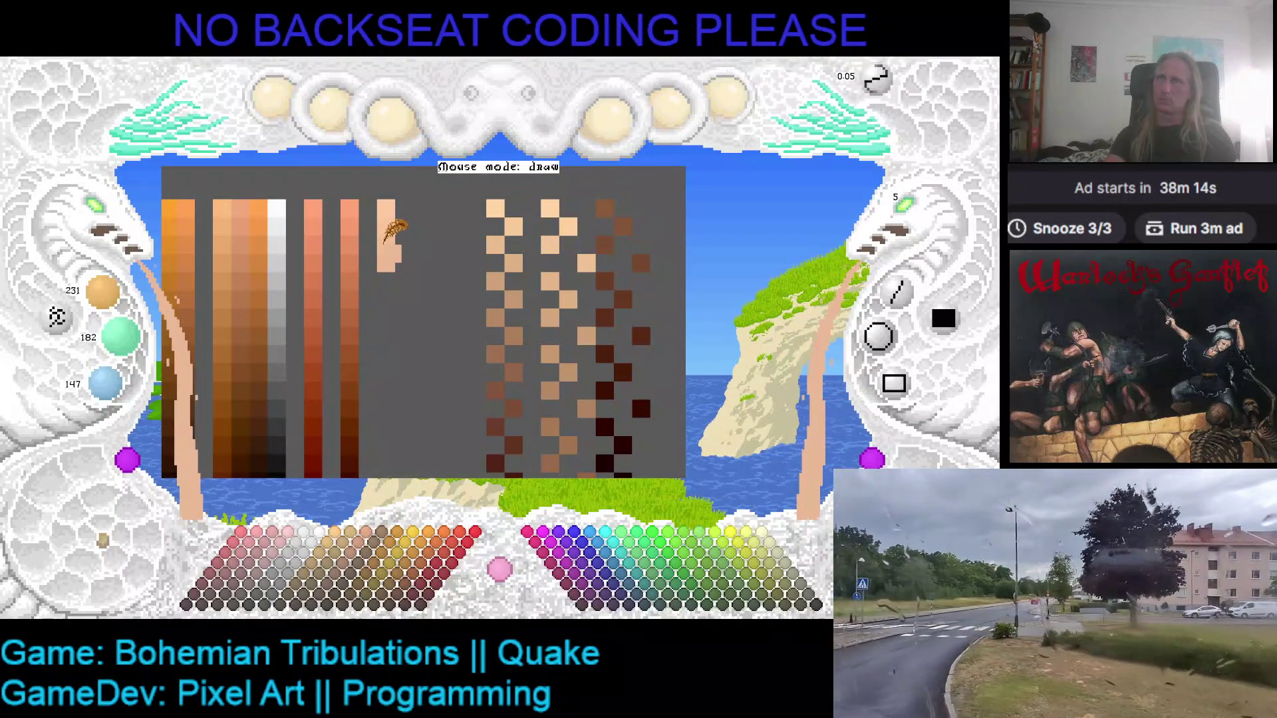
pyautogui.rightClick(386, 276)
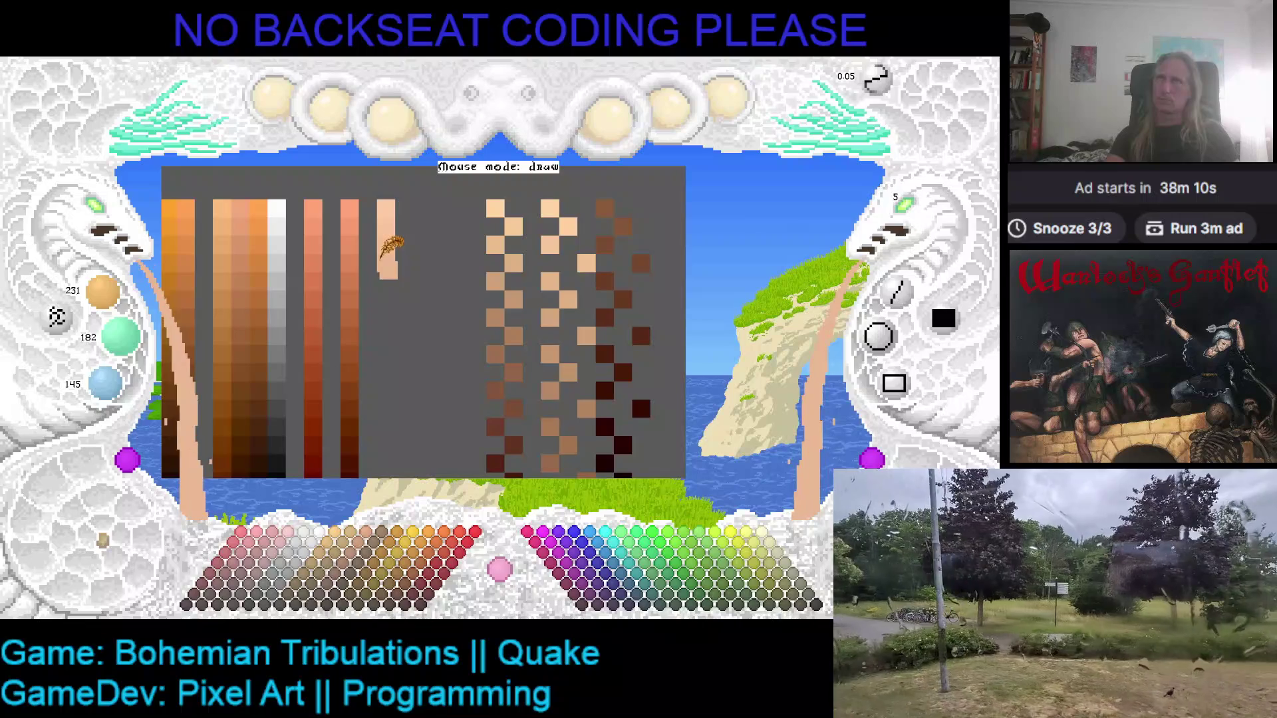
pyautogui.scroll(-3, 112, 398)
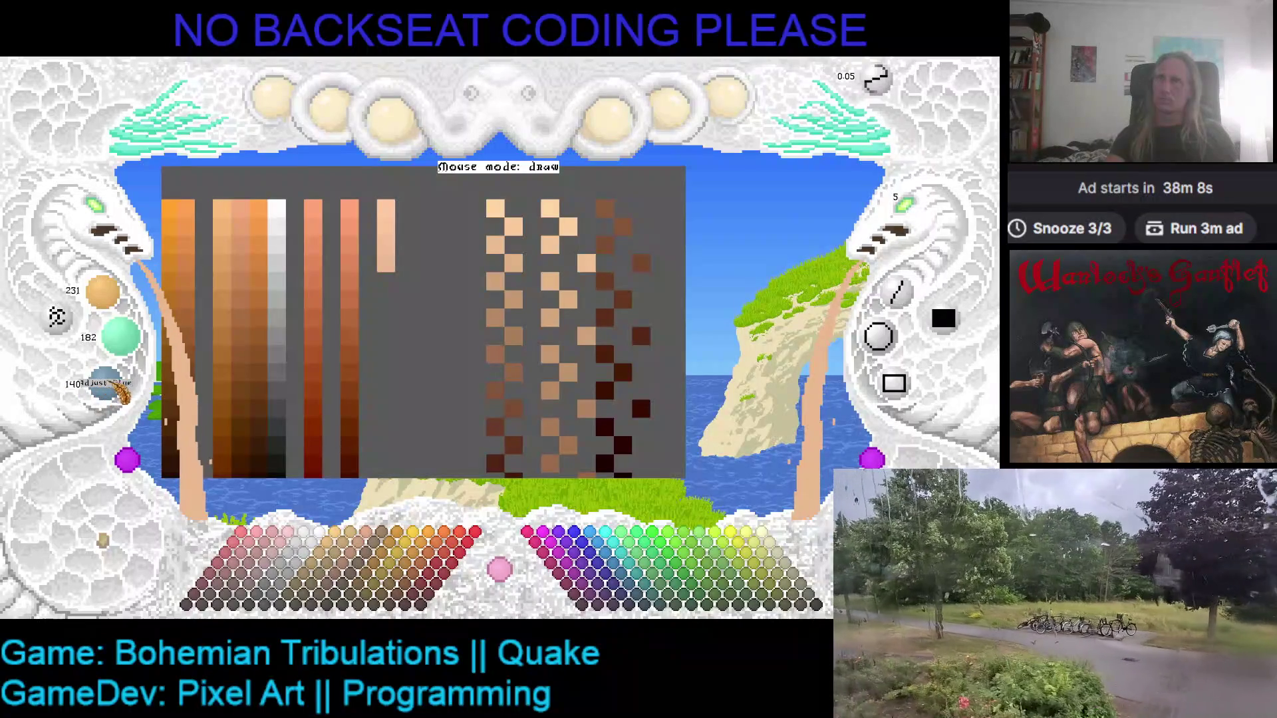
pyautogui.scroll(-2, 137, 359)
pyautogui.scroll(-1, 137, 359)
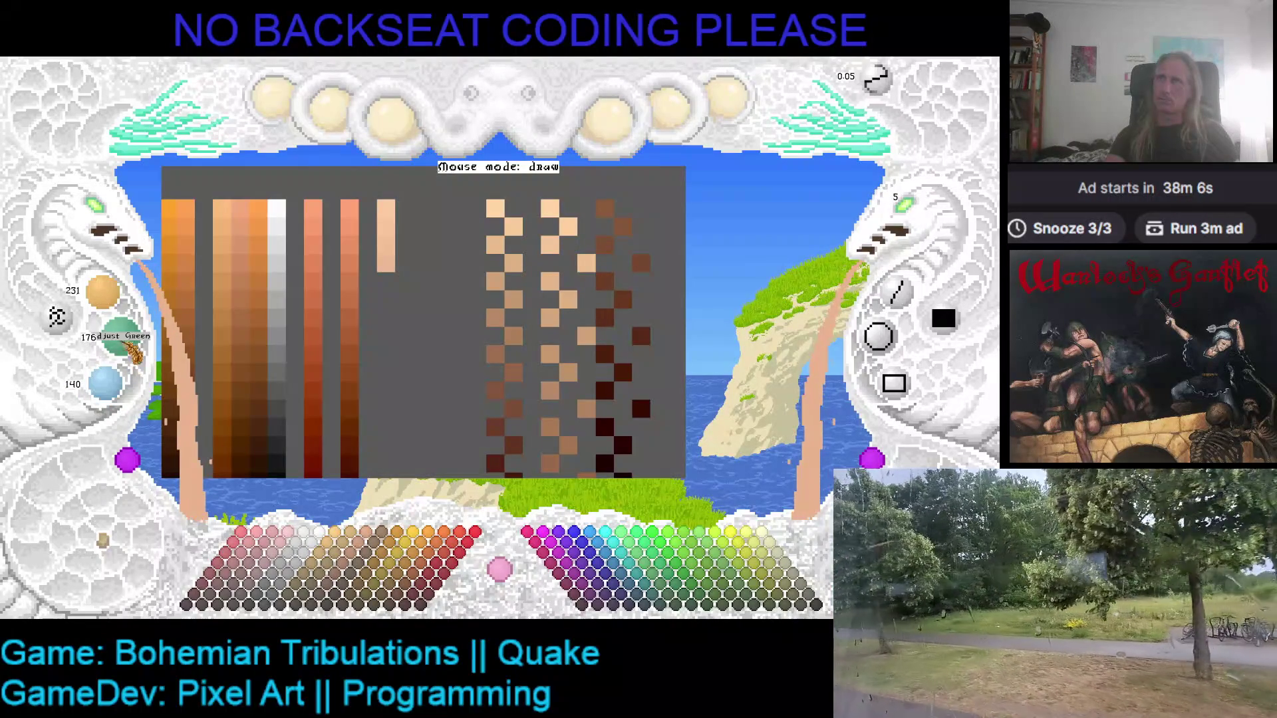
pyautogui.scroll(-2, 120, 304)
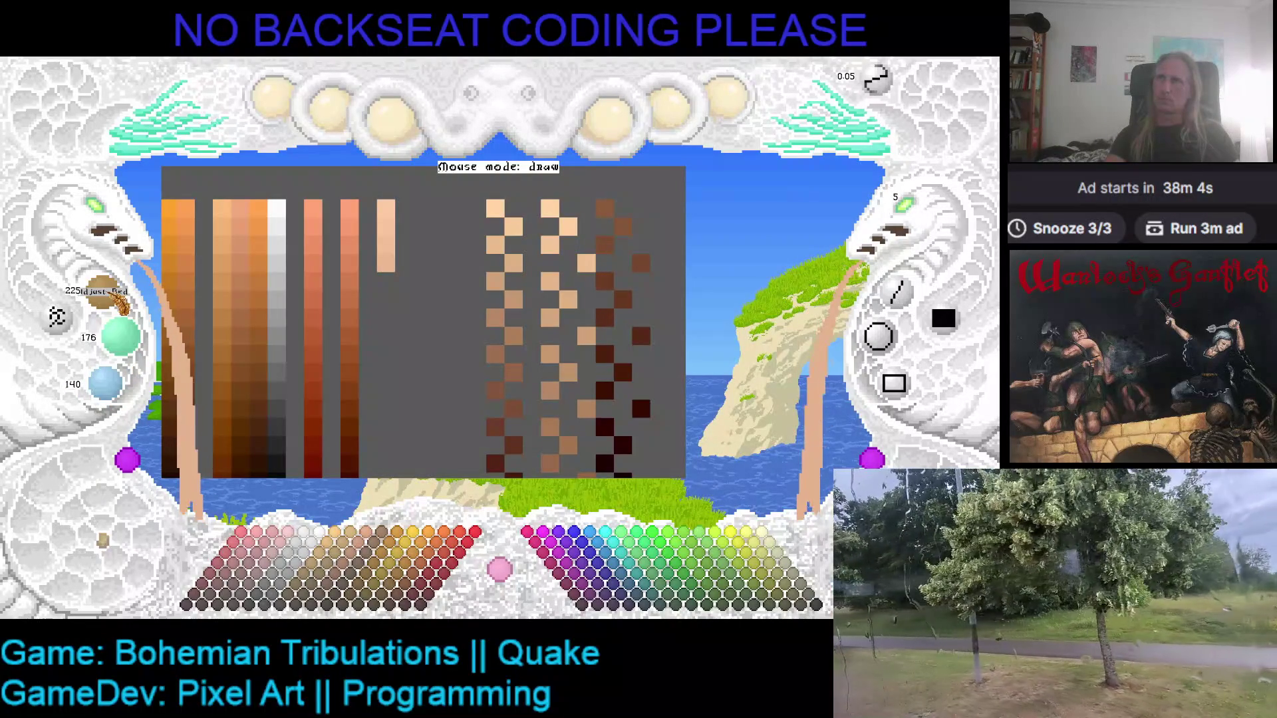
# - Add three progressively darker tan cells below the pale peach ramp
pyautogui.click(385, 282)
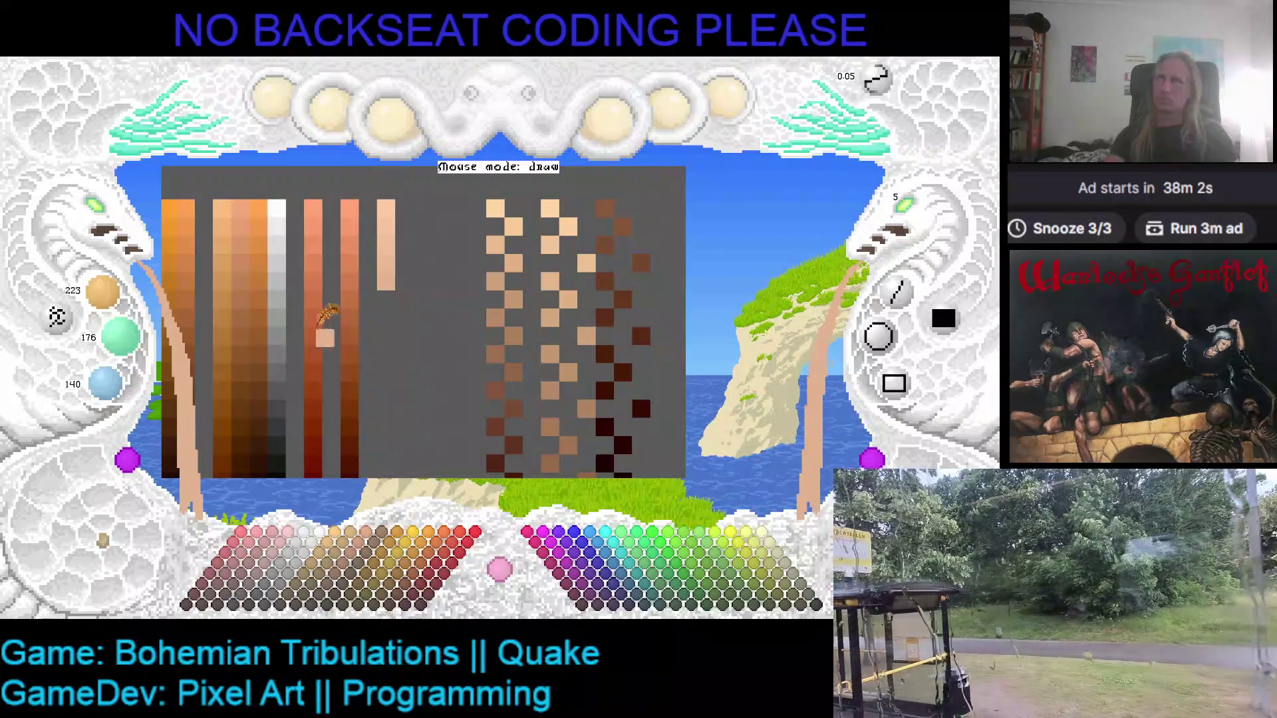
pyautogui.scroll(-2, 114, 304)
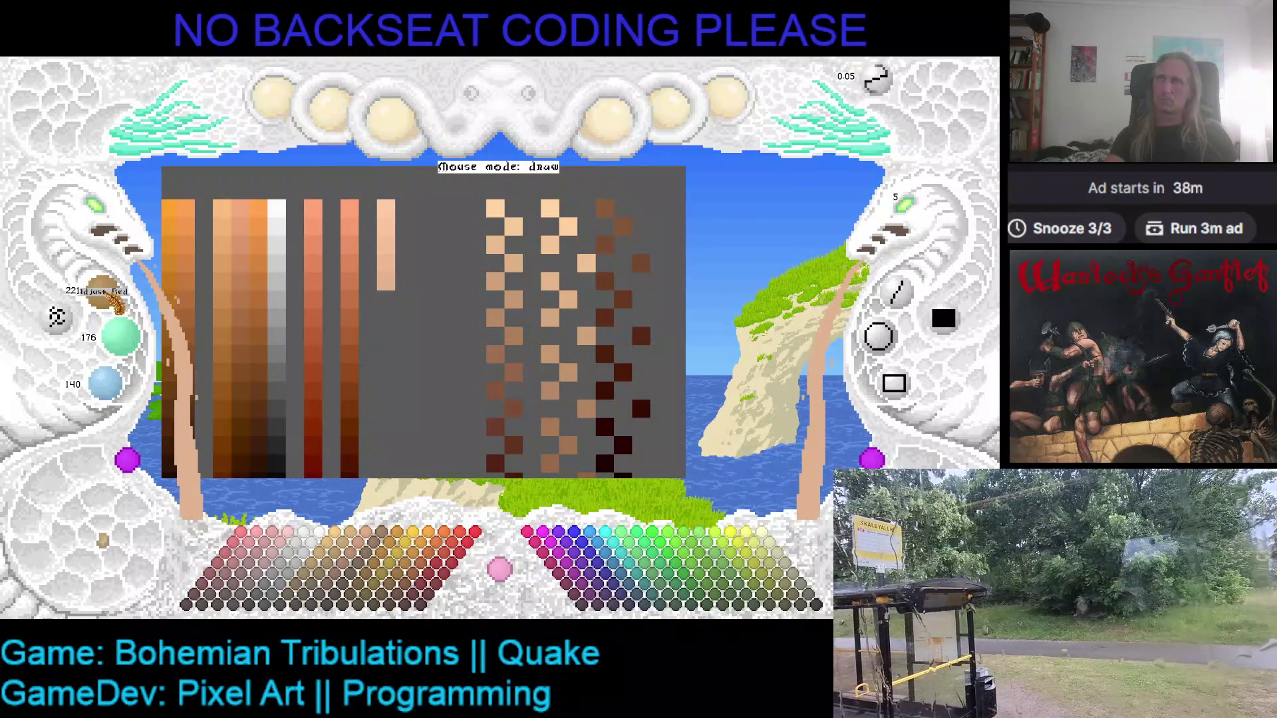
pyautogui.scroll(-4, 117, 305)
pyautogui.scroll(-1, 137, 342)
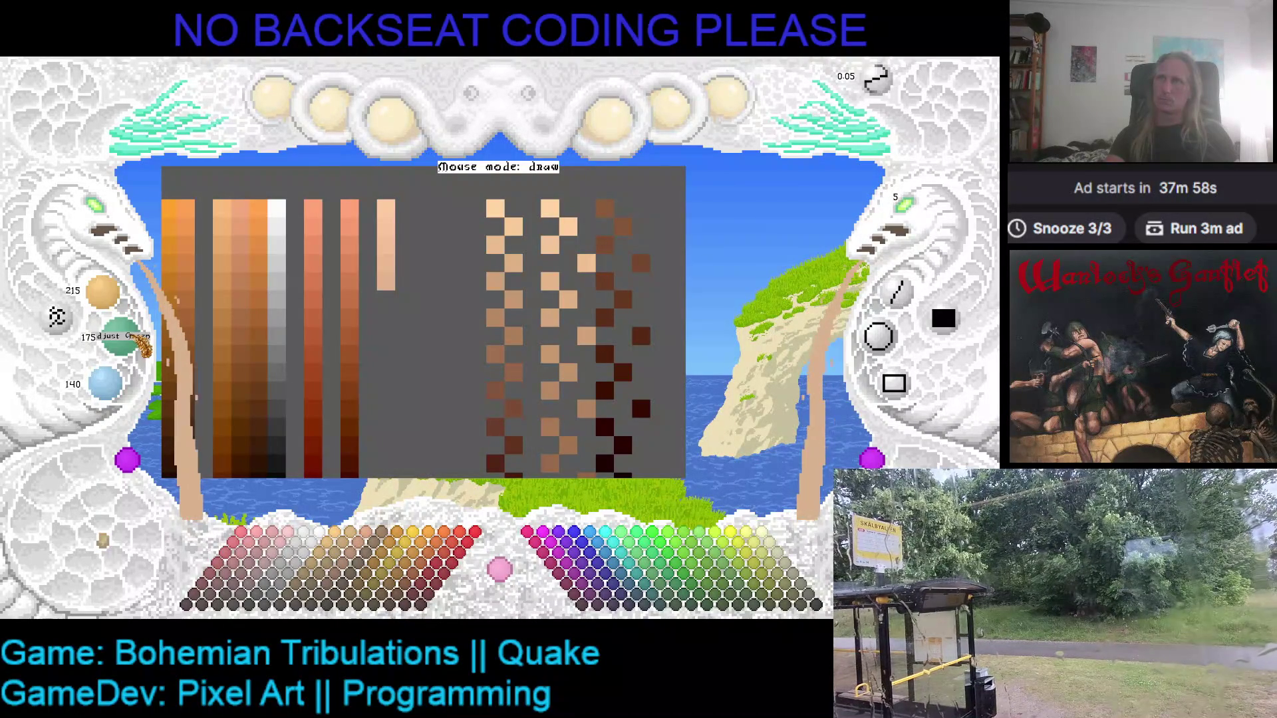
pyautogui.scroll(-2, 141, 345)
pyautogui.scroll(-1, 141, 344)
pyautogui.scroll(-1, 133, 394)
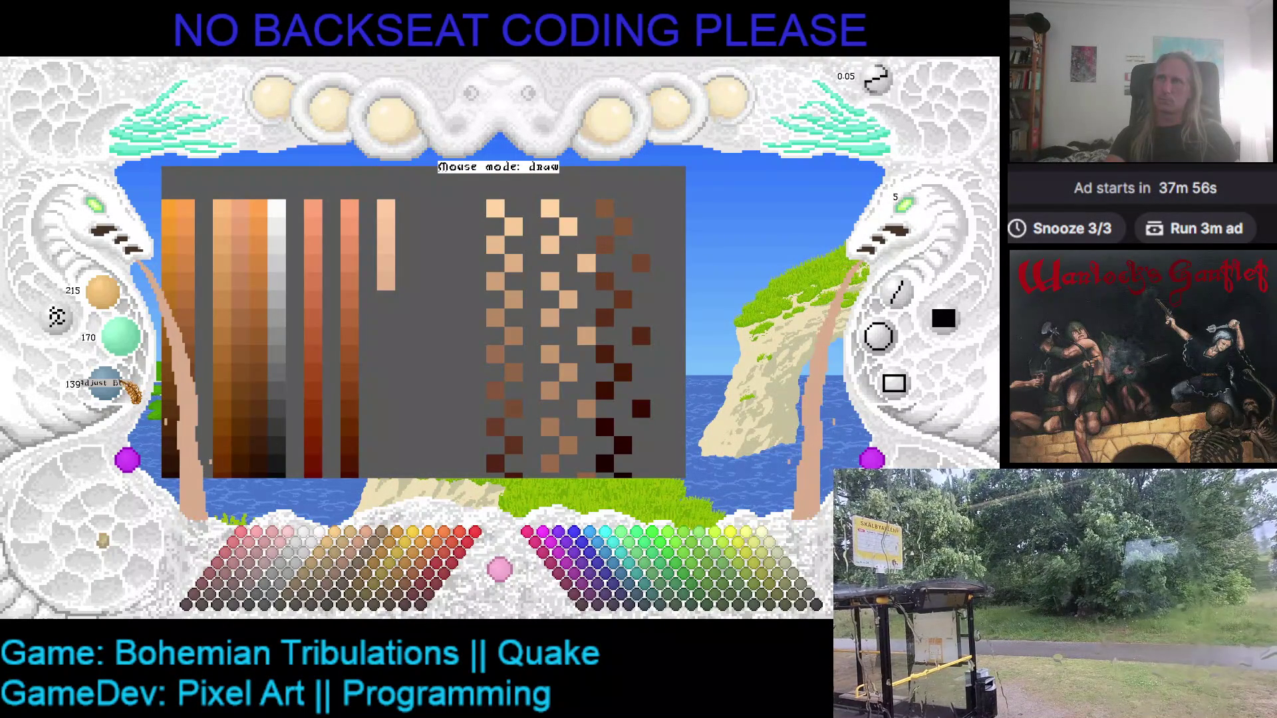
pyautogui.scroll(-2, 131, 392)
pyautogui.click(387, 276)
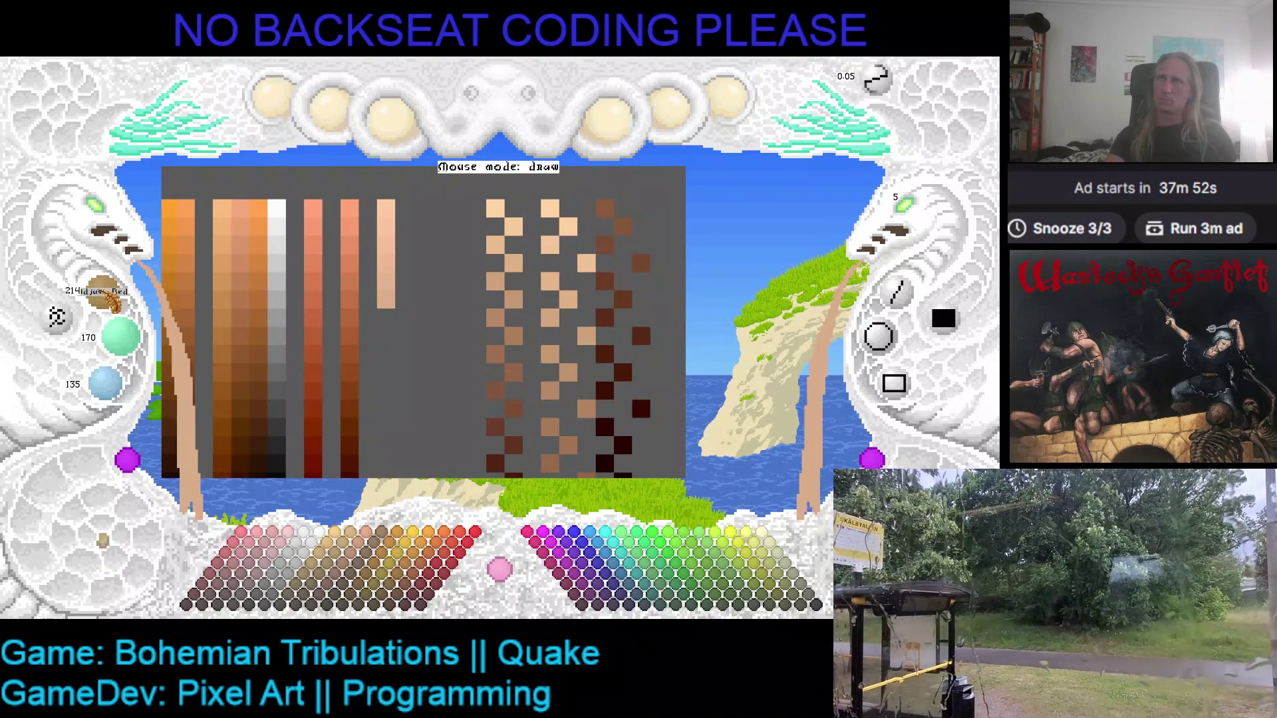
pyautogui.scroll(-5, 111, 300)
pyautogui.scroll(-2, 135, 347)
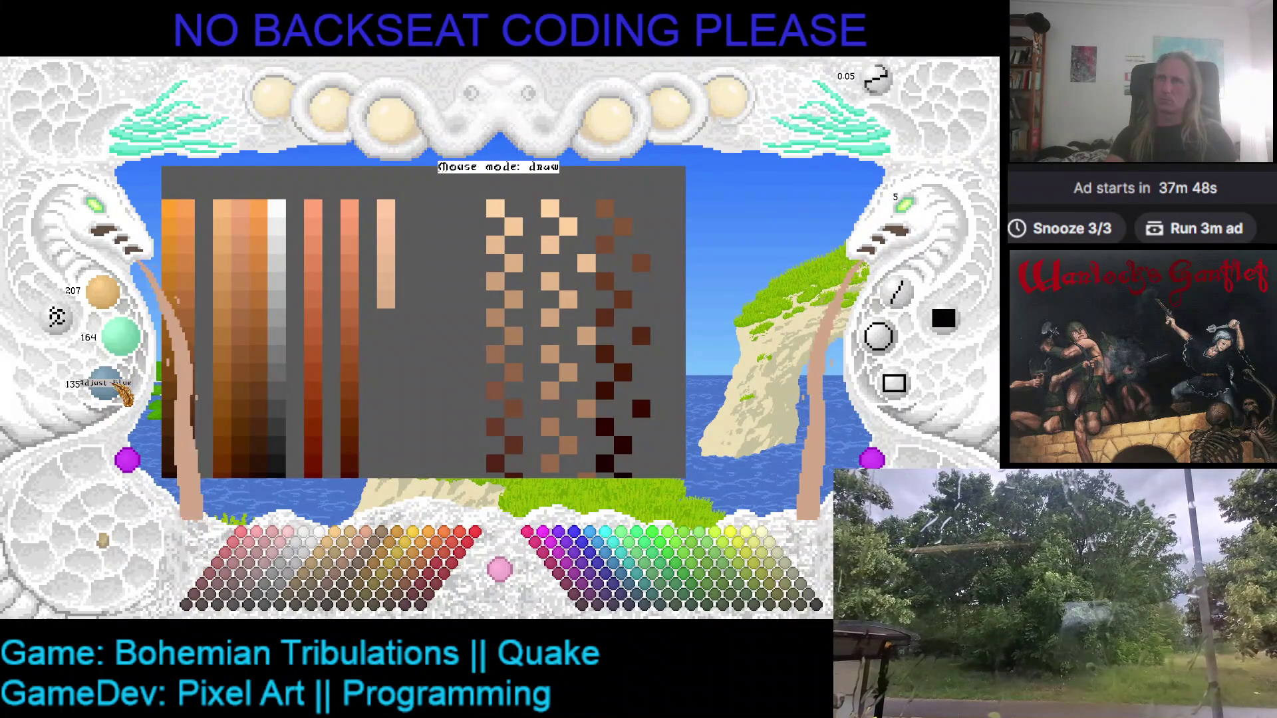
pyautogui.scroll(-2, 123, 394)
pyautogui.click(385, 317)
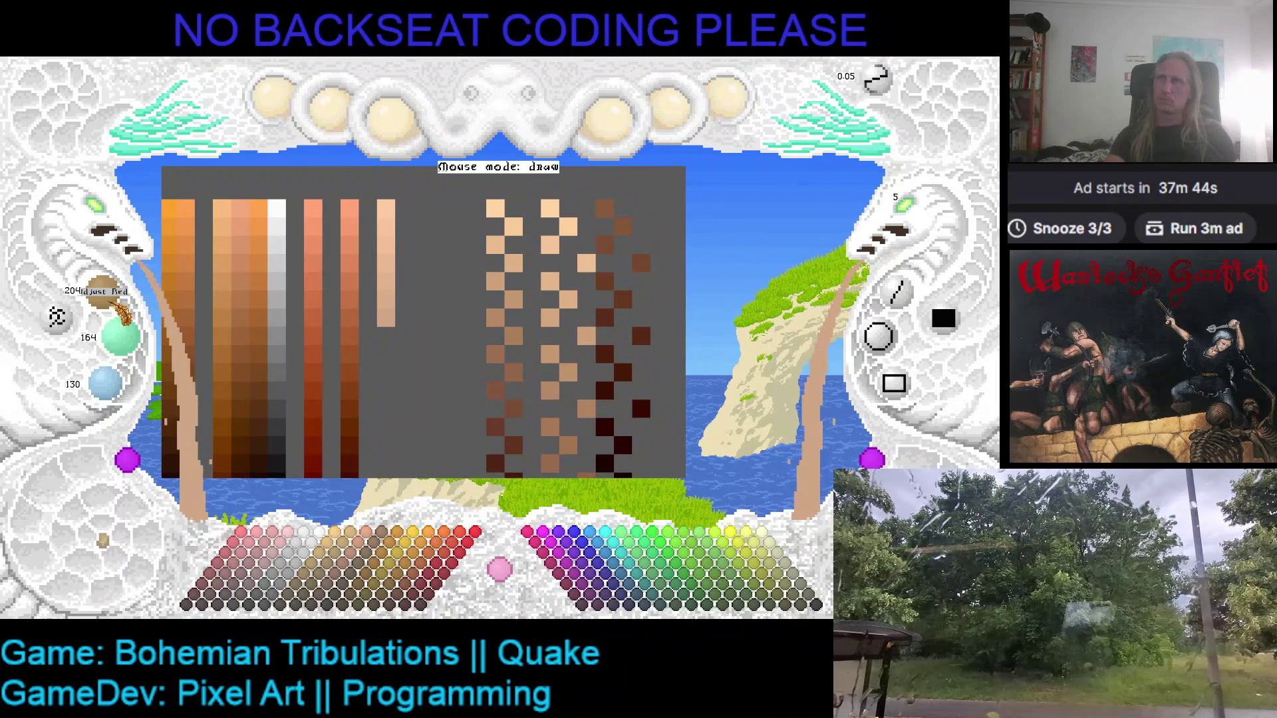
# - Continue the ramp downward with three more darker tan cells
pyautogui.scroll(-1, 122, 311)
pyautogui.scroll(-1, 133, 353)
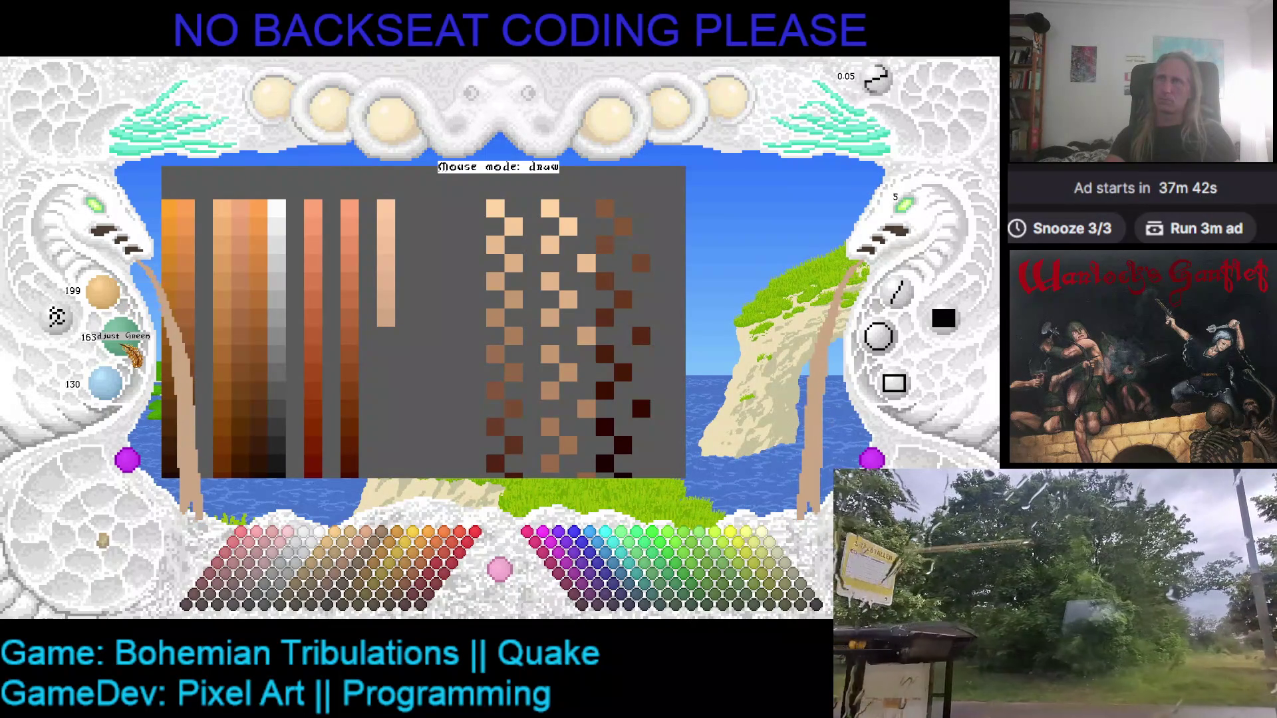
pyautogui.scroll(-1, 133, 354)
pyautogui.scroll(-2, 133, 354)
pyautogui.scroll(-1, 123, 395)
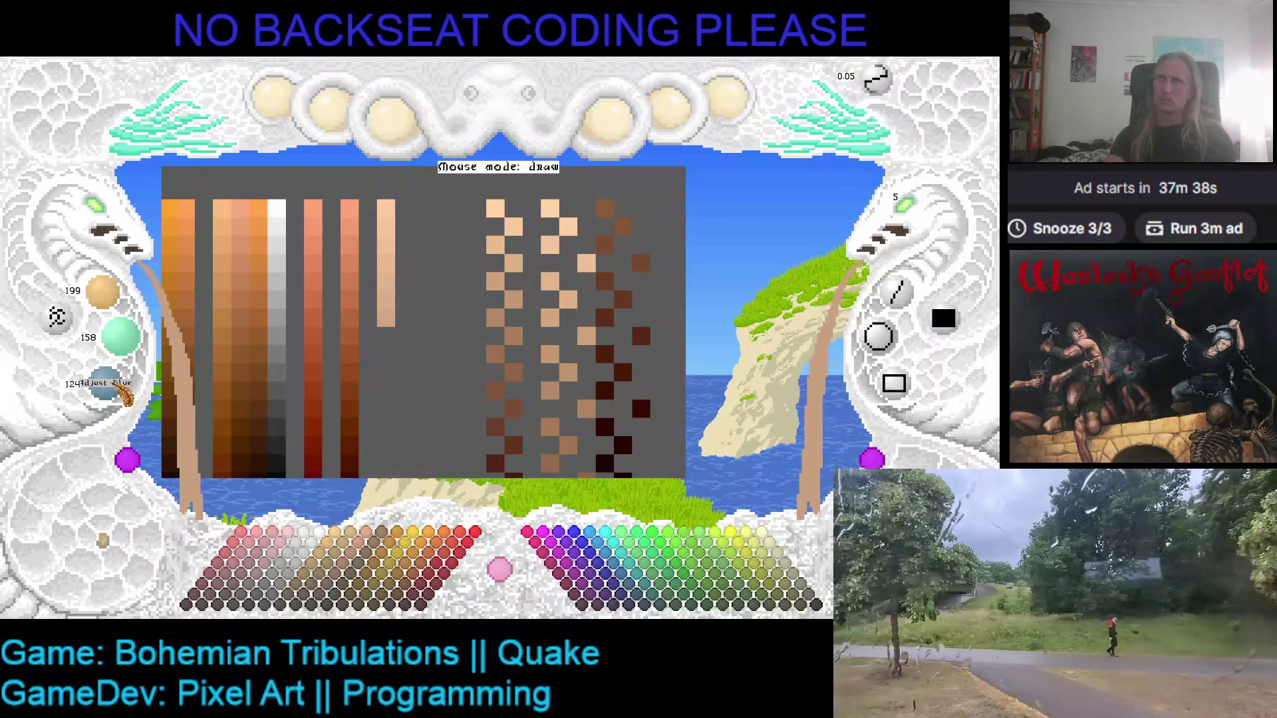
pyautogui.scroll(1, 123, 395)
pyautogui.click(385, 336)
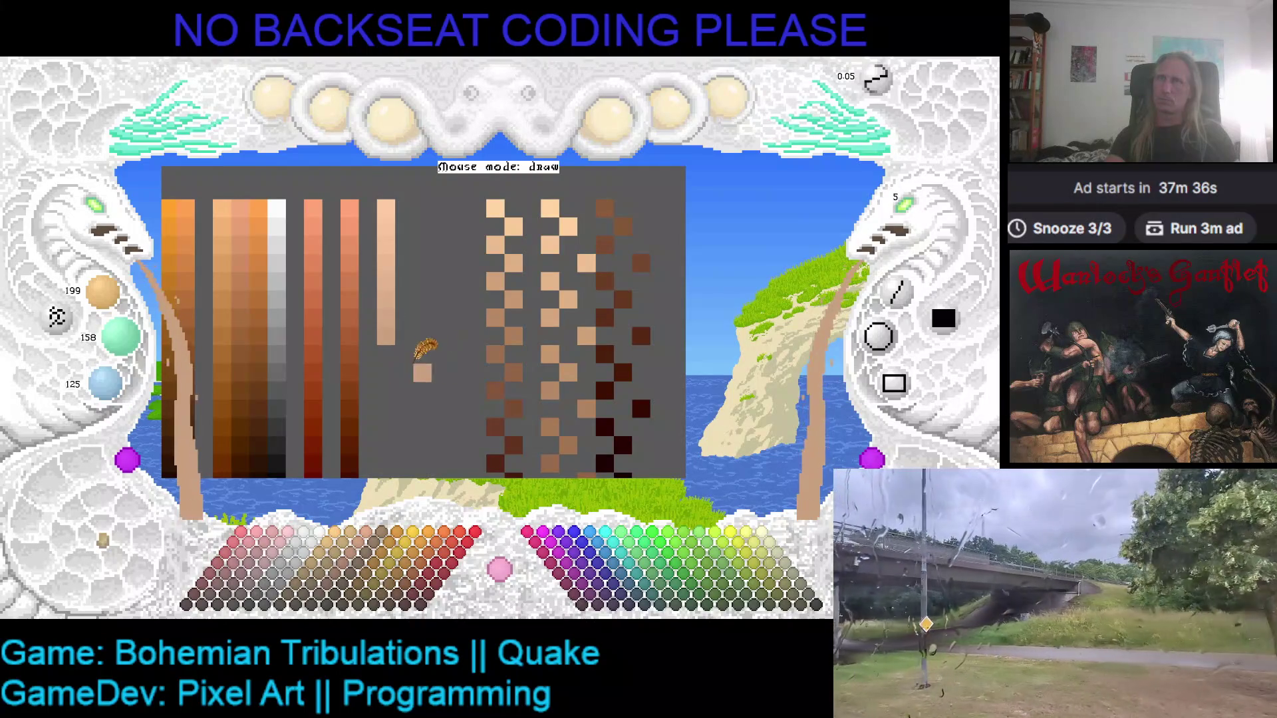
pyautogui.scroll(-2, 101, 296)
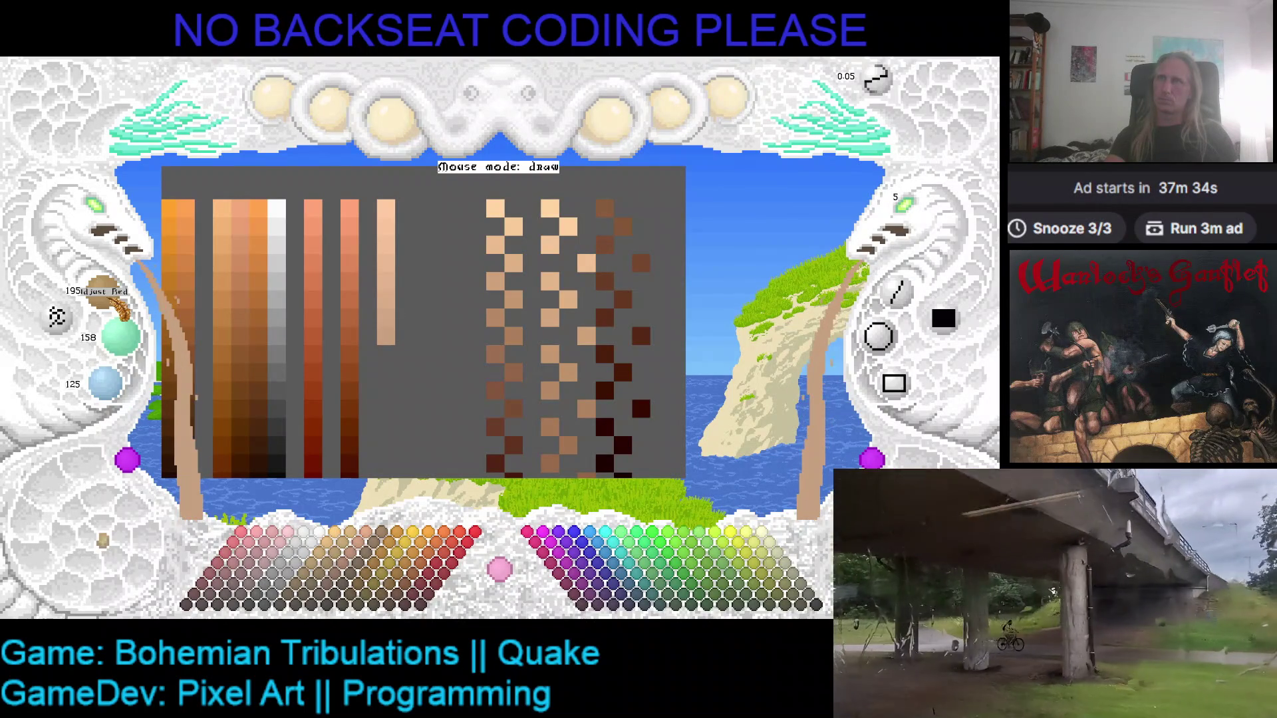
pyautogui.scroll(-1, 120, 306)
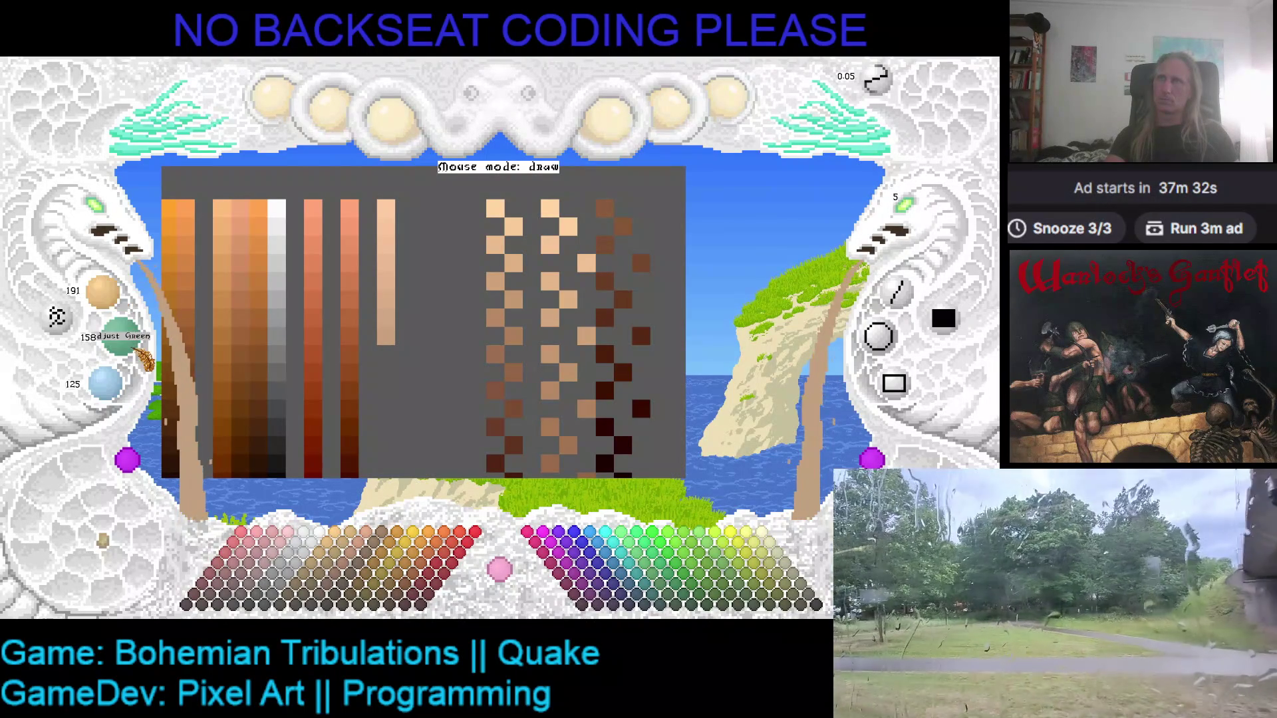
pyautogui.scroll(-3, 142, 351)
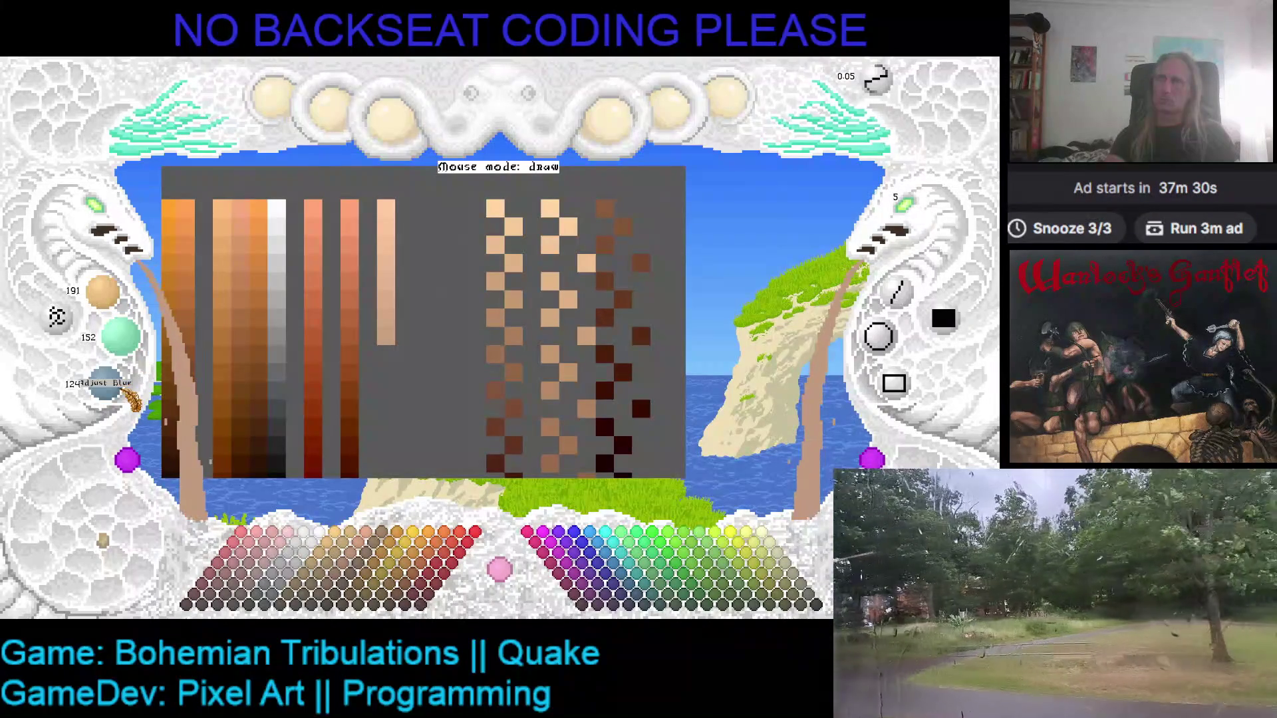
pyautogui.click(386, 355)
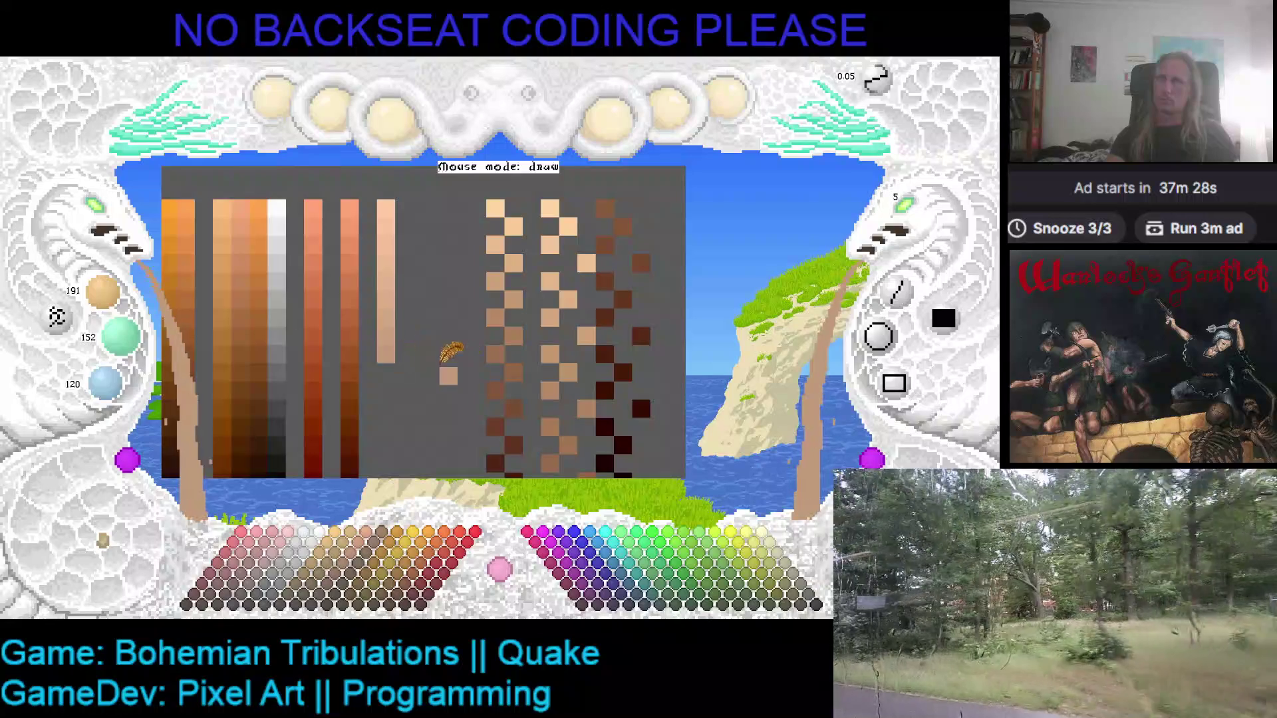
pyautogui.scroll(-1, 107, 303)
pyautogui.scroll(-3, 105, 296)
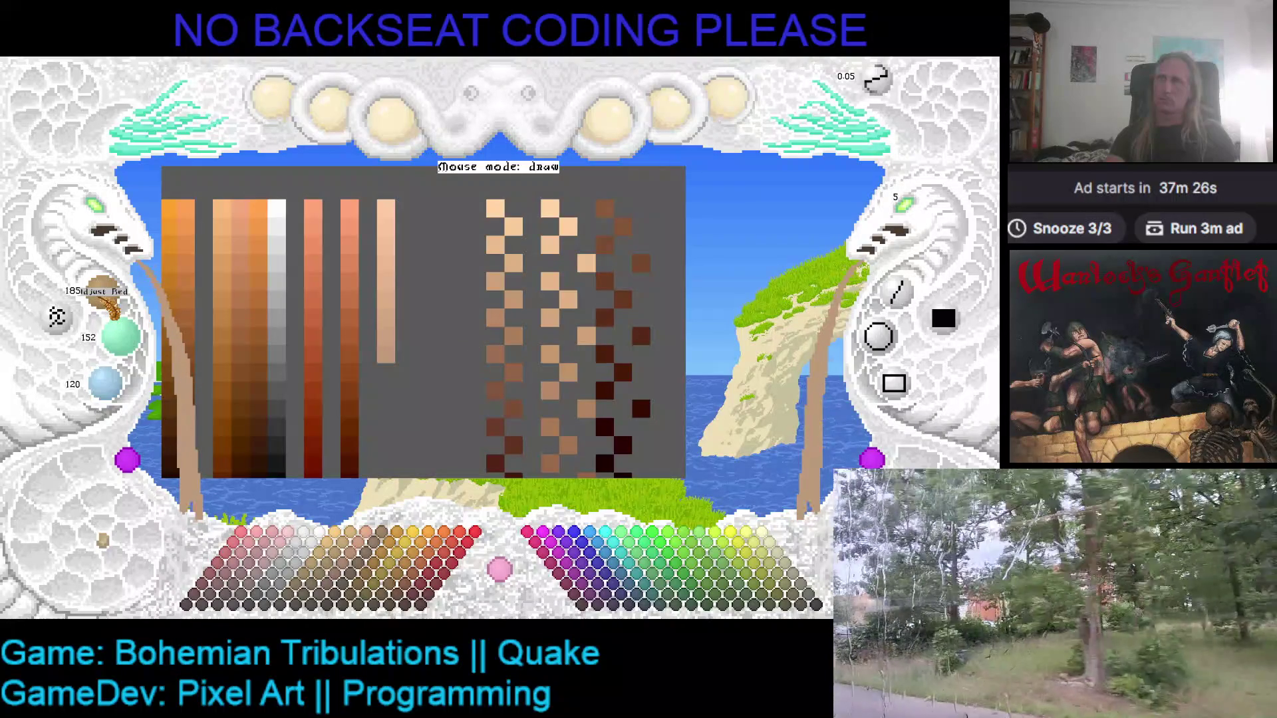
pyautogui.scroll(-1, 112, 308)
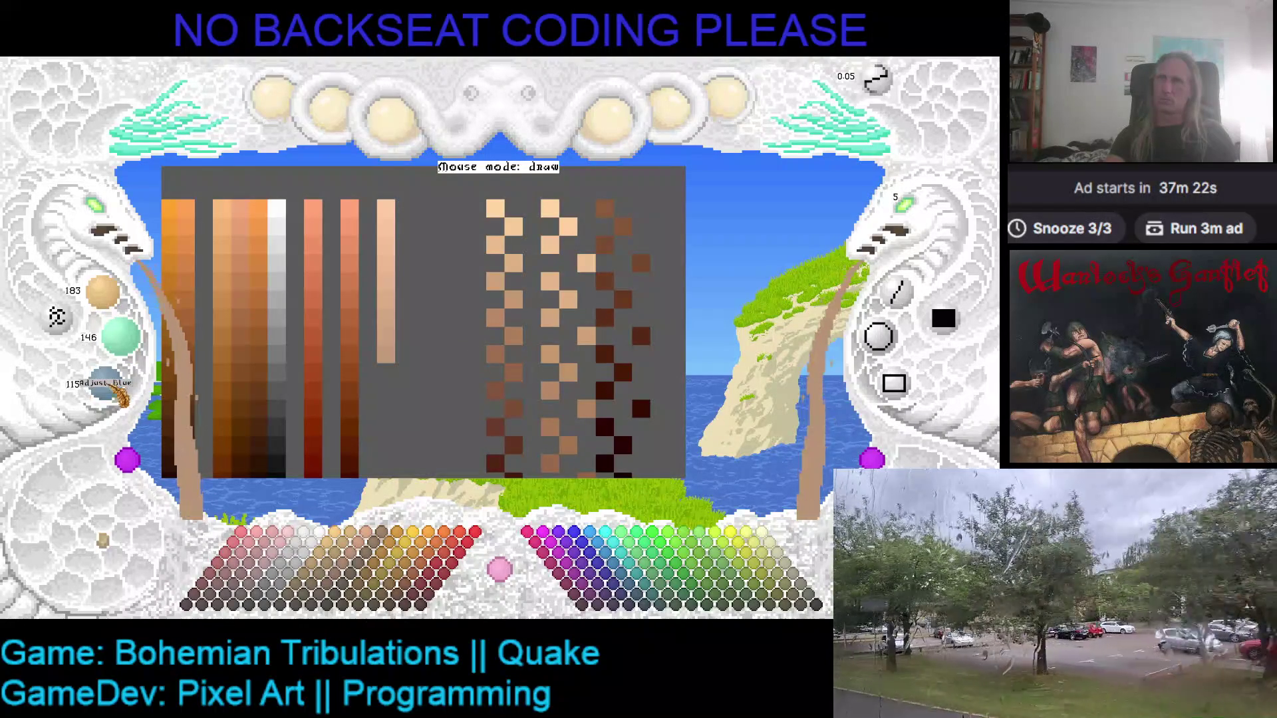
pyautogui.click(385, 373)
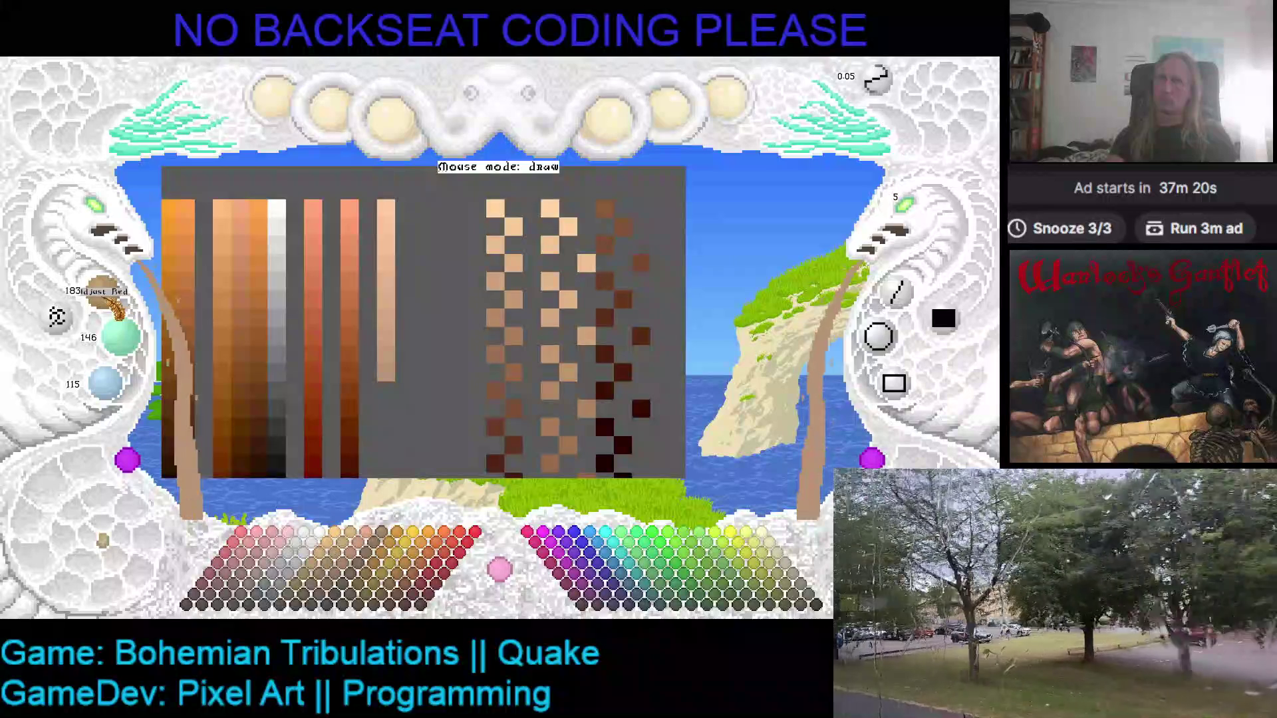
# - Start a new column with a darker tan cell beside the ramp, then add another below it
pyautogui.scroll(-2, 113, 303)
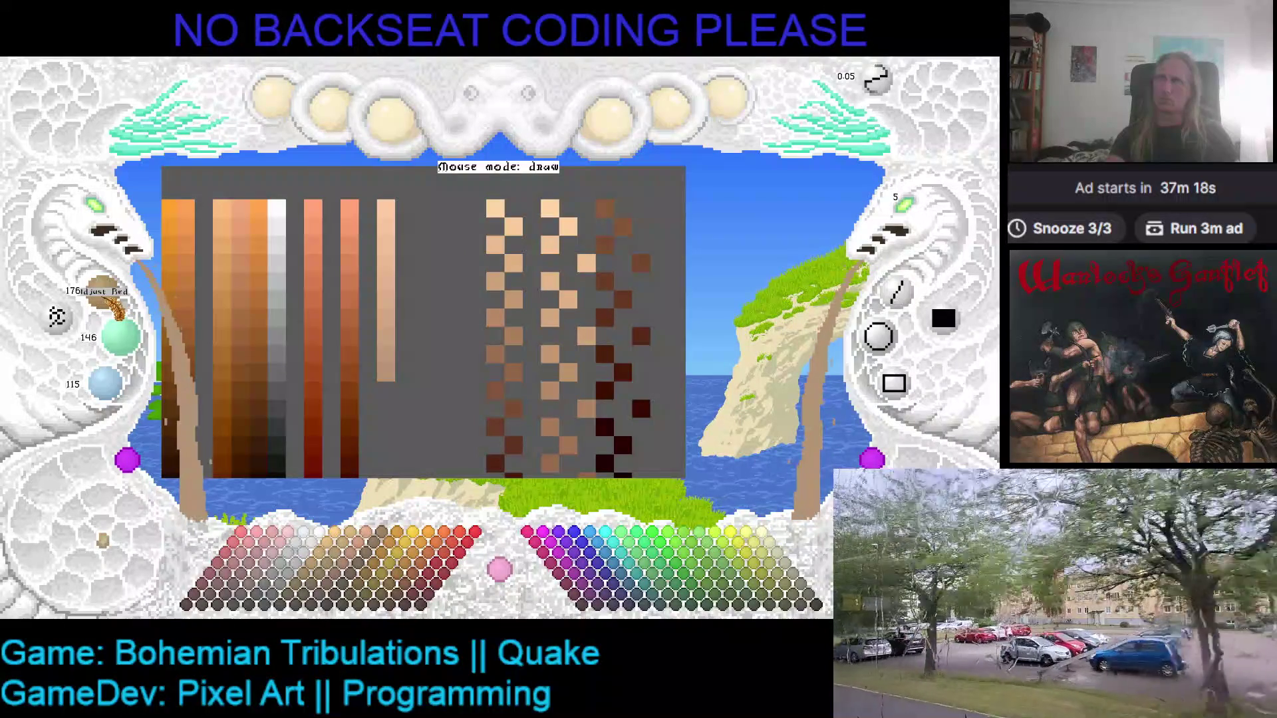
pyautogui.scroll(-1, 121, 340)
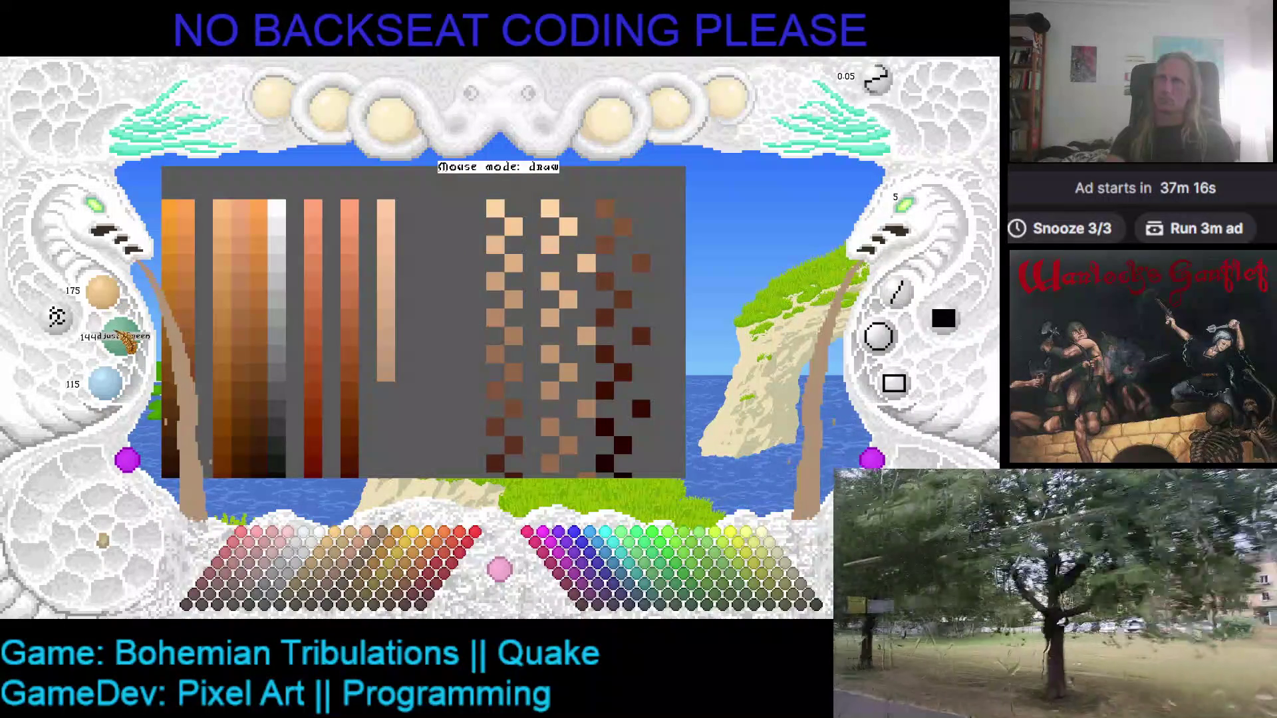
pyautogui.scroll(-2, 117, 398)
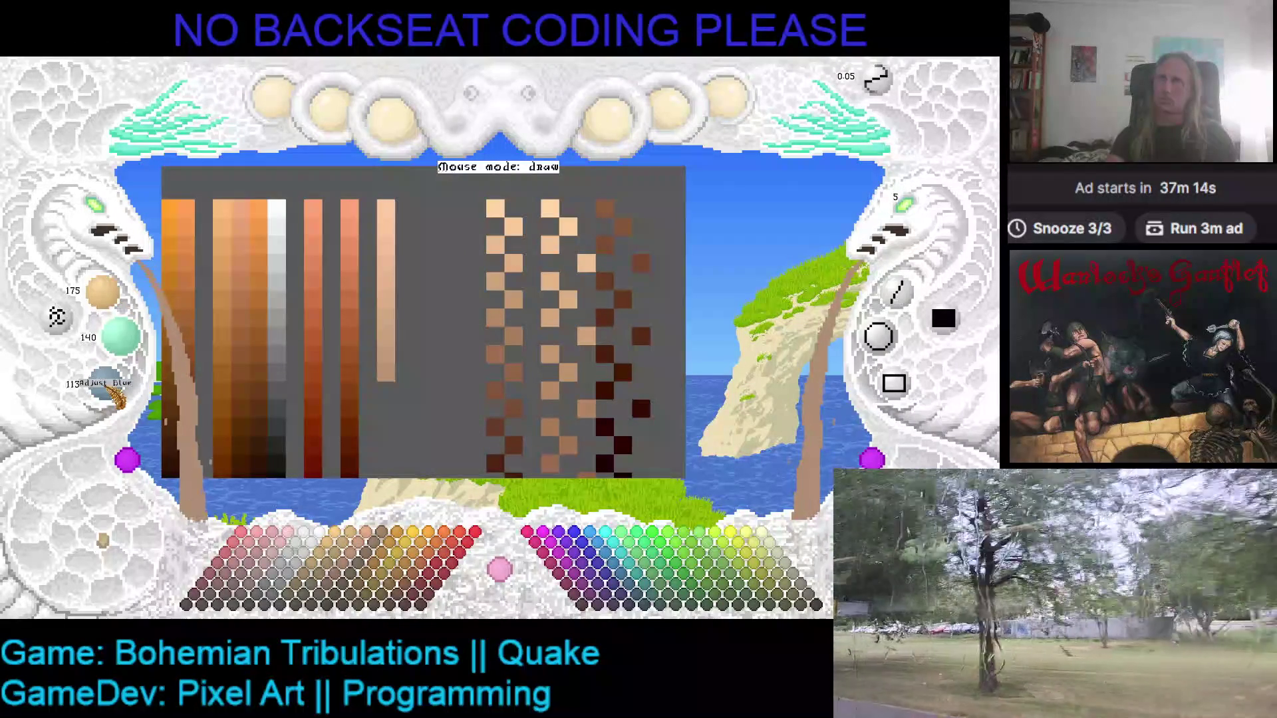
pyautogui.scroll(-1, 118, 397)
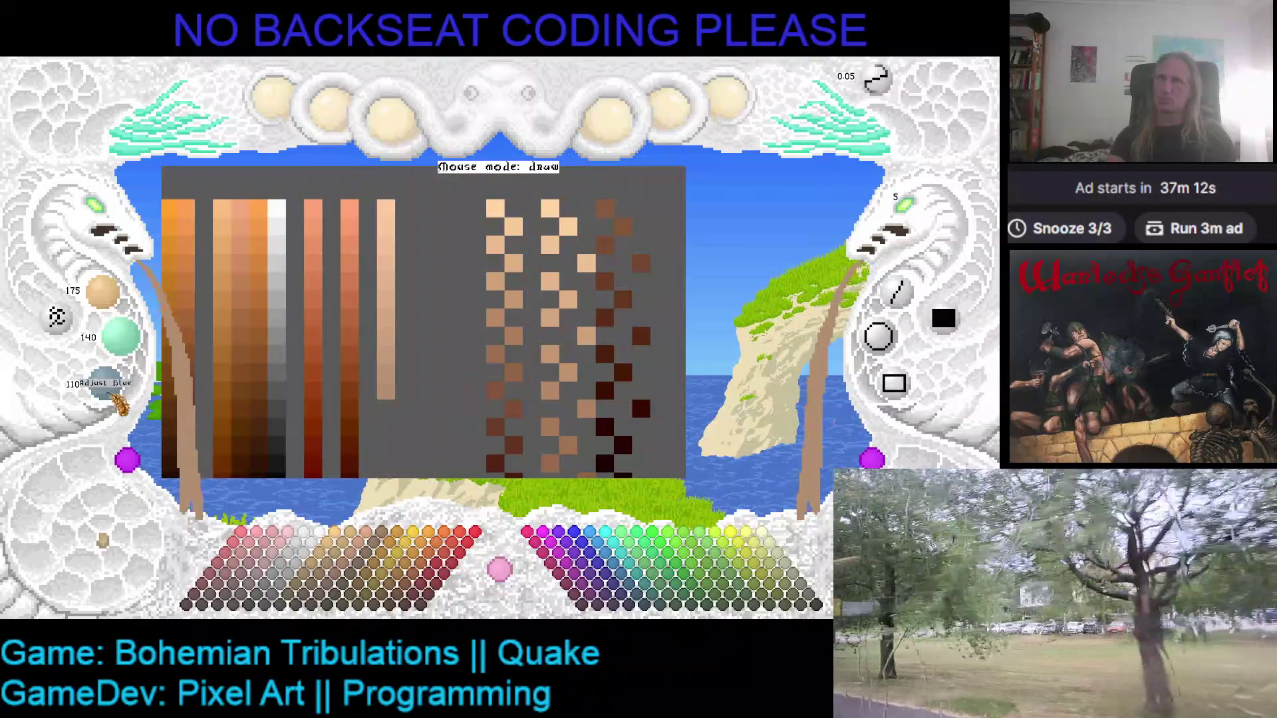
pyautogui.scroll(-2, 119, 397)
pyautogui.scroll(-2, 118, 397)
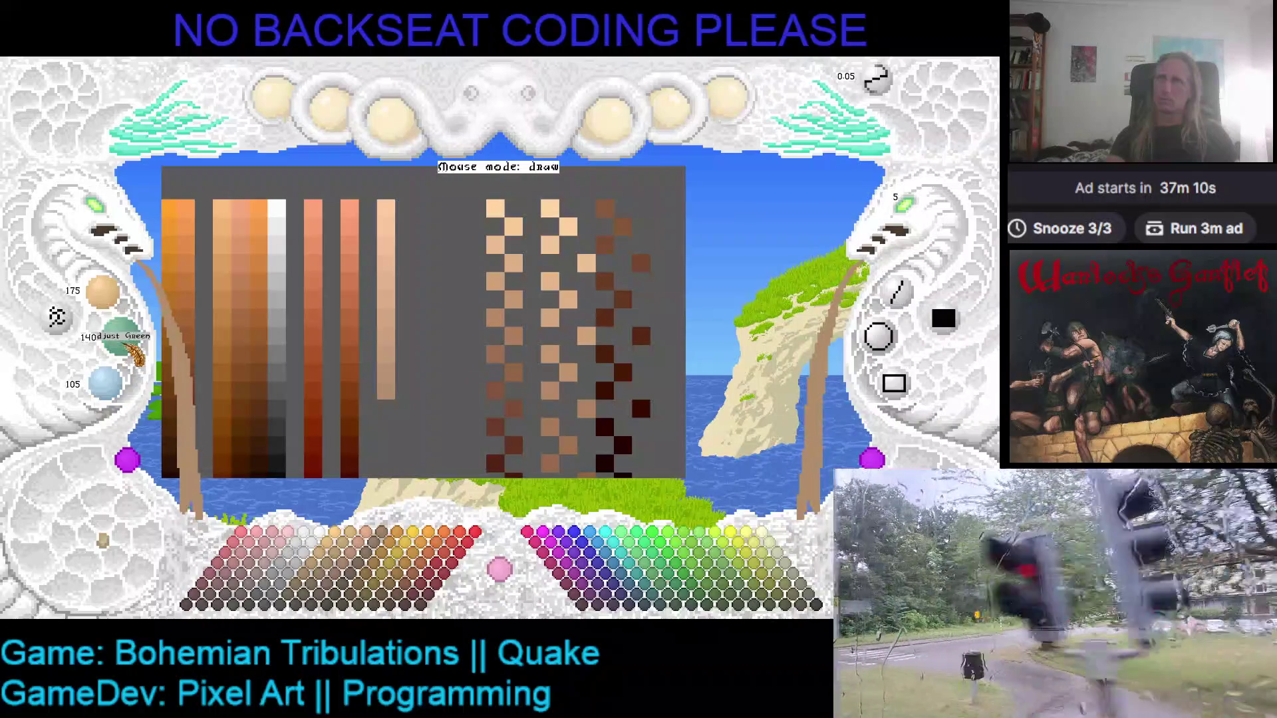
pyautogui.scroll(-2, 125, 347)
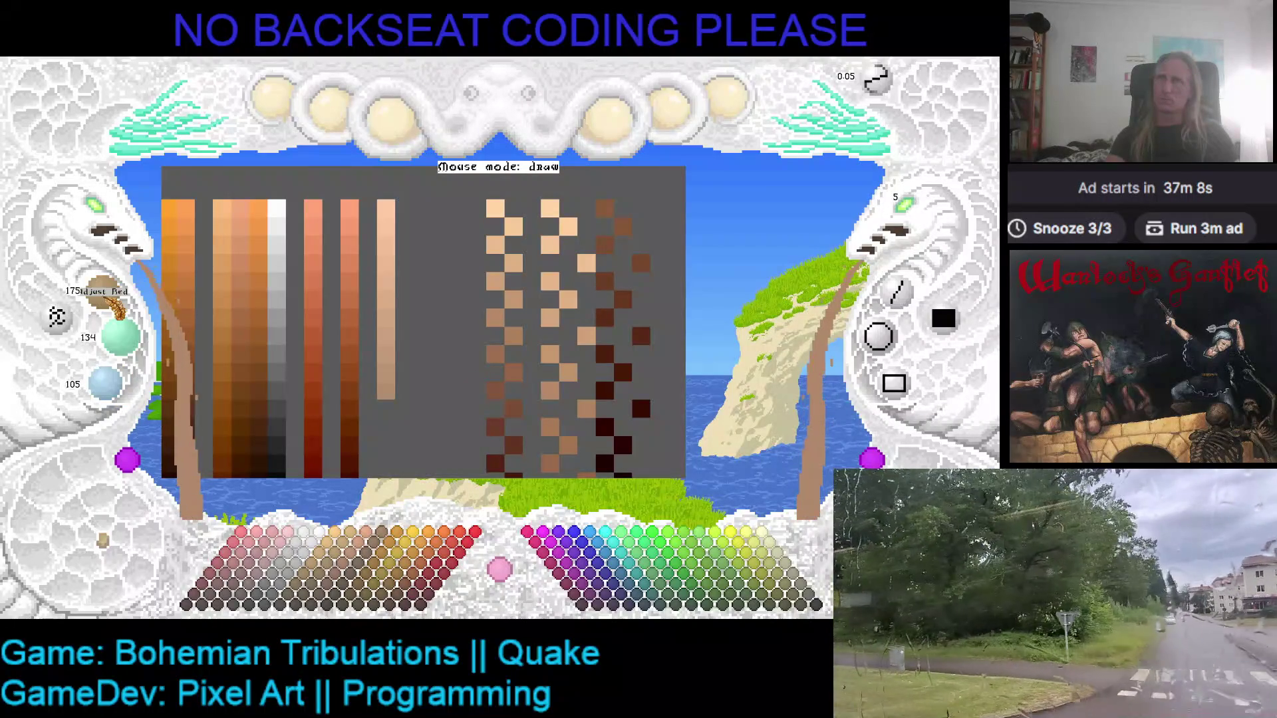
pyautogui.scroll(-1, 118, 309)
pyautogui.scroll(-2, 119, 310)
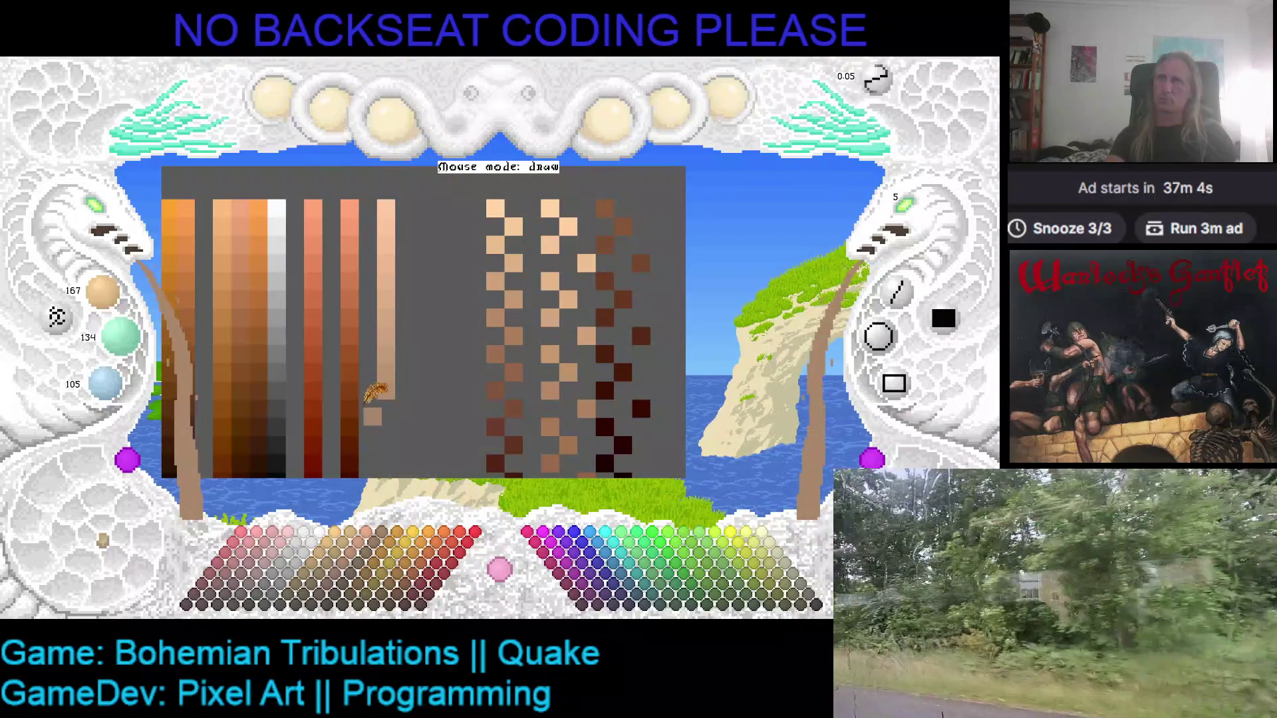
pyautogui.click(431, 383)
pyautogui.moveTo(434, 371); pyautogui.dragTo(416, 306)
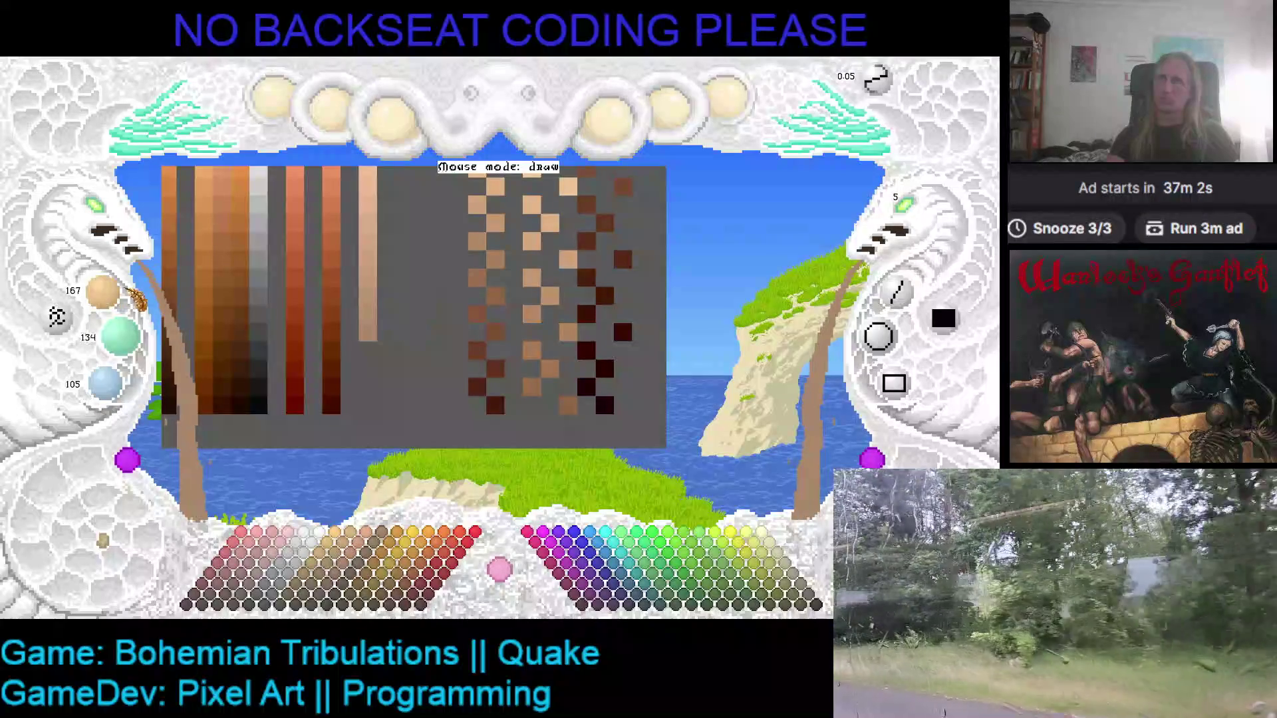
pyautogui.scroll(-1, 125, 302)
pyautogui.scroll(-2, 125, 303)
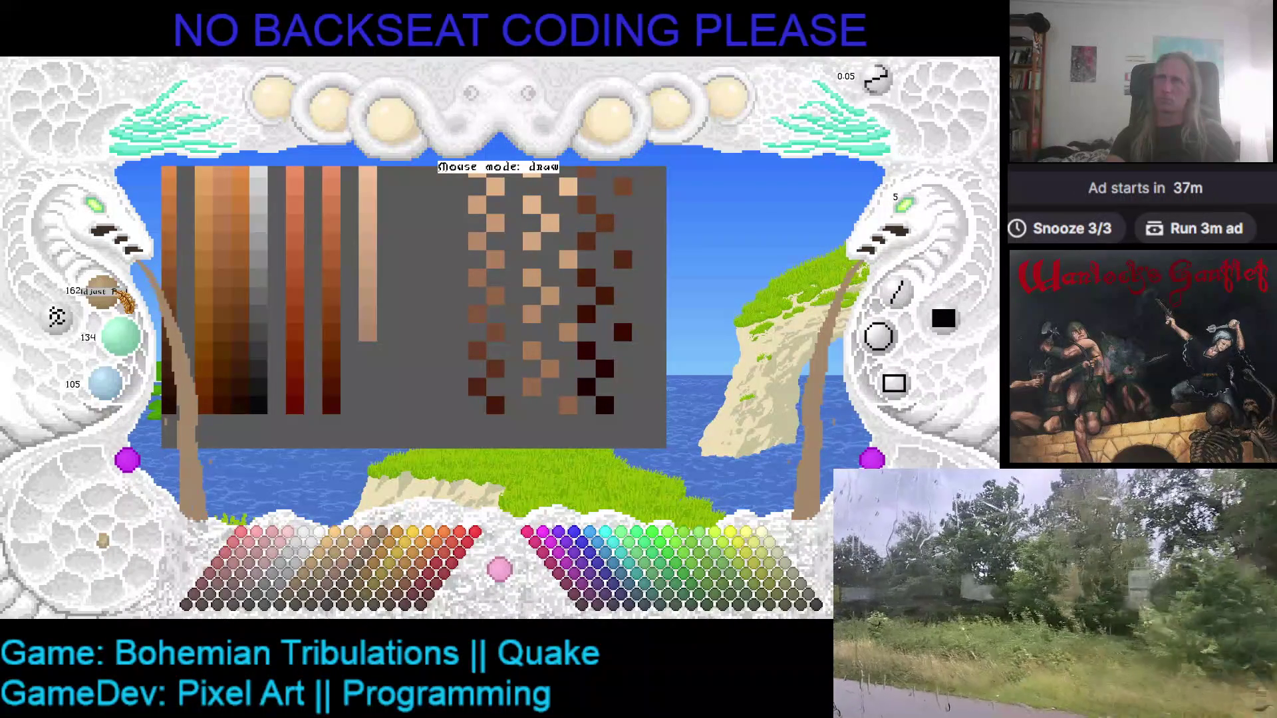
pyautogui.scroll(-1, 127, 303)
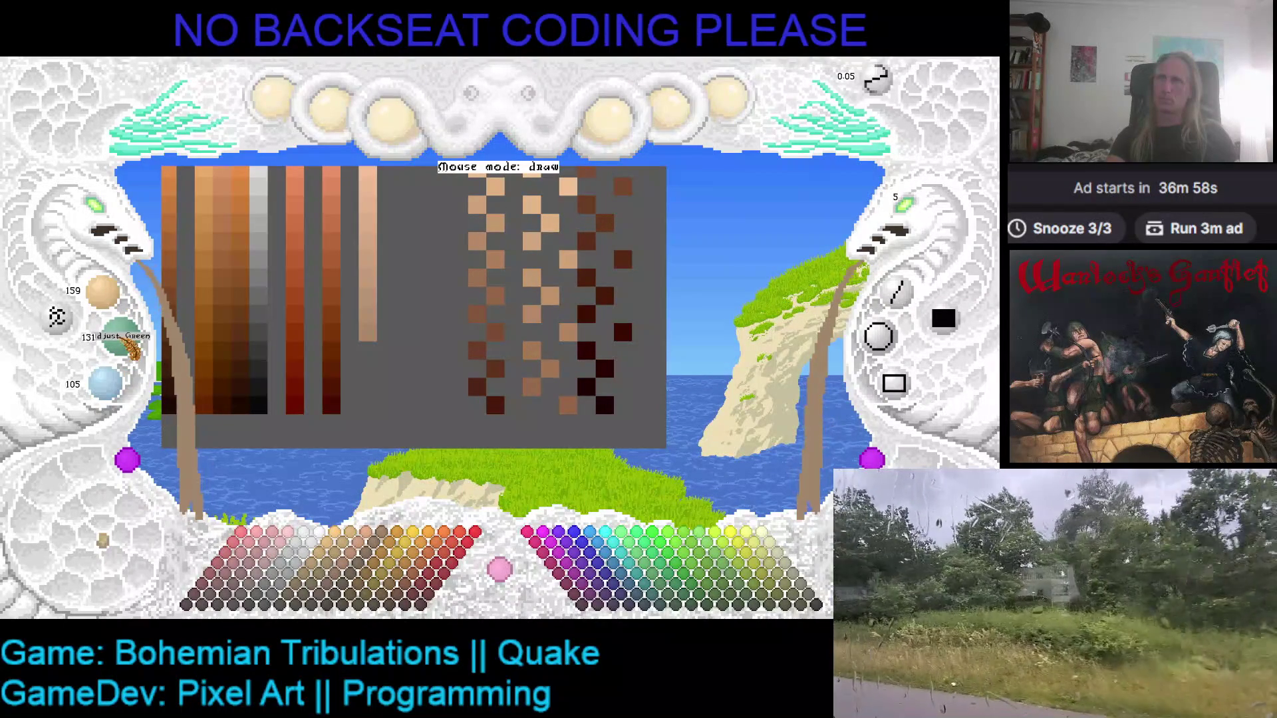
pyautogui.scroll(-1, 133, 349)
pyautogui.scroll(-3, 120, 393)
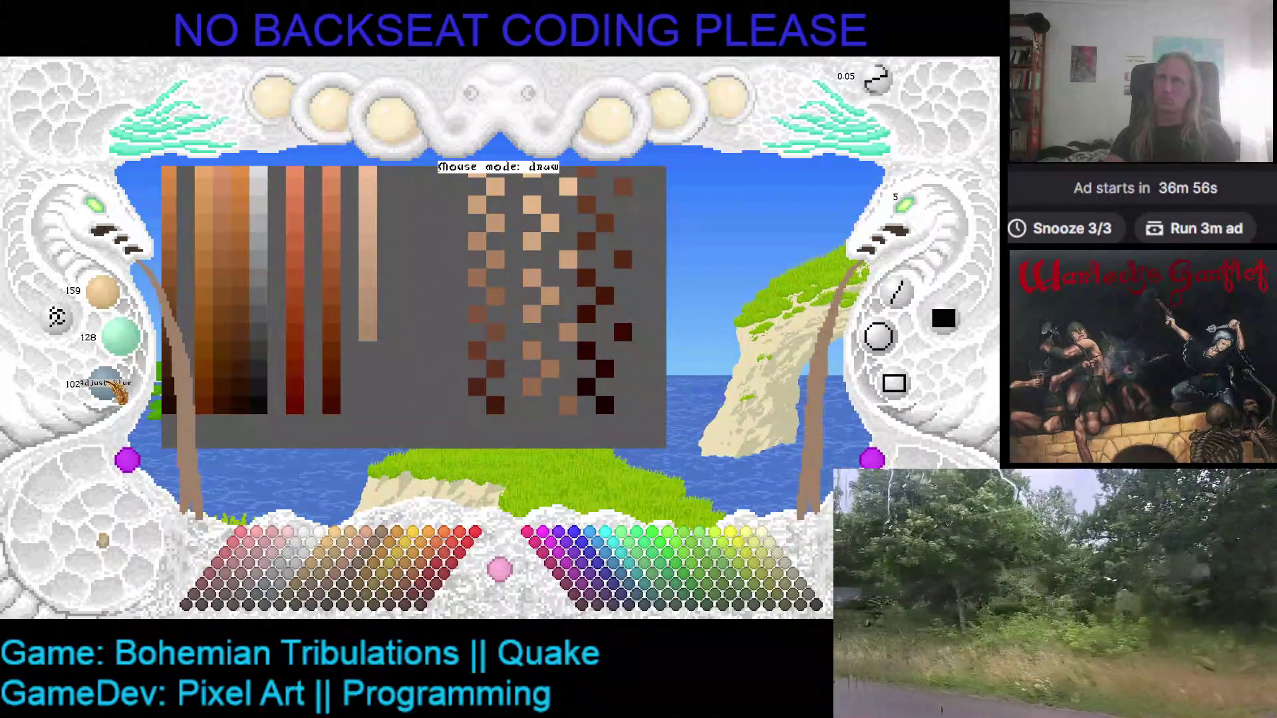
pyautogui.click(368, 350)
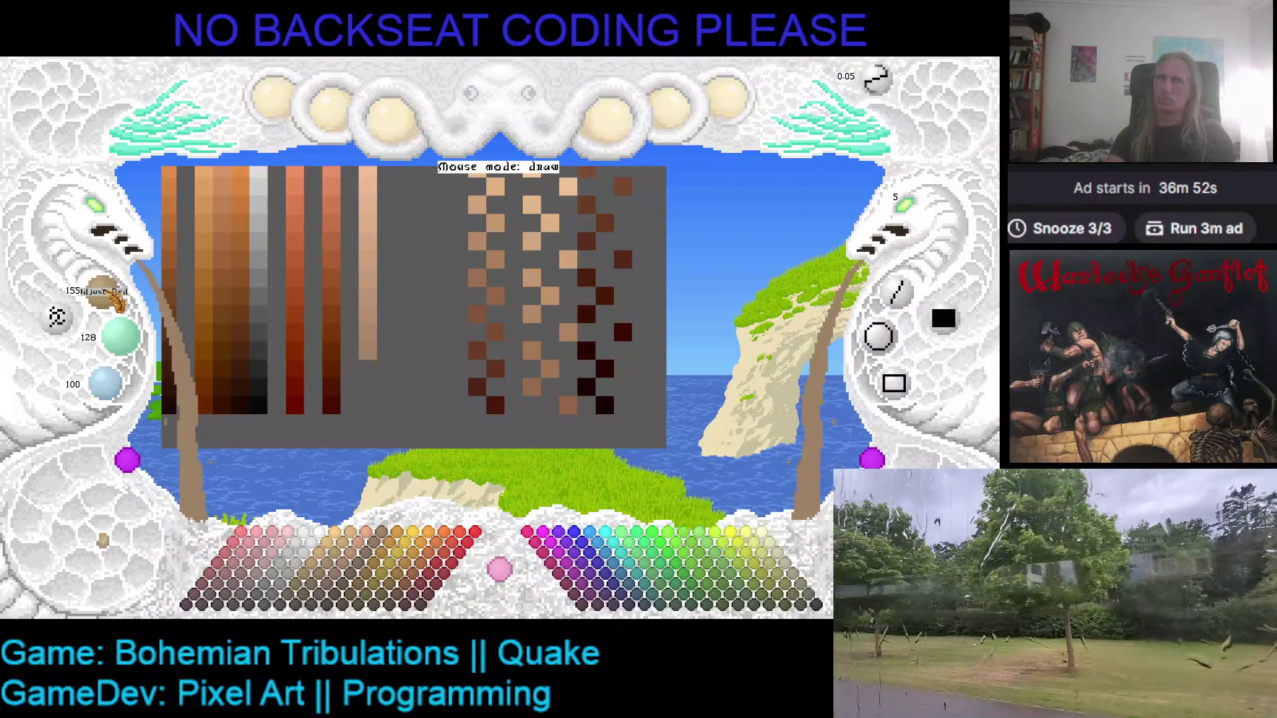
# - Darken the paint mix further to 135/110/85
pyautogui.scroll(-2, 114, 300)
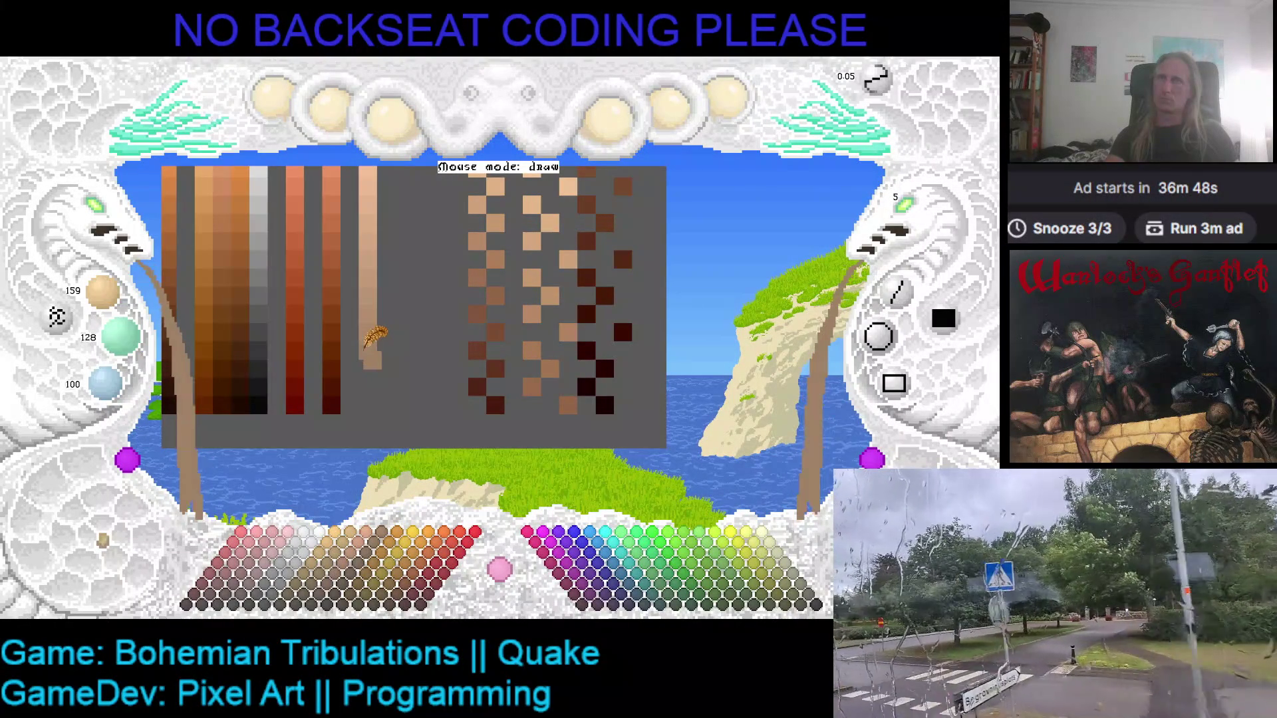
pyautogui.scroll(8, 127, 308)
pyautogui.scroll(-6, 126, 307)
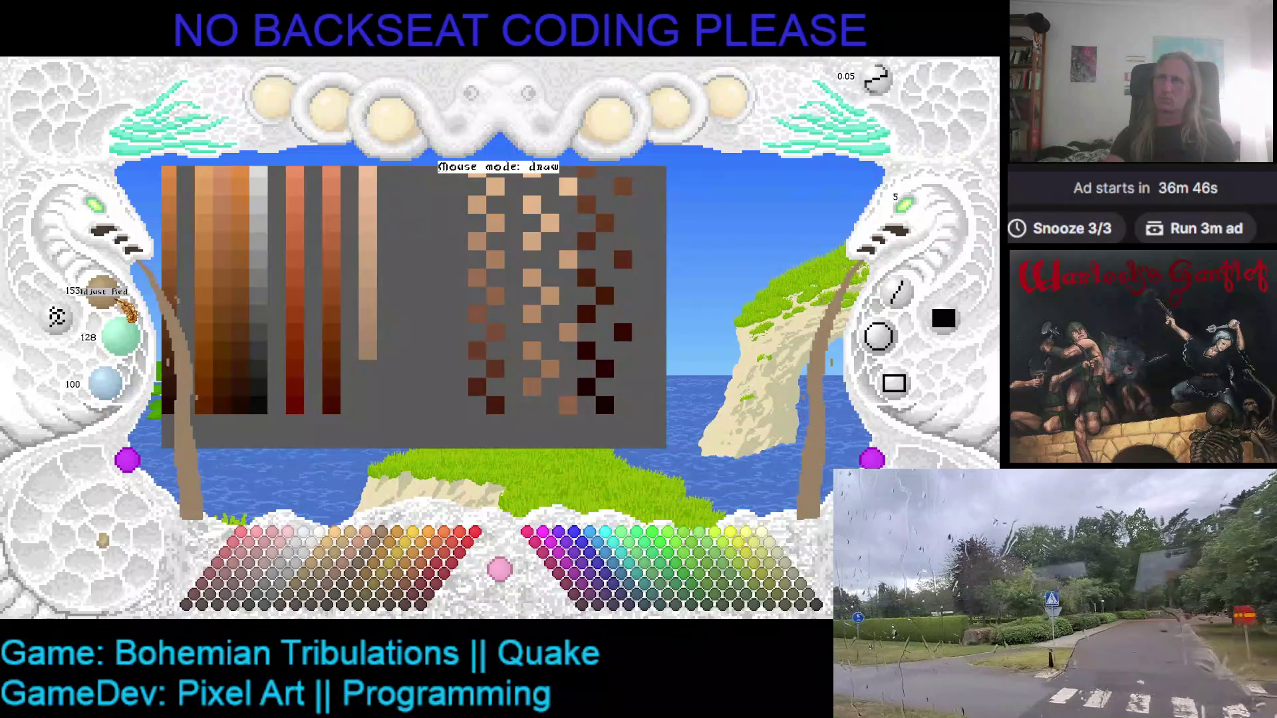
pyautogui.scroll(-1, 127, 307)
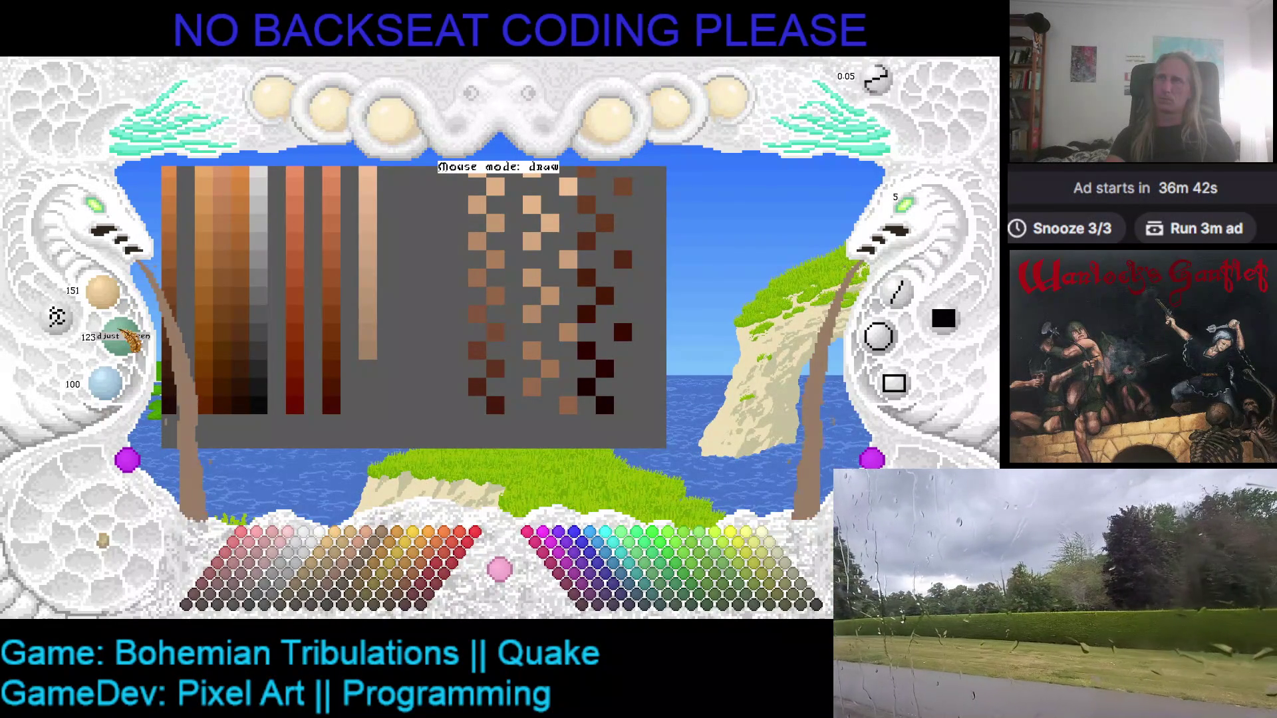
pyautogui.scroll(-1, 125, 334)
pyautogui.scroll(-2, 120, 381)
pyautogui.scroll(-1, 123, 386)
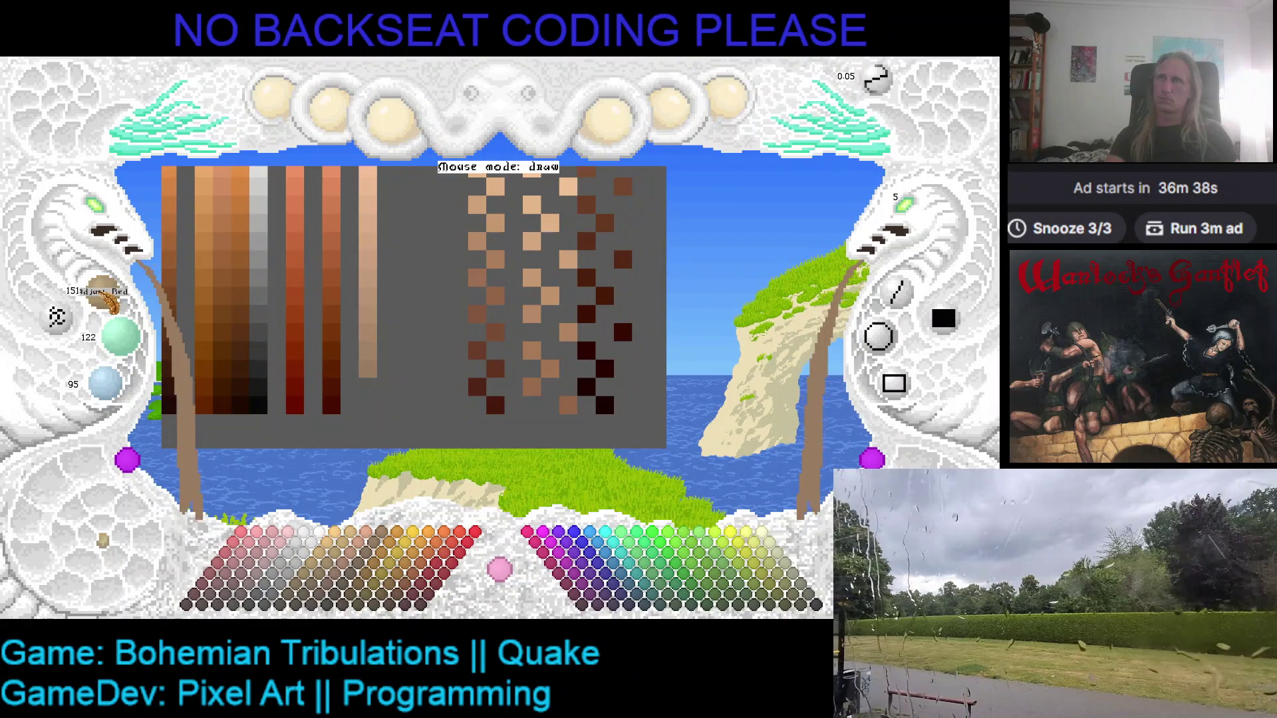
pyautogui.scroll(-2, 113, 304)
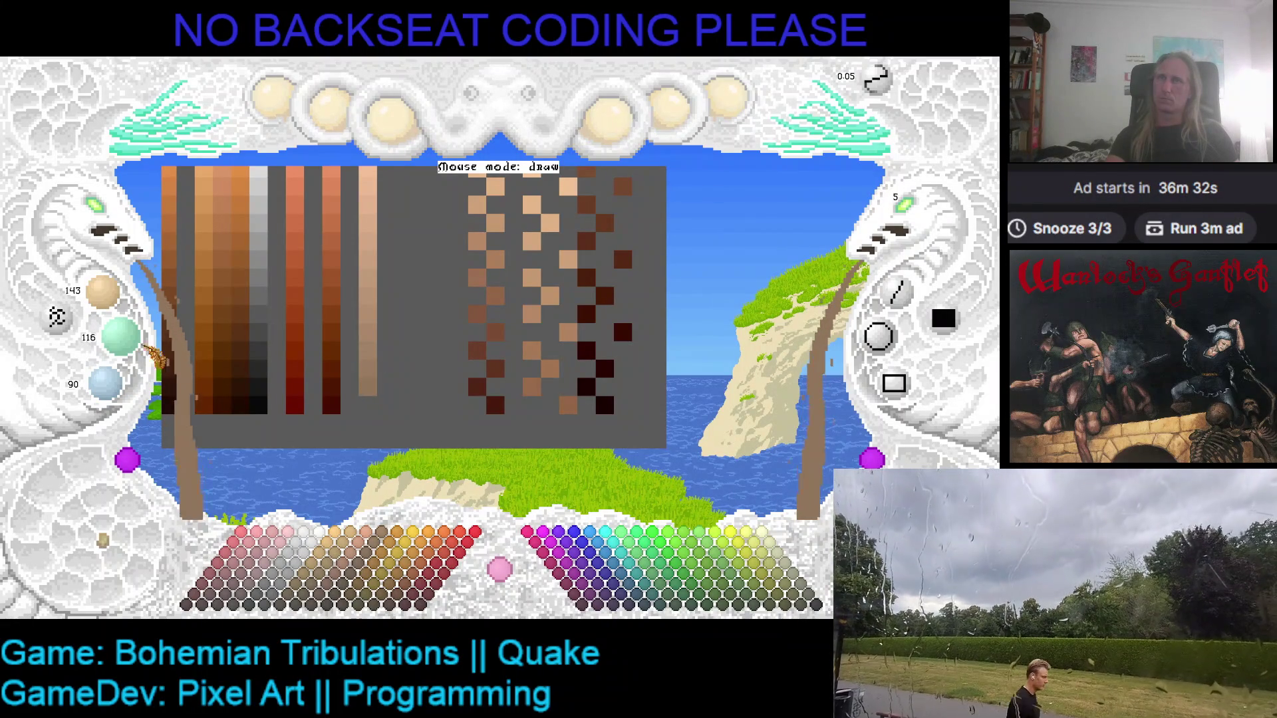
pyautogui.scroll(-6, 111, 305)
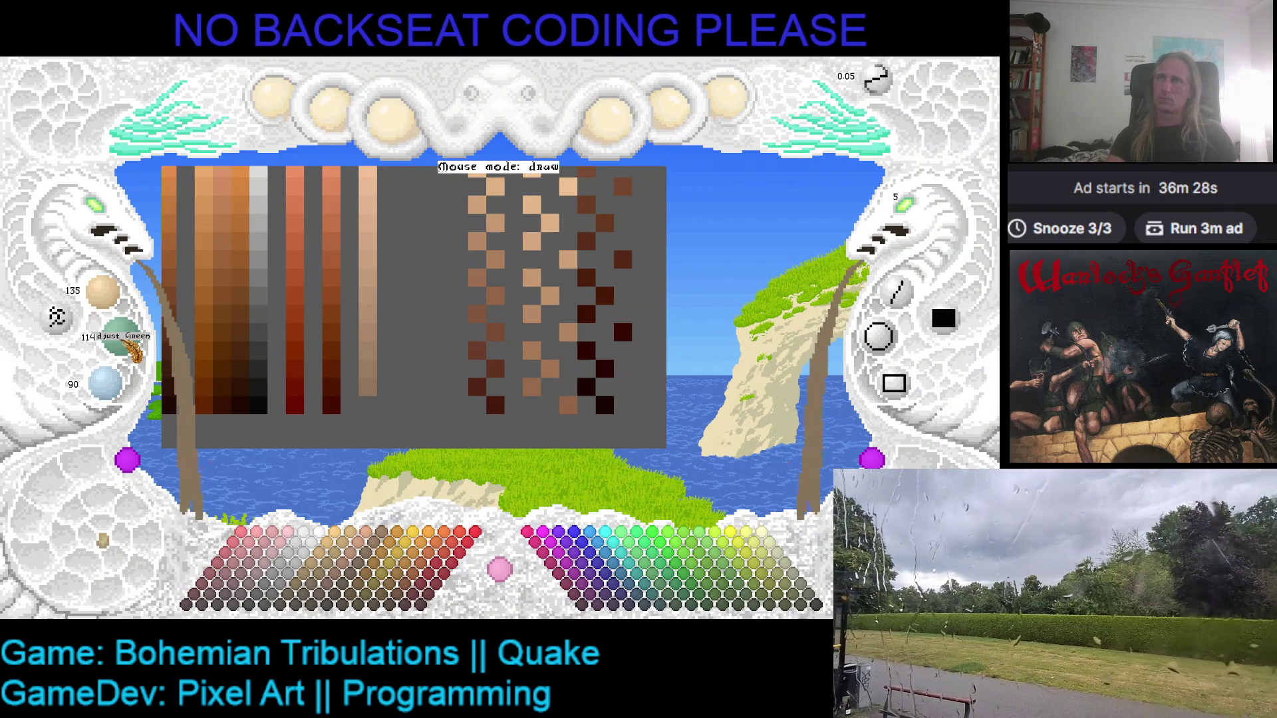
pyautogui.scroll(-2, 133, 351)
pyautogui.scroll(-1, 126, 394)
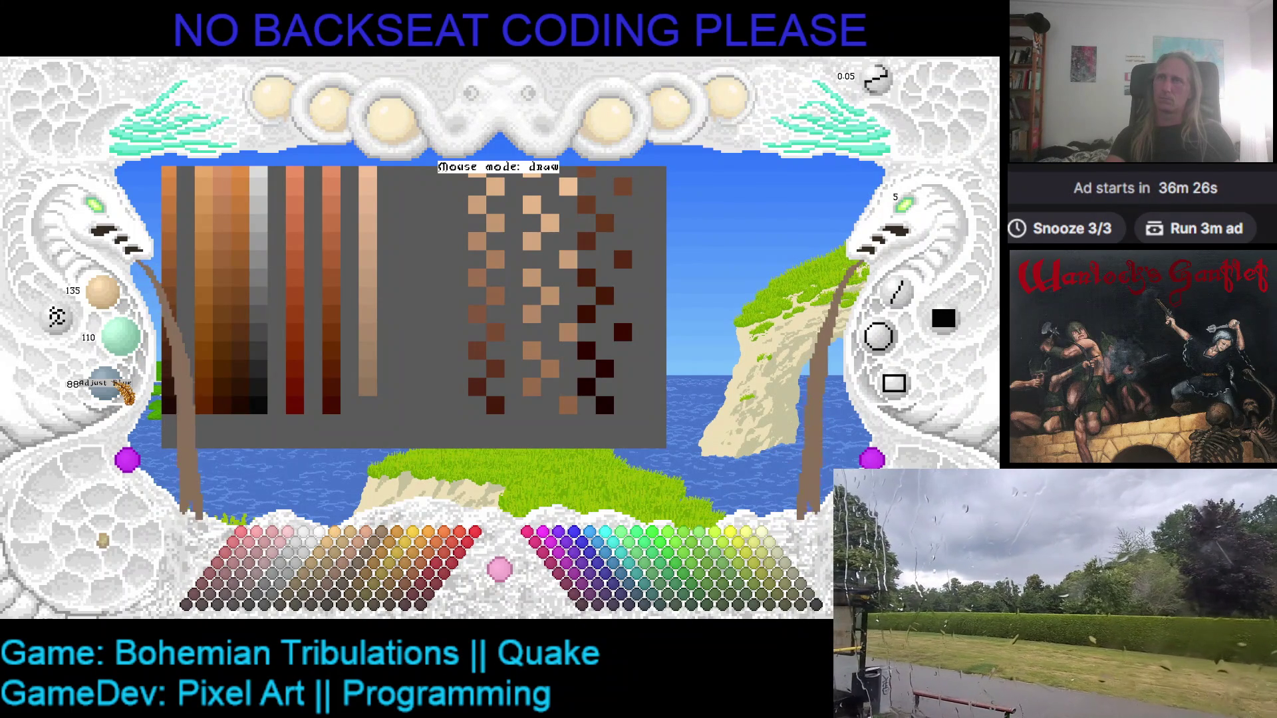
pyautogui.scroll(-1, 123, 392)
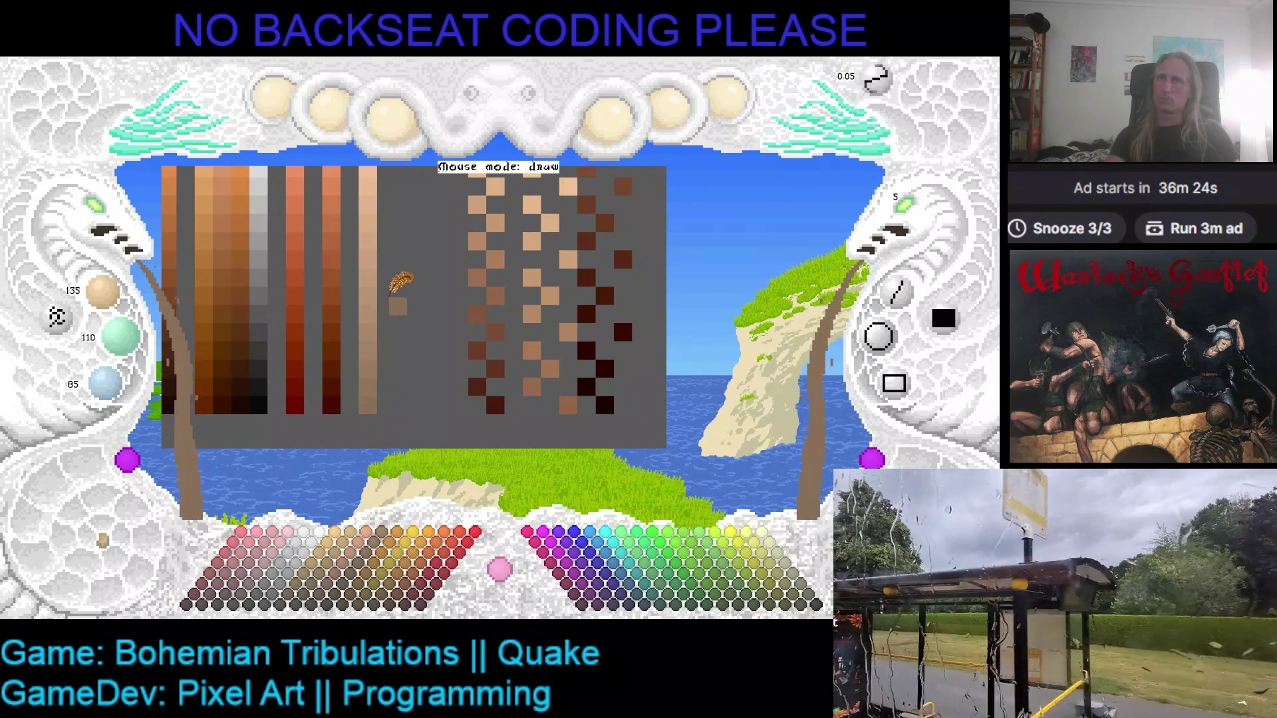
# - Pan the canvas down, darken the paint and paint the next brown cell in the new column
pyautogui.moveTo(395, 312); pyautogui.dragTo(379, 401)
pyautogui.scroll(-3, 116, 295)
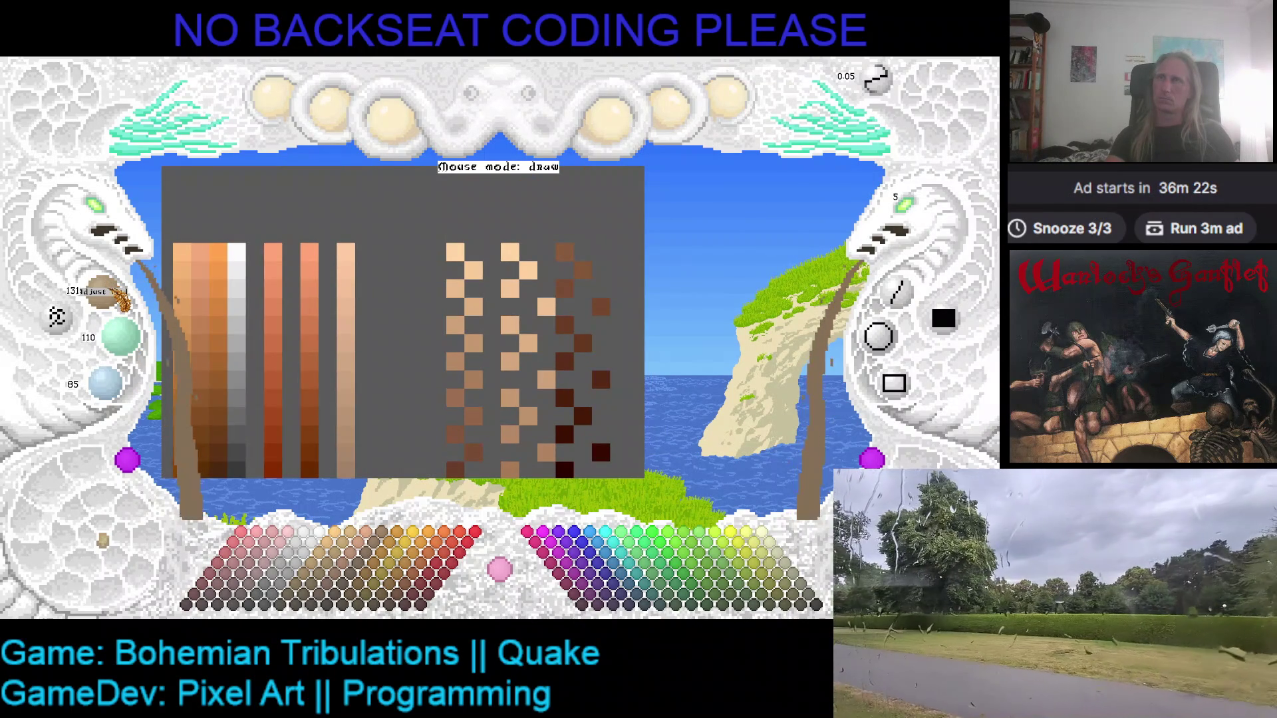
pyautogui.scroll(-2, 118, 298)
pyautogui.scroll(-3, 129, 335)
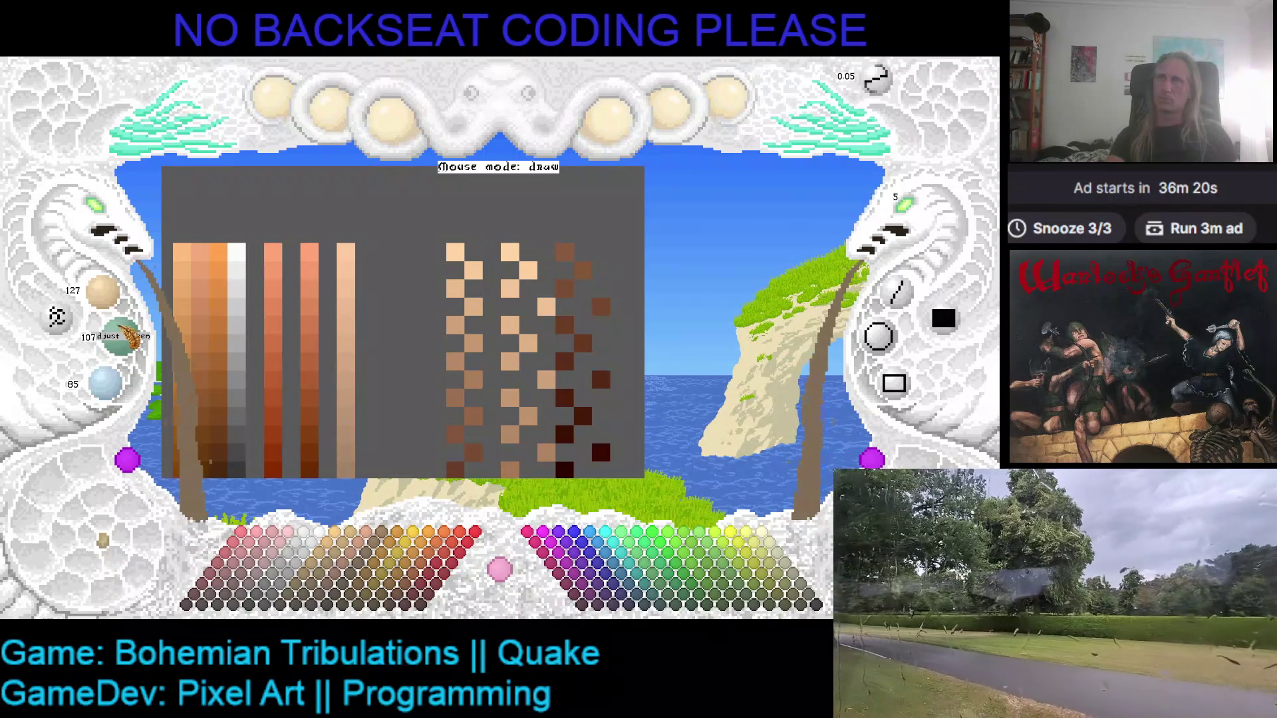
pyautogui.scroll(-1, 129, 336)
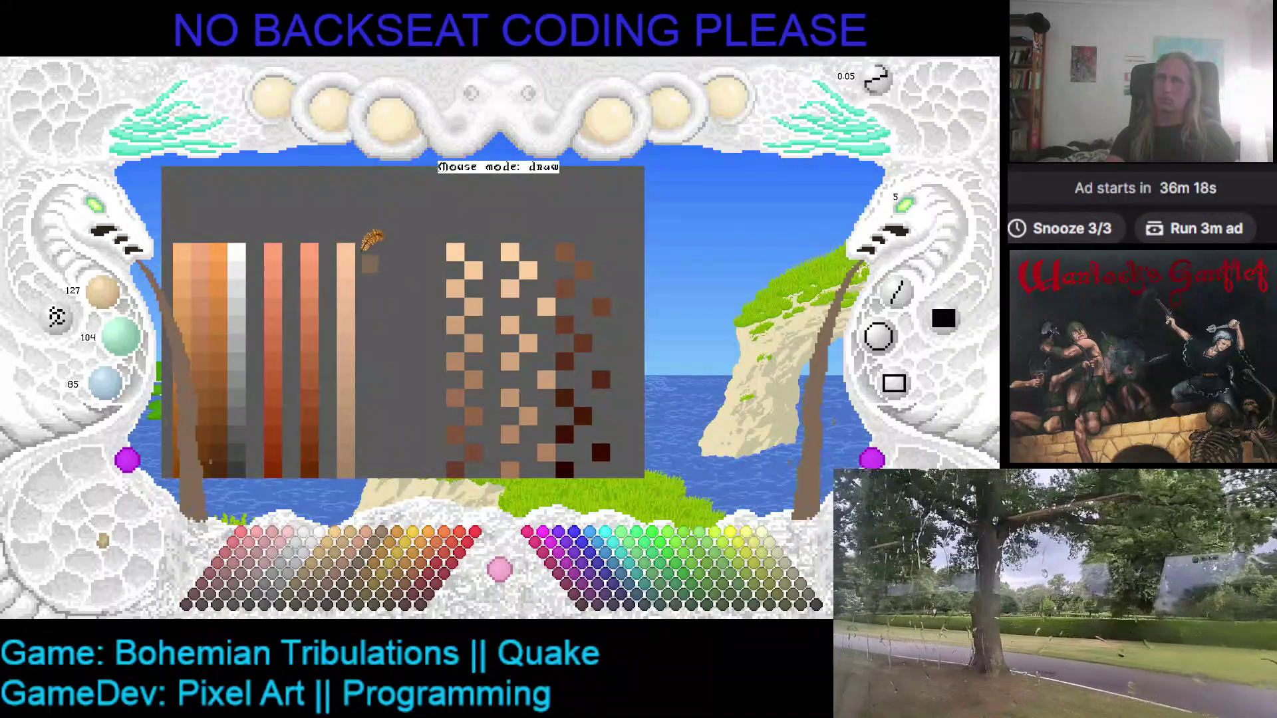
pyautogui.scroll(-2, 113, 389)
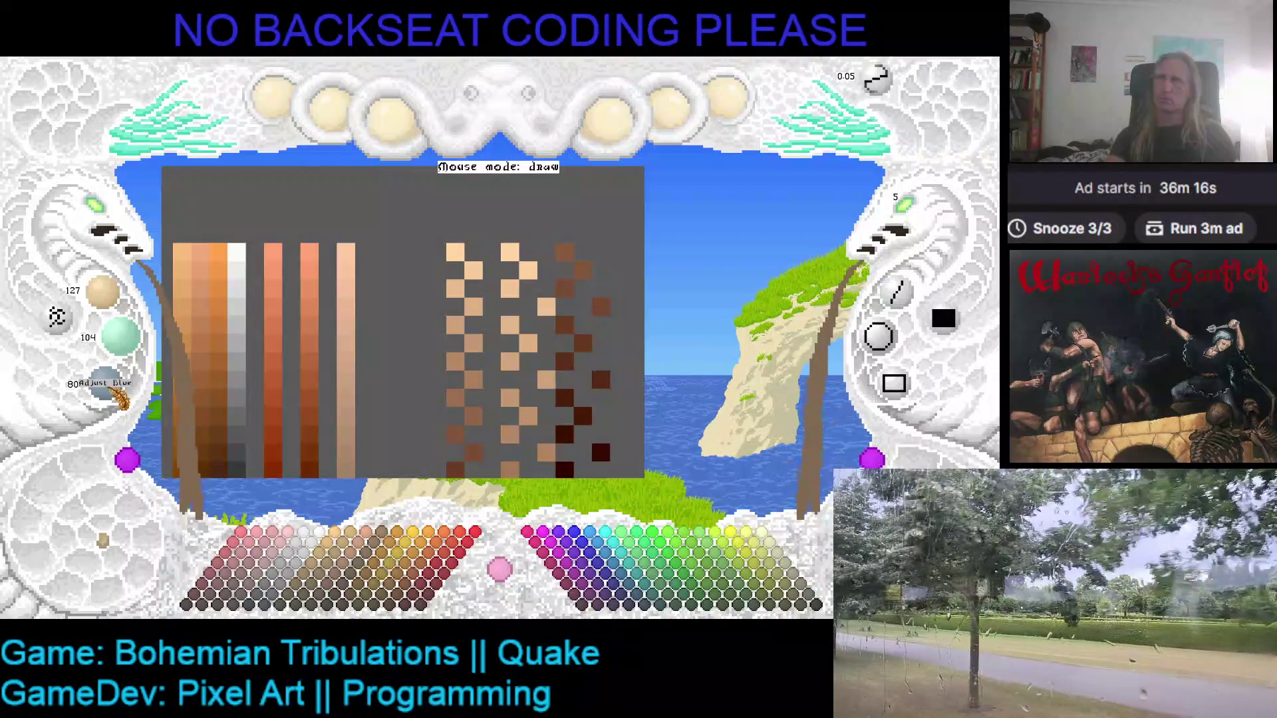
pyautogui.click(364, 251)
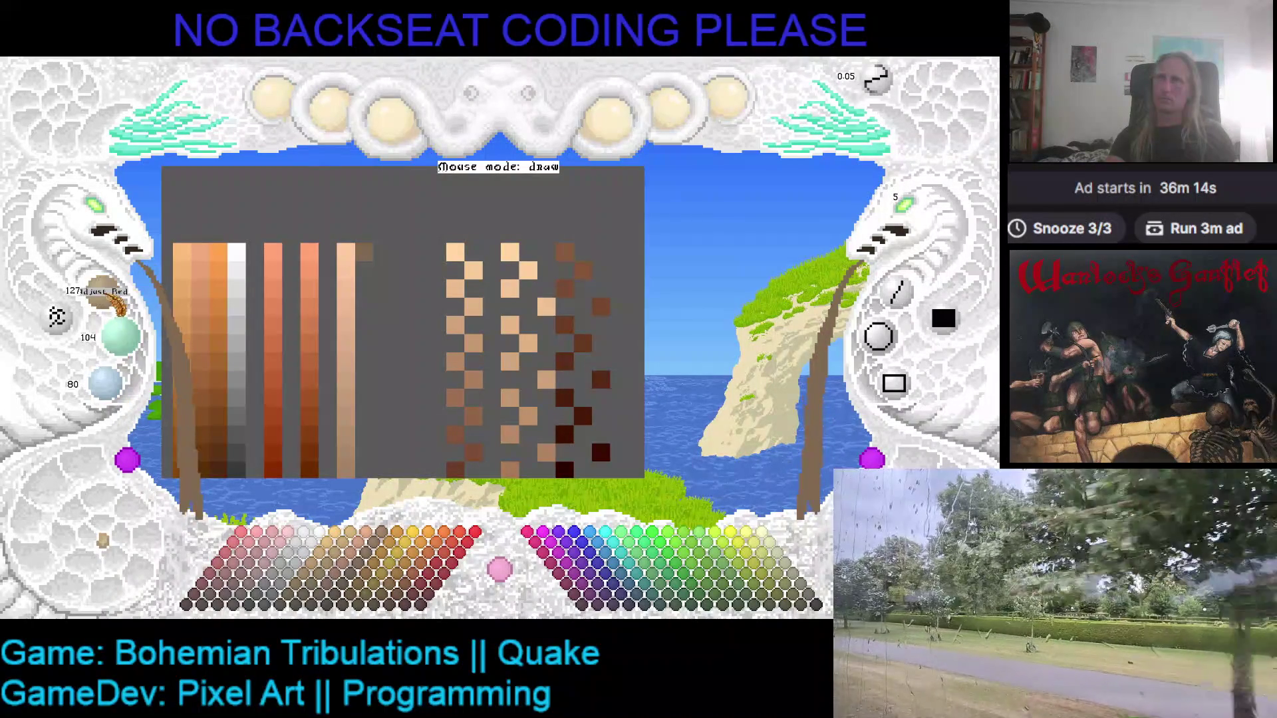
# - Retune the RGB knobs darker and add a darker brown cell to the new column
pyautogui.scroll(2, 396, 207)
pyautogui.scroll(1, 398, 226)
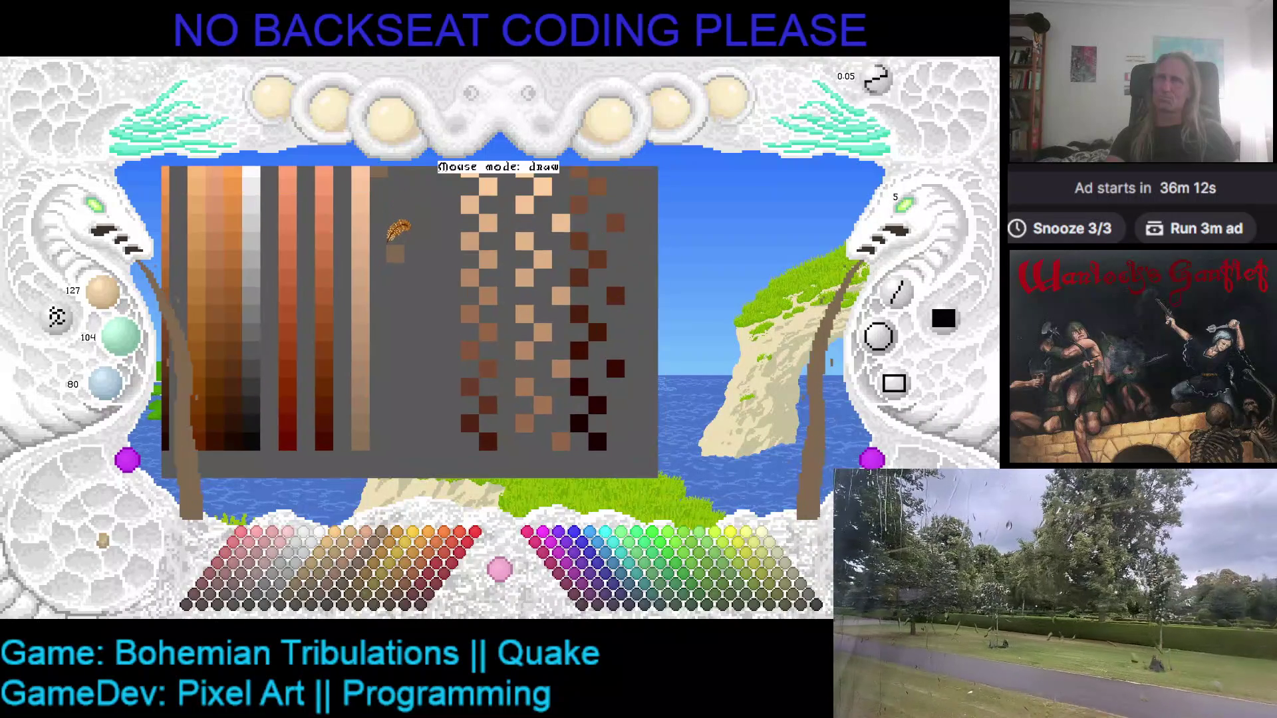
pyautogui.scroll(1, 398, 231)
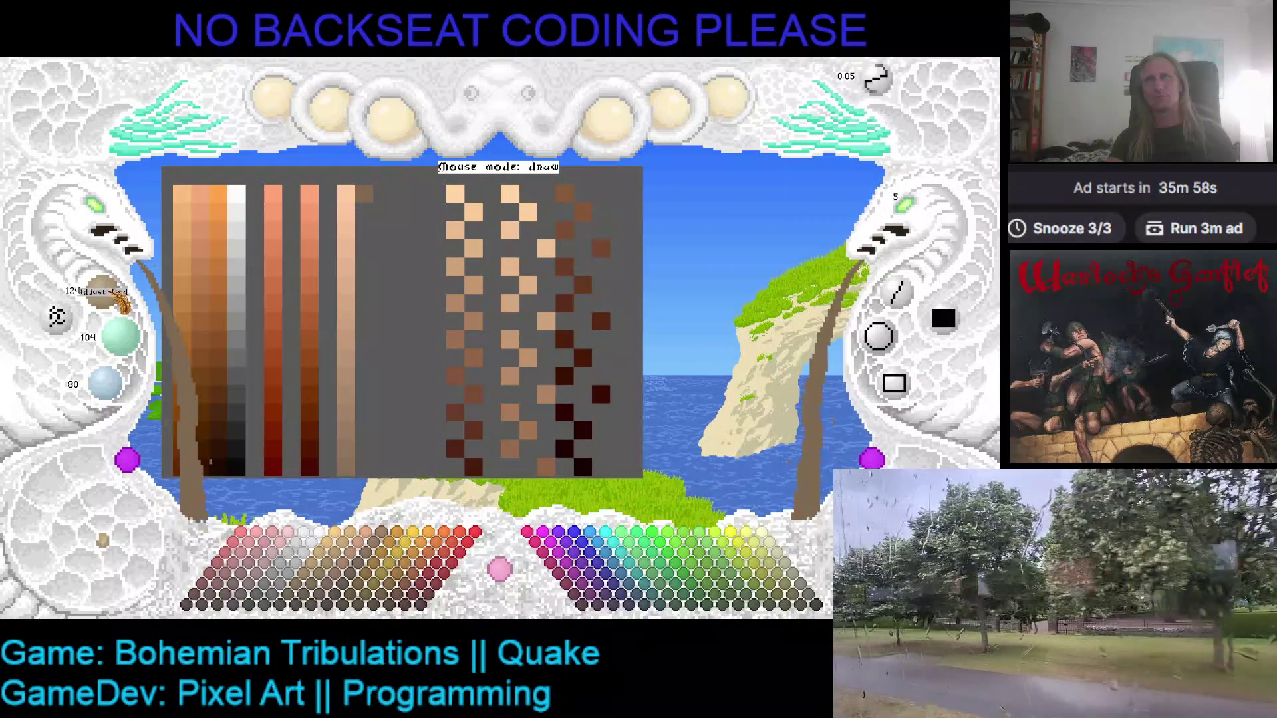
pyautogui.scroll(-3, 121, 304)
pyautogui.scroll(-2, 133, 342)
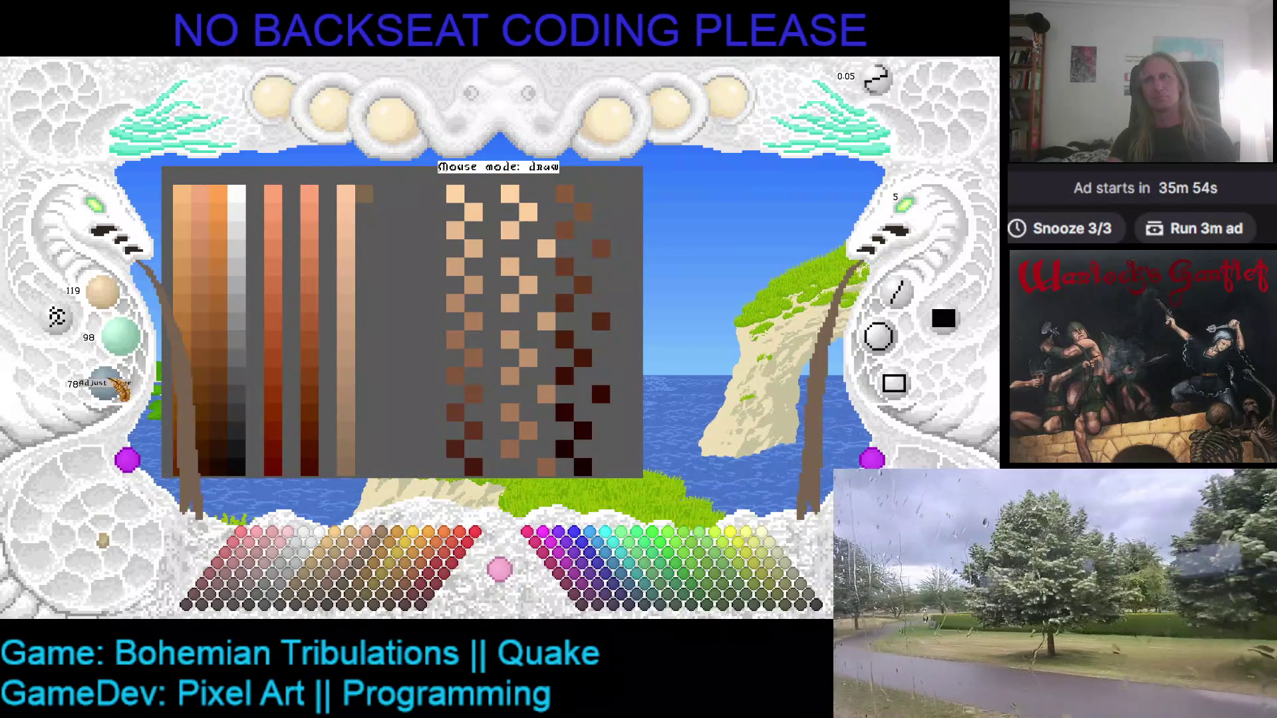
pyautogui.scroll(-5, 122, 390)
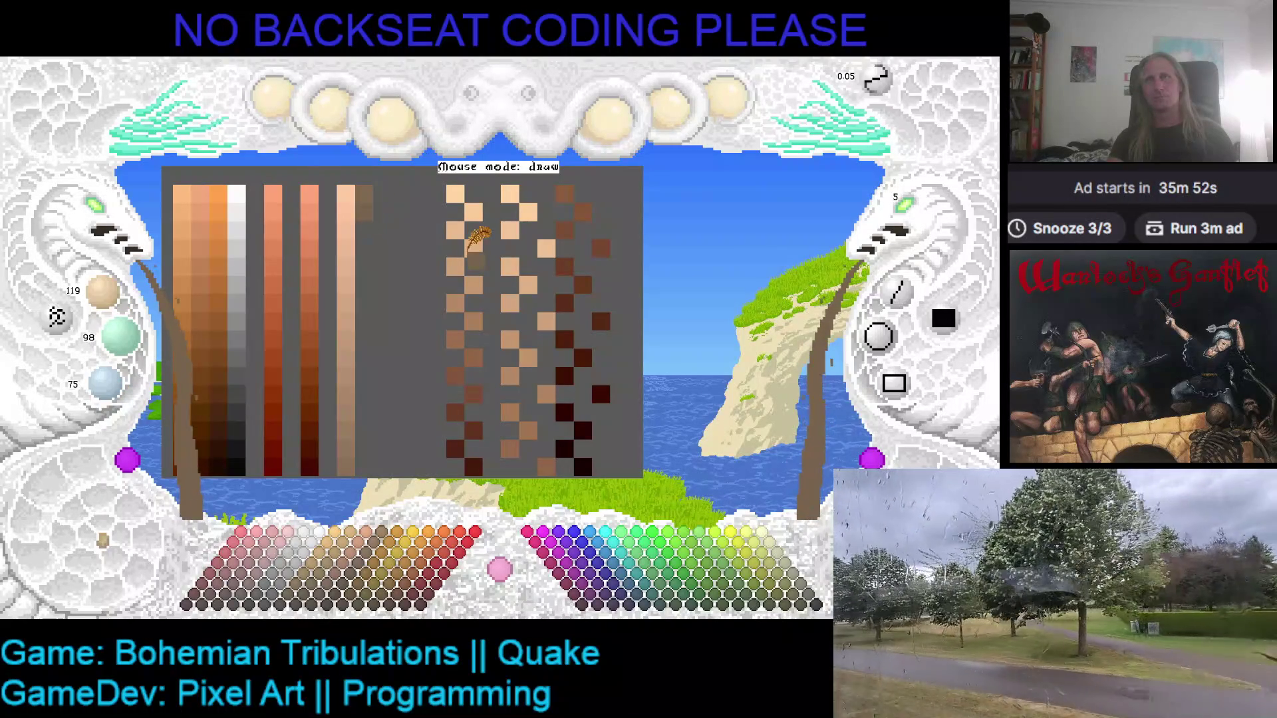
pyautogui.scroll(-2, 108, 307)
pyautogui.scroll(-6, 108, 307)
pyautogui.scroll(-1, 120, 339)
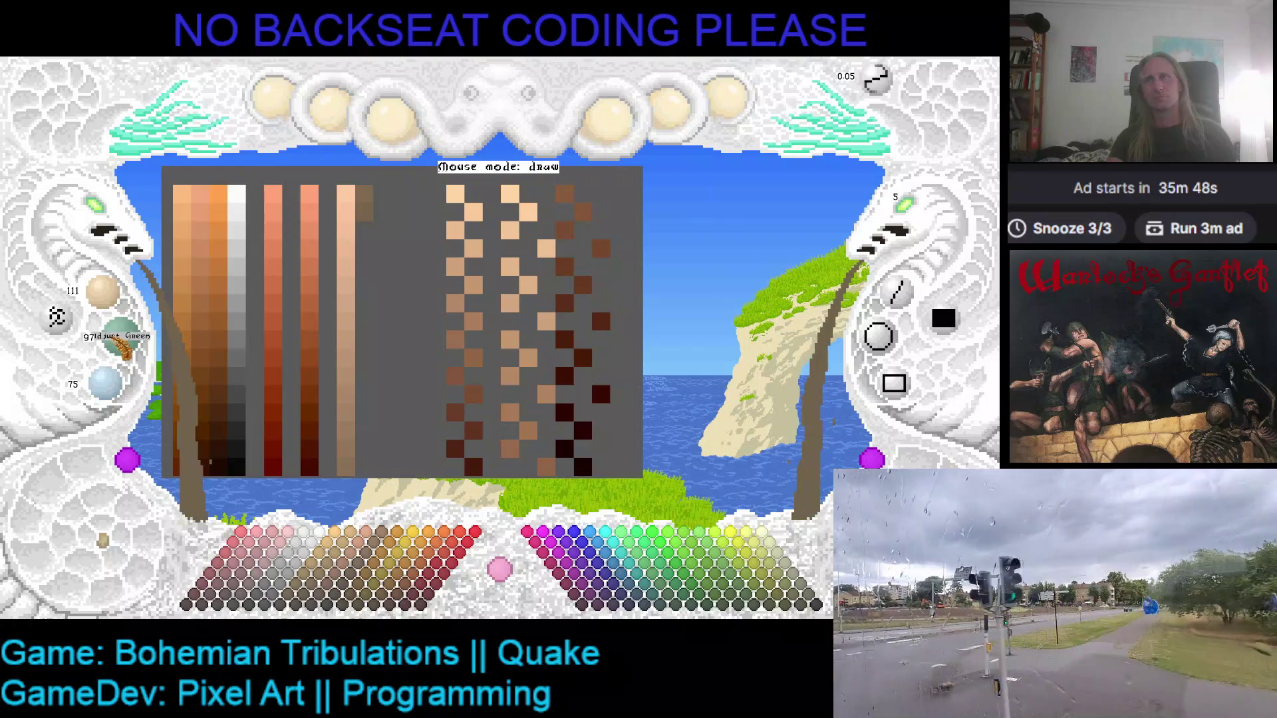
pyautogui.scroll(-5, 119, 339)
pyautogui.scroll(-3, 121, 391)
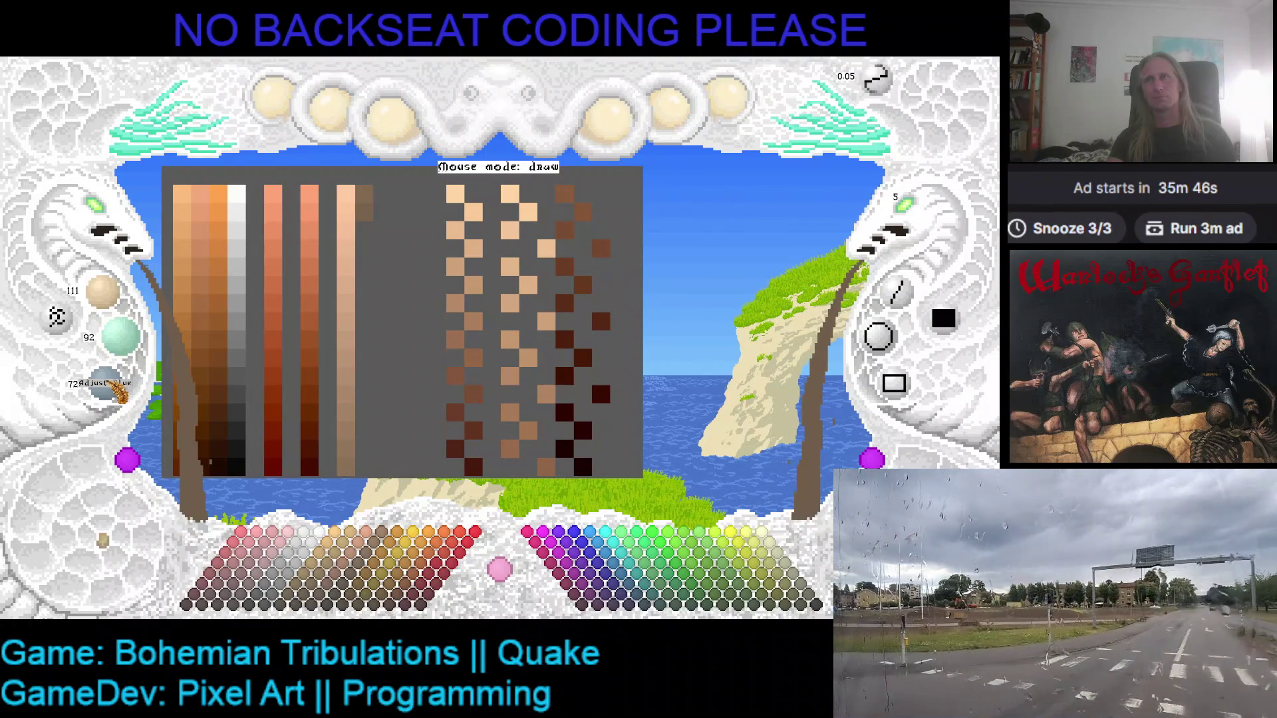
pyautogui.click(360, 246)
# - Lower the RGB knobs further, mixing the paint down to 95/81/65
pyautogui.scroll(-4, 116, 303)
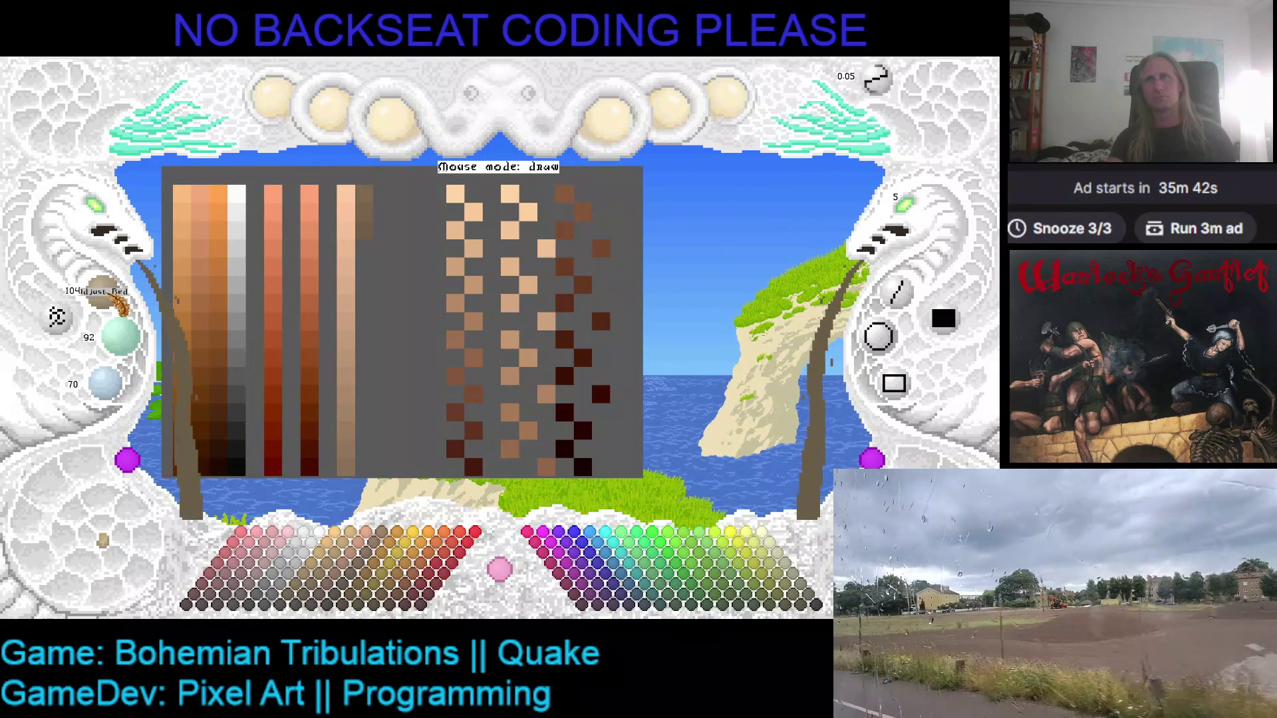
pyautogui.scroll(-1, 120, 306)
pyautogui.scroll(-3, 131, 343)
pyautogui.scroll(-1, 127, 391)
pyautogui.scroll(-2, 126, 393)
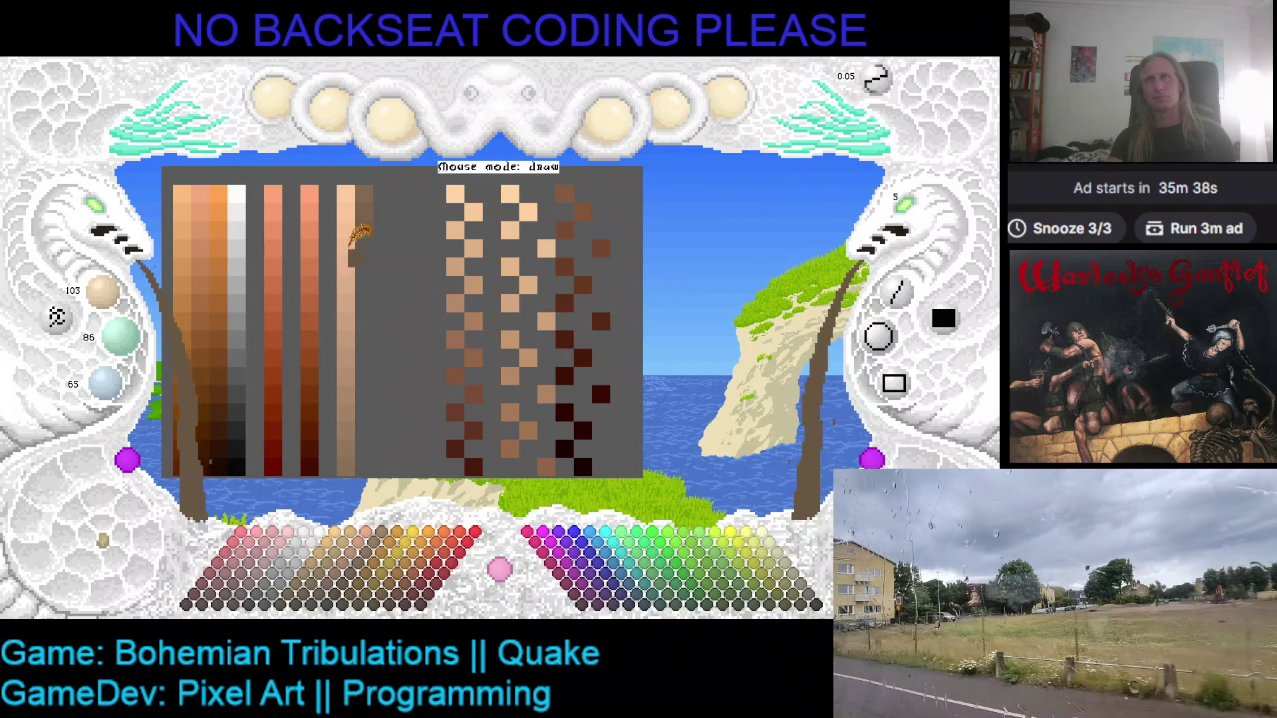
pyautogui.scroll(-1, 118, 309)
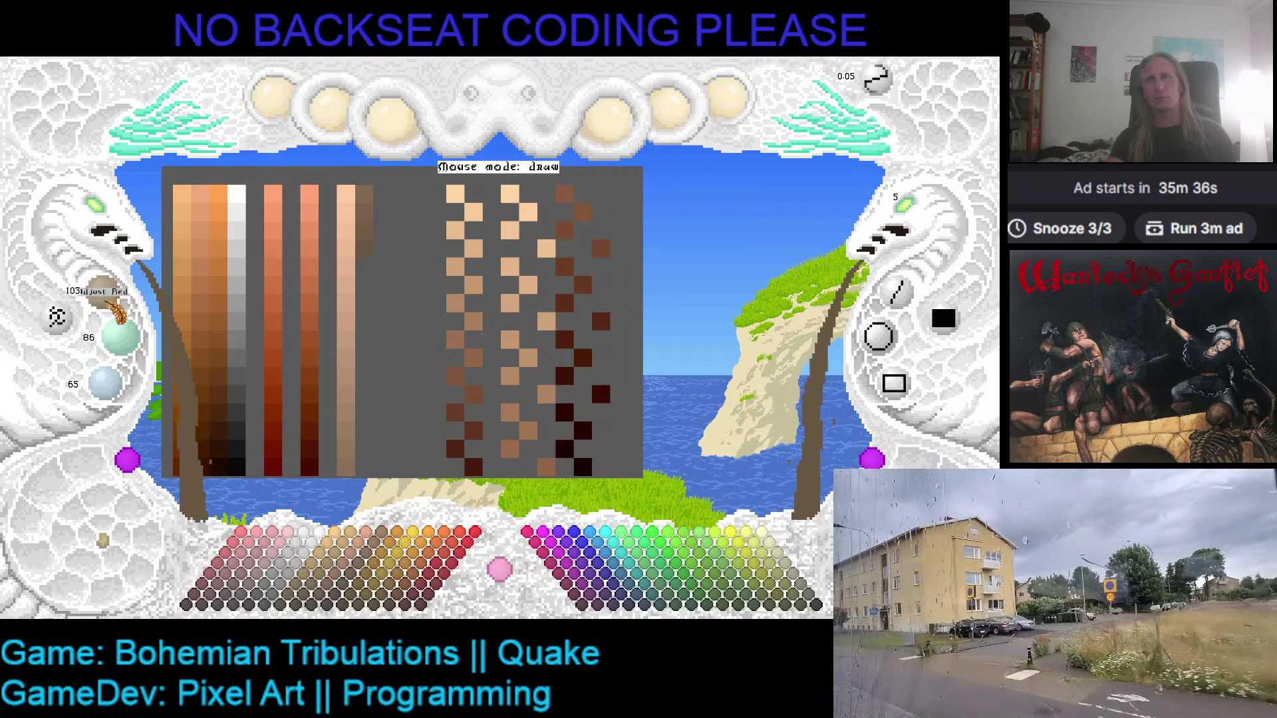
pyautogui.scroll(-3, 118, 309)
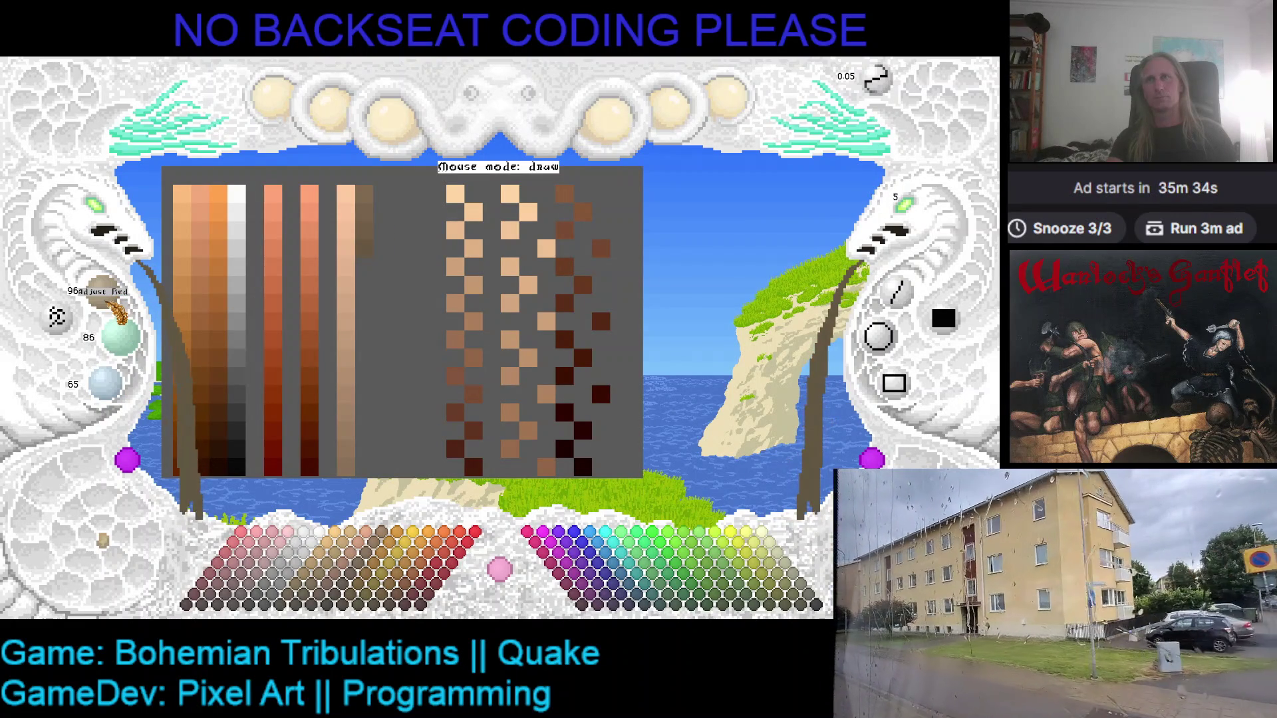
pyautogui.scroll(-3, 128, 339)
pyautogui.scroll(-2, 133, 341)
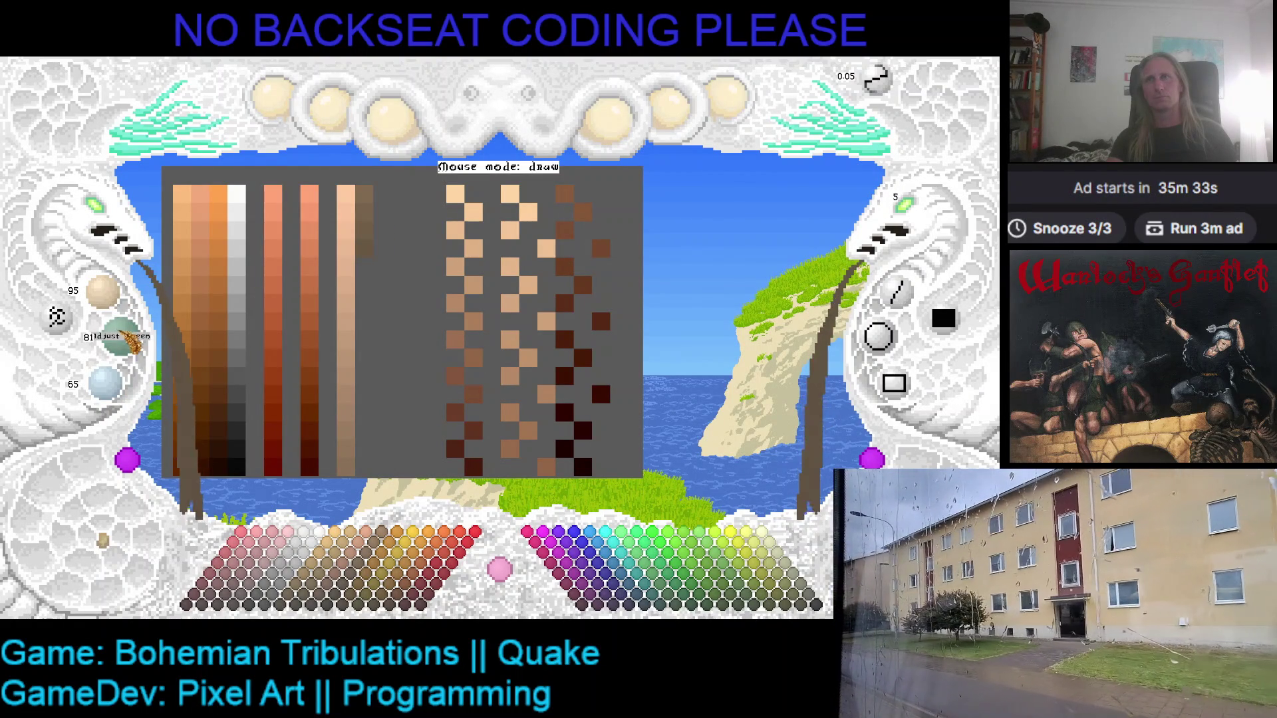
# - Darken the paint further and extend the brown column one cell lower
pyautogui.scroll(-3, 121, 387)
pyautogui.scroll(-1, 121, 338)
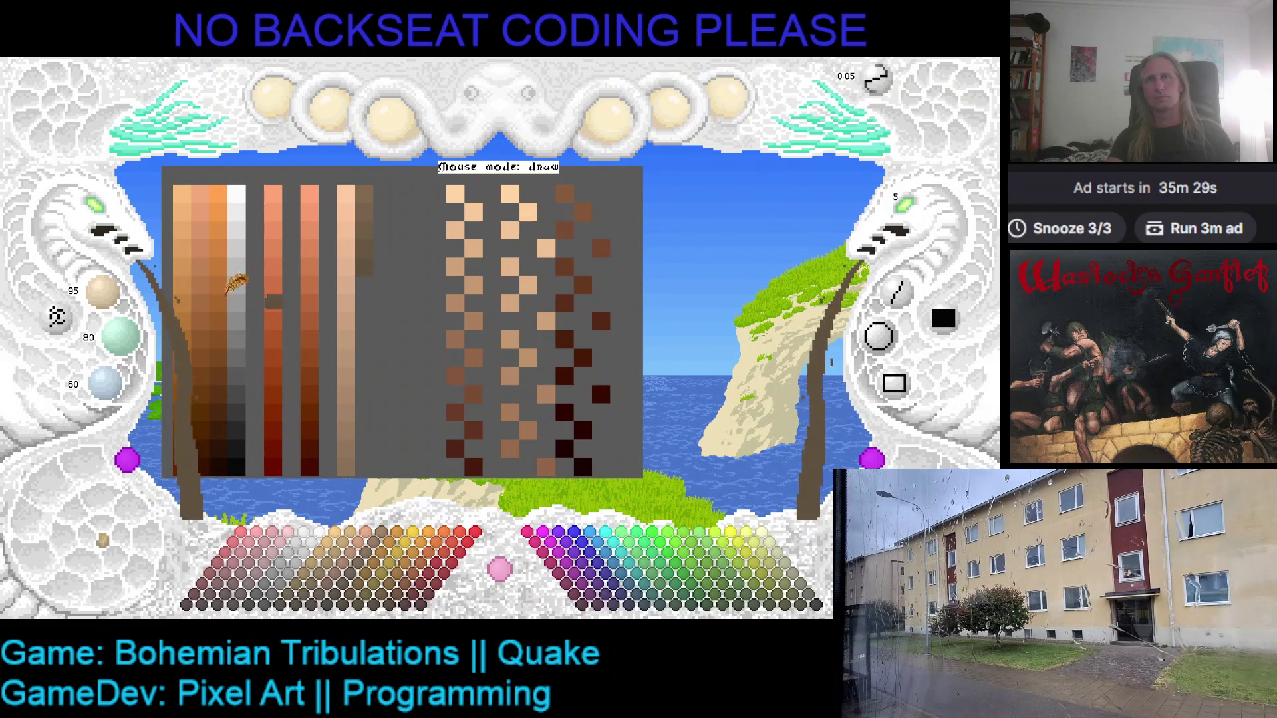
pyautogui.scroll(-2, 118, 300)
pyautogui.scroll(-2, 118, 300)
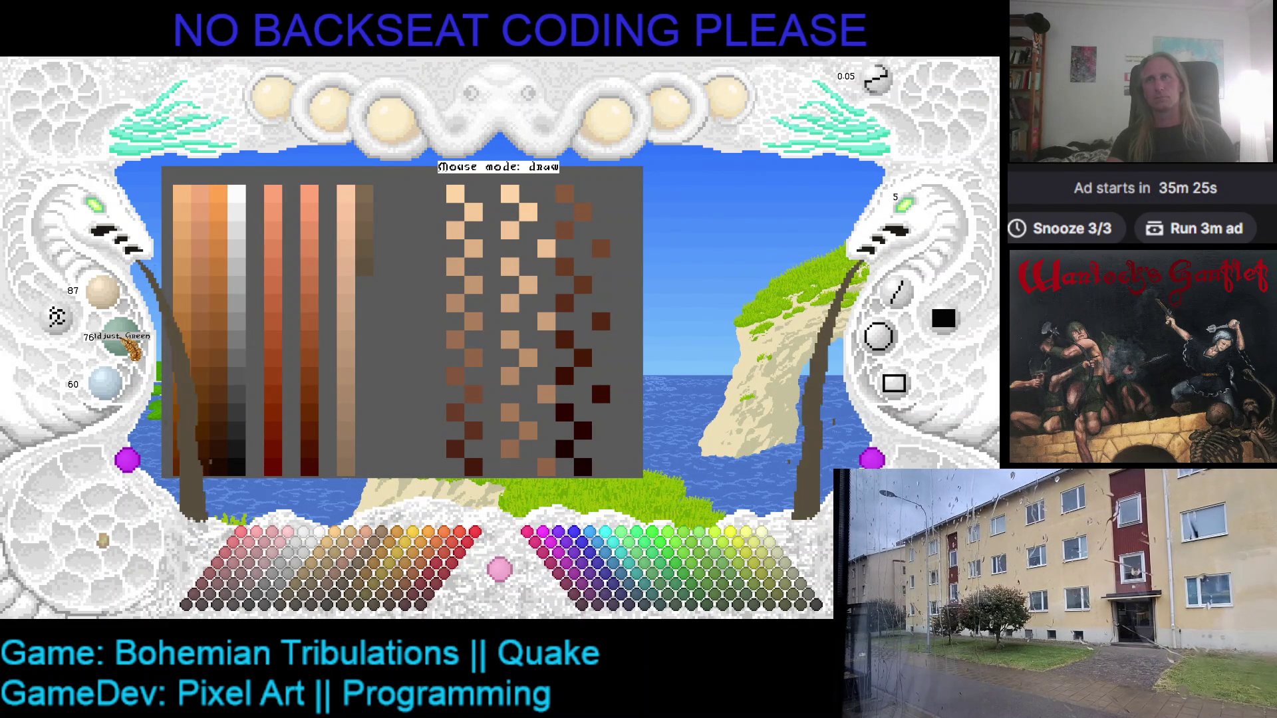
pyautogui.scroll(-1, 128, 342)
pyautogui.scroll(-1, 121, 385)
pyautogui.scroll(-2, 123, 388)
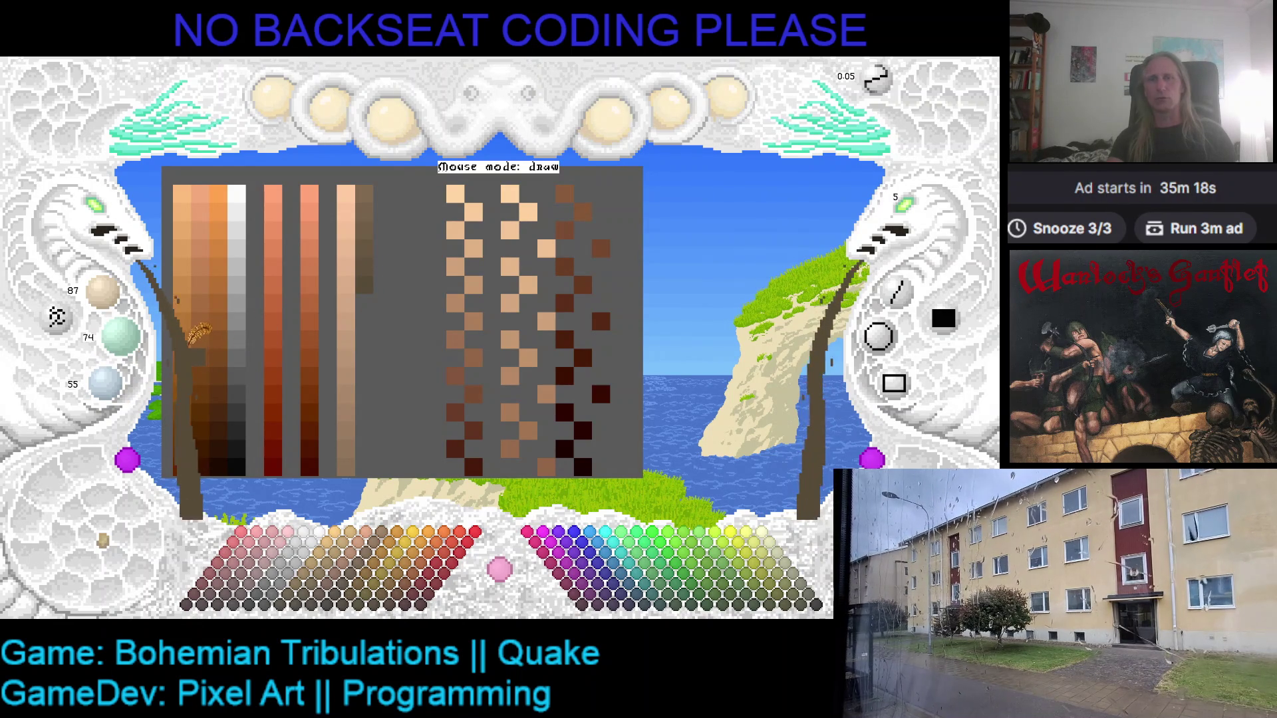
pyautogui.scroll(-5, 123, 393)
pyautogui.scroll(-6, 148, 352)
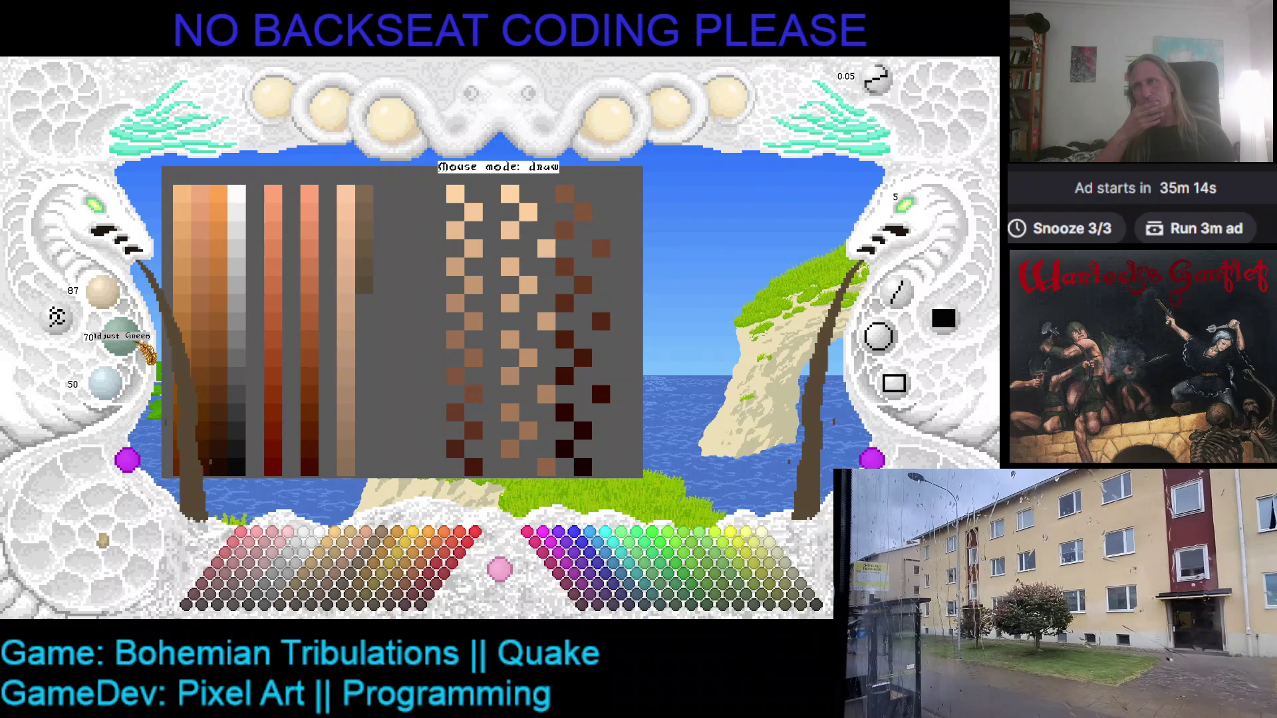
pyautogui.scroll(-7, 129, 301)
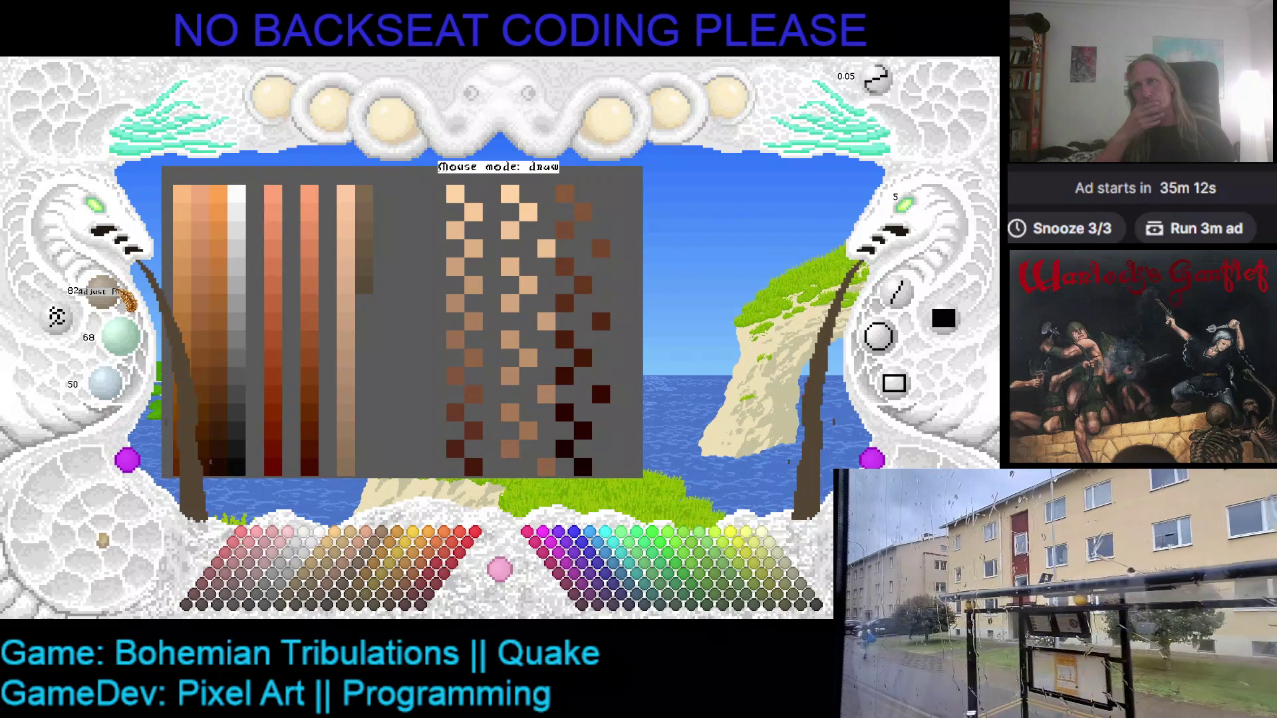
pyautogui.click(365, 302)
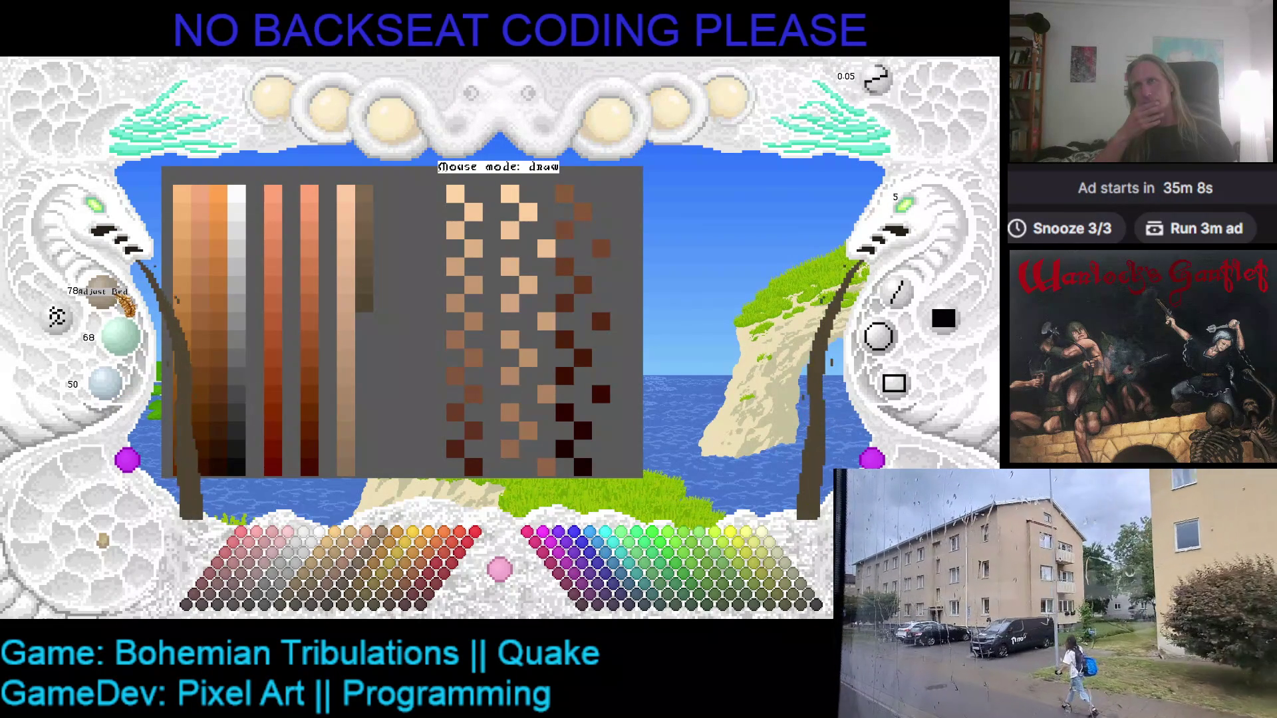
# - Try darker knob values, then undo back to the earlier colour setting
pyautogui.scroll(-2, 126, 304)
pyautogui.scroll(-3, 126, 304)
pyautogui.scroll(-2, 139, 352)
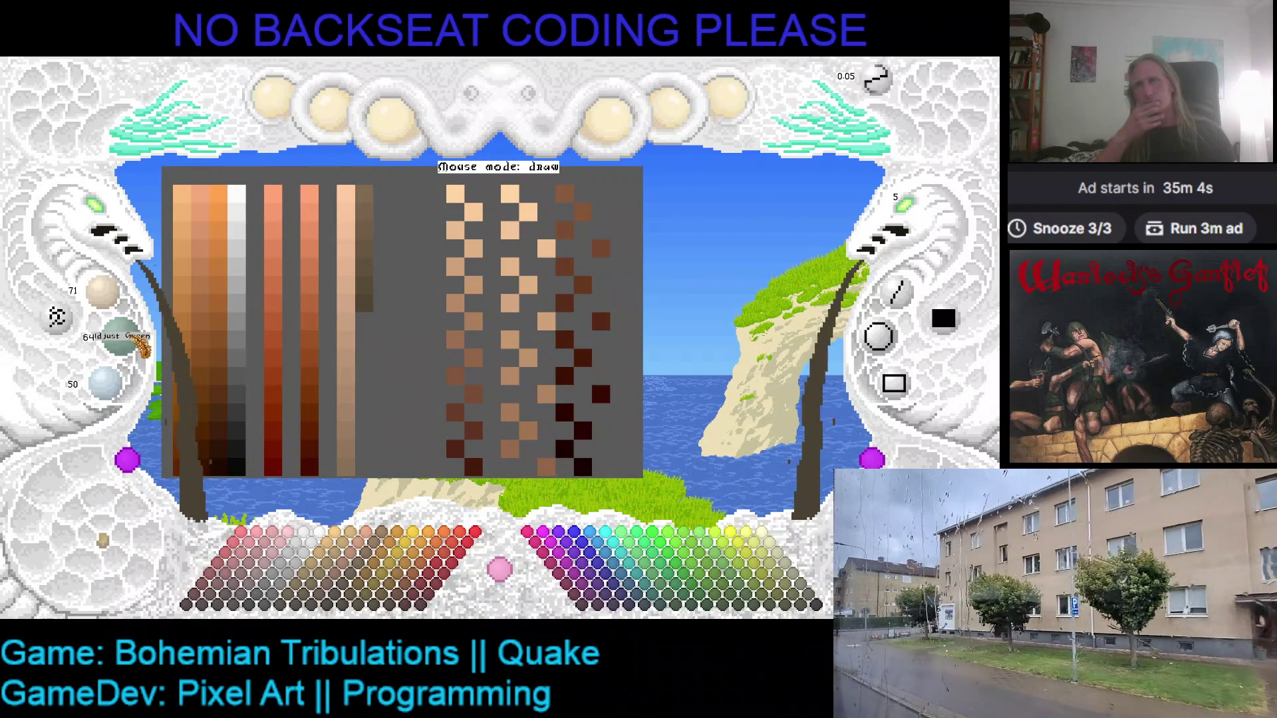
pyautogui.hotkey('ctrl', 'z')
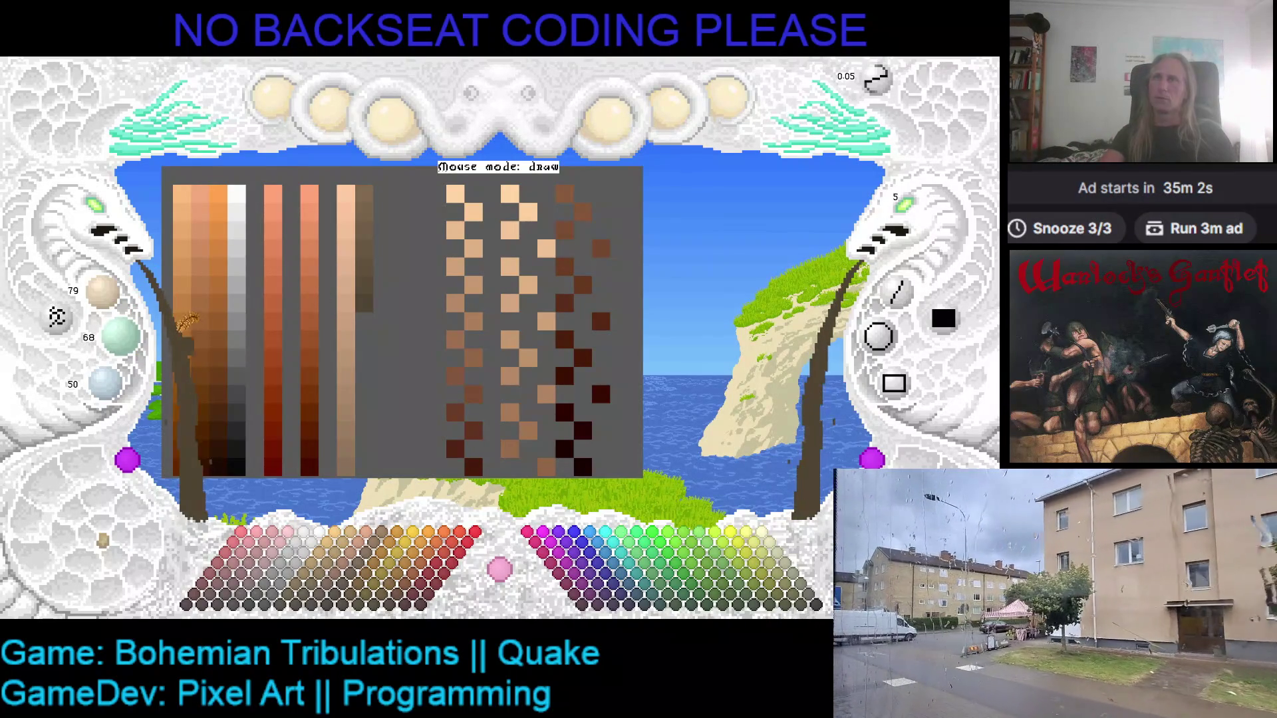
# - Mix a deep brown of 55/50/35 and paint it onto the canvas
pyautogui.scroll(-3, 123, 342)
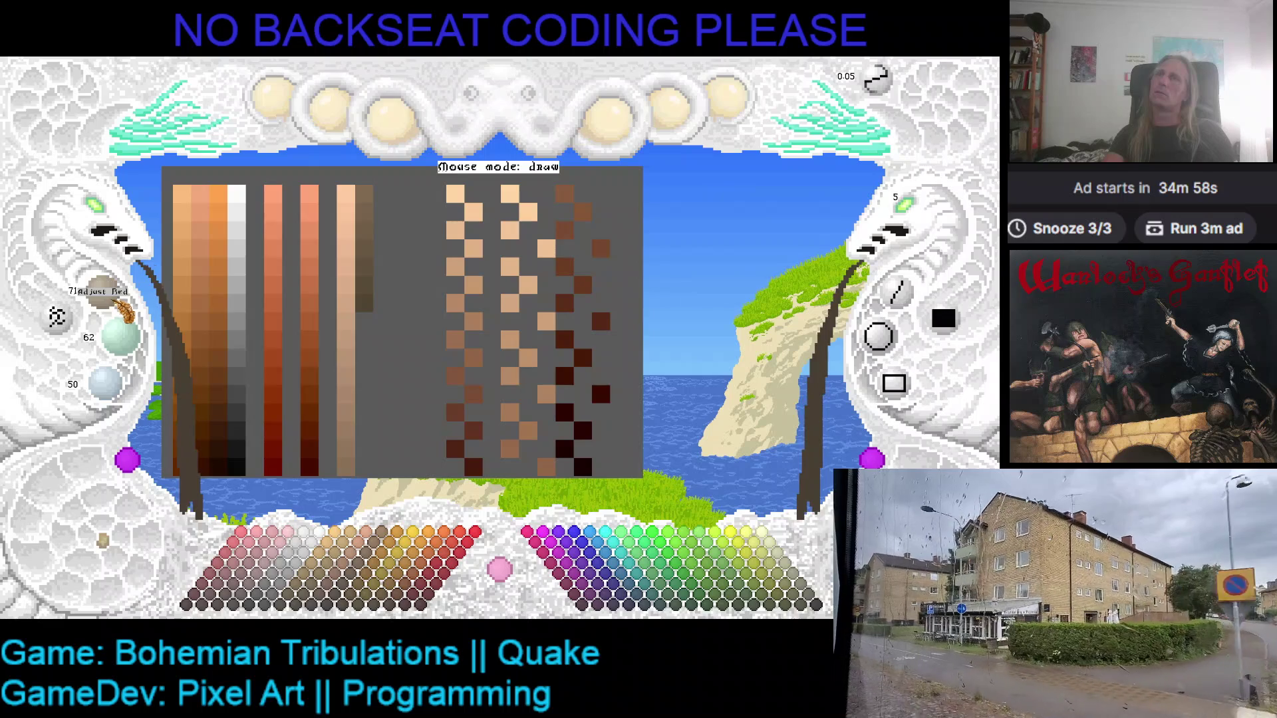
pyautogui.scroll(-2, 113, 402)
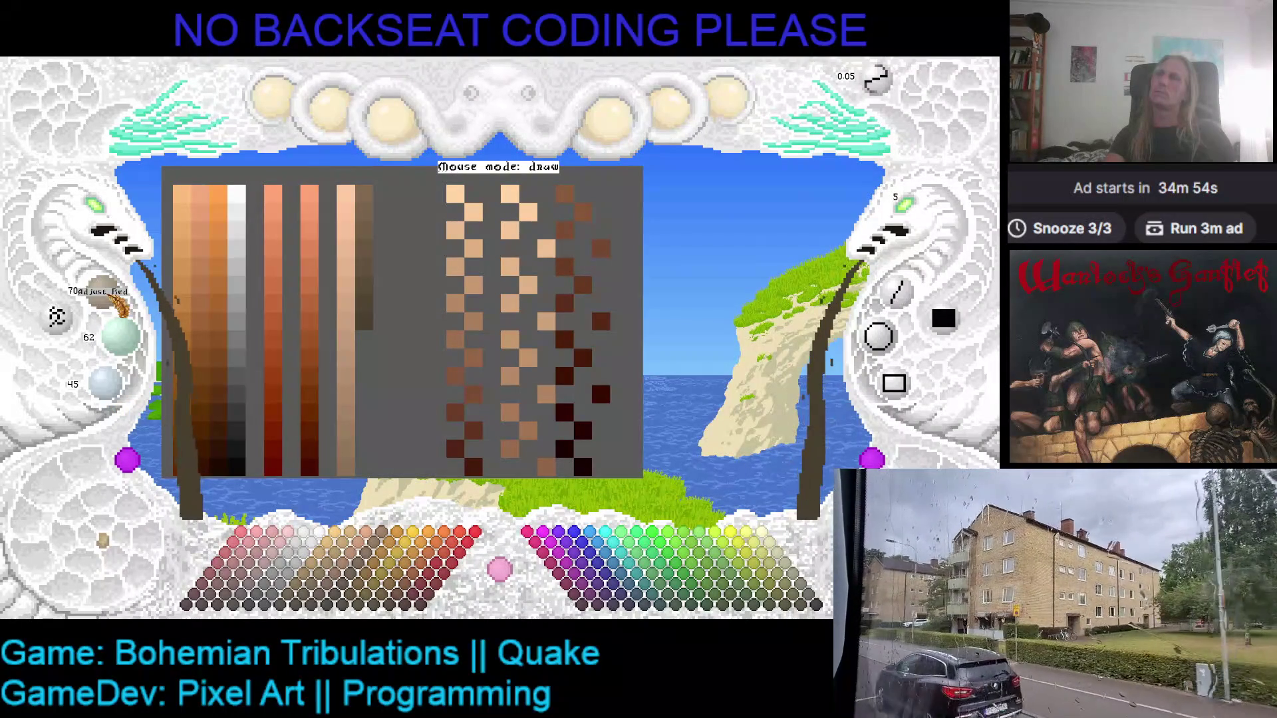
pyautogui.scroll(-1, 120, 302)
pyautogui.scroll(-1, 131, 356)
pyautogui.scroll(-2, 131, 359)
pyautogui.scroll(-1, 131, 359)
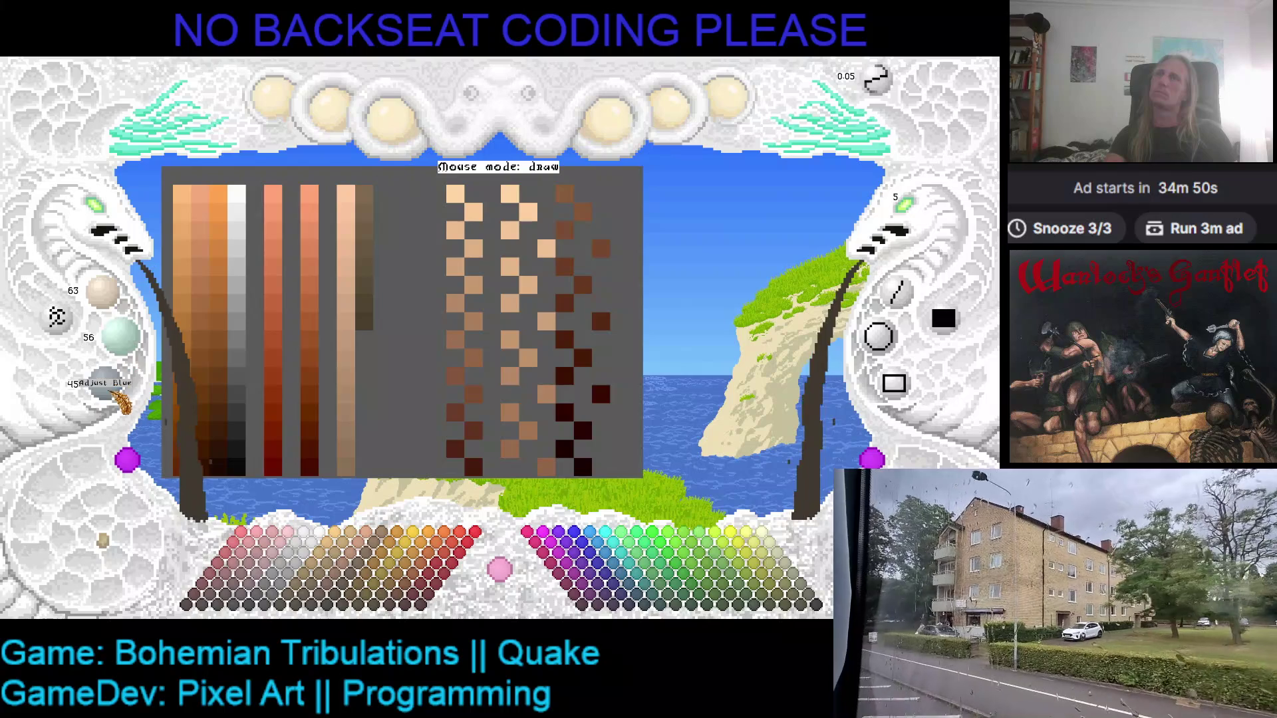
pyautogui.scroll(-1, 122, 401)
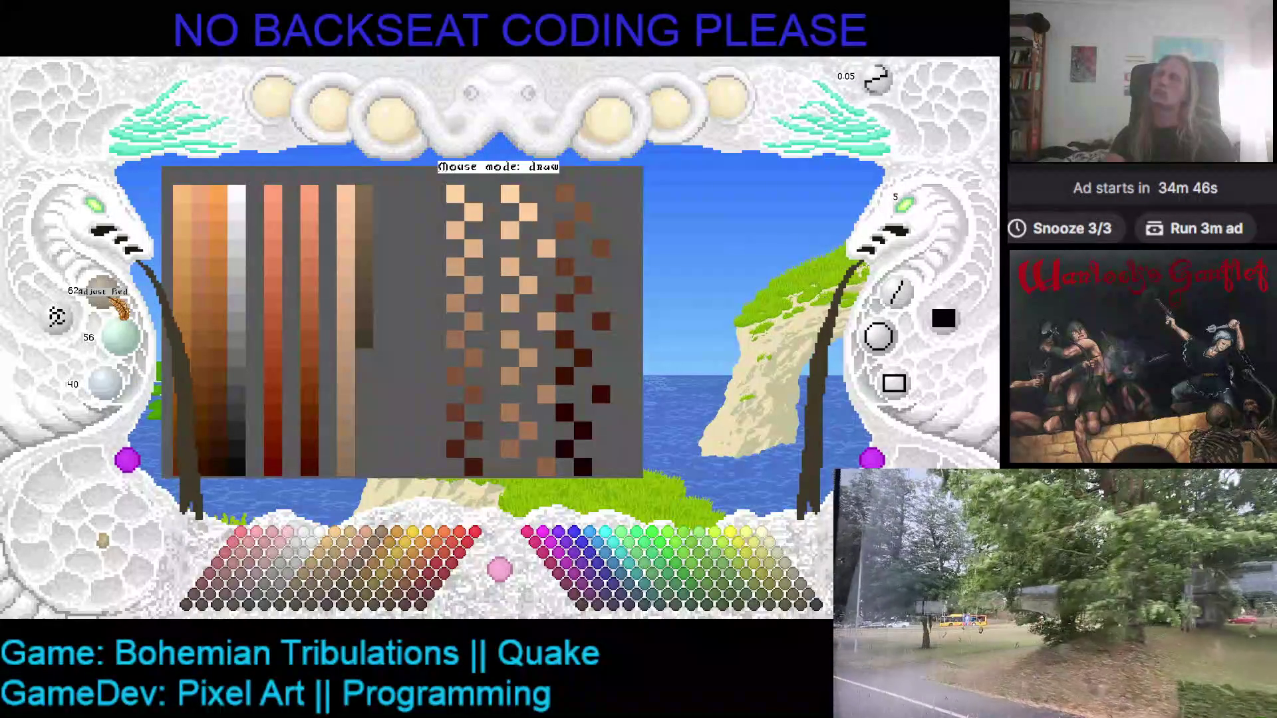
pyautogui.scroll(-1, 120, 307)
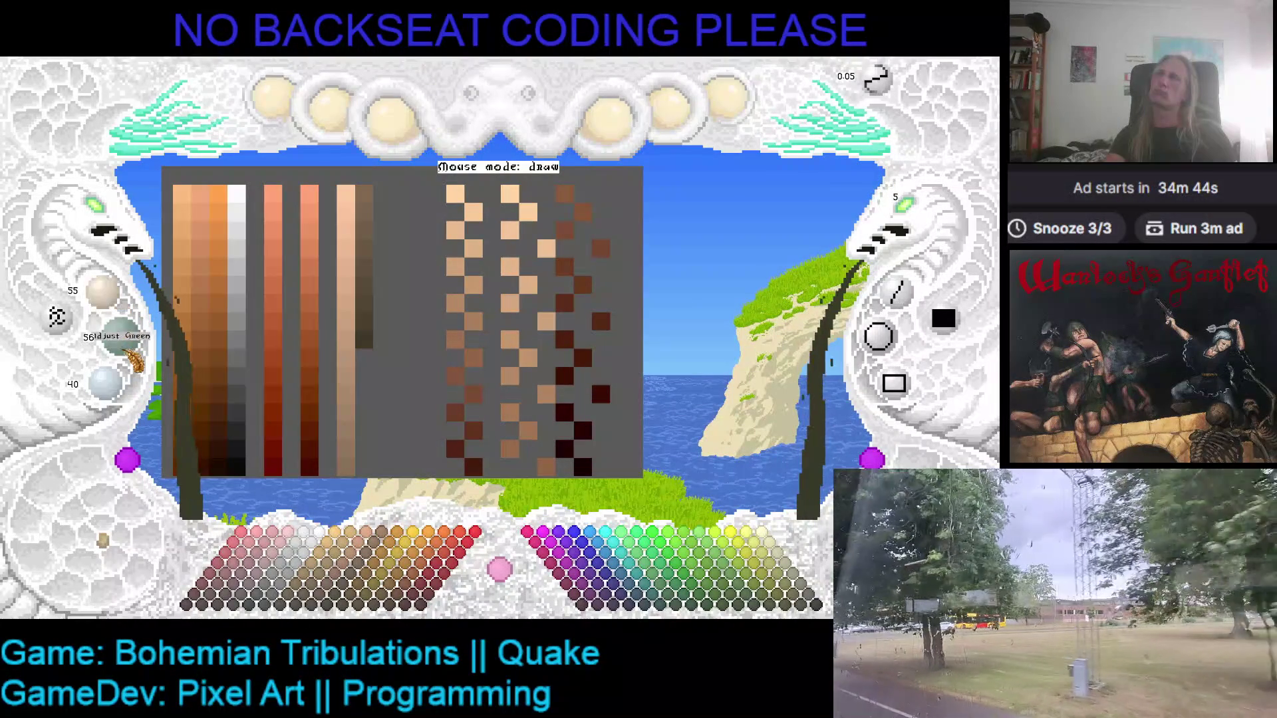
pyautogui.scroll(-1, 129, 356)
pyautogui.scroll(-3, 124, 397)
pyautogui.scroll(-1, 126, 399)
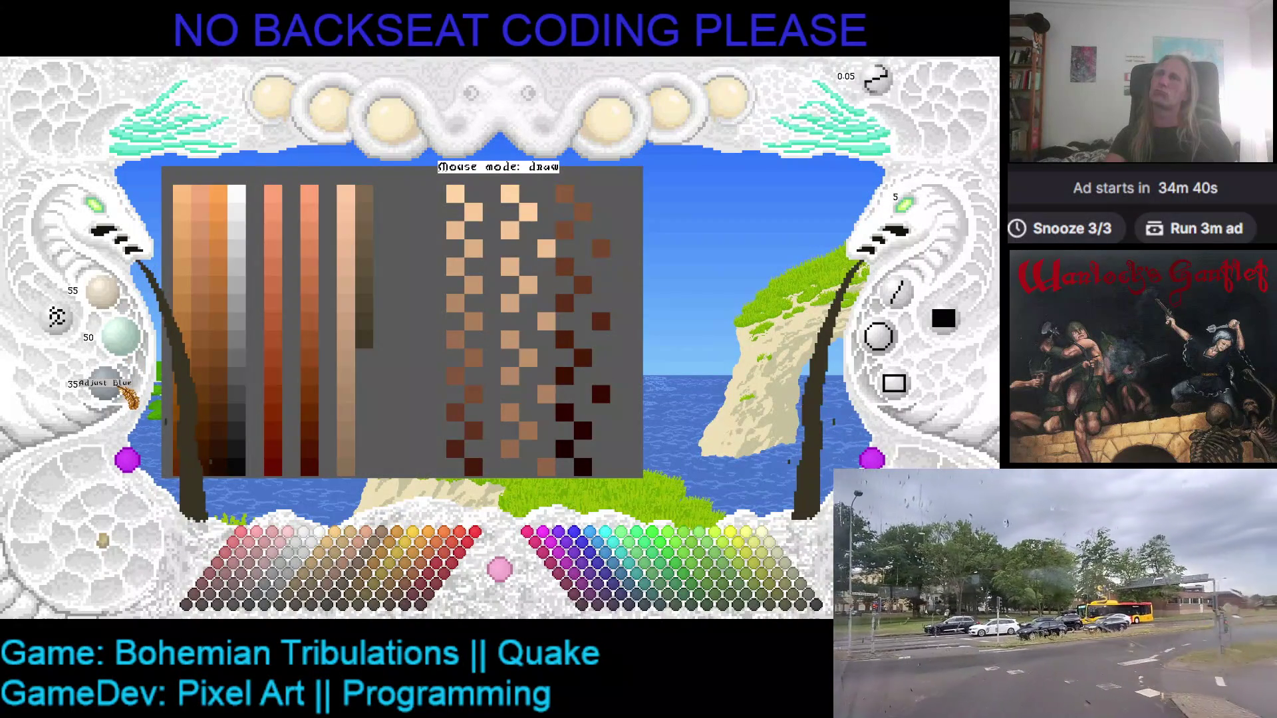
pyautogui.click(392, 293)
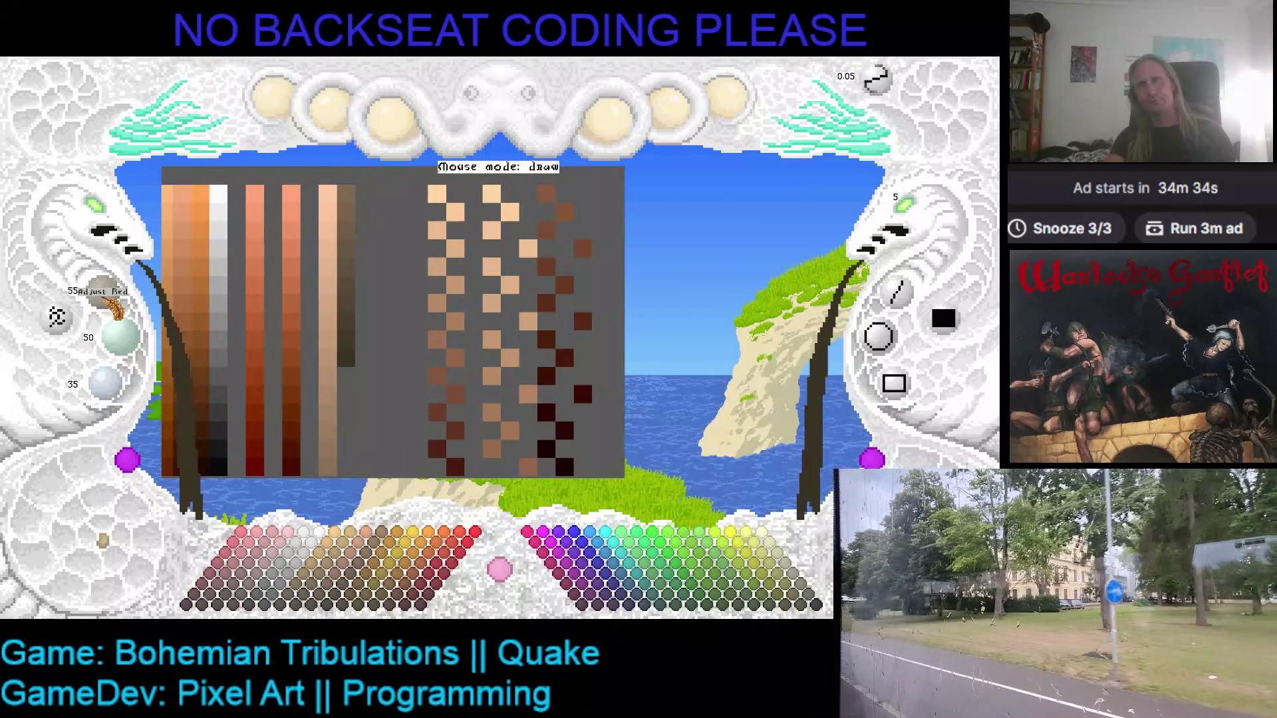
# - Darken the brown to 47/44/30, then pick peach 255/200/160 as the working colour
pyautogui.scroll(-2, 117, 306)
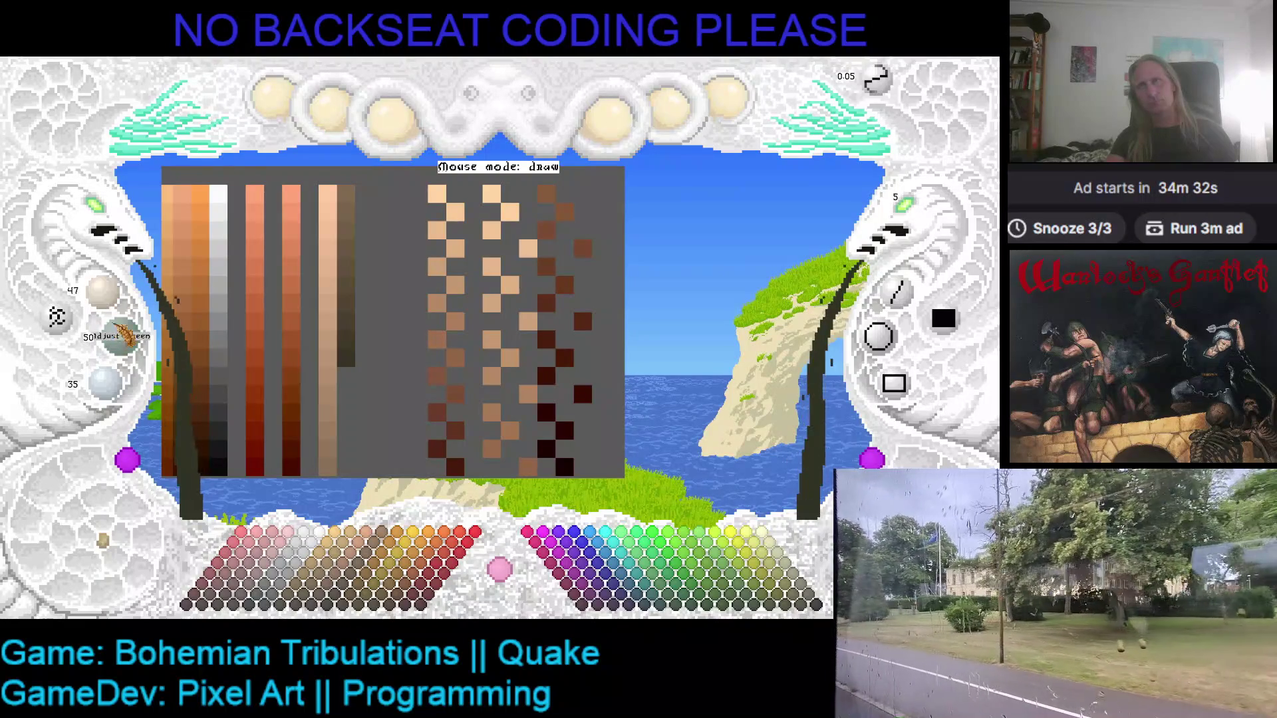
pyautogui.scroll(-3, 123, 339)
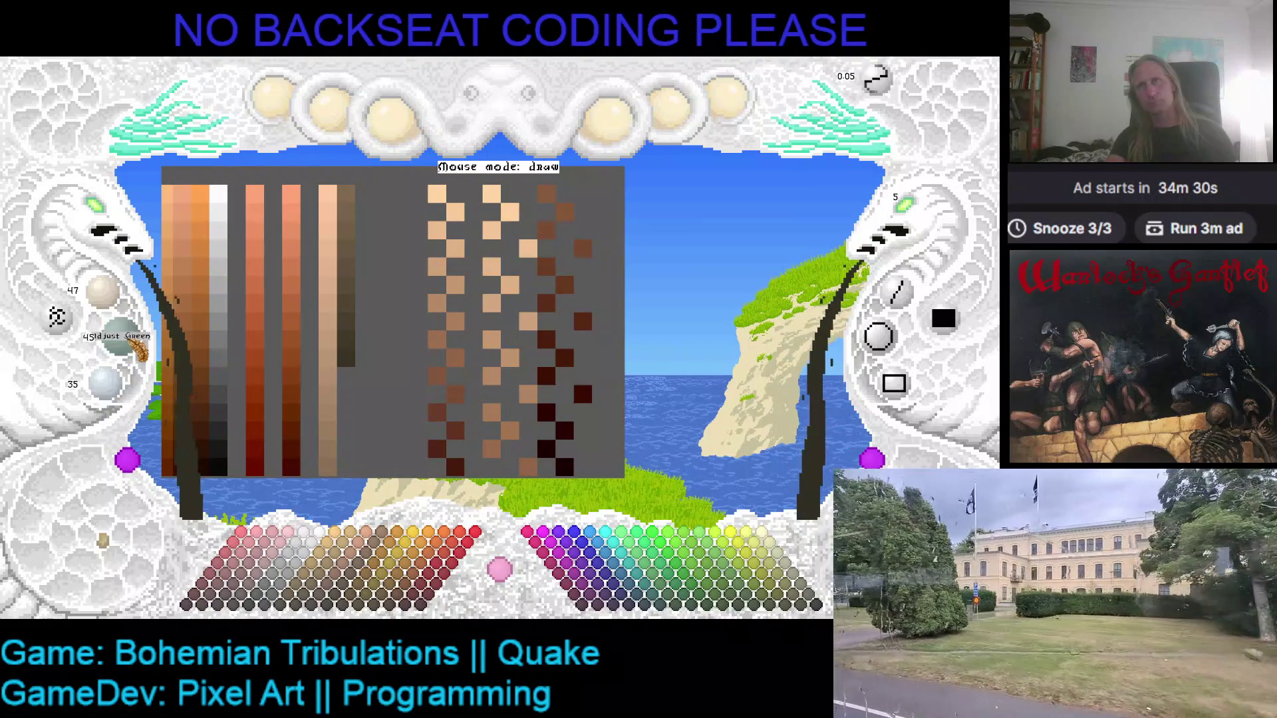
pyautogui.scroll(-1, 123, 398)
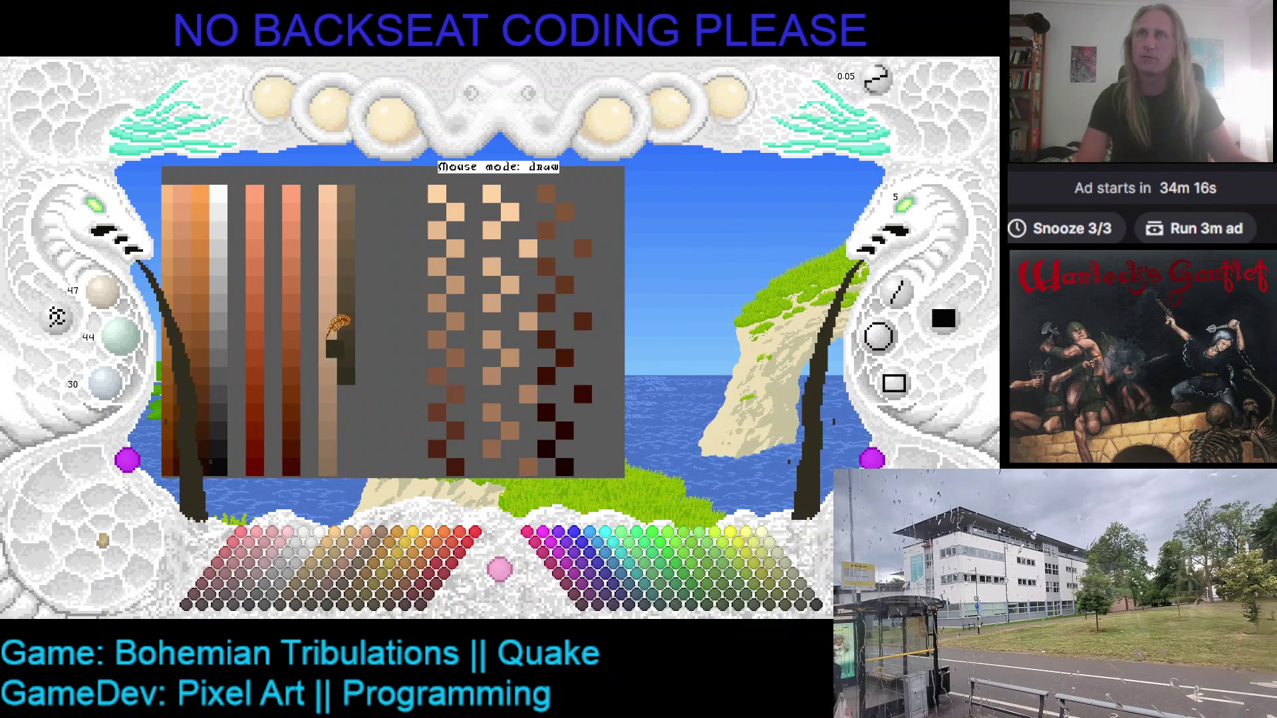
pyautogui.click(328, 196)
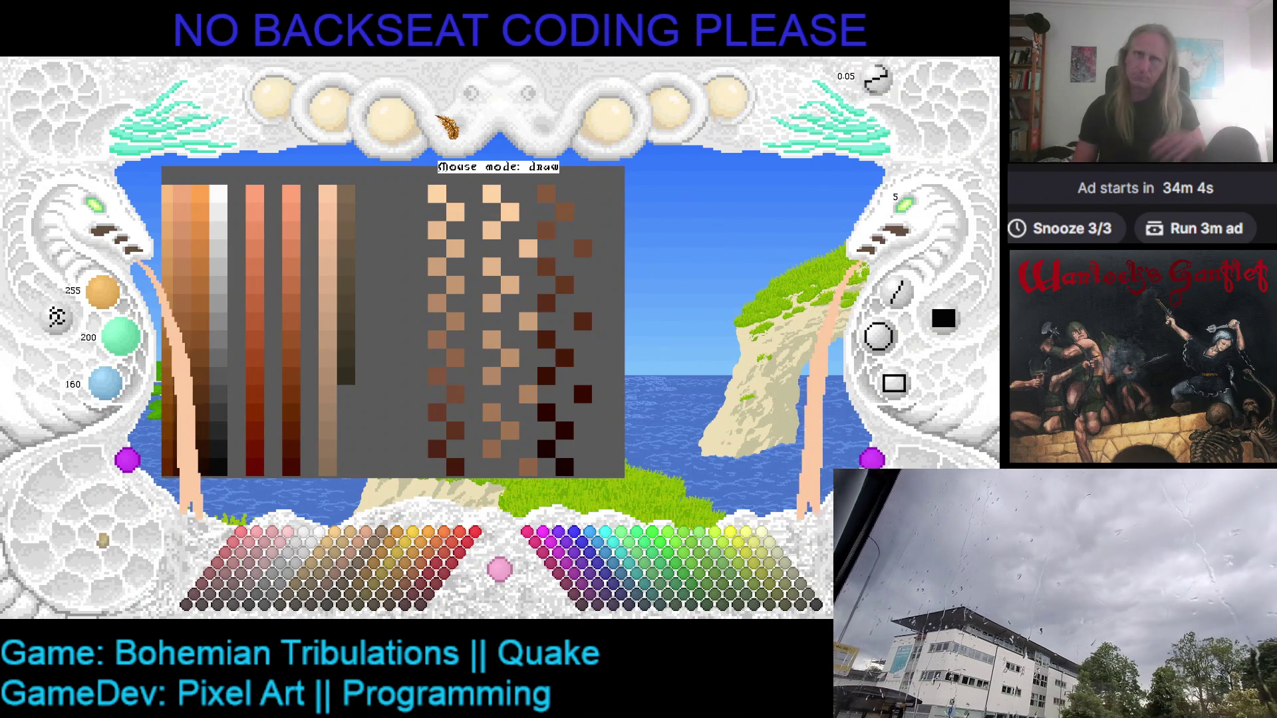
# - Paint a peach pixel on the canvas and begin lowering the green and blue knobs
pyautogui.click(384, 229)
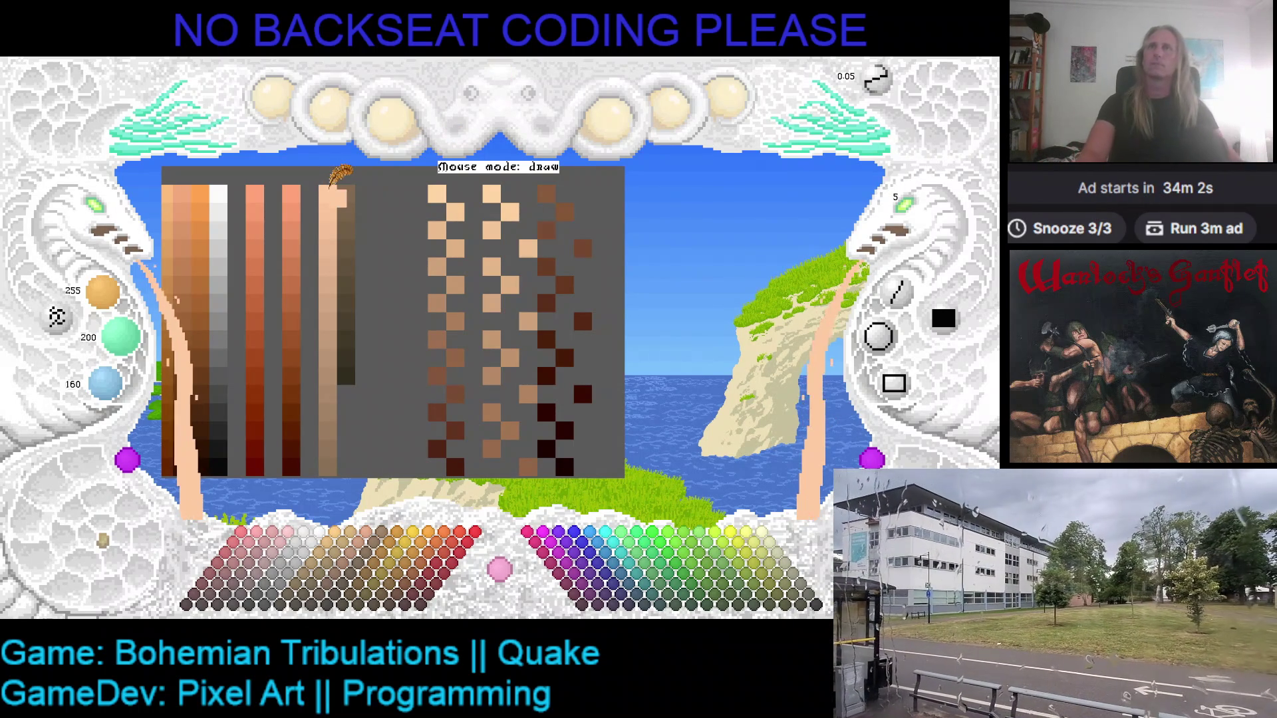
pyautogui.scroll(-3, 136, 342)
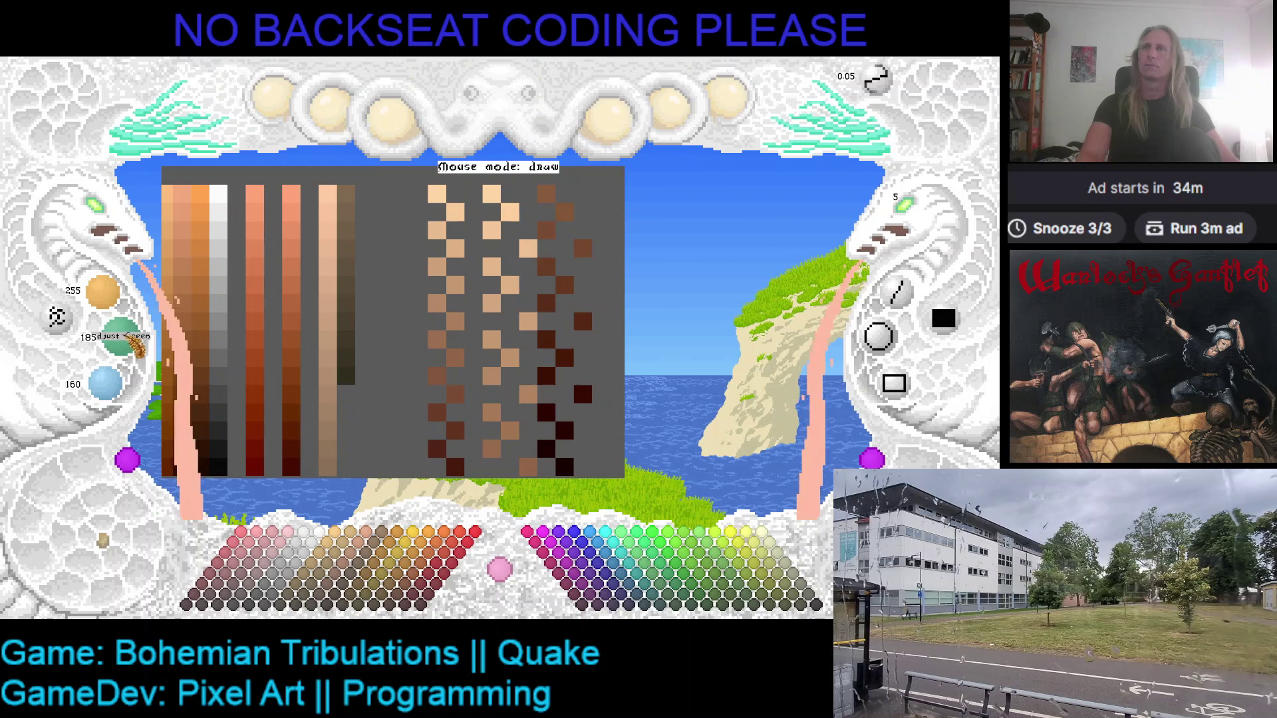
pyautogui.scroll(-3, 136, 345)
pyautogui.scroll(-1, 137, 346)
pyautogui.scroll(-1, 137, 346)
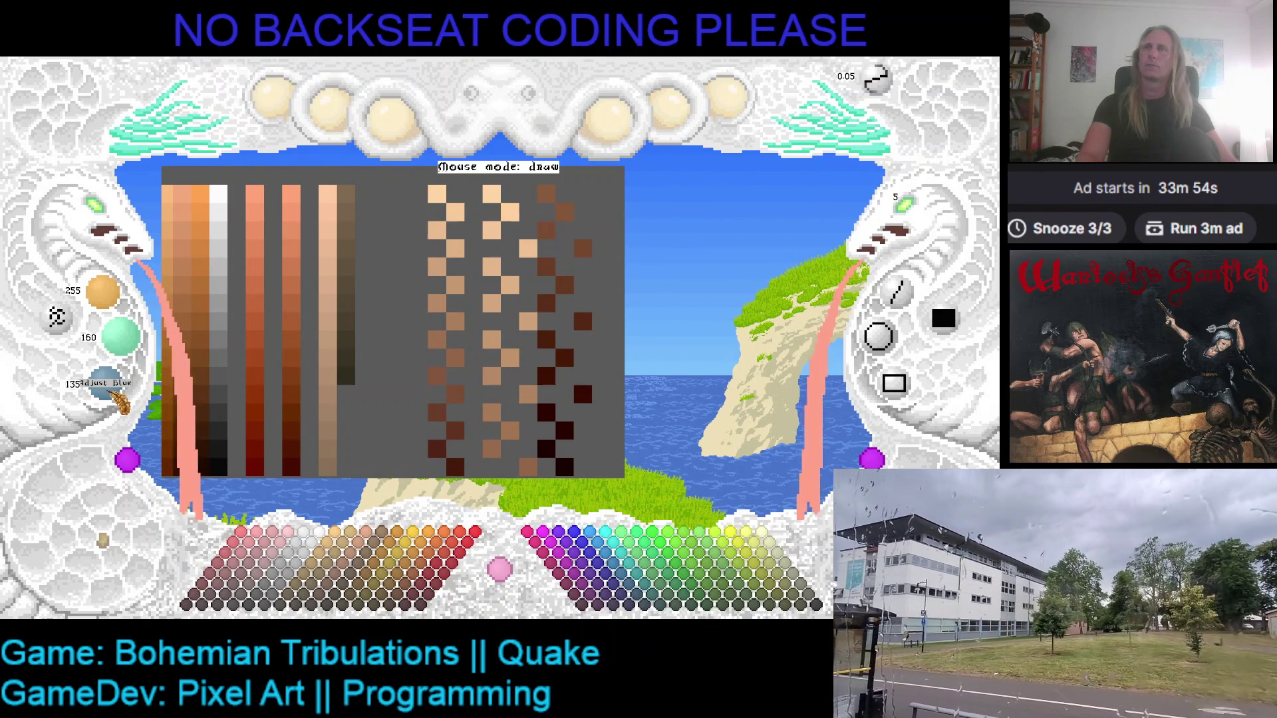
# - Fine-tune the paint to 255/180/140 and paint that tone into a ramp column
pyautogui.scroll(2, 129, 392)
pyautogui.scroll(1, 128, 353)
pyautogui.scroll(1, 129, 353)
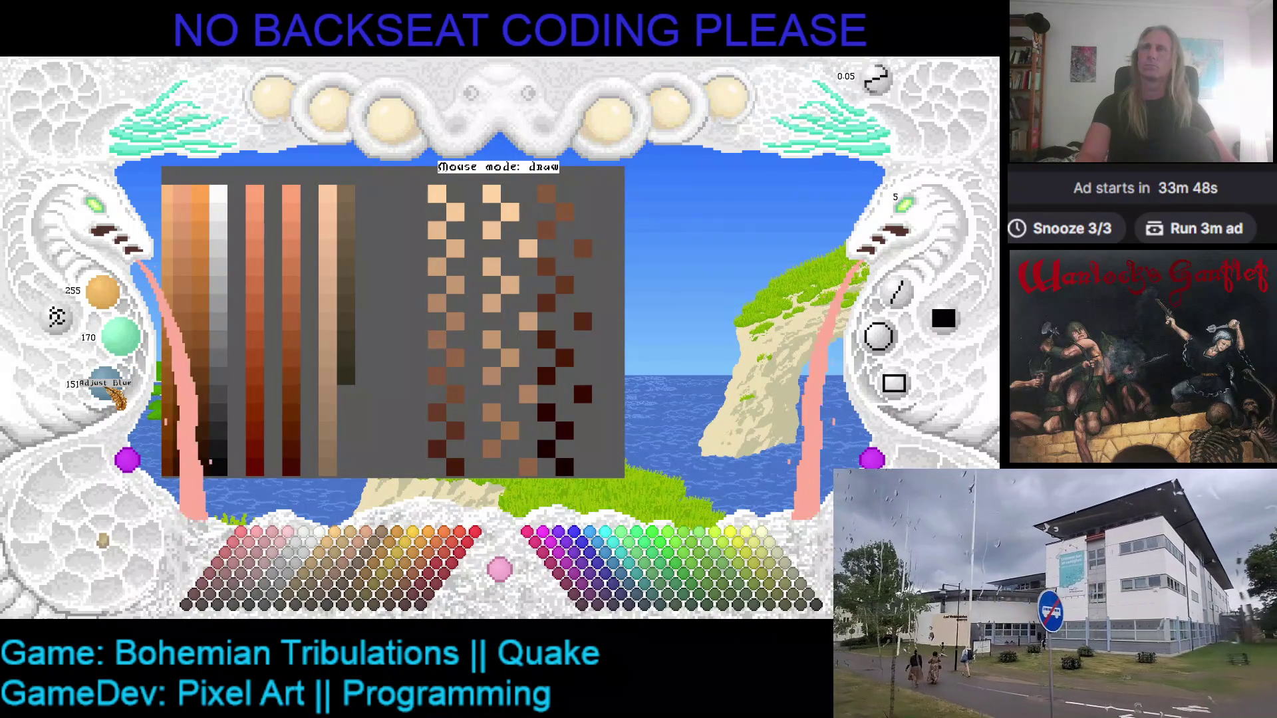
pyautogui.scroll(-1, 120, 397)
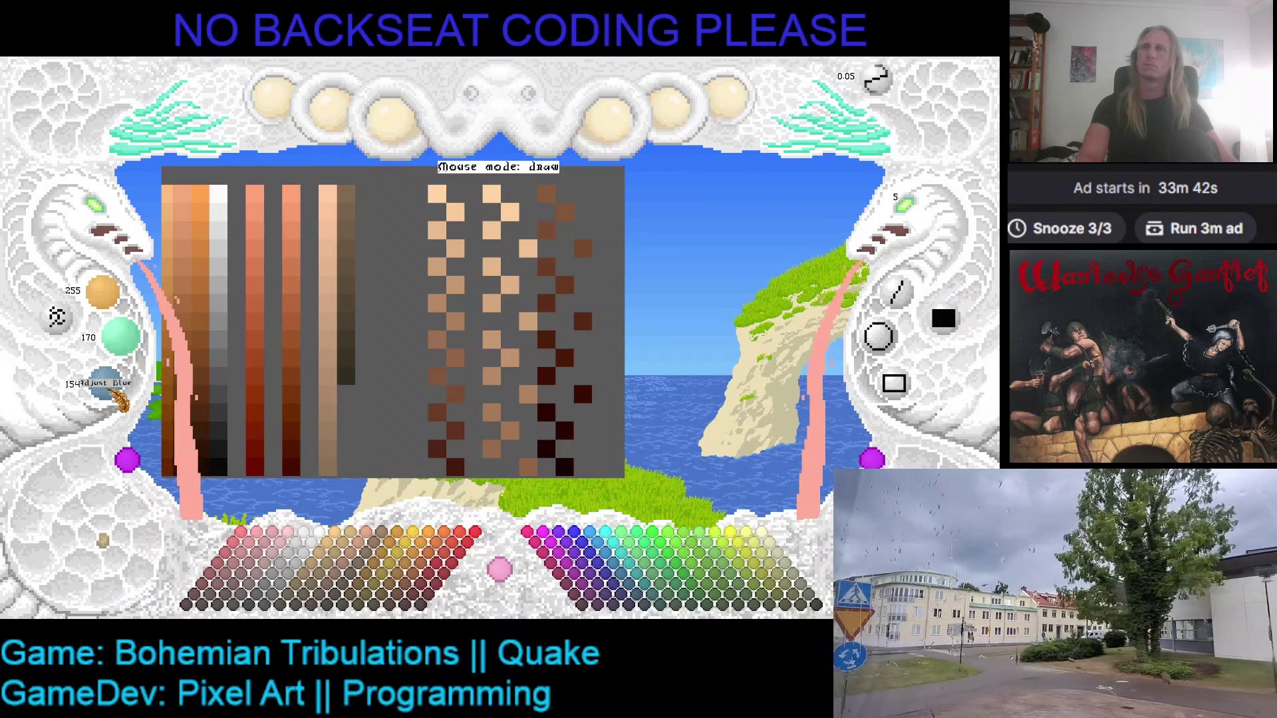
pyautogui.scroll(5, 120, 398)
pyautogui.scroll(-2, 120, 397)
pyautogui.scroll(3, 123, 359)
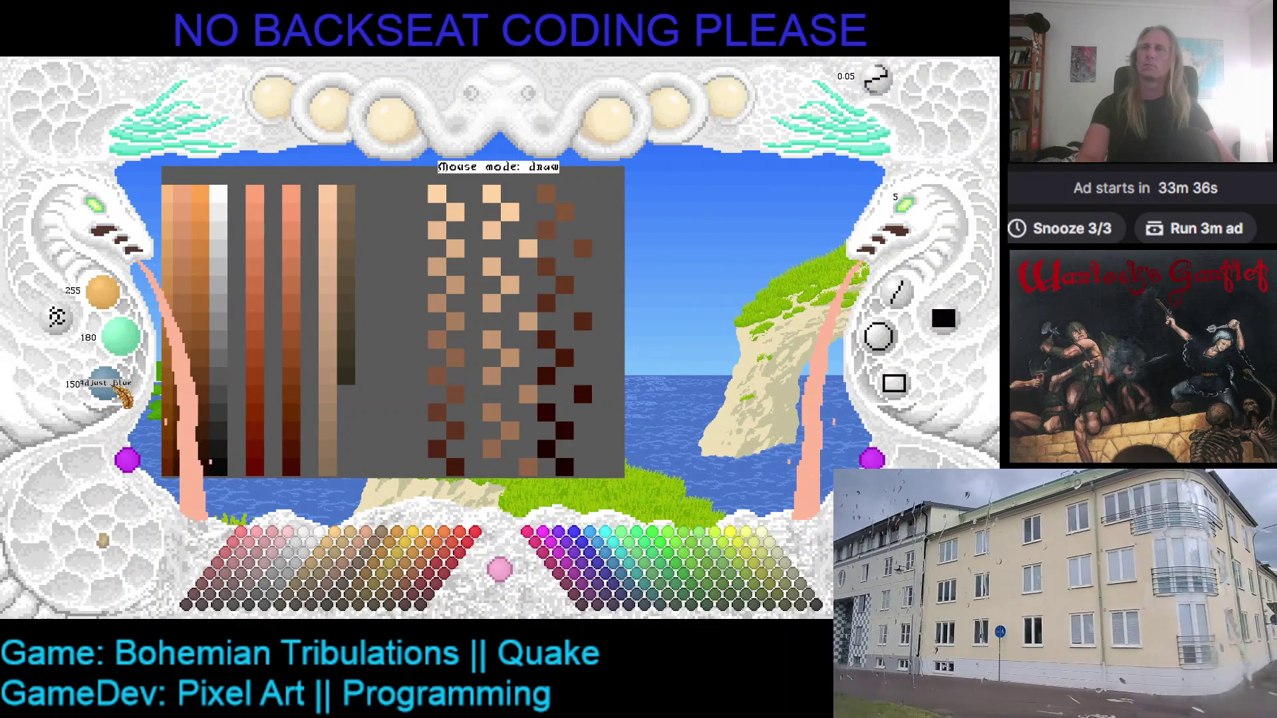
pyautogui.scroll(-2, 121, 399)
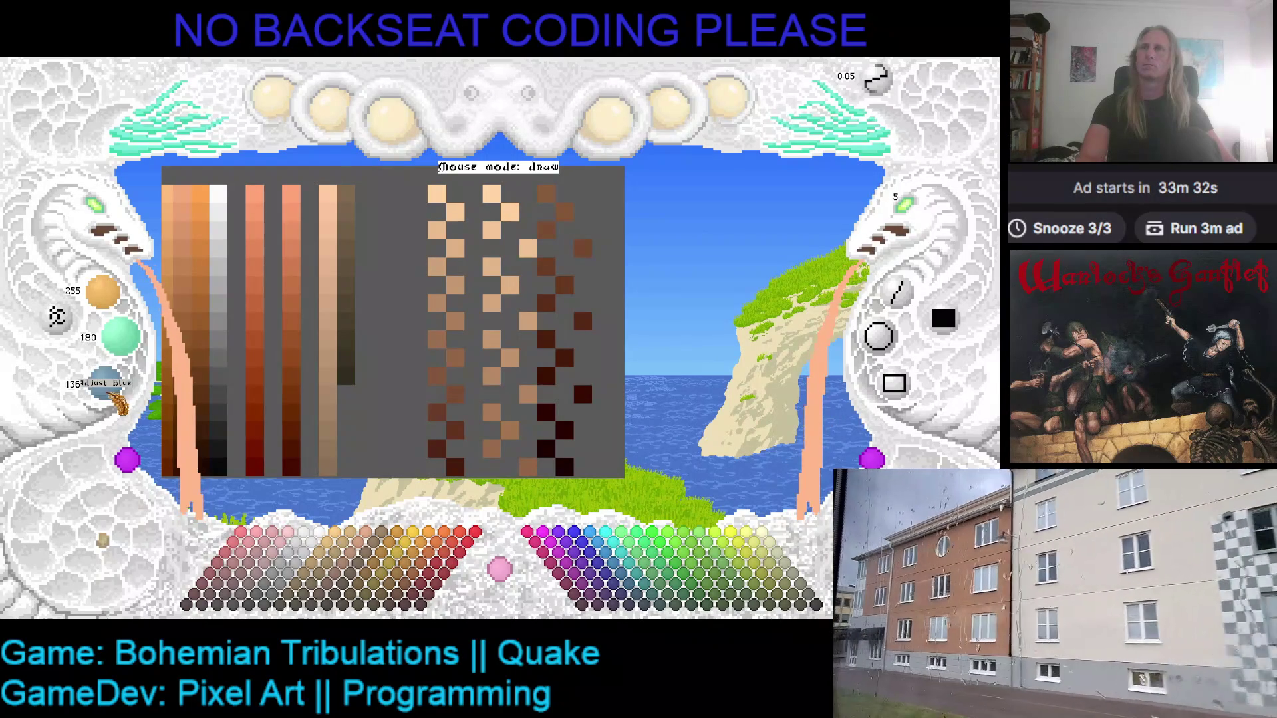
pyautogui.scroll(5, 106, 386)
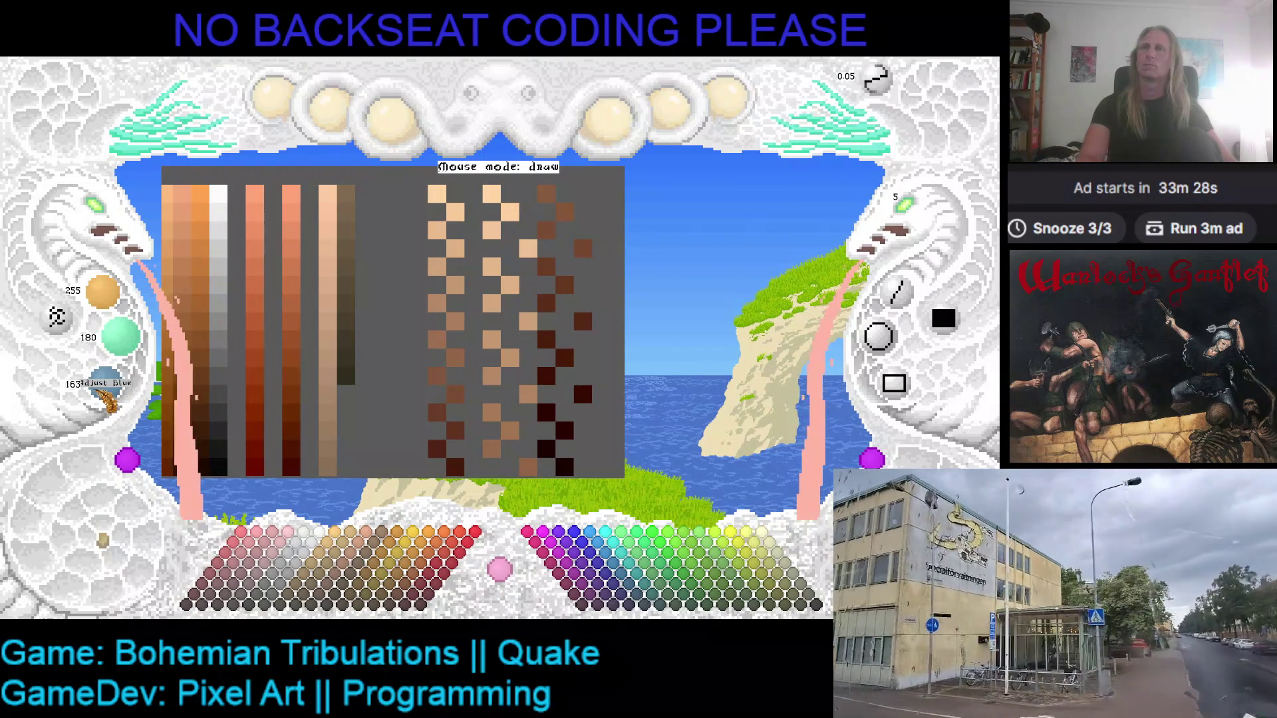
pyautogui.scroll(-5, 107, 389)
pyautogui.scroll(-5, 106, 386)
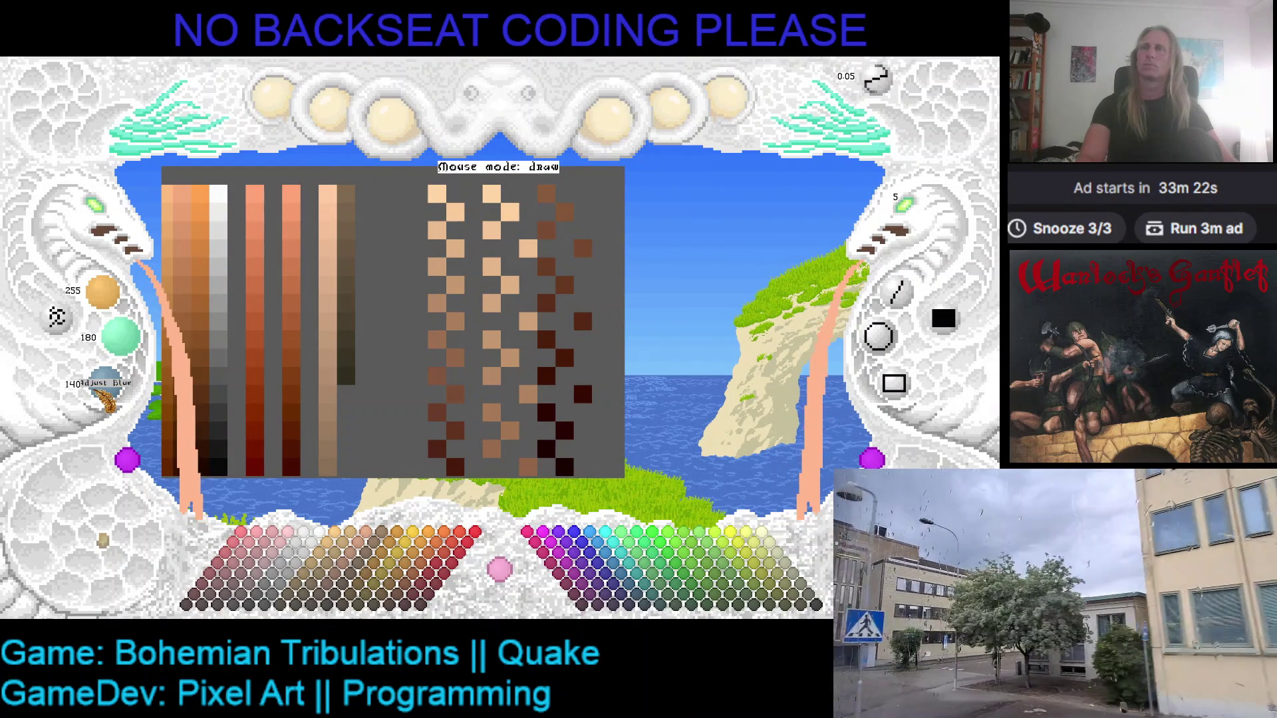
pyautogui.click(341, 395)
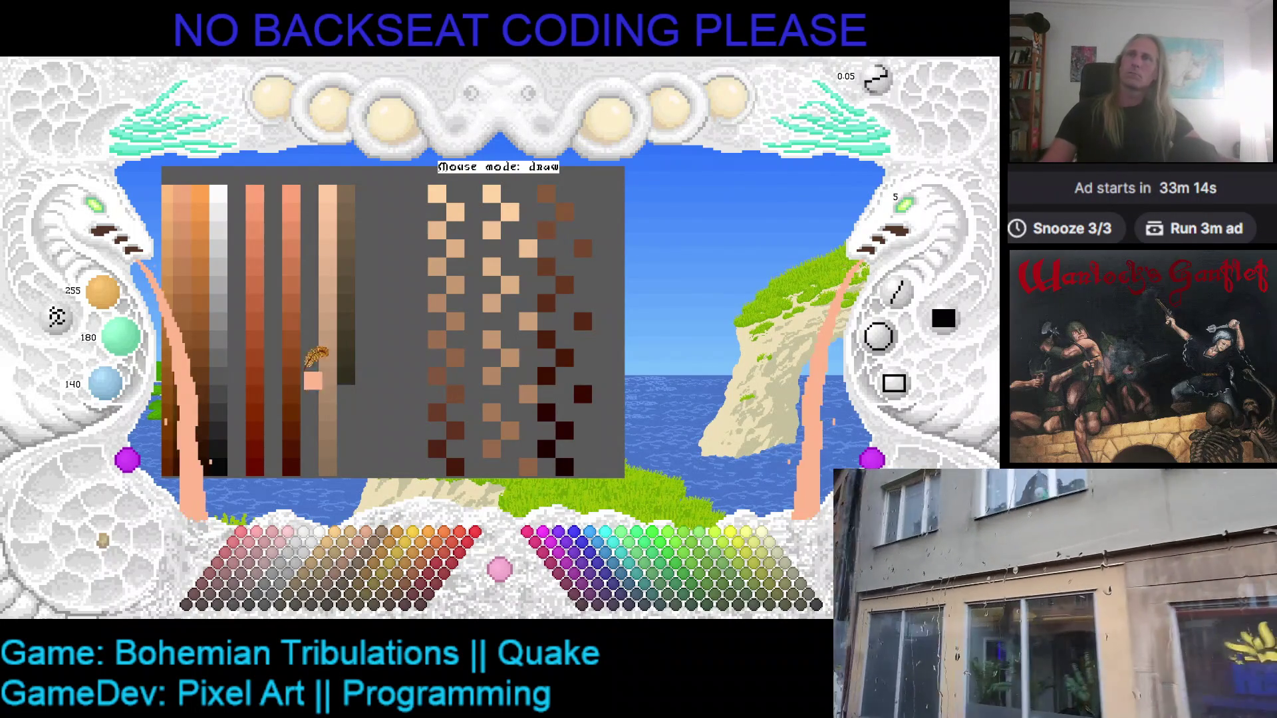
# - Retune the peach paint, nudging blue and green up slightly
pyautogui.scroll(4, 119, 402)
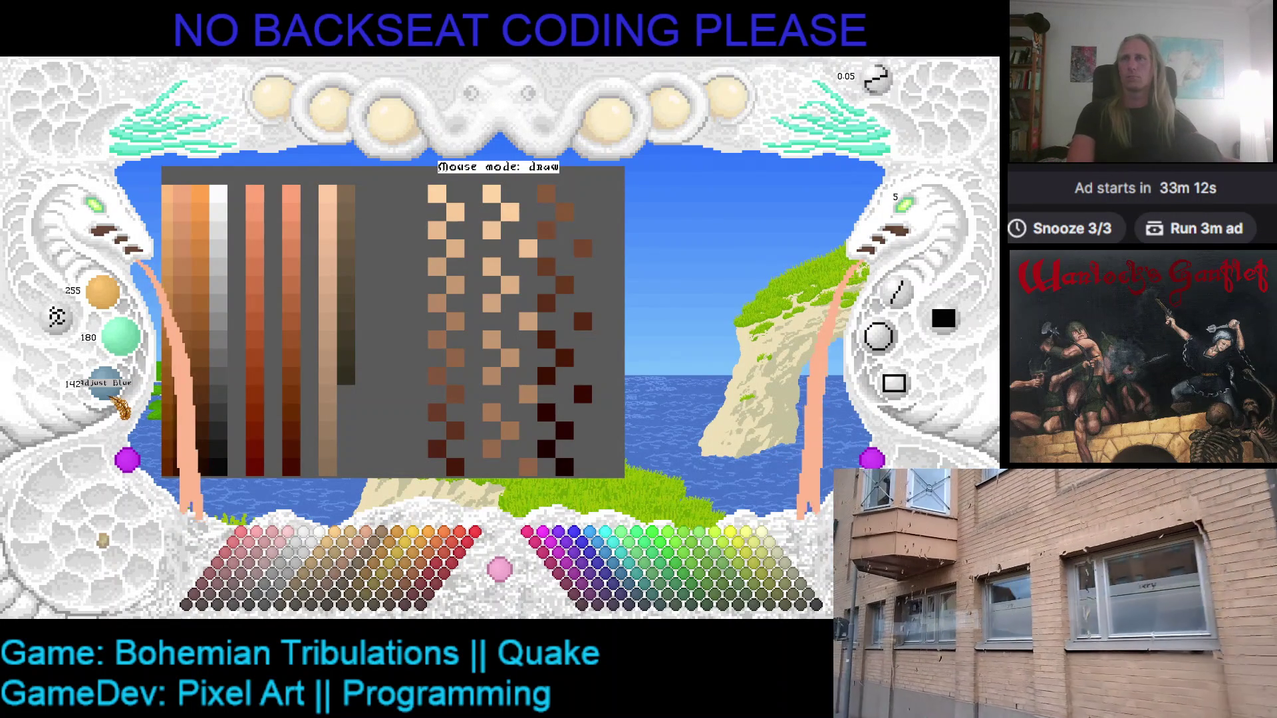
pyautogui.scroll(3, 122, 404)
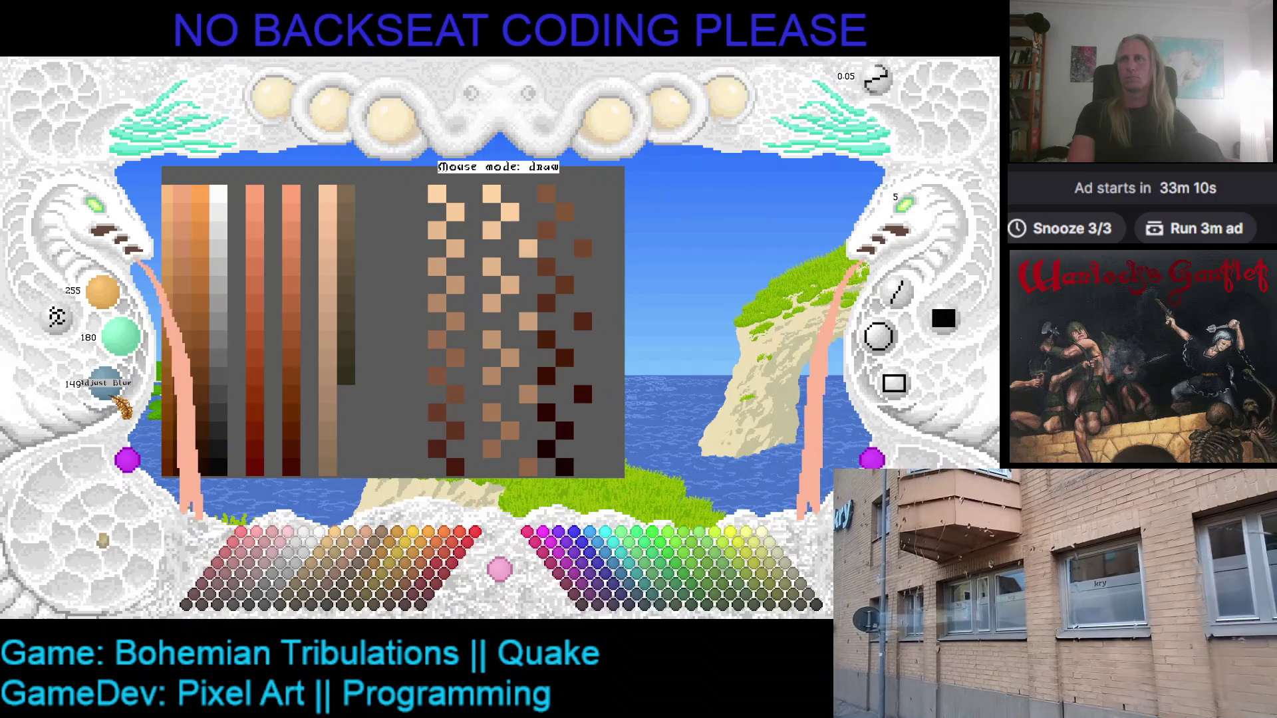
pyautogui.scroll(1, 121, 403)
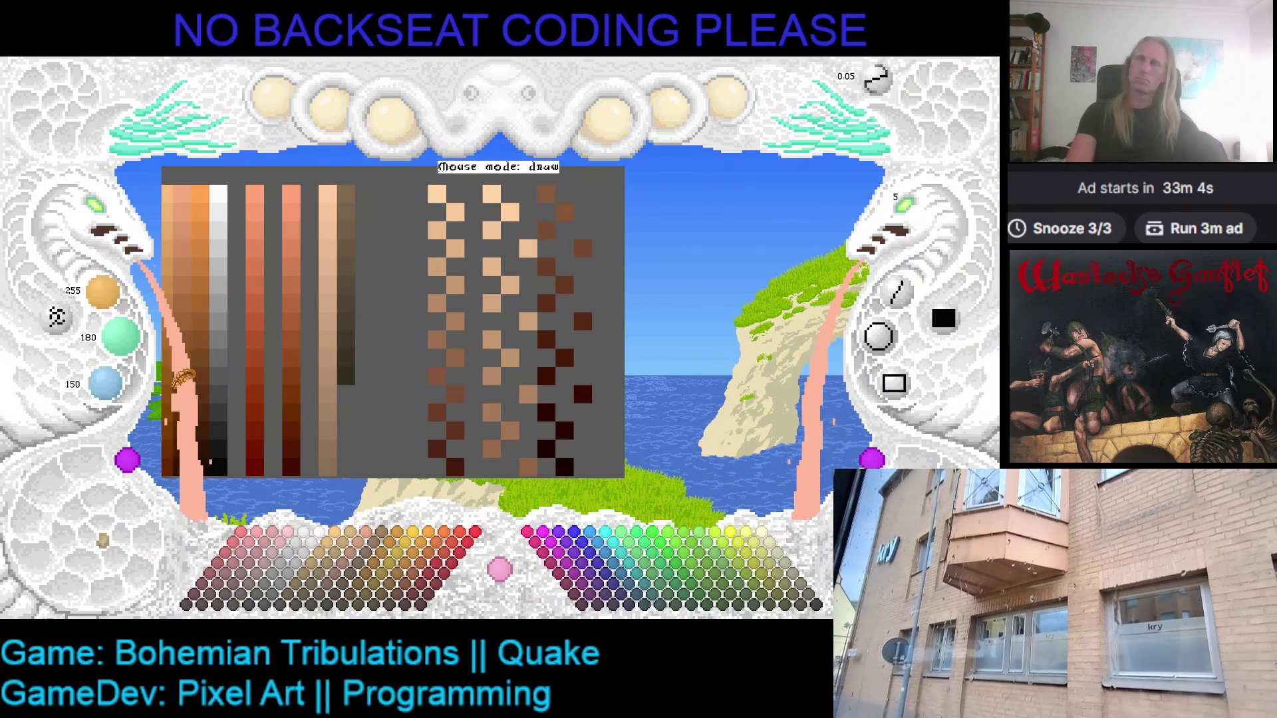
pyautogui.moveTo(107, 382); pyautogui.dragTo(125, 394)
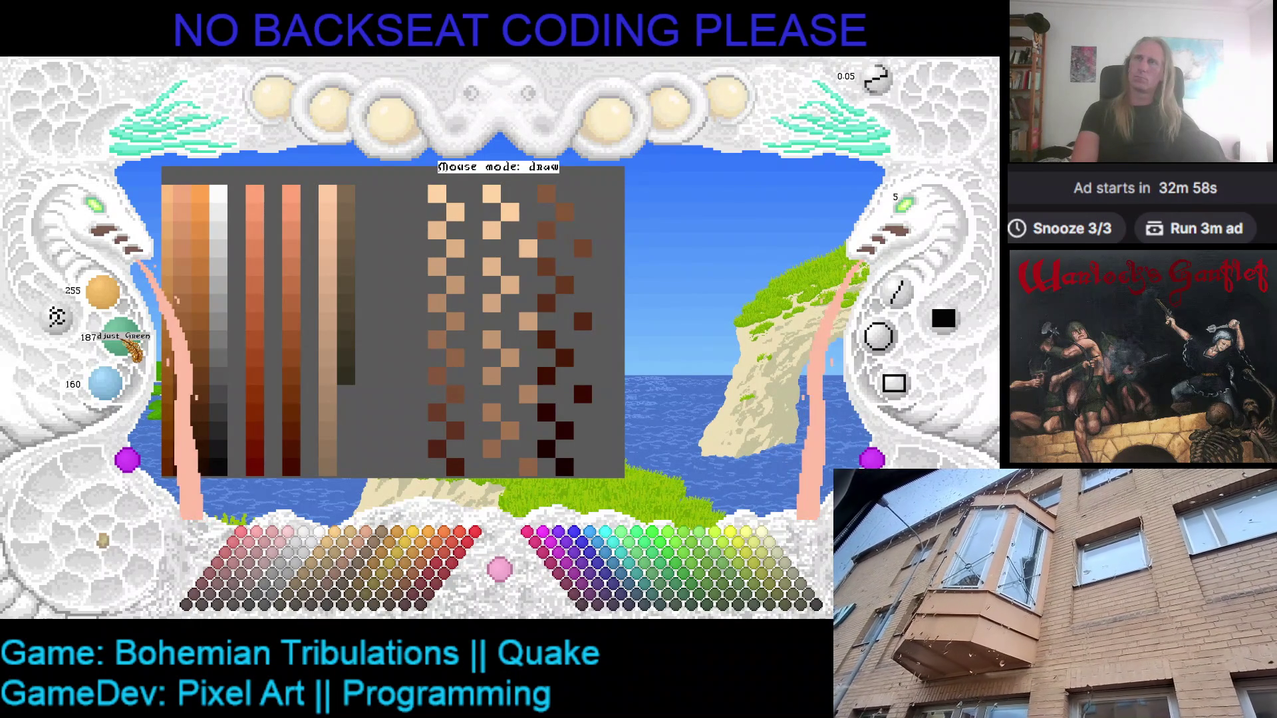
pyautogui.moveTo(132, 348); pyautogui.dragTo(134, 352)
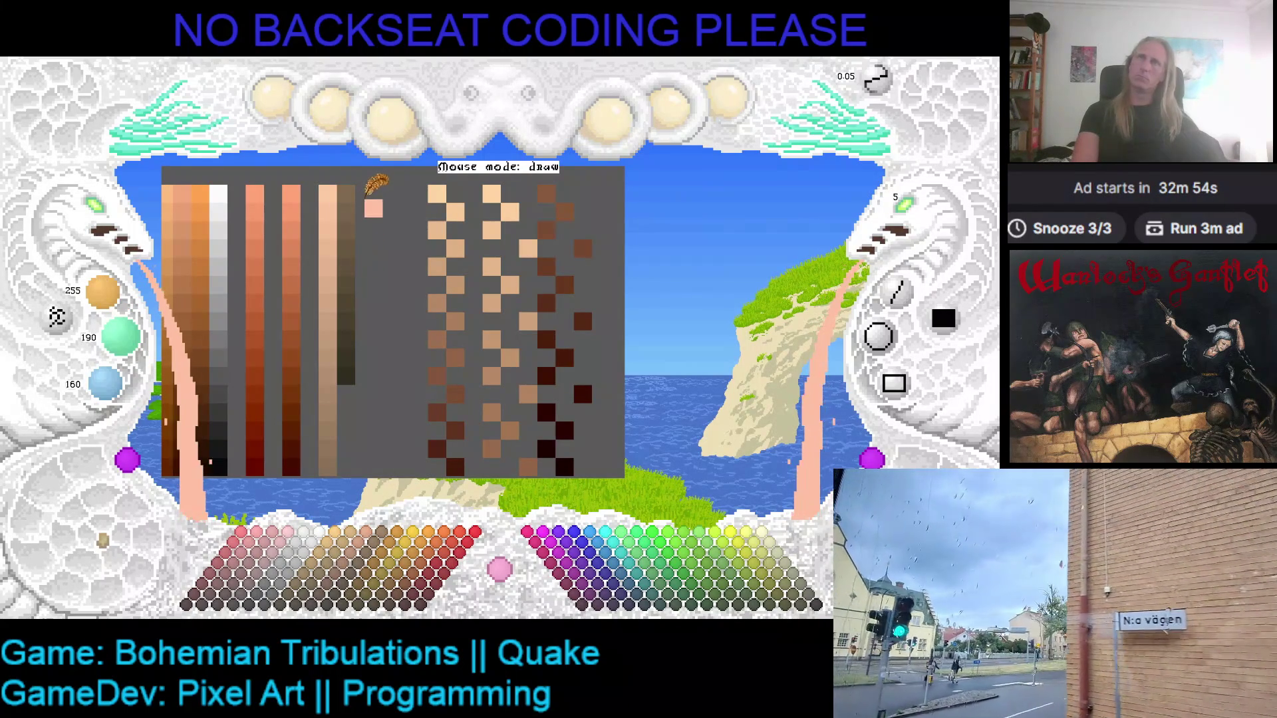
# - Place a peach swatch atop a new column right of the brown ramp, greying out stray pixels
pyautogui.click(364, 193)
pyautogui.rightClick(392, 196)
pyautogui.click(364, 194)
pyautogui.click(341, 204)
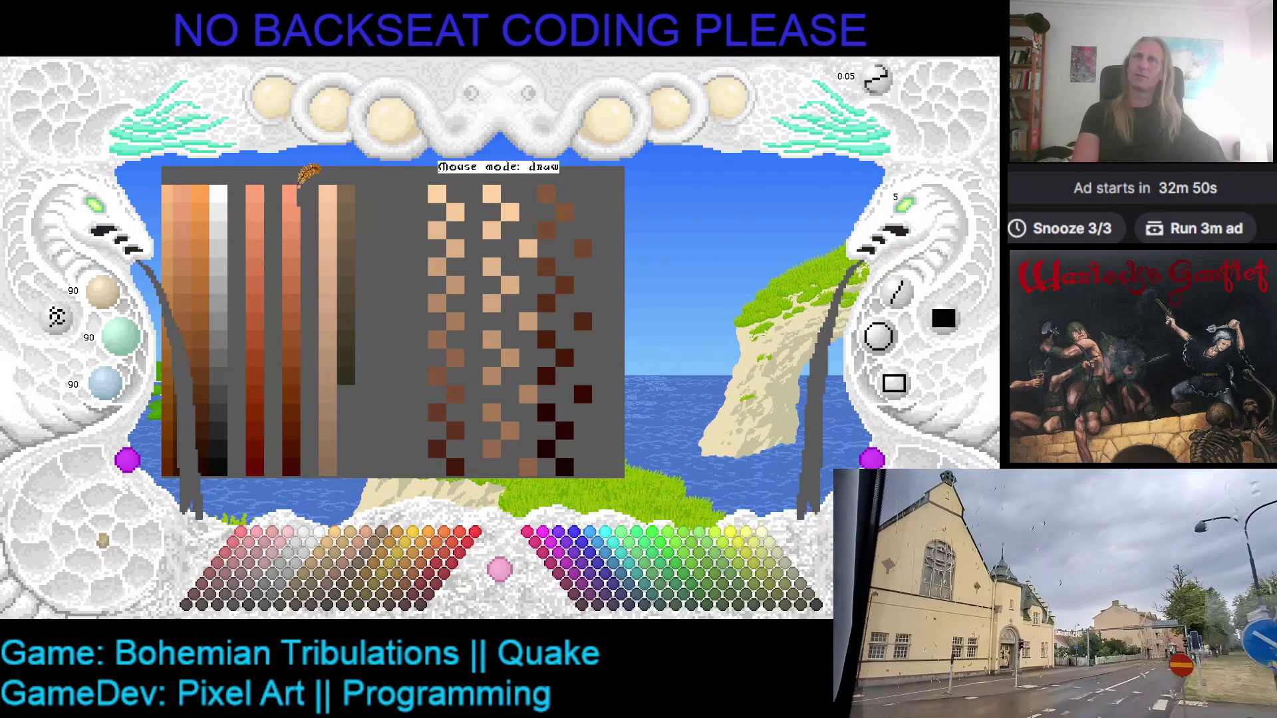
pyautogui.rightClick(327, 193)
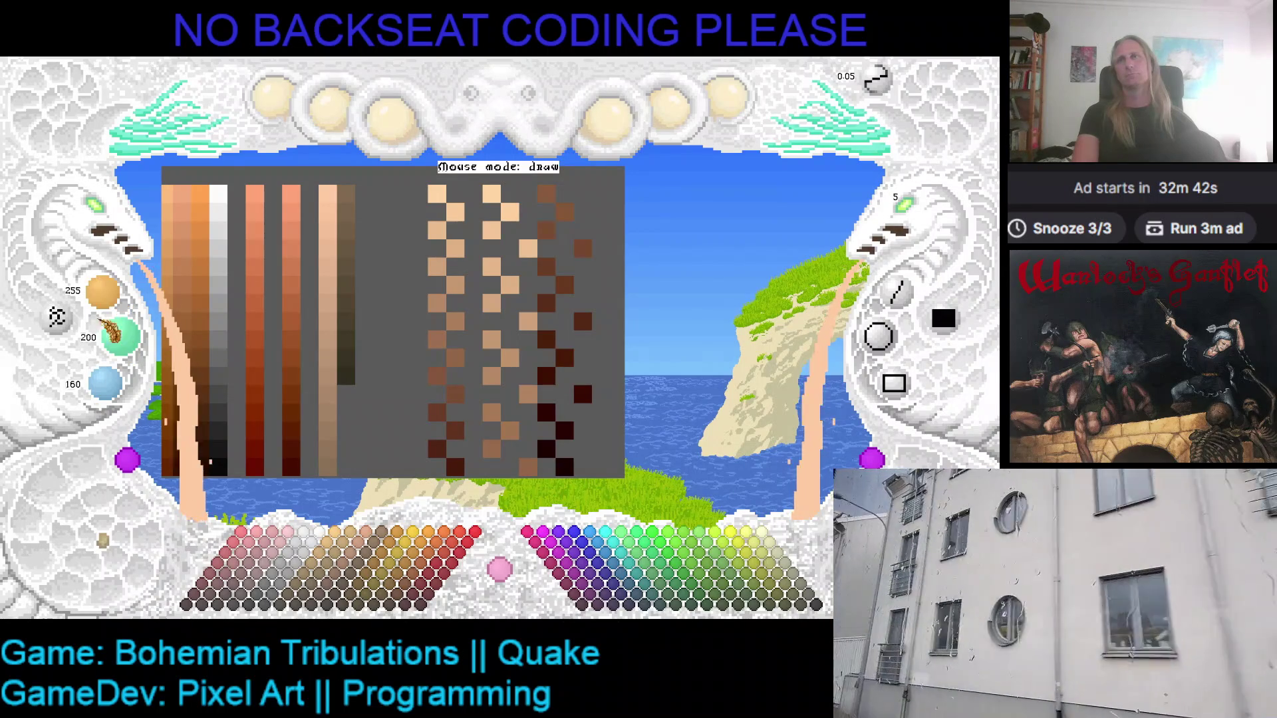
pyautogui.click(374, 199)
pyautogui.hotkey('ctrl', 'z')
pyautogui.click(365, 194)
# - Adjust the RGB knobs toward a lighter peach tone
pyautogui.scroll(-2, 120, 299)
pyautogui.scroll(-1, 121, 299)
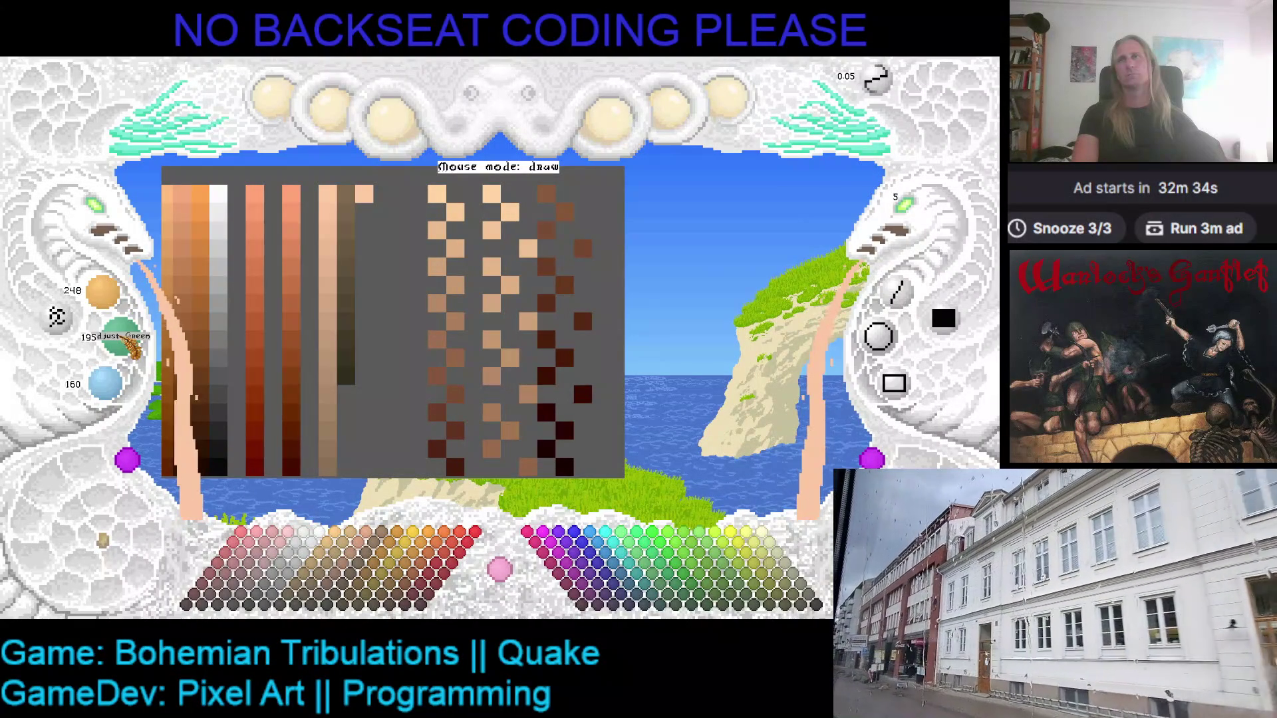
pyautogui.scroll(-1, 125, 385)
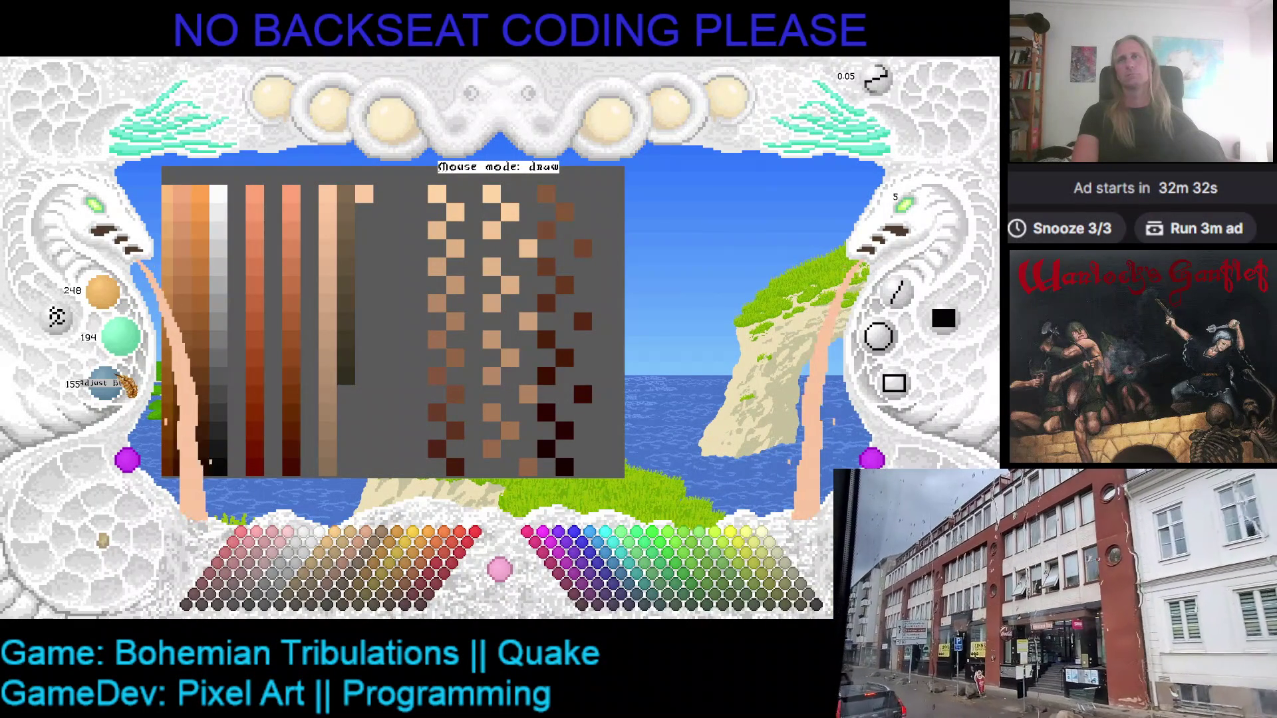
pyautogui.scroll(1, 135, 358)
pyautogui.scroll(-1, 138, 361)
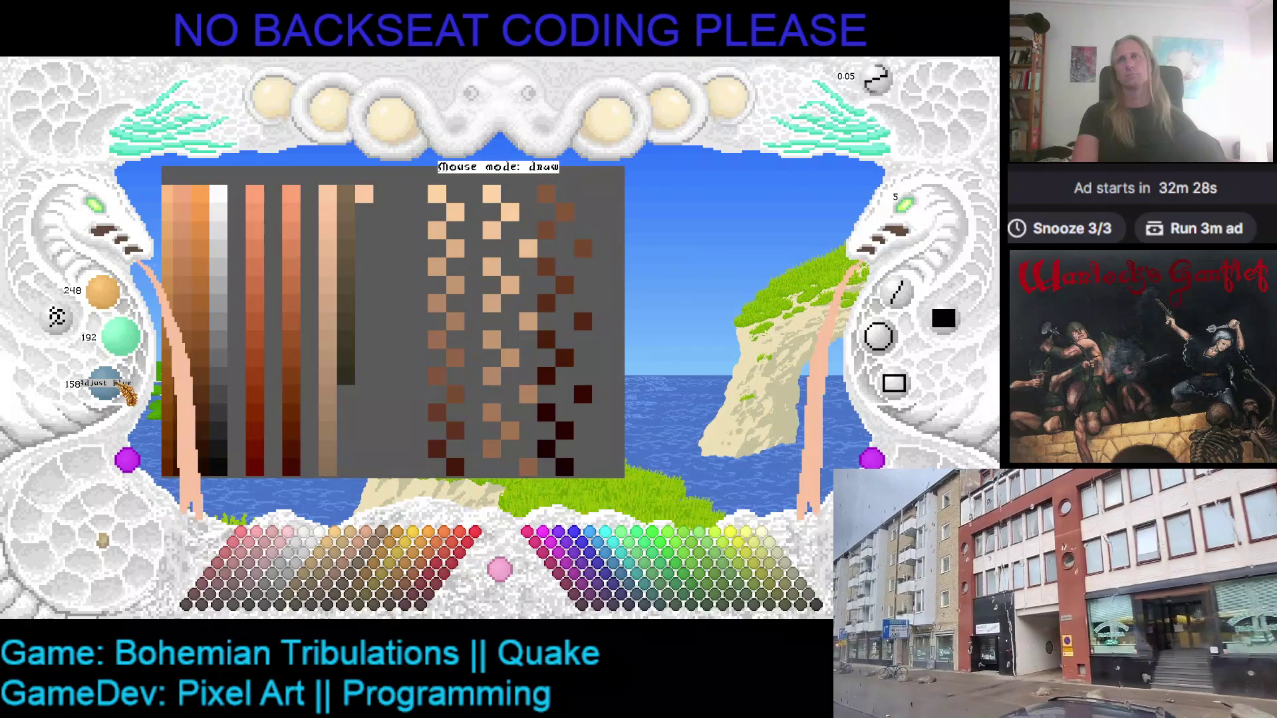
pyautogui.scroll(1, 125, 392)
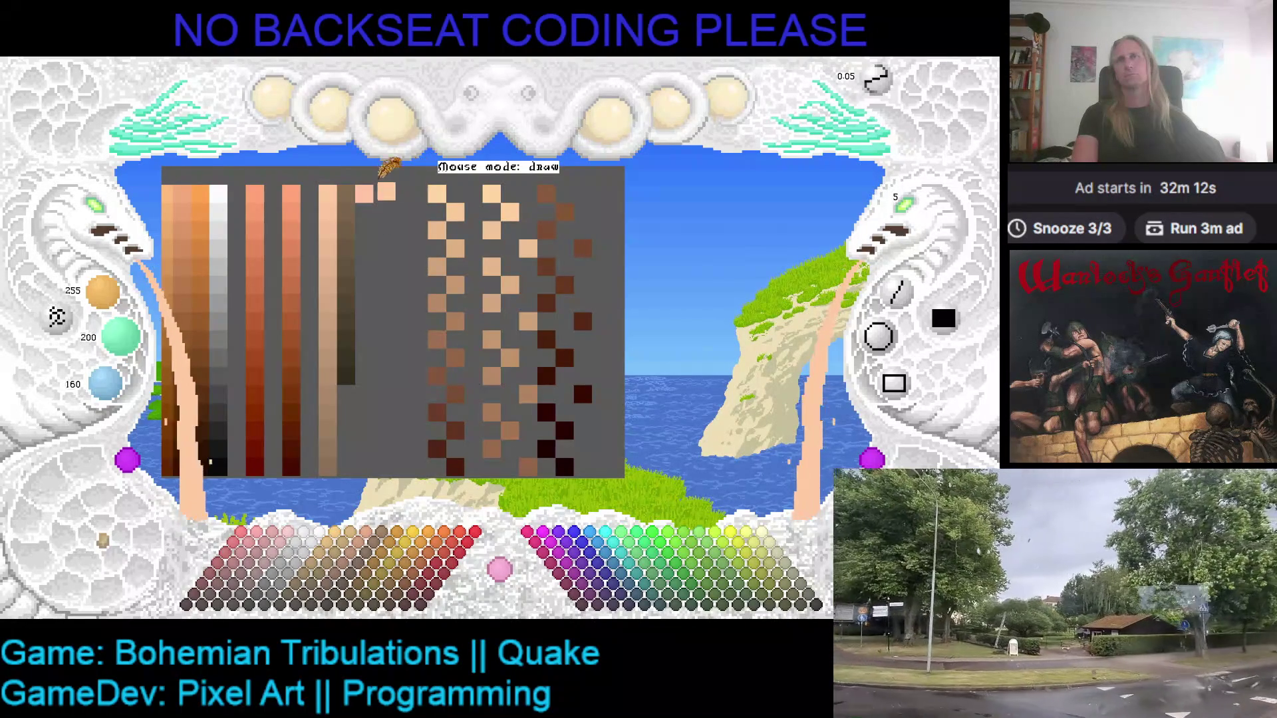
pyautogui.scroll(1, 122, 394)
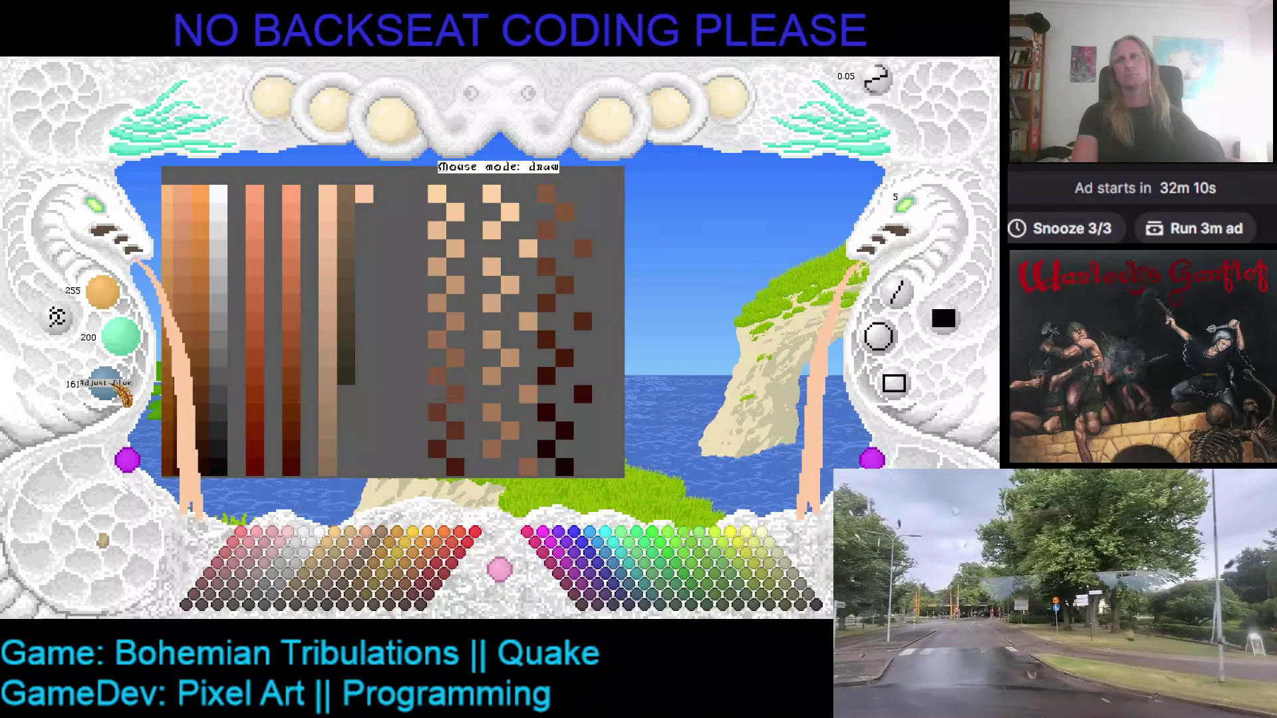
pyautogui.scroll(1, 123, 394)
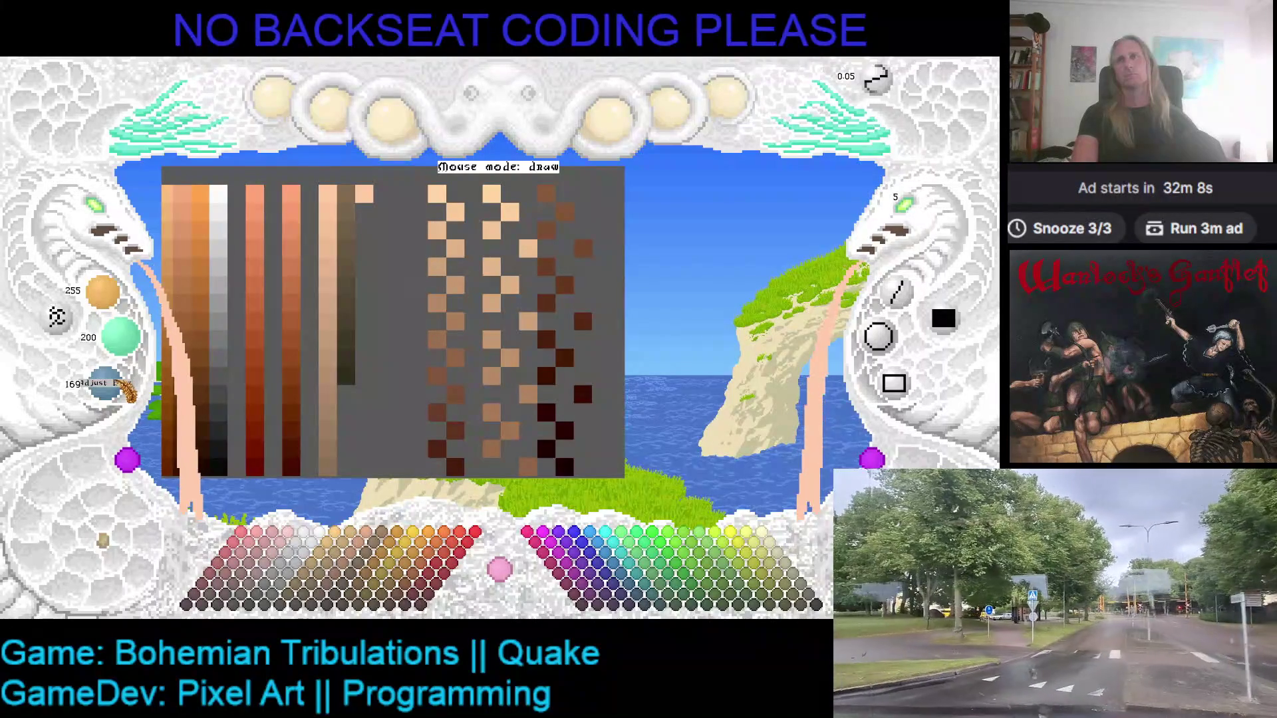
pyautogui.scroll(1, 123, 393)
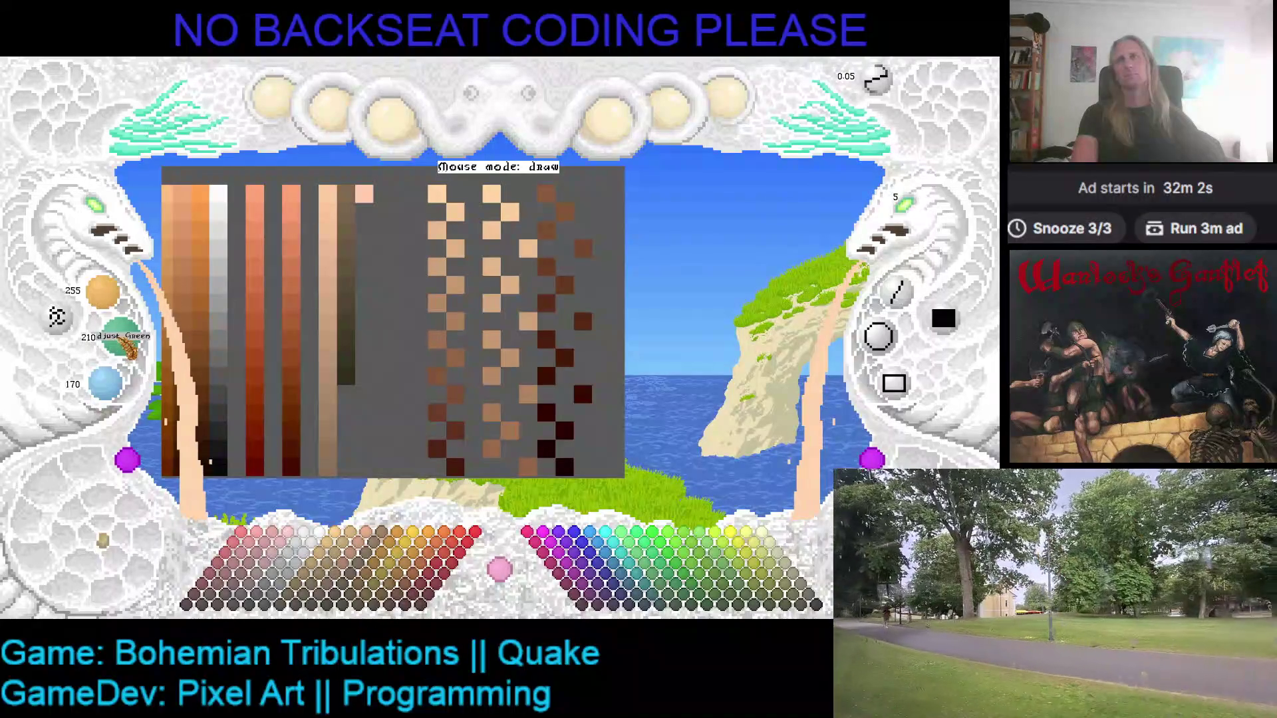
pyautogui.scroll(2, 130, 348)
pyautogui.scroll(1, 130, 348)
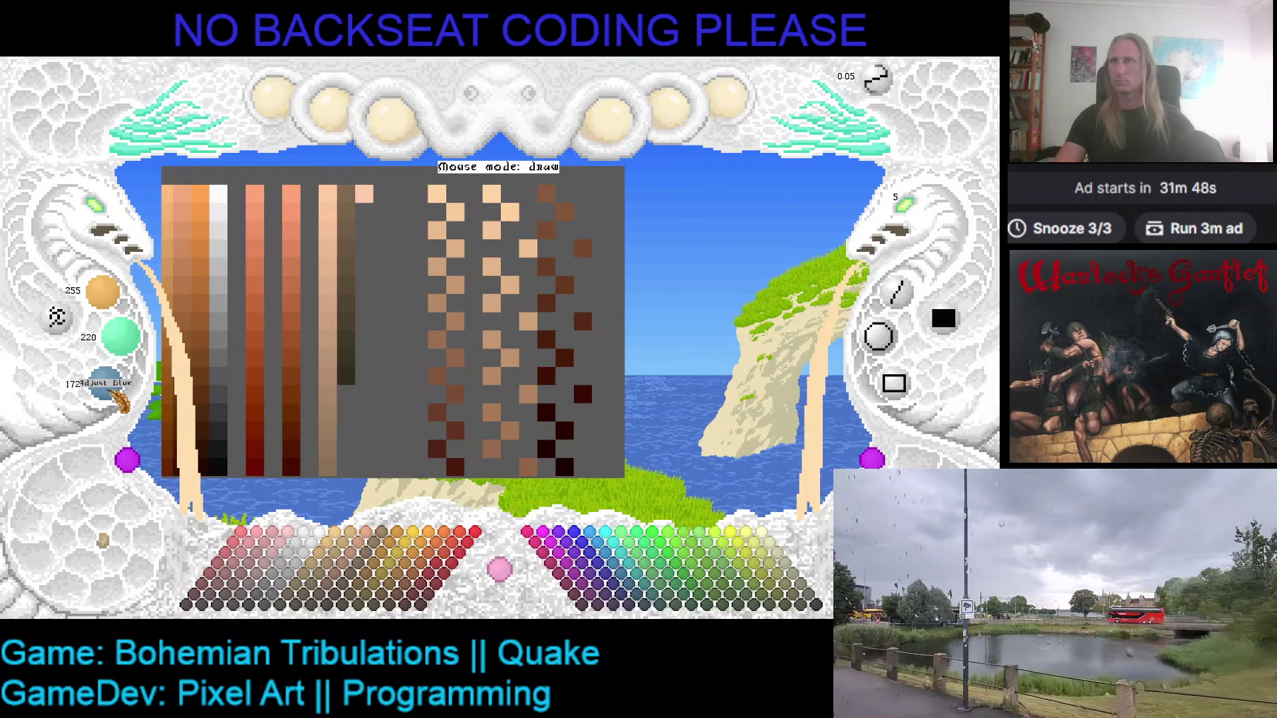
# - Finish the mix at about 242/213/185 and paint it as a second cell below the first
pyautogui.scroll(1, 120, 400)
pyautogui.scroll(1, 120, 400)
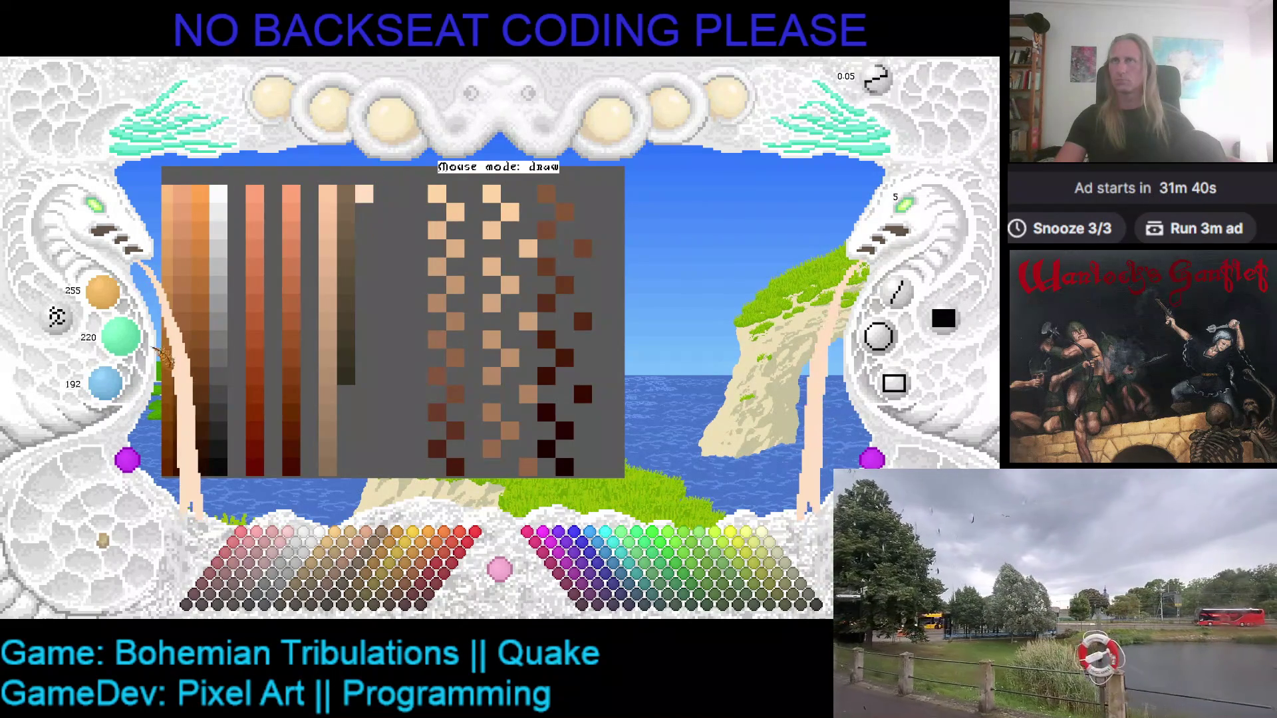
pyautogui.scroll(-5, 110, 299)
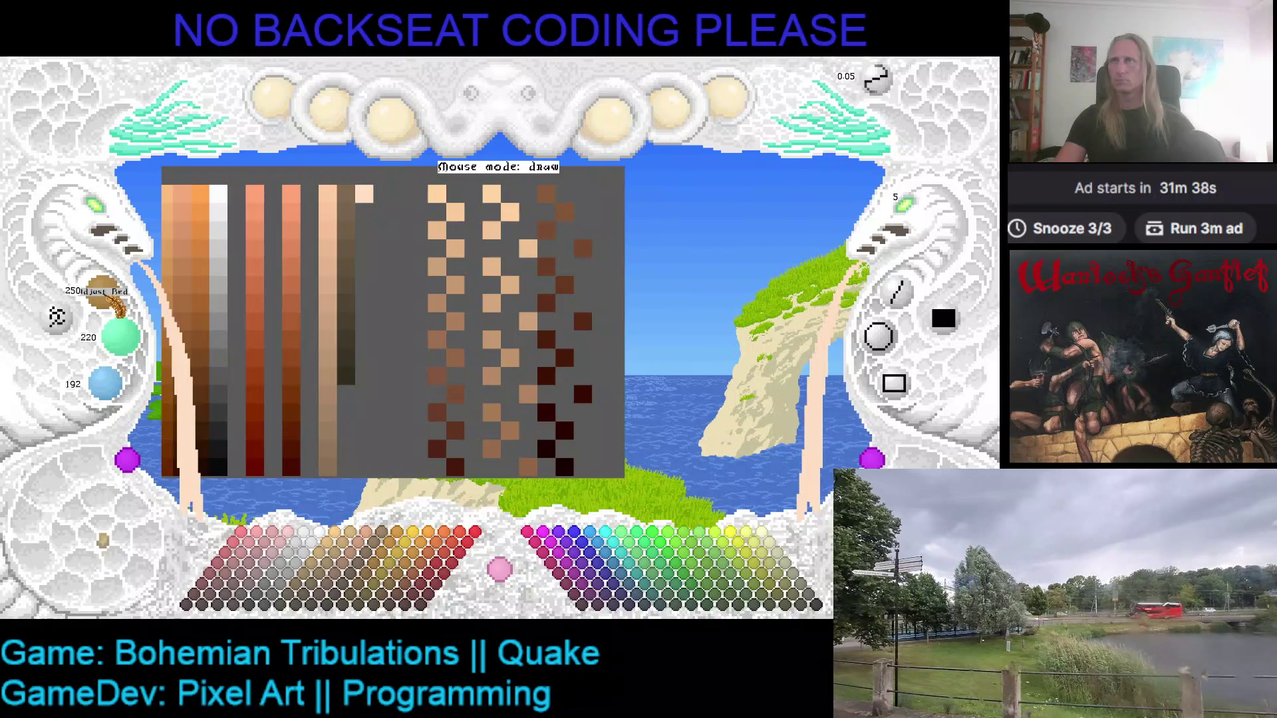
pyautogui.scroll(-3, 133, 343)
pyautogui.scroll(-2, 133, 342)
pyautogui.scroll(-2, 133, 342)
pyautogui.scroll(-7, 140, 389)
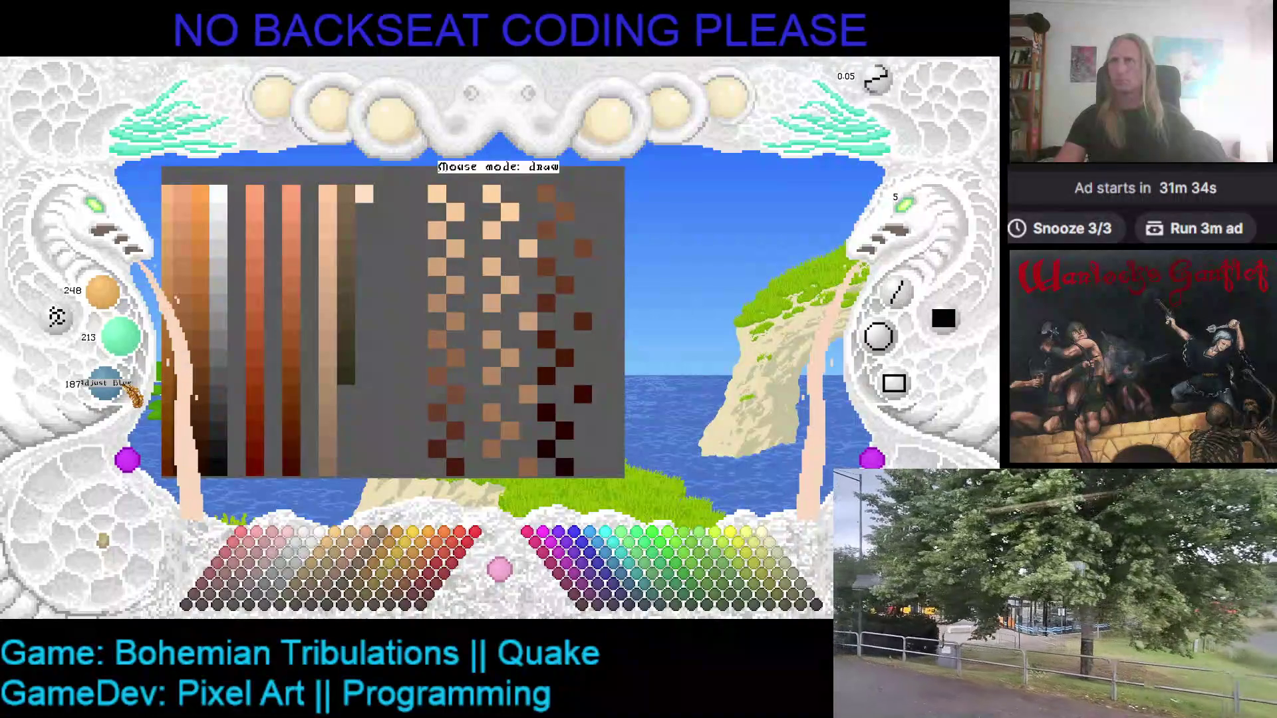
pyautogui.click(364, 212)
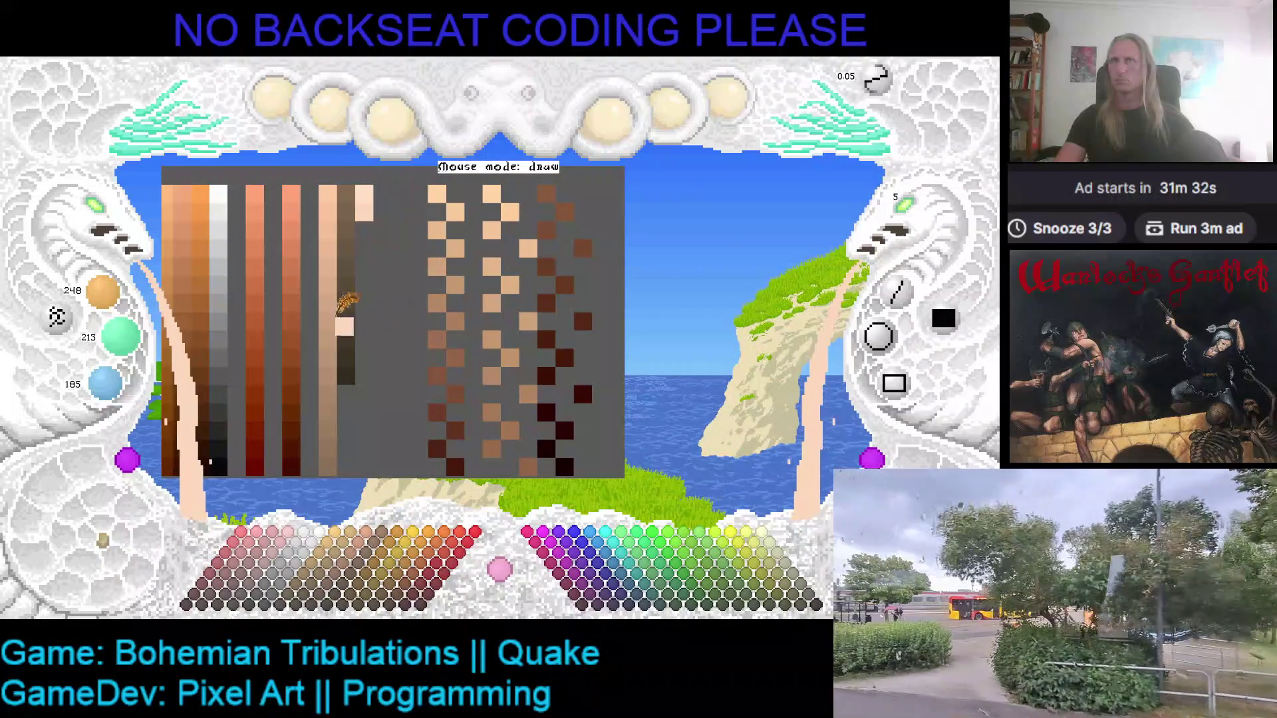
pyautogui.scroll(-2, 109, 299)
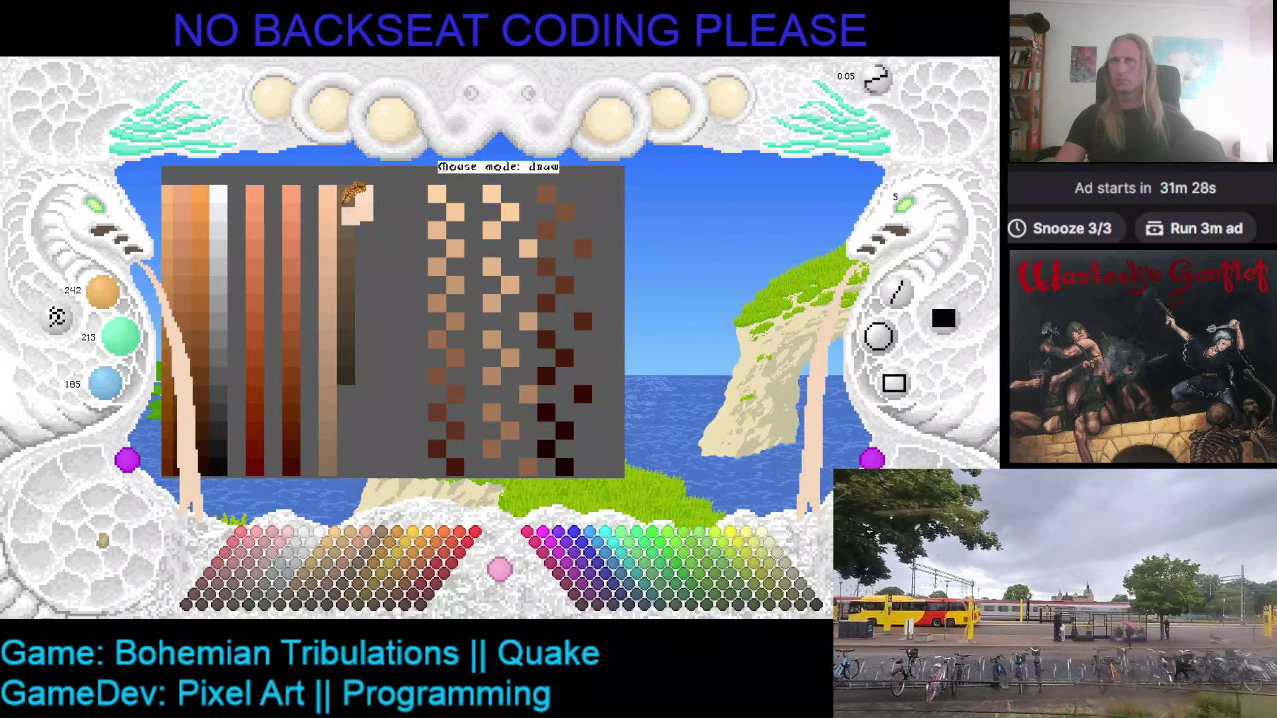
# - Drop light peach swatches beside the ramps and drag one over the brown blob
pyautogui.click(376, 200)
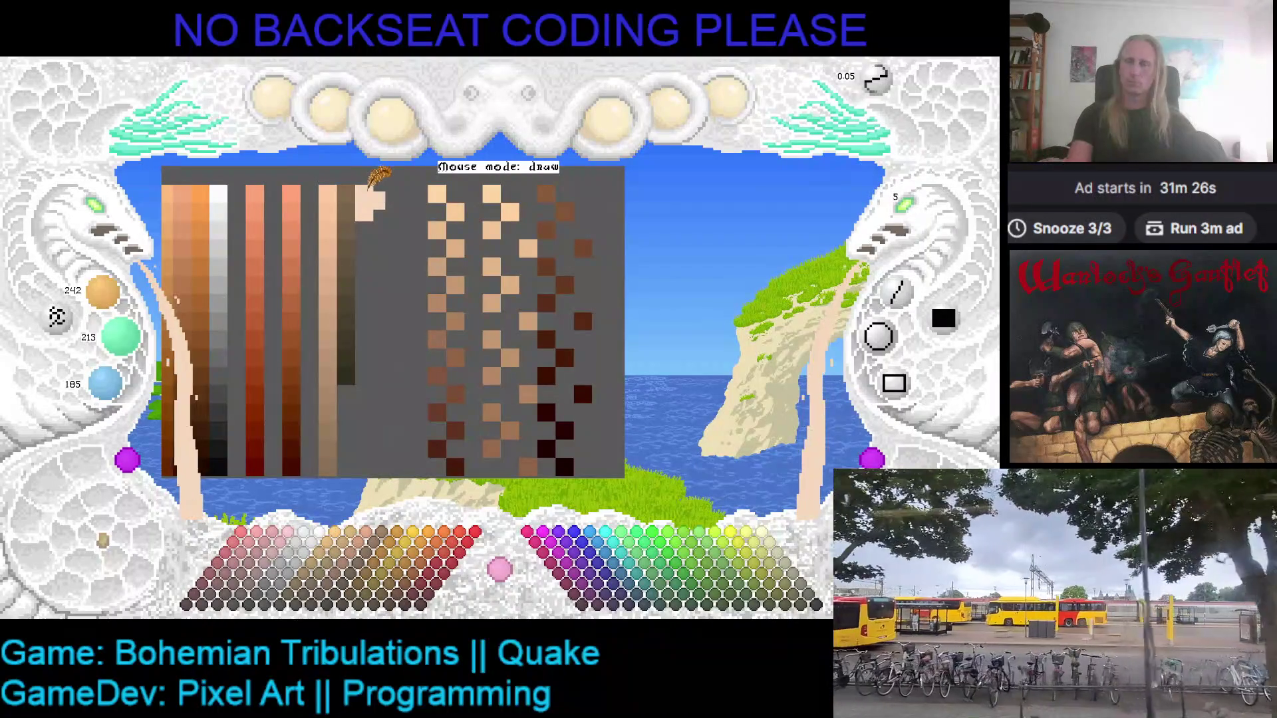
pyautogui.click(415, 207)
pyautogui.moveTo(413, 200); pyautogui.dragTo(365, 266)
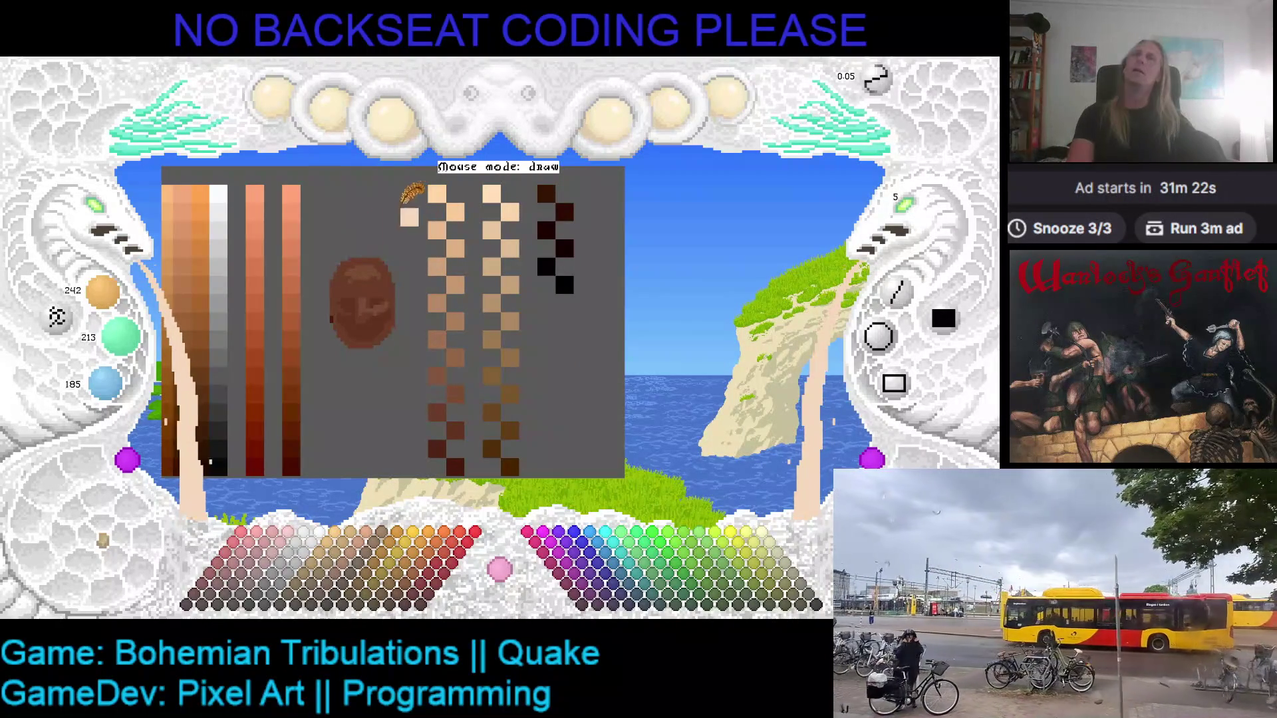
# - Mix a paler peach of 250/220/192 and paint a pixel beside the ramps
pyautogui.scroll(2, 105, 298)
pyautogui.scroll(2, 105, 298)
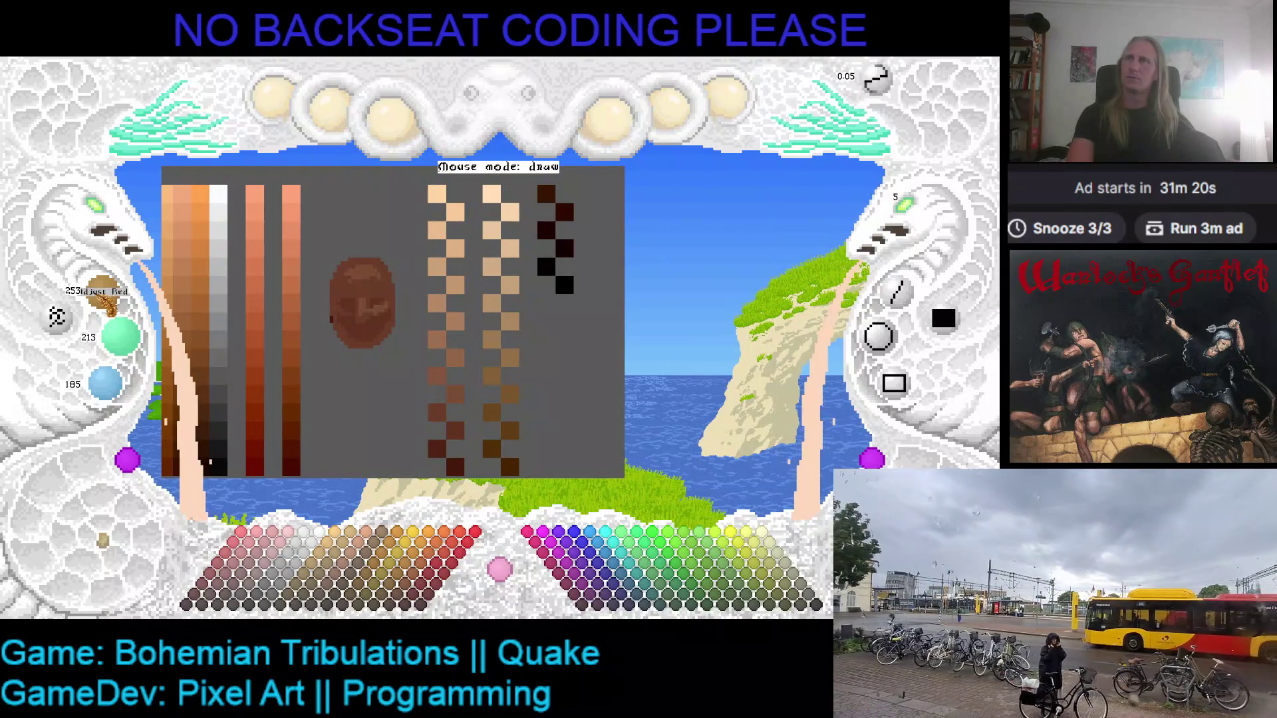
pyautogui.scroll(2, 105, 298)
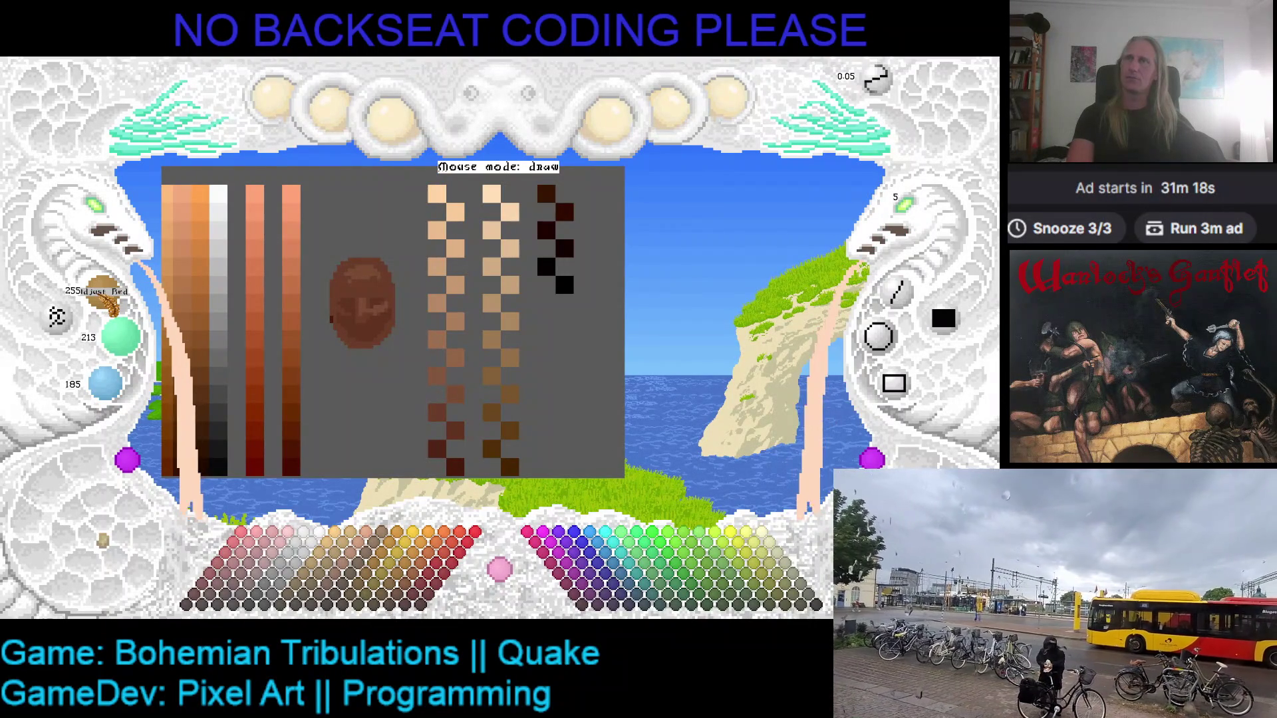
pyautogui.scroll(2, 120, 342)
pyautogui.scroll(2, 130, 346)
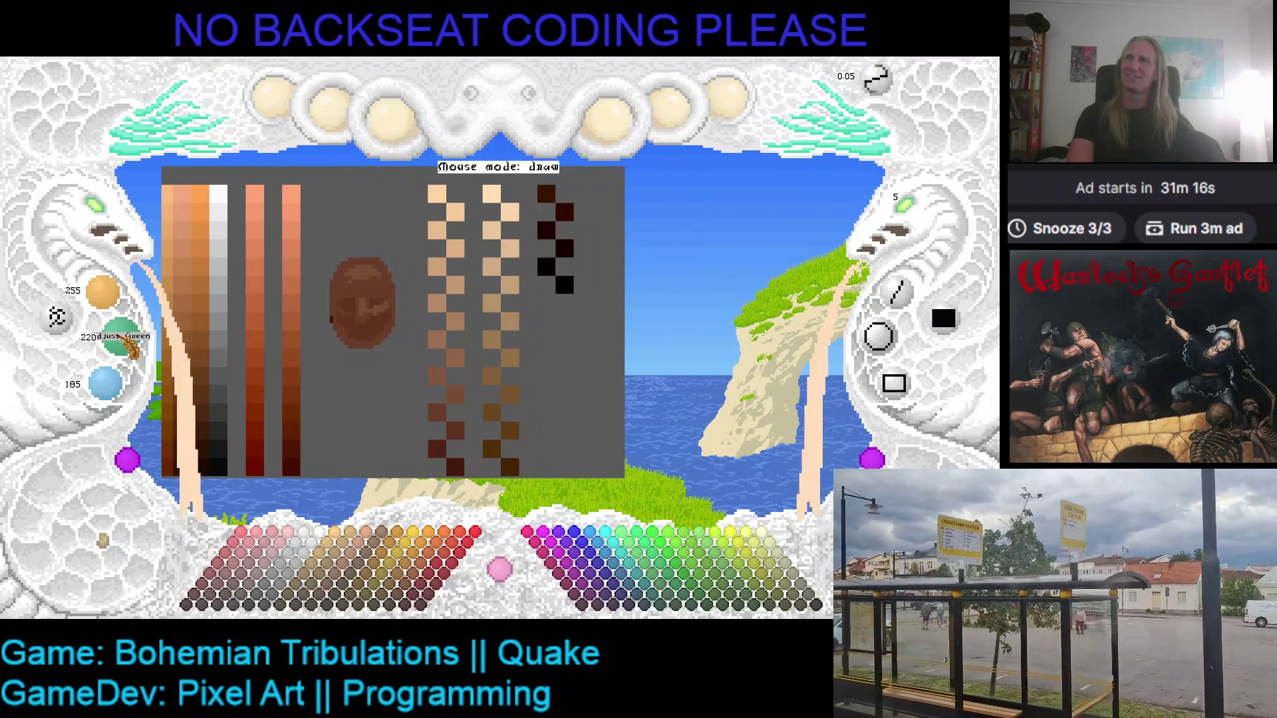
pyautogui.scroll(-1, 130, 346)
pyautogui.scroll(5, 120, 392)
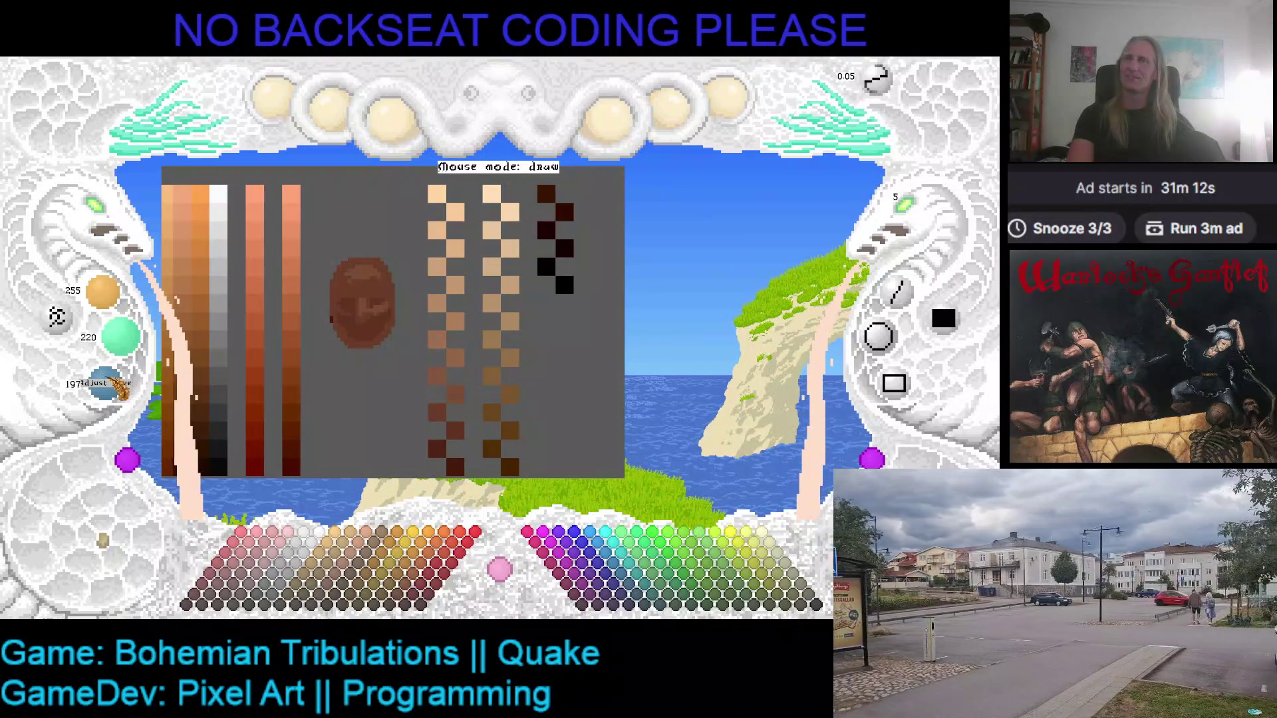
pyautogui.scroll(-2, 118, 385)
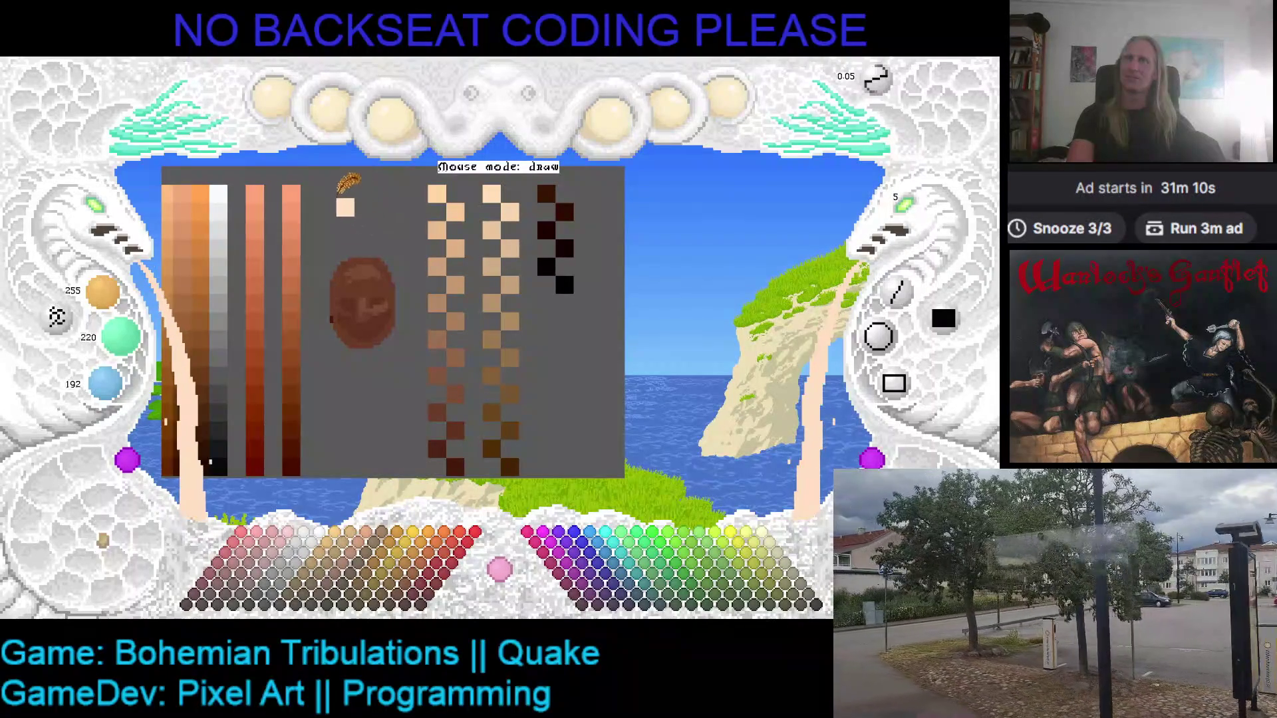
pyautogui.click(327, 194)
# - Paint over the brown blob with grey and pick the peach colour back up
pyautogui.rightClick(369, 227)
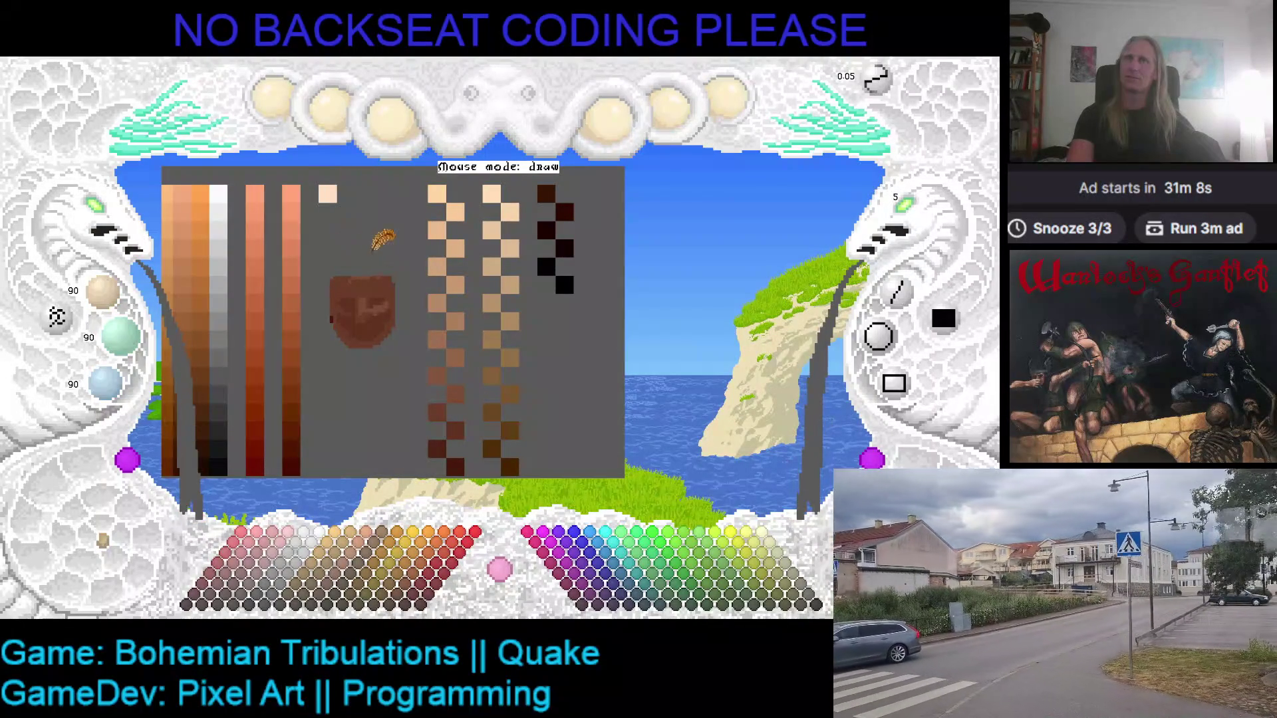
pyautogui.moveTo(323, 271); pyautogui.dragTo(395, 313)
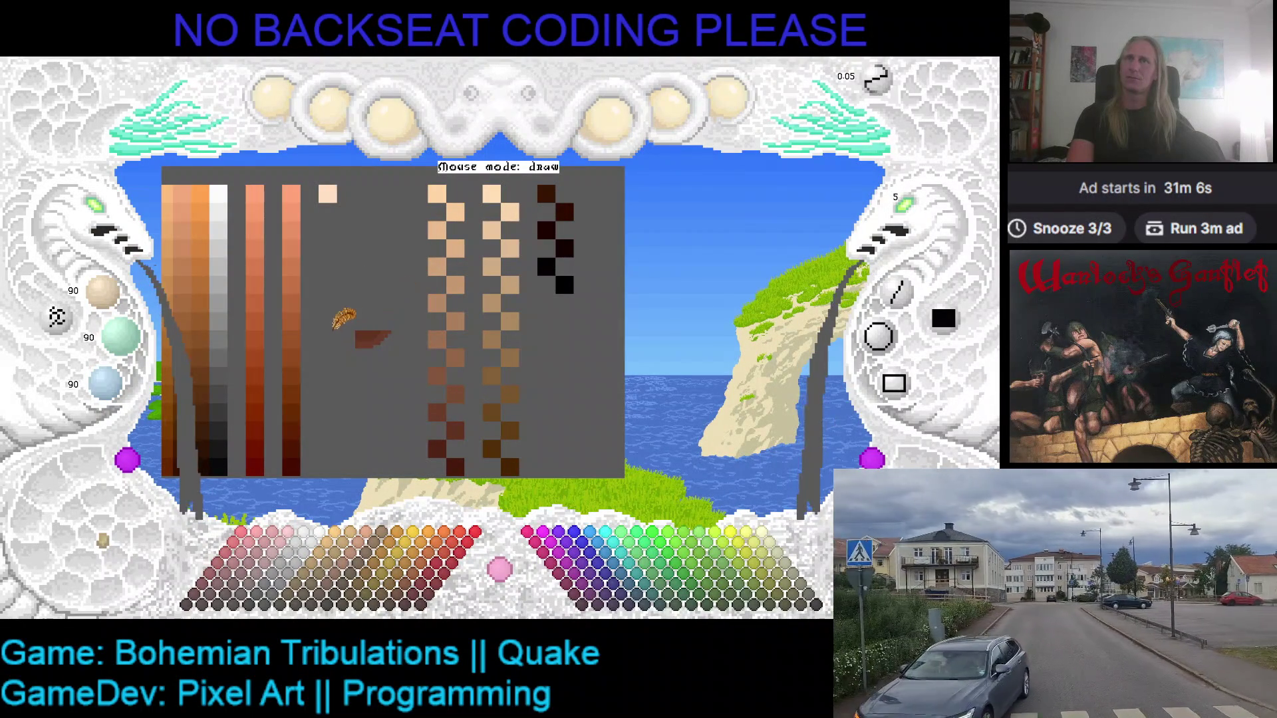
pyautogui.rightClick(328, 194)
# - Paint a peach pixel, save the canvas, and undo the stray peach pixels
pyautogui.click(341, 213)
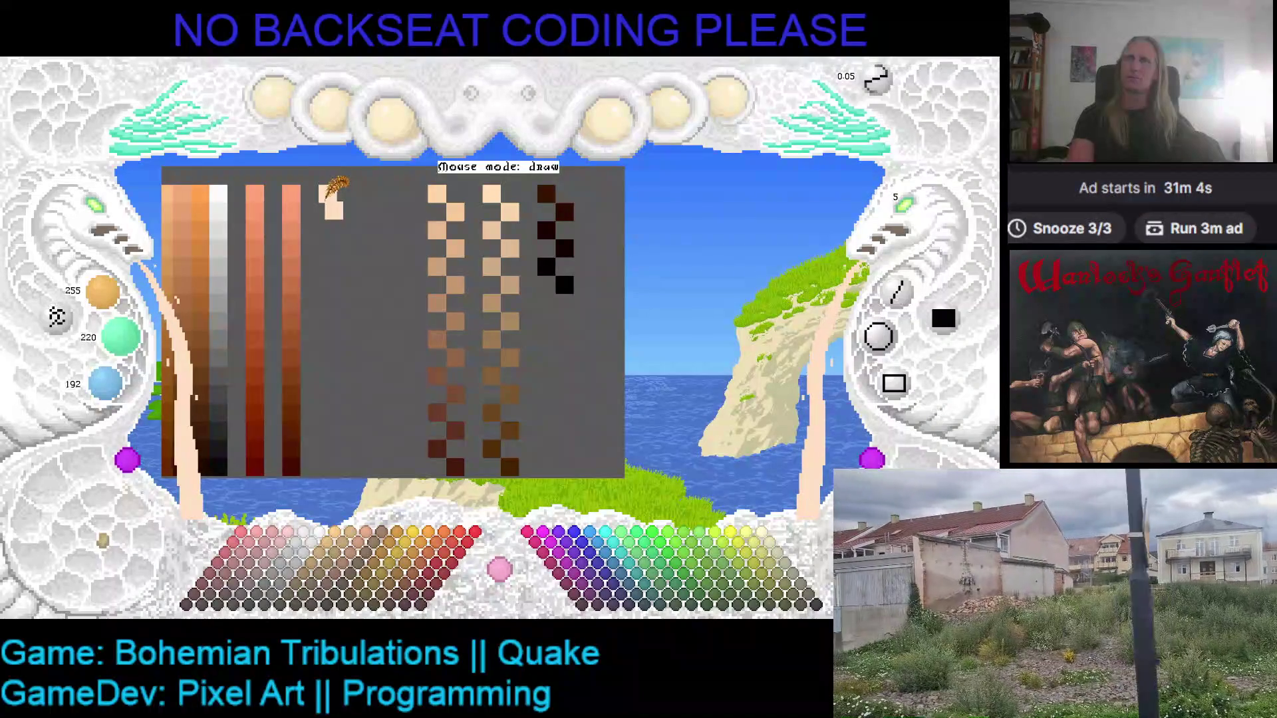
pyautogui.hotkey('ctrl', 's')
pyautogui.hotkey('ctrl', 'z')
pyautogui.click(336, 217)
pyautogui.hotkey('ctrl', 'z')
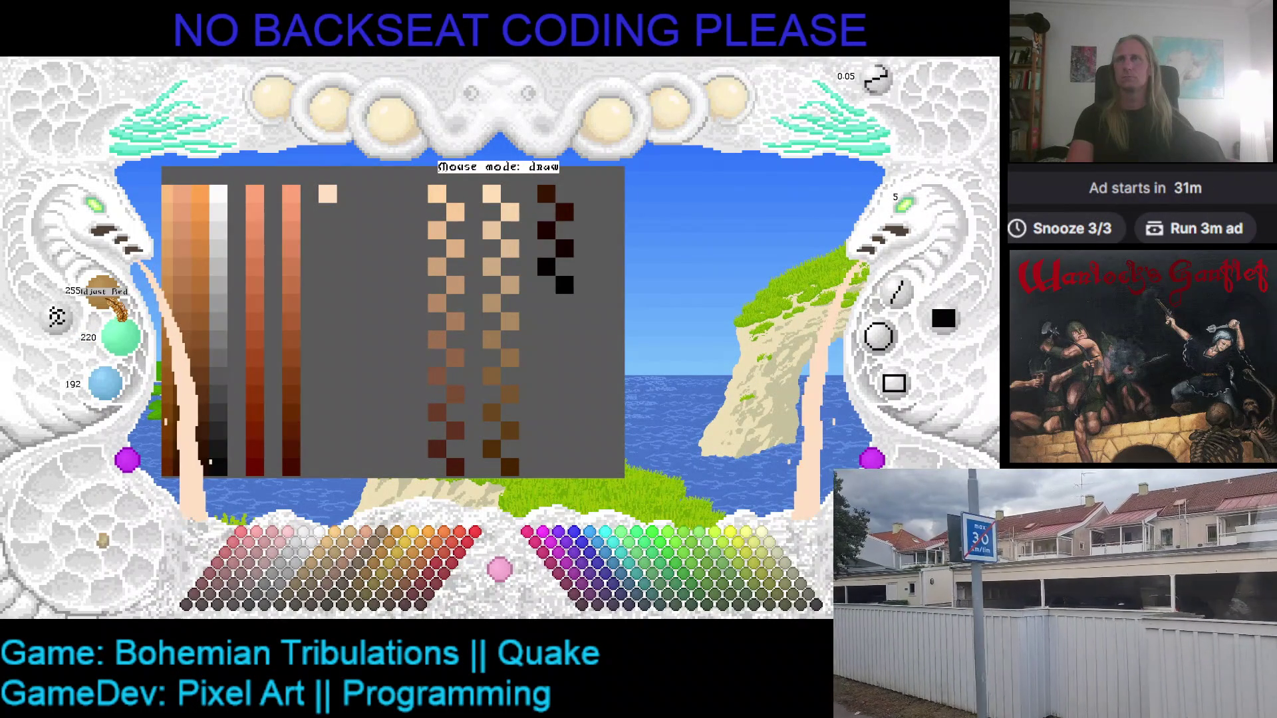
pyautogui.scroll(-2, 103, 292)
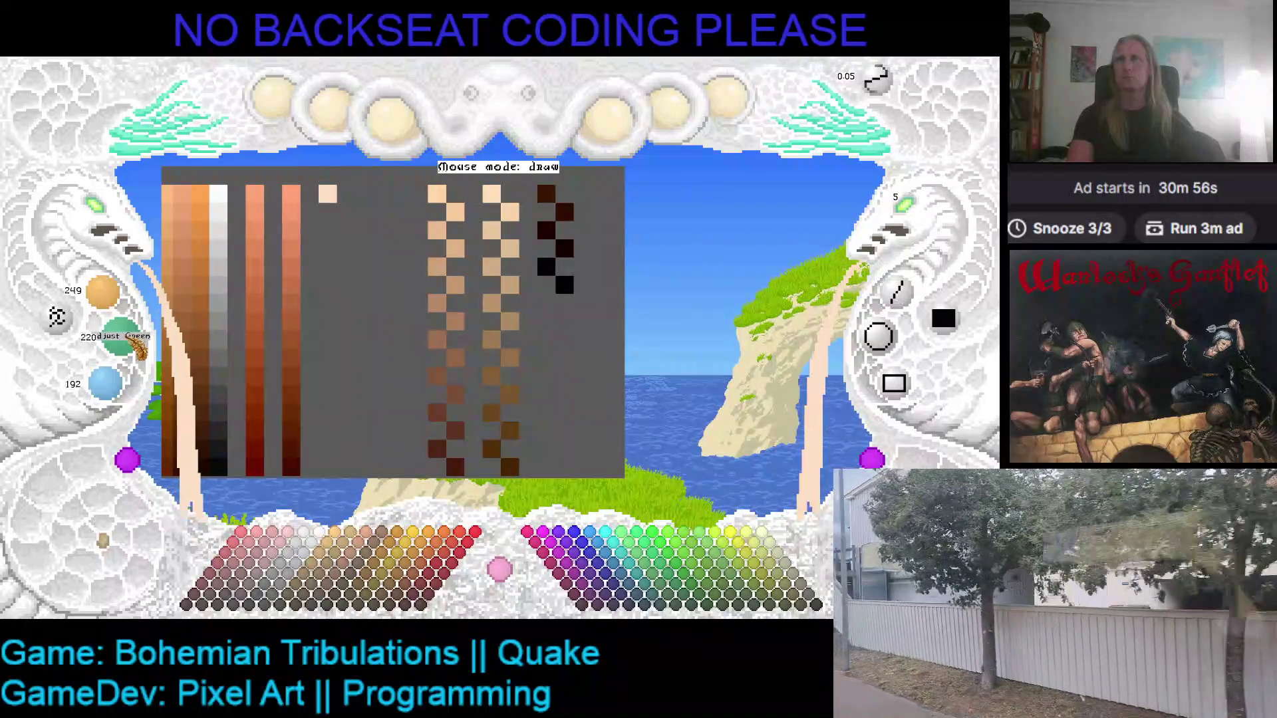
pyautogui.scroll(1, 104, 292)
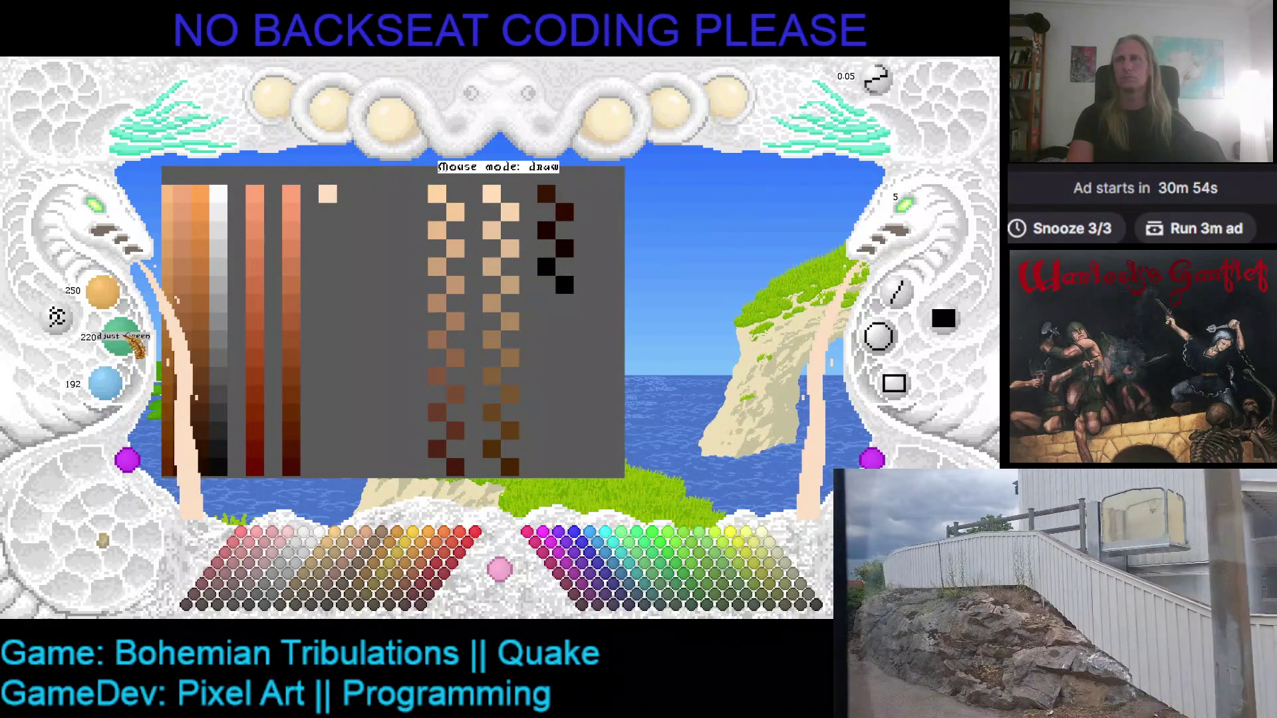
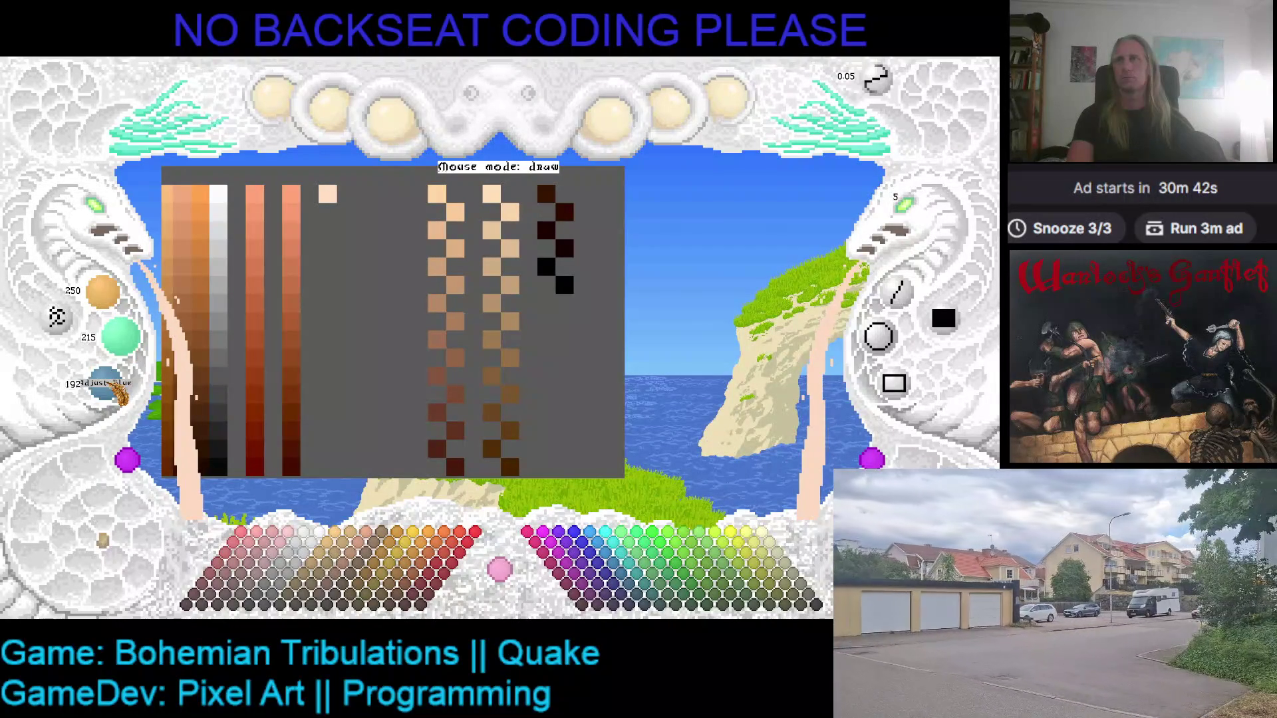
# - Paint the first two pale peach swatches, the second slightly darker and zigzagged below
pyautogui.scroll(1, 117, 393)
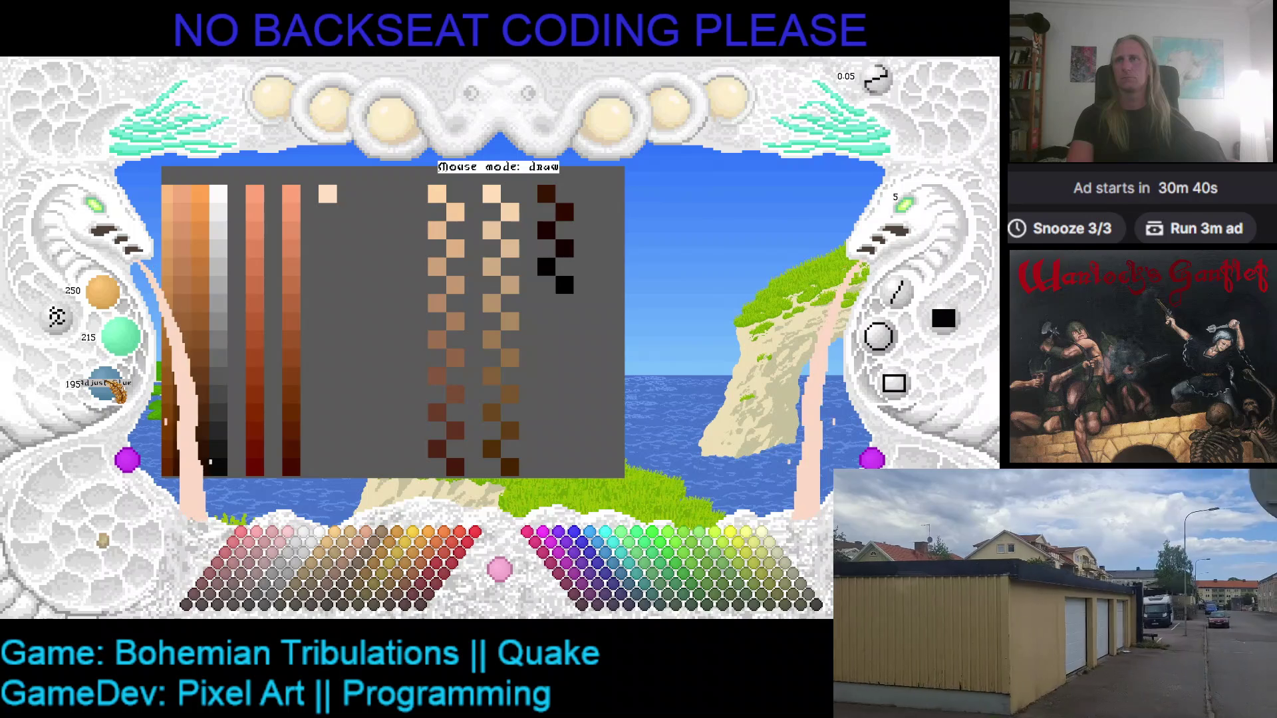
pyautogui.scroll(-5, 117, 392)
pyautogui.click(346, 211)
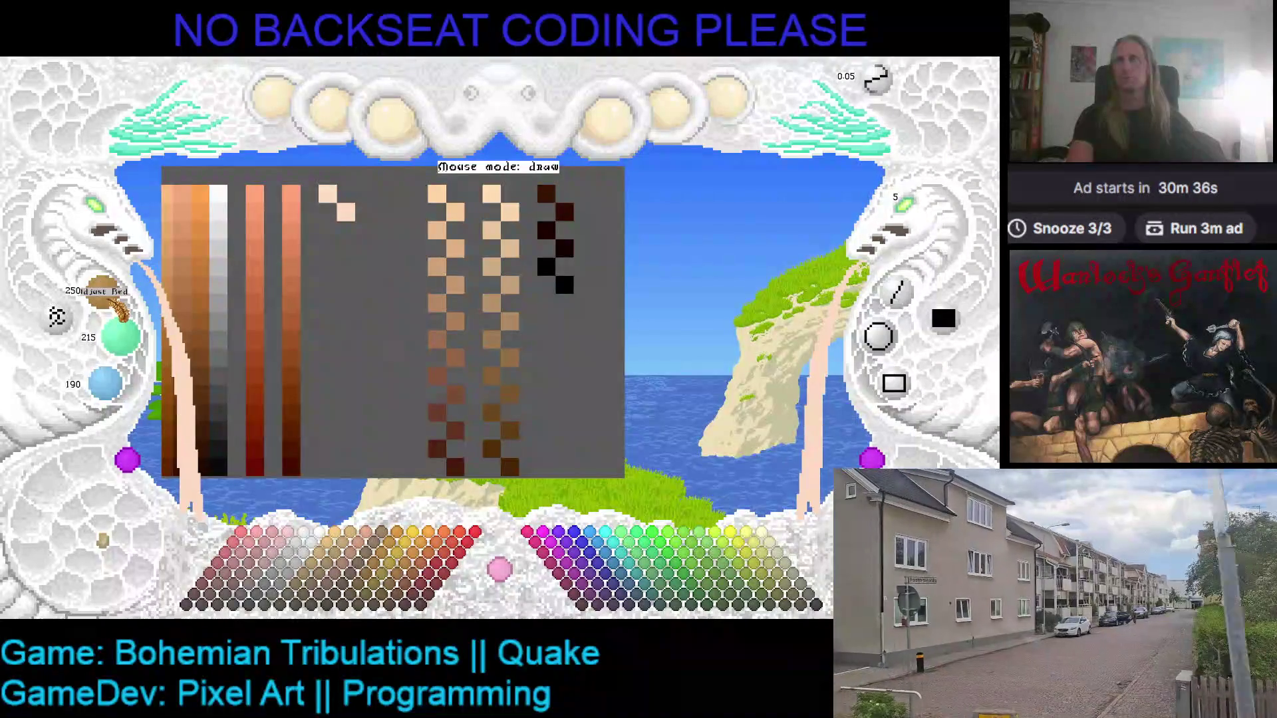
pyautogui.scroll(-5, 121, 335)
pyautogui.scroll(-5, 106, 384)
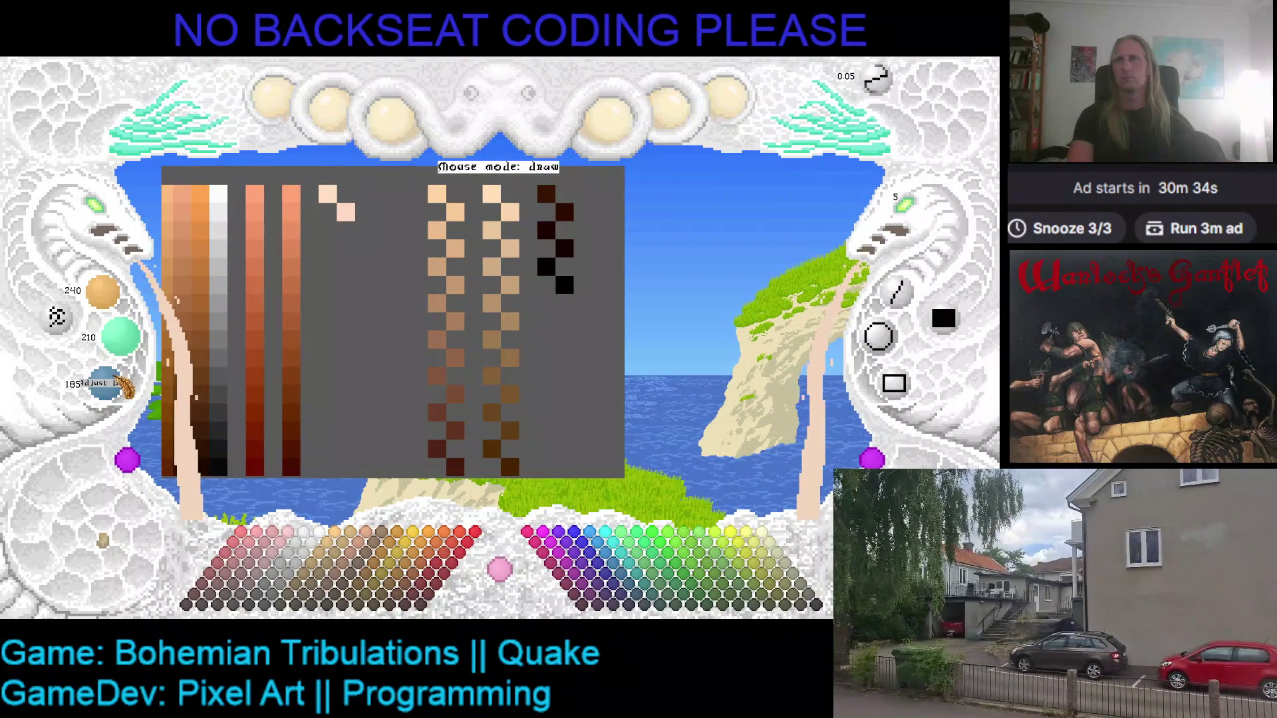
pyautogui.click(331, 260)
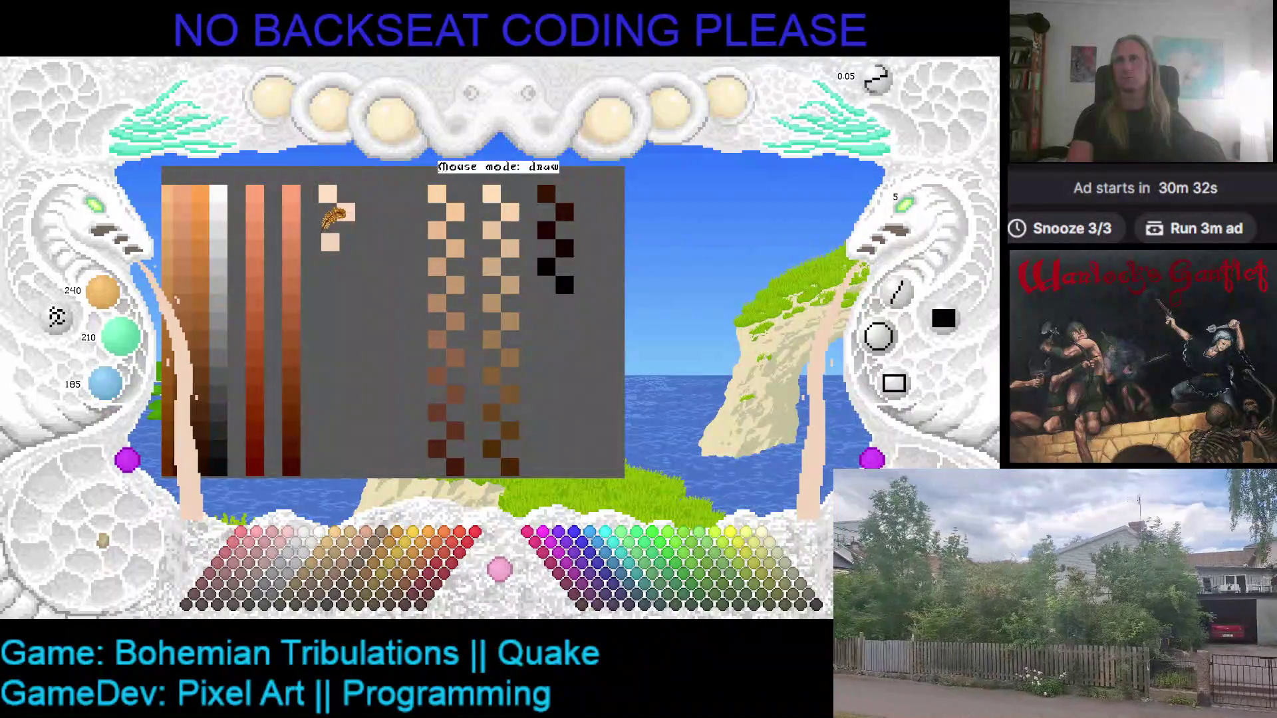
# - Resample the pale peach and paint two more darker swatches down the column, undoing a stray pixel
pyautogui.scroll(-5, 121, 336)
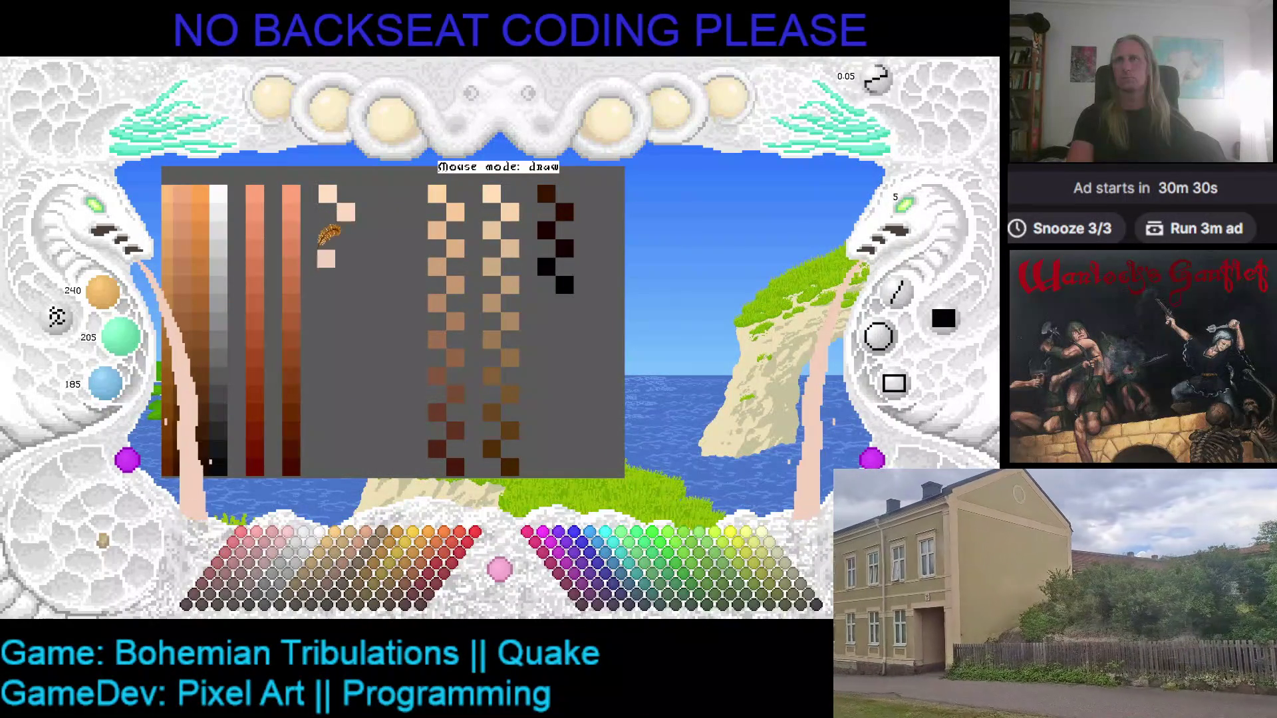
pyautogui.rightClick(352, 236)
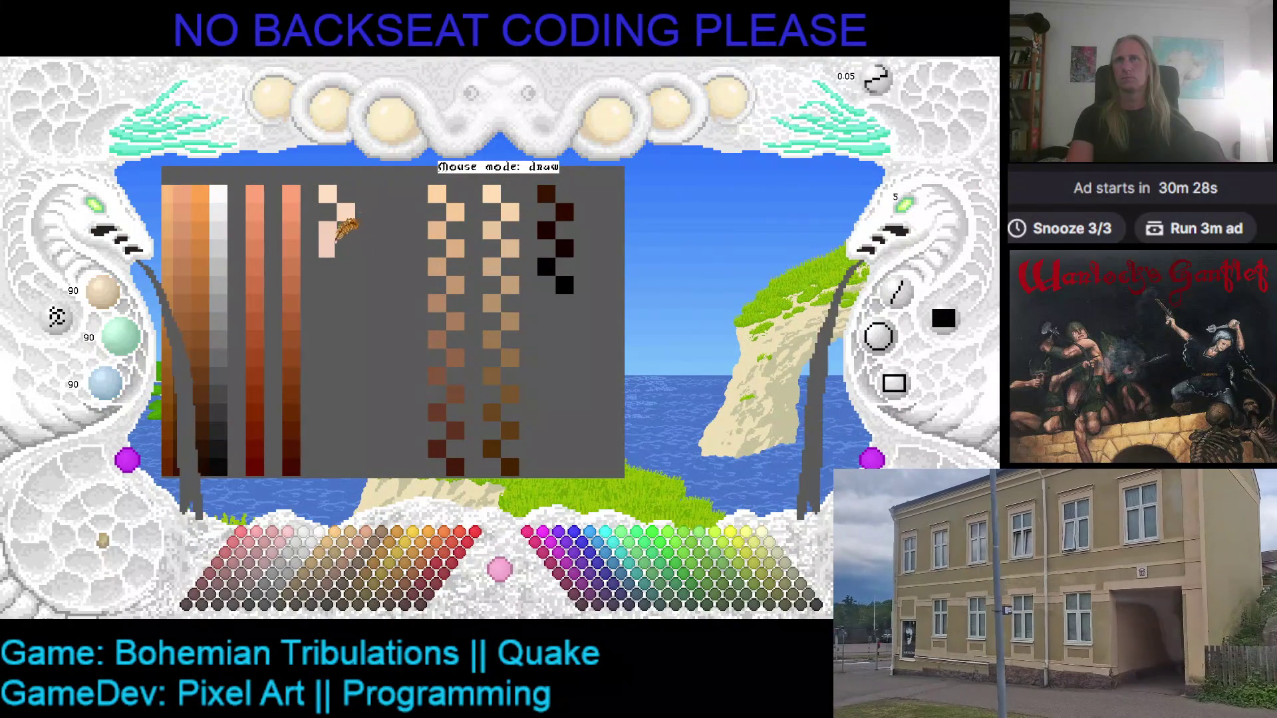
pyautogui.rightClick(329, 228)
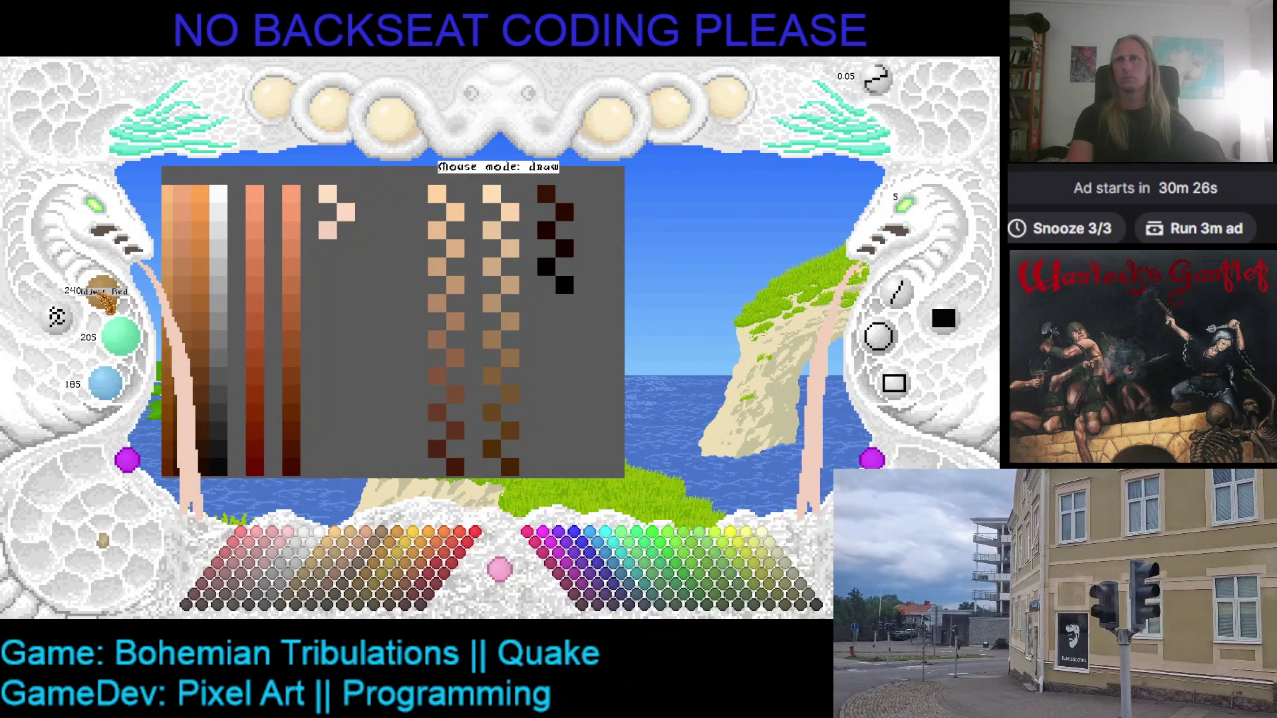
pyautogui.scroll(-1, 106, 296)
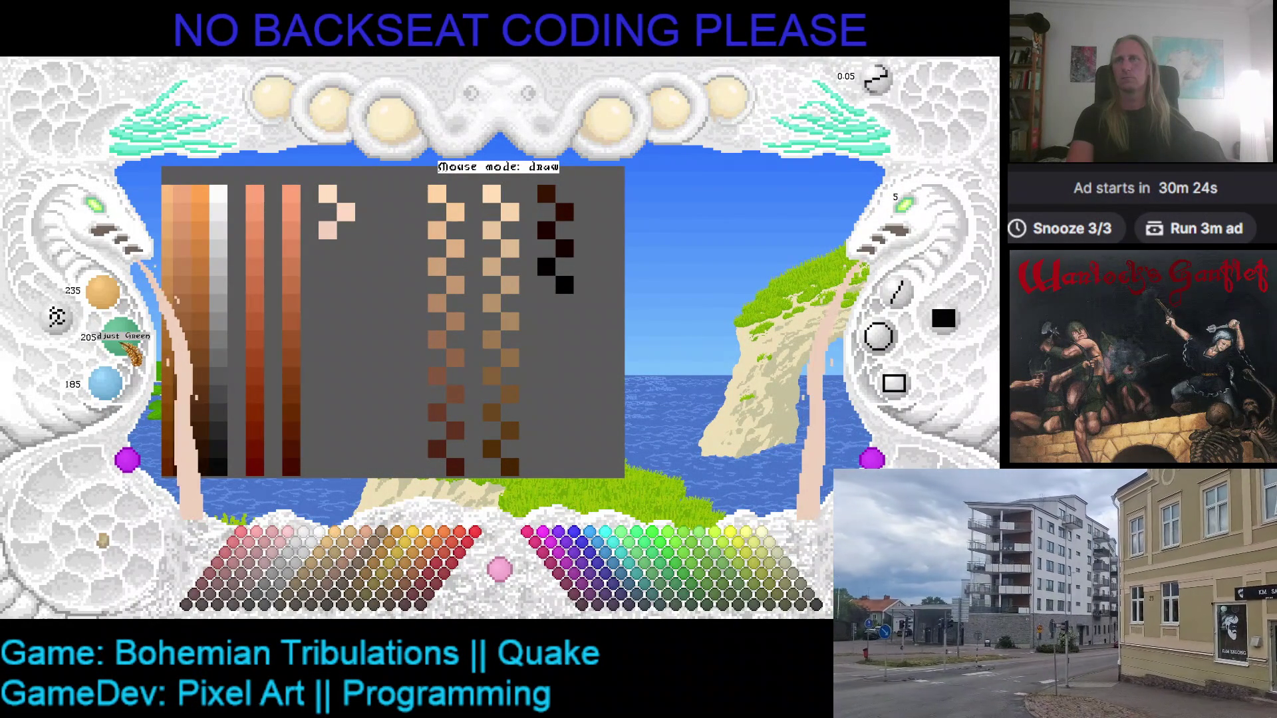
pyautogui.scroll(-1, 106, 384)
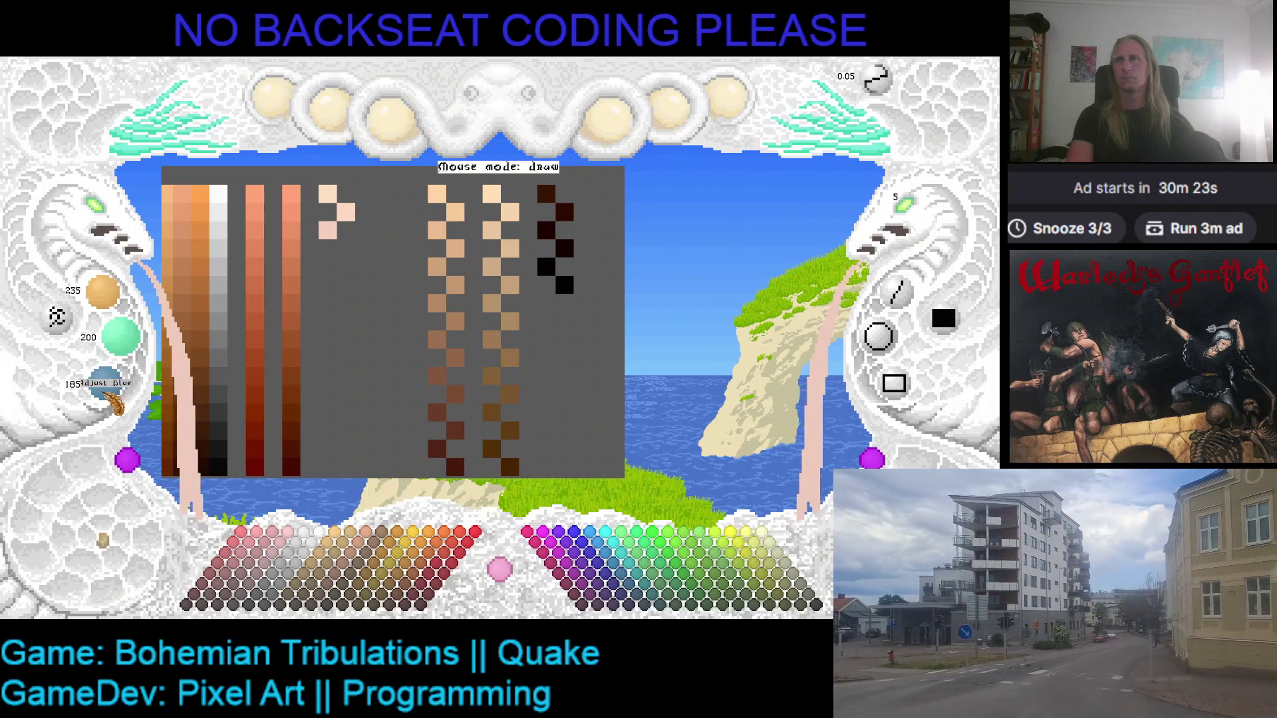
pyautogui.click(346, 248)
pyautogui.click(266, 287)
pyautogui.hotkey('ctrl', 'z')
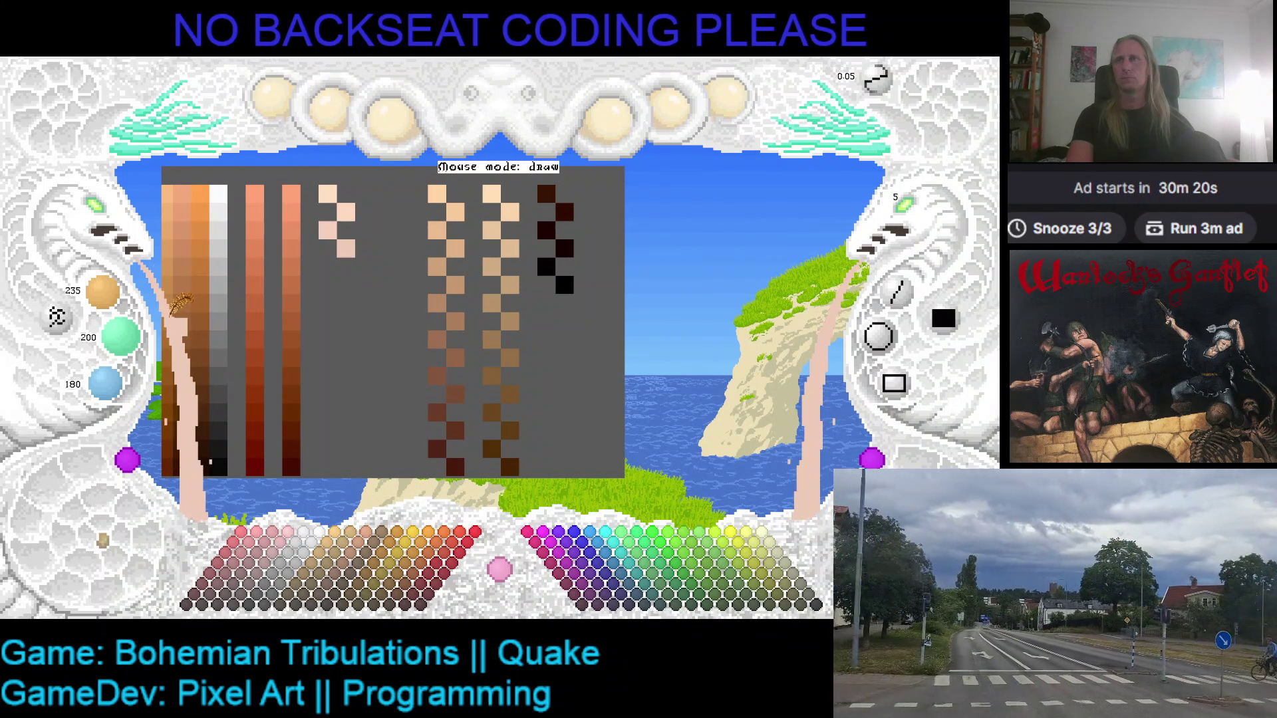
pyautogui.click(334, 295)
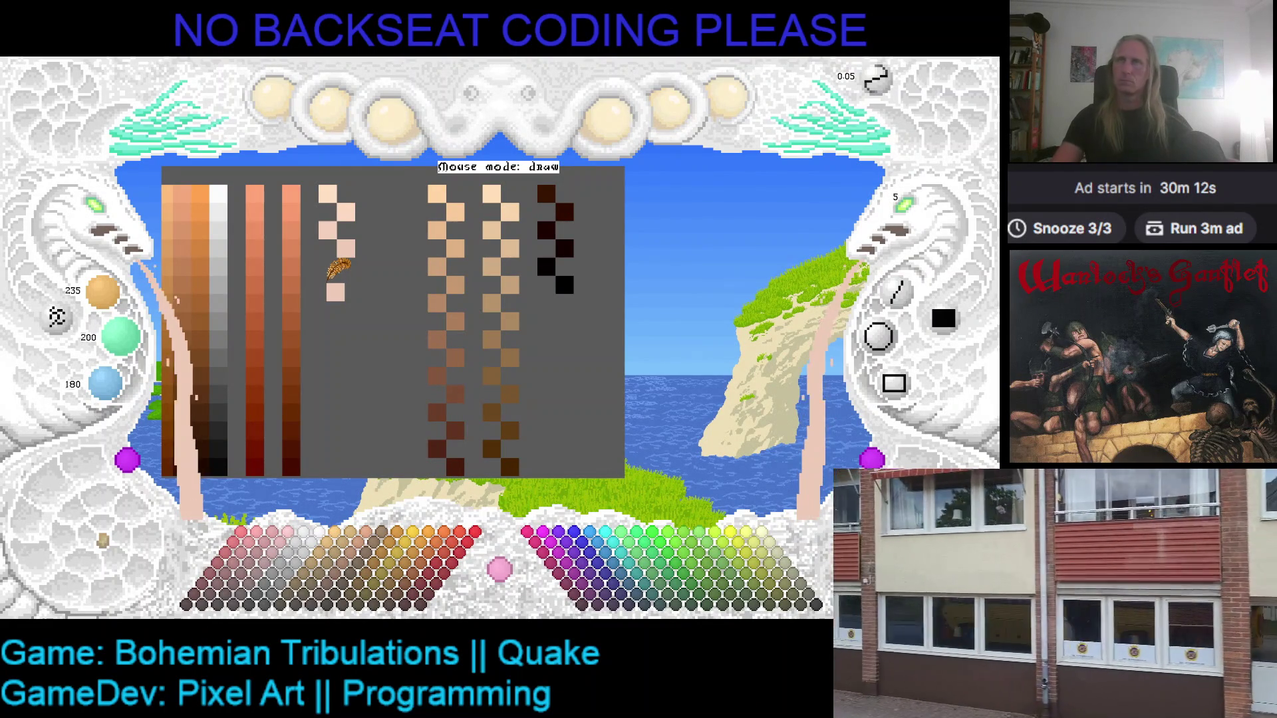
# - Undo the lowest swatches and paint a brighter peach swatch near the ramp's top
pyautogui.hotkey('ctrl', 'z')
pyautogui.click(335, 256)
pyautogui.hotkey('ctrl', 'z')
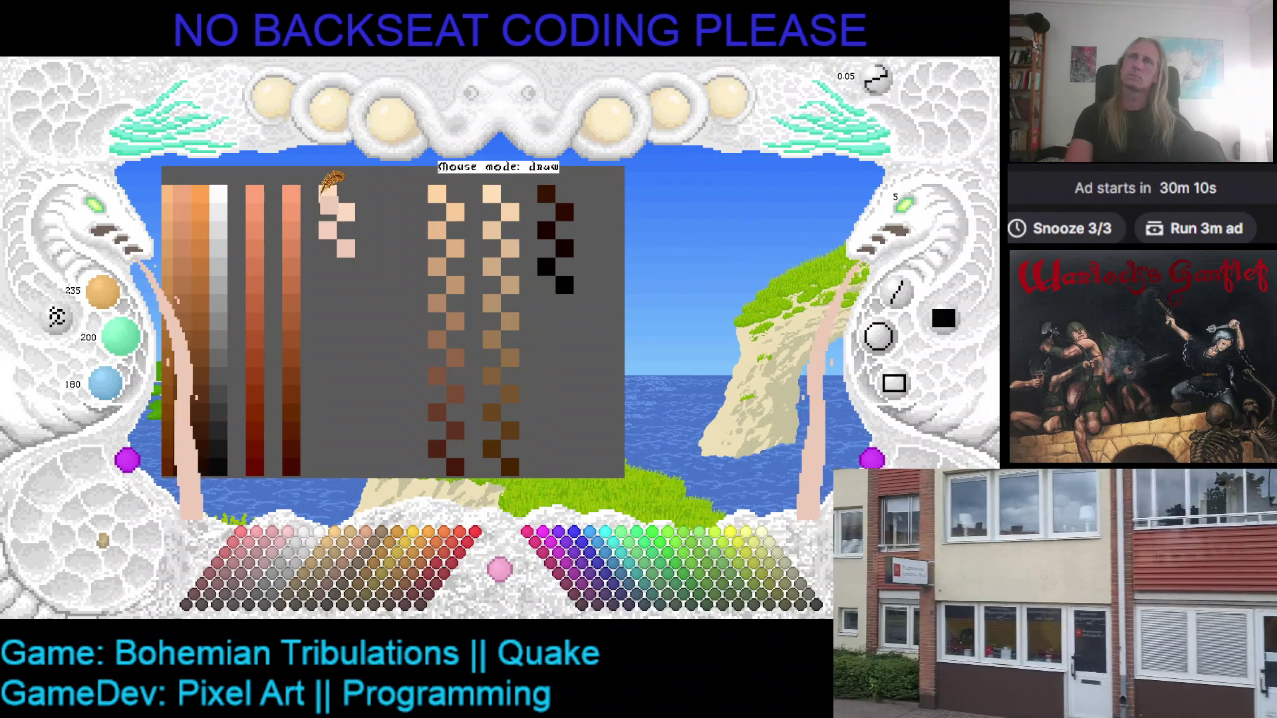
pyautogui.rightClick(346, 212)
pyautogui.click(350, 214)
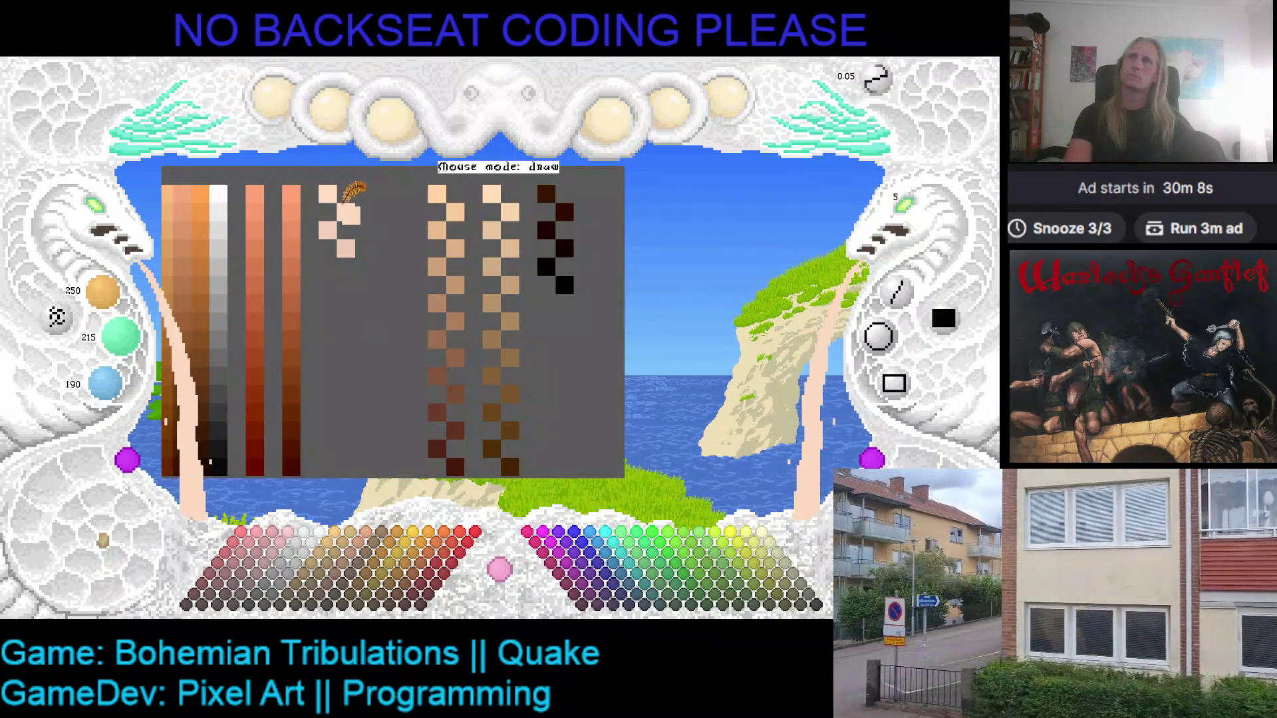
# - Compare the peach swatch colours and paint grey over an unwanted swatch
pyautogui.rightClick(338, 214)
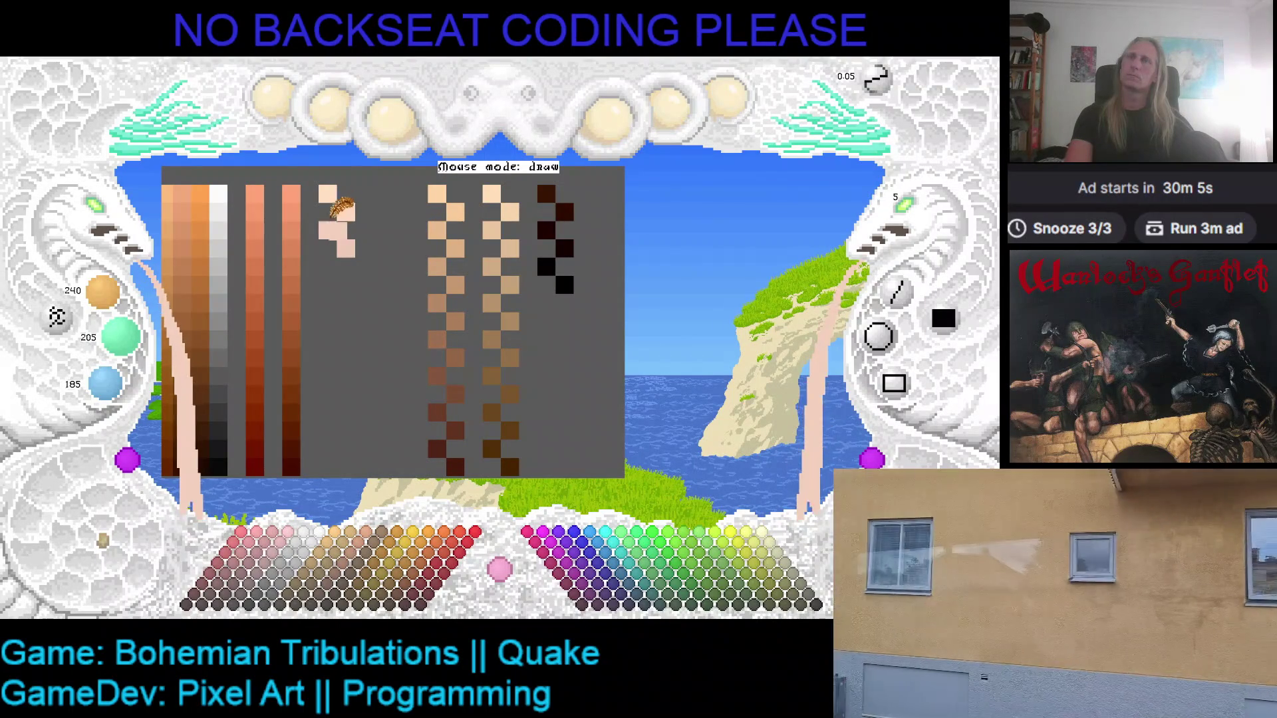
pyautogui.rightClick(342, 212)
pyautogui.rightClick(338, 208)
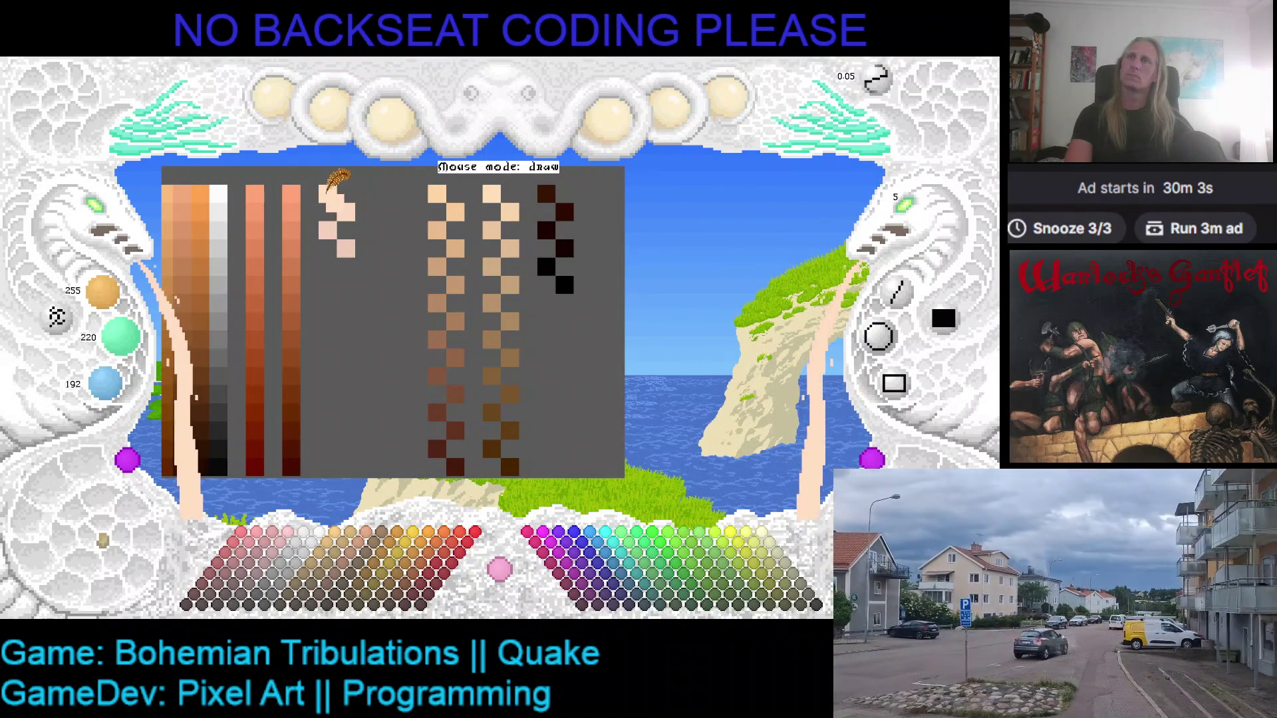
pyautogui.scroll(3, 118, 399)
pyautogui.scroll(-1, 118, 399)
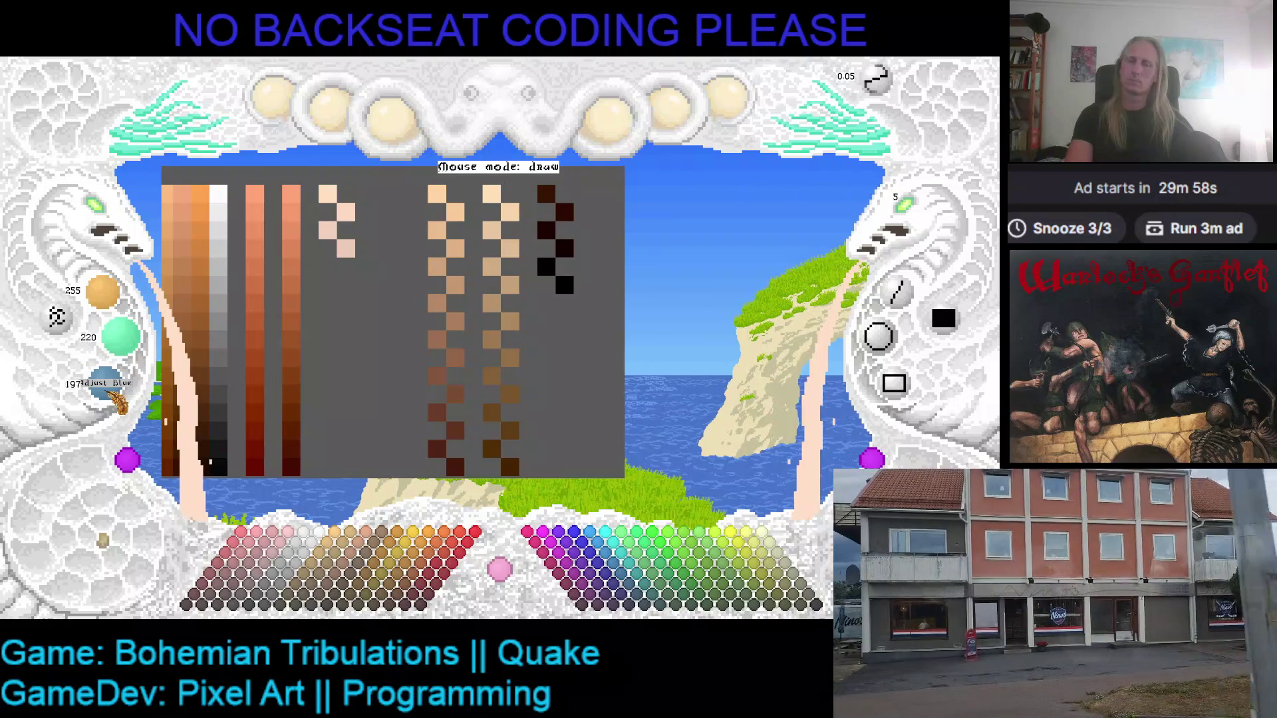
pyautogui.rightClick(363, 194)
pyautogui.moveTo(359, 200)
pyautogui.mouseDown()
pyautogui.moveTo(337, 233)
pyautogui.moveTo(347, 248)
pyautogui.mouseUp()
pyautogui.rightClick(328, 194)
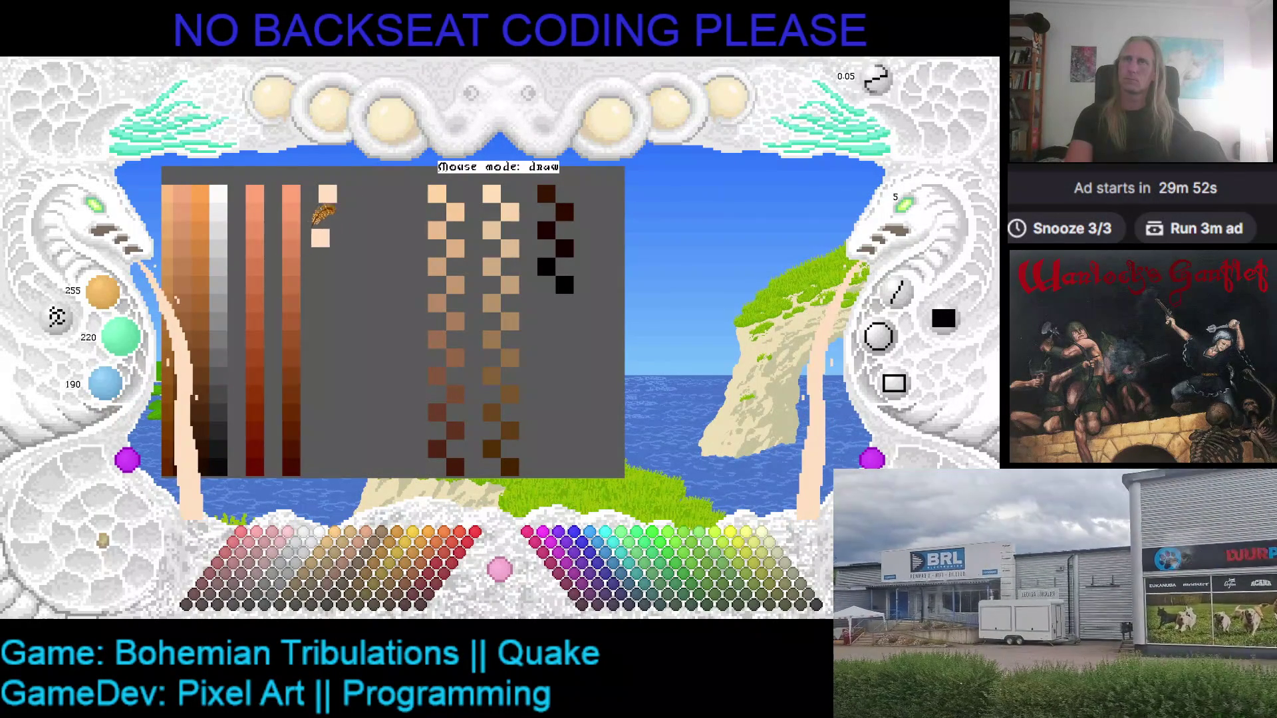
# - Repaint the top swatches from 255/220/192, darkening to 240/205/180, and grey out a leftover swatch
pyautogui.scroll(-1, 121, 305)
pyautogui.scroll(-1, 120, 336)
pyautogui.scroll(-1, 106, 383)
pyautogui.moveTo(351, 224); pyautogui.dragTo(354, 202)
pyautogui.hotkey('ctrl', 'z')
pyautogui.scroll(-2, 103, 293)
pyautogui.scroll(-2, 121, 336)
pyautogui.scroll(-1, 105, 383)
pyautogui.click(327, 230)
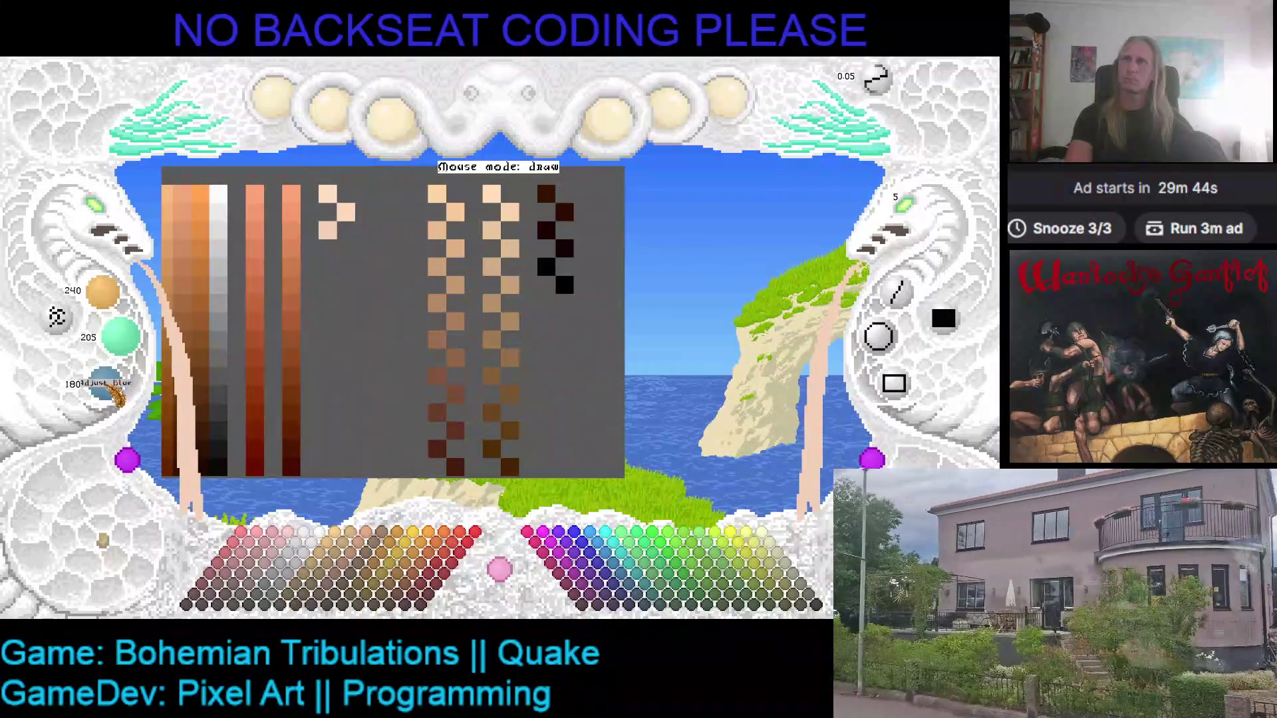
pyautogui.rightClick(320, 255)
pyautogui.click(327, 230)
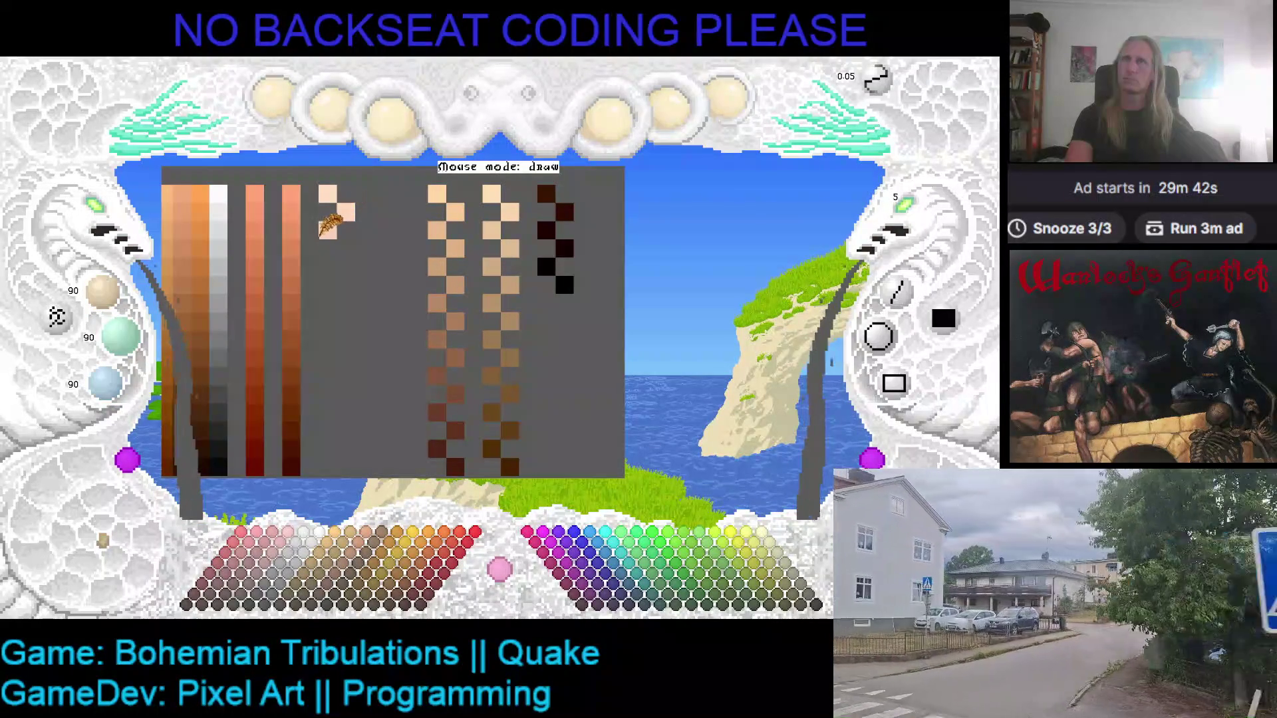
# - Paint the next two darker peach swatches, moving a misplaced one into the ramp
pyautogui.rightClick(346, 212)
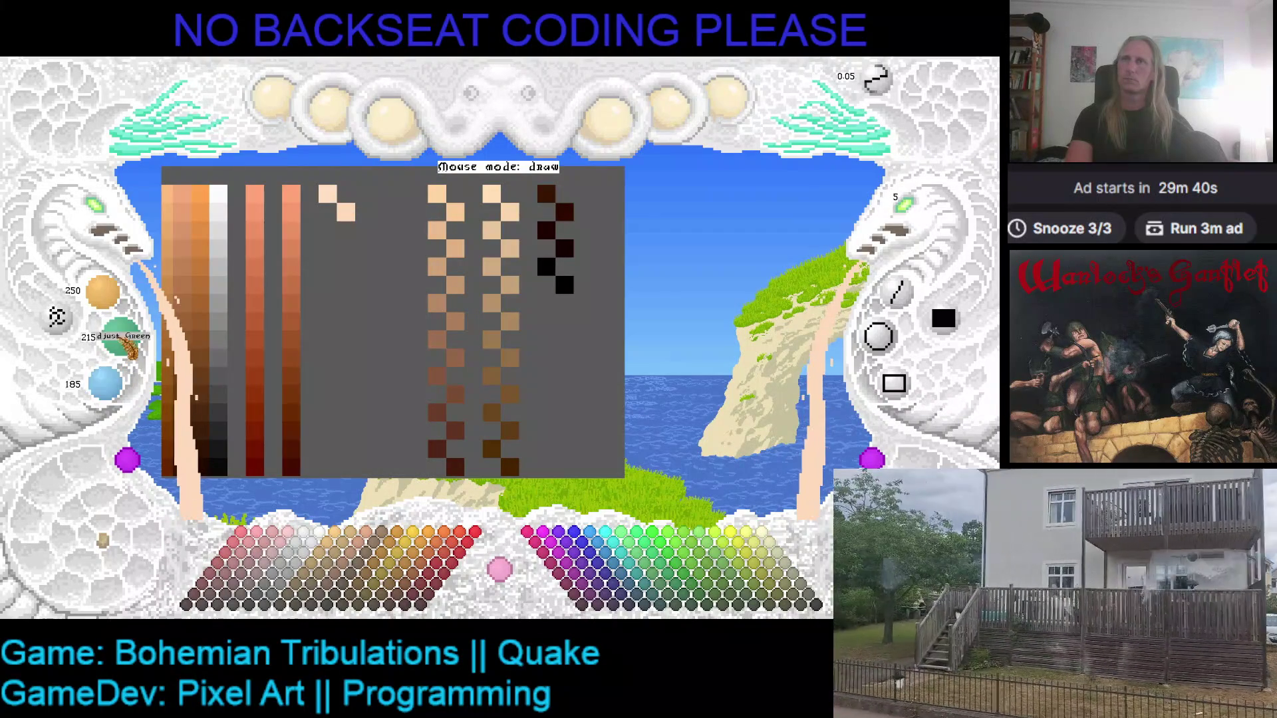
pyautogui.scroll(-2, 104, 291)
pyautogui.scroll(-1, 136, 346)
pyautogui.scroll(-2, 106, 384)
pyautogui.click(327, 230)
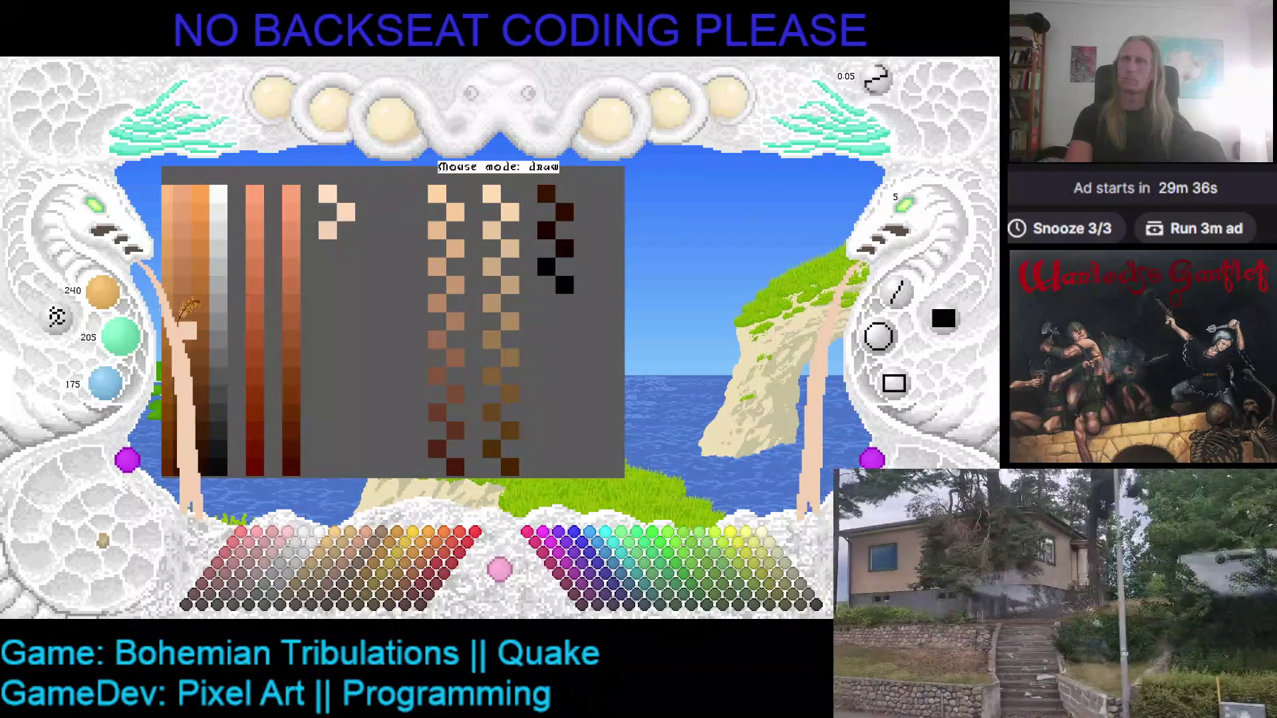
pyautogui.scroll(-1, 103, 291)
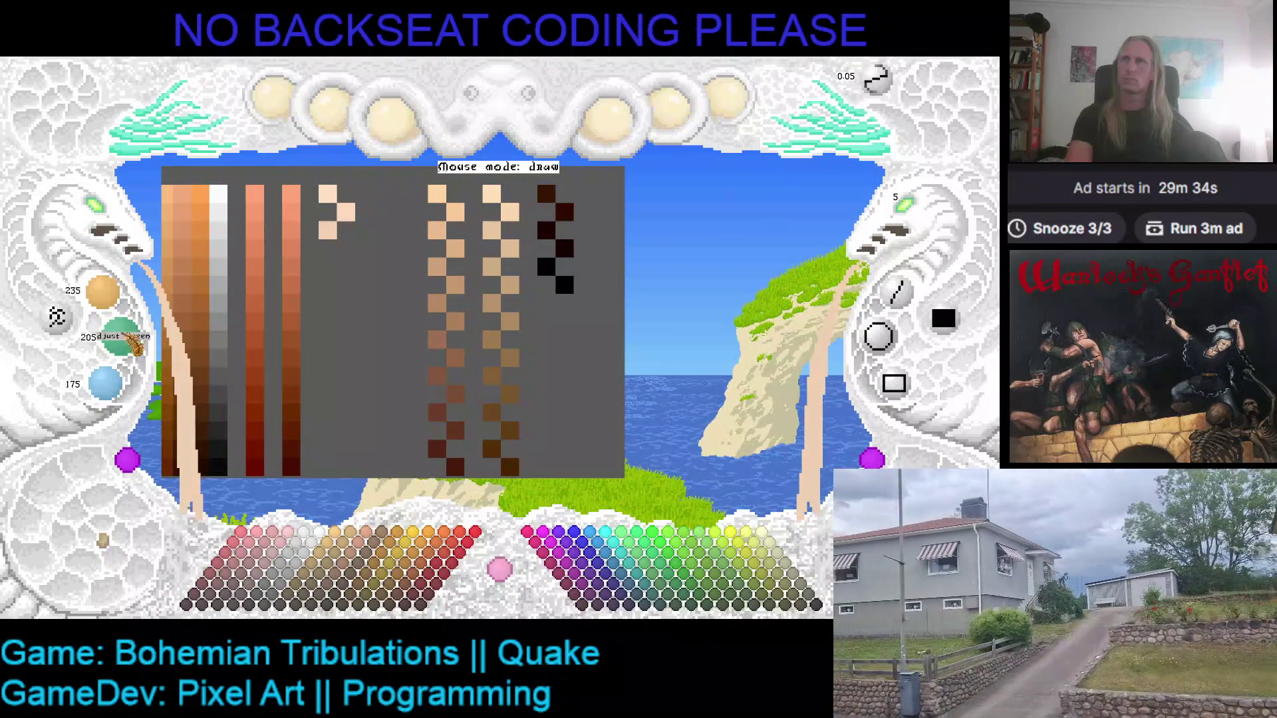
pyautogui.scroll(-1, 120, 336)
pyautogui.scroll(-1, 105, 384)
pyautogui.click(300, 301)
pyautogui.rightClick(300, 301)
pyautogui.click(342, 246)
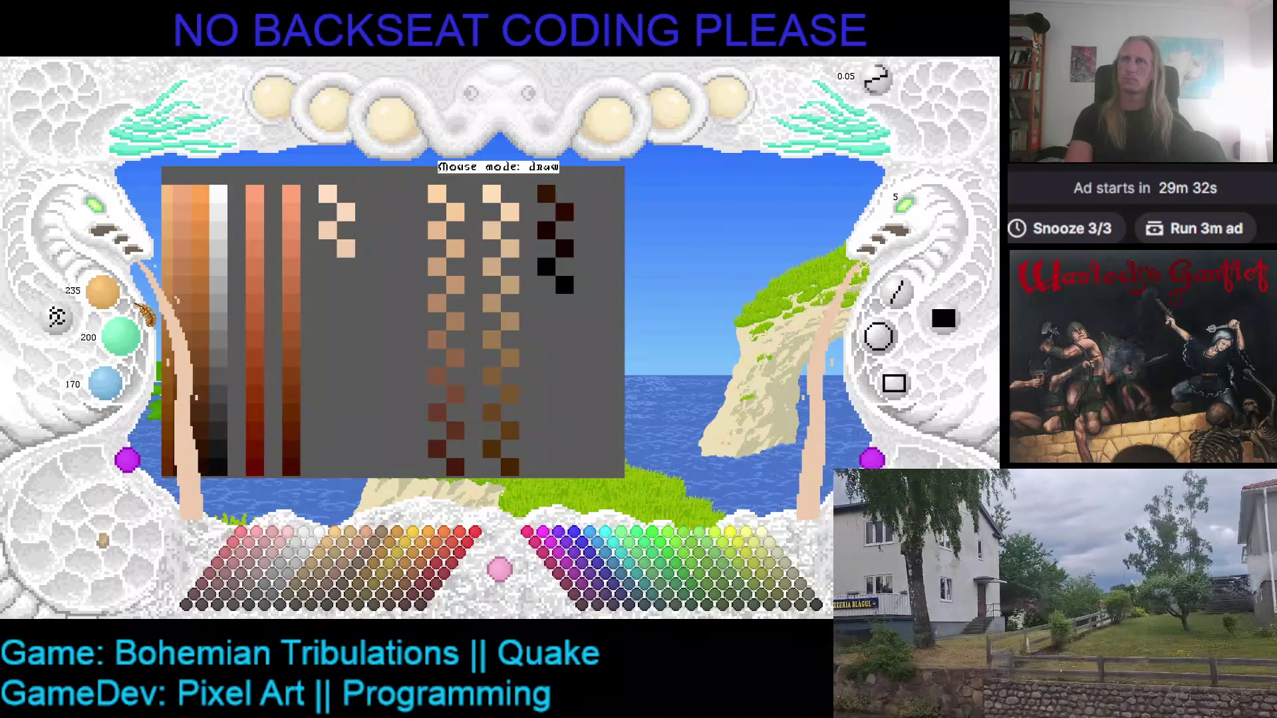
# - Add two more darker swatches, shifting one a step left into the zigzag
pyautogui.scroll(-2, 103, 291)
pyautogui.scroll(-2, 126, 338)
pyautogui.scroll(-2, 105, 384)
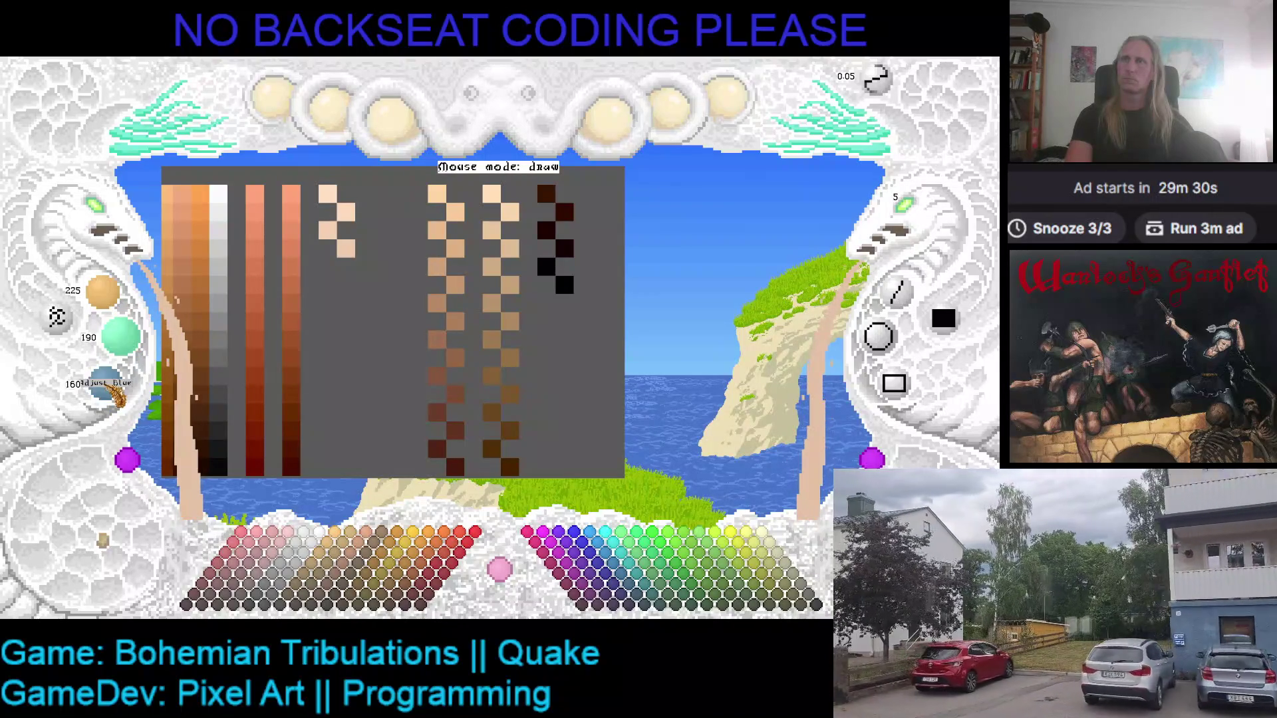
pyautogui.click(328, 268)
pyautogui.scroll(-1, 103, 291)
pyautogui.scroll(-1, 119, 336)
pyautogui.scroll(-1, 105, 384)
pyautogui.click(356, 285)
pyautogui.rightClick(356, 284)
pyautogui.click(345, 284)
# - Paint the last three swatches, ending the ramp at about 195/160/130
pyautogui.scroll(-2, 103, 291)
pyautogui.scroll(-2, 120, 335)
pyautogui.scroll(-1, 123, 384)
pyautogui.scroll(-1, 123, 384)
pyautogui.click(327, 304)
pyautogui.scroll(-1, 107, 303)
pyautogui.scroll(-1, 119, 335)
pyautogui.scroll(-1, 105, 384)
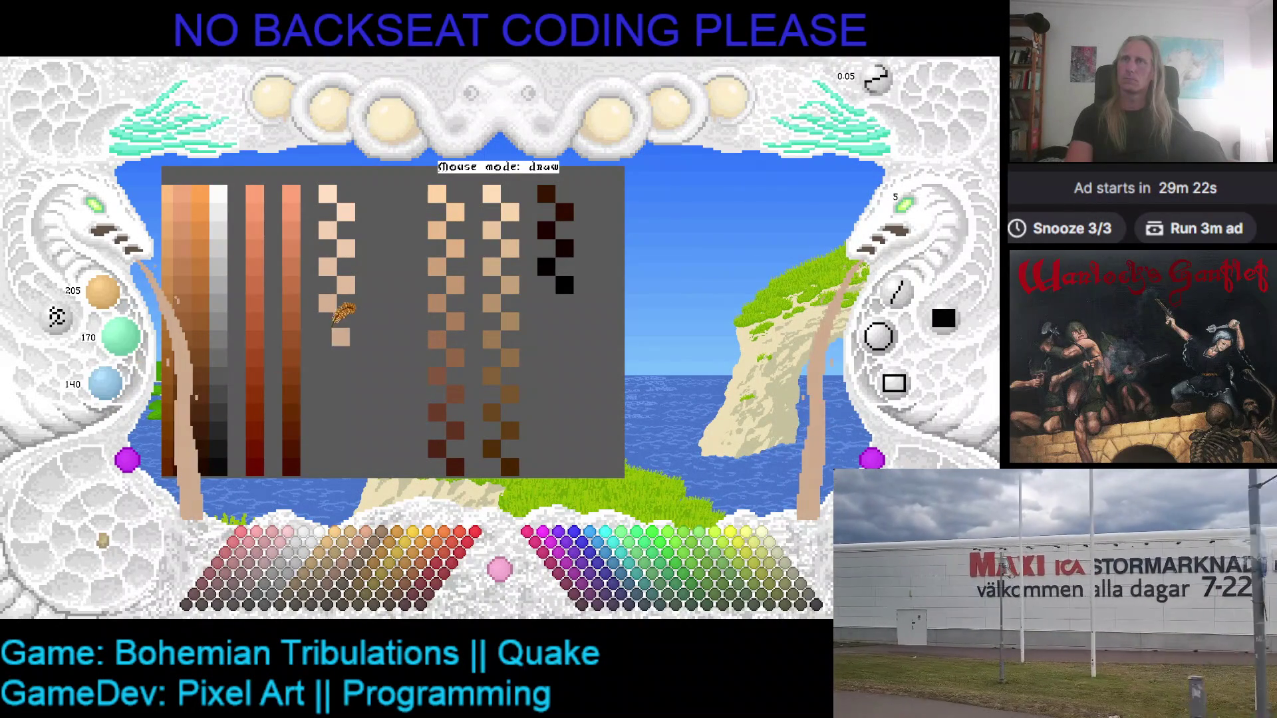
pyautogui.click(345, 323)
pyautogui.scroll(-2, 103, 292)
pyautogui.scroll(-2, 120, 335)
pyautogui.scroll(-2, 106, 384)
pyautogui.click(327, 340)
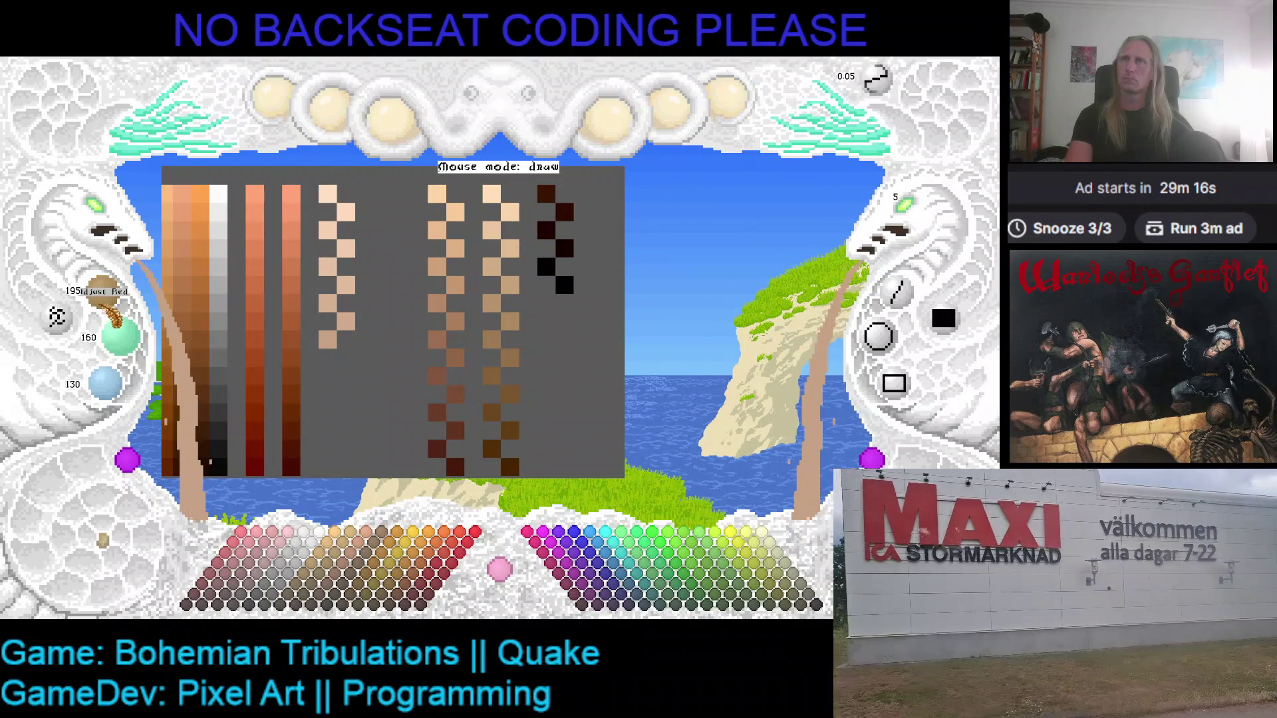
# - Pick a peach from the ramp and paint a darker swatch, undoing a stray one
pyautogui.rightClick(323, 356)
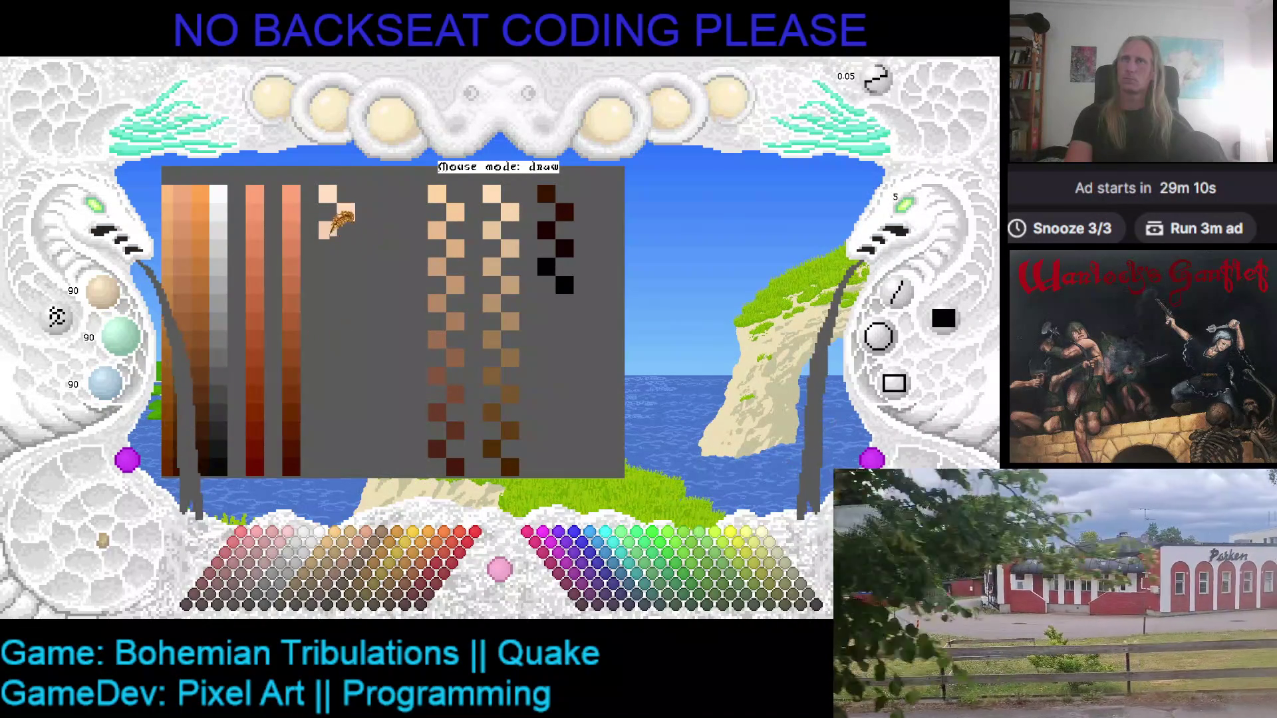
pyautogui.click(329, 216)
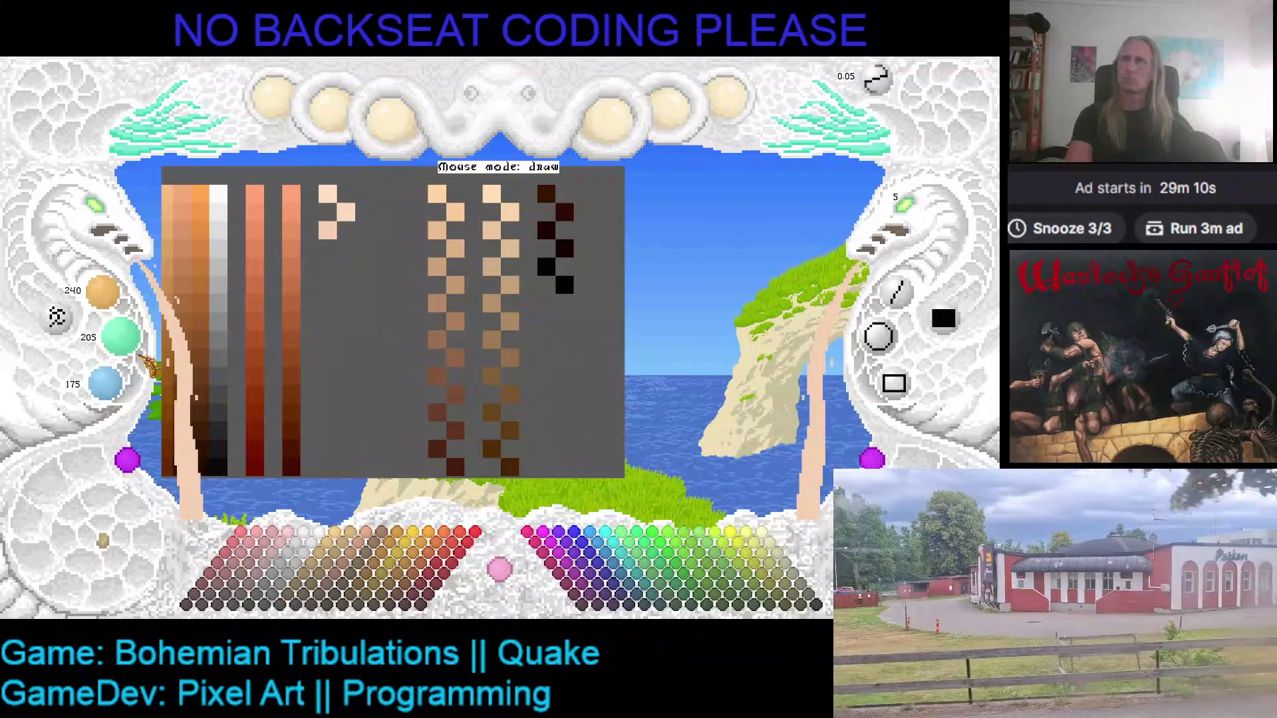
pyautogui.scroll(-1, 123, 339)
pyautogui.scroll(-1, 107, 384)
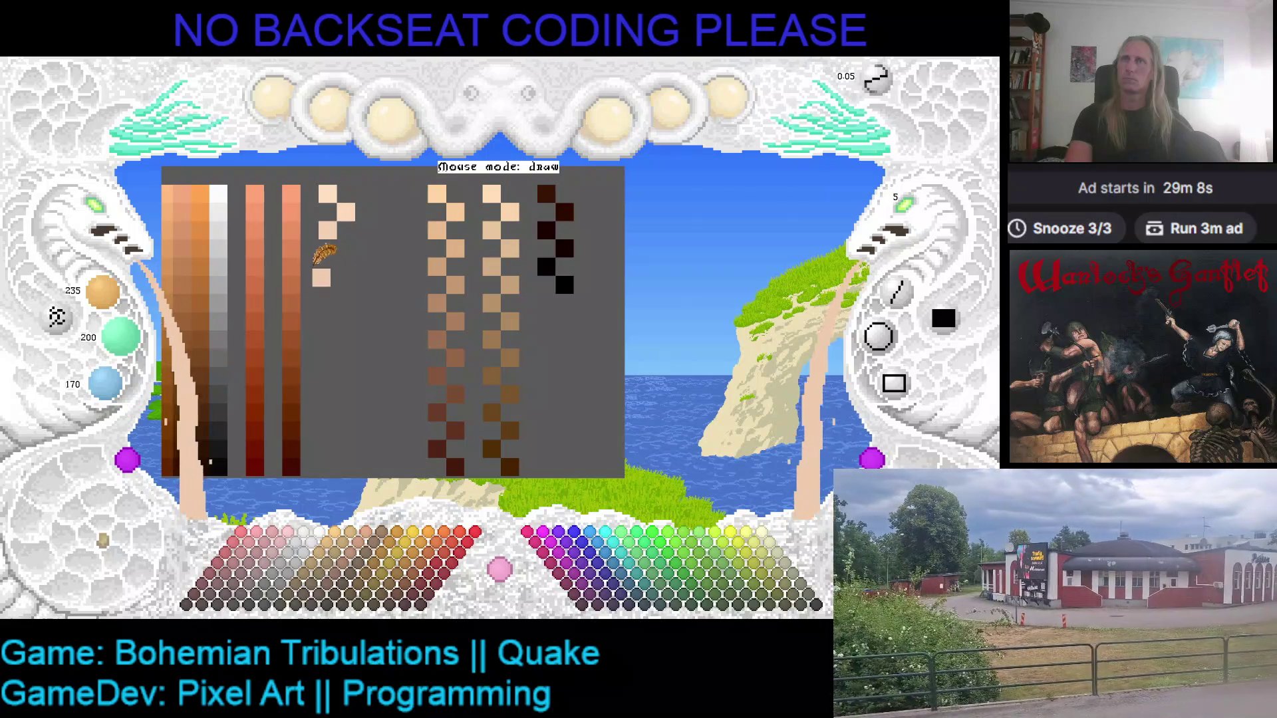
pyautogui.click(364, 248)
pyautogui.click(306, 311)
pyautogui.hotkey('ctrl', 'z')
# - Paint several progressively darker peach swatches down the zigzag column
pyautogui.scroll(-2, 103, 293)
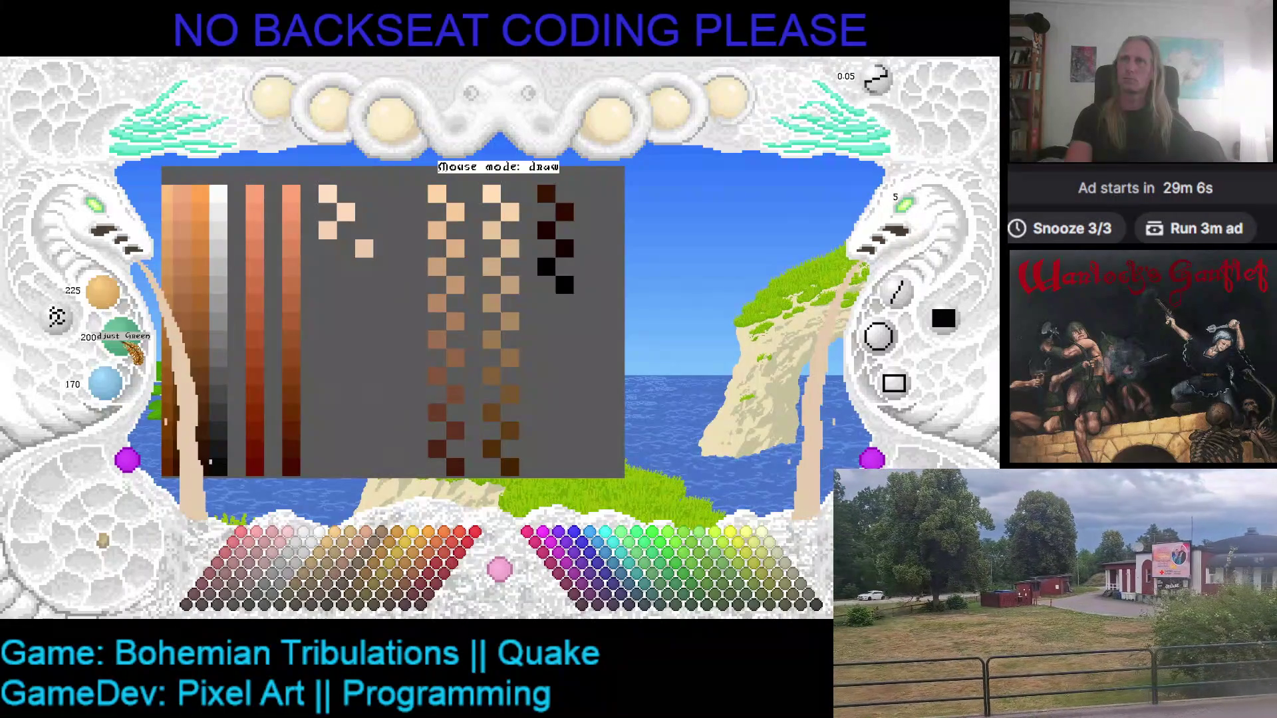
pyautogui.scroll(-2, 120, 335)
pyautogui.click(327, 266)
pyautogui.click(343, 303)
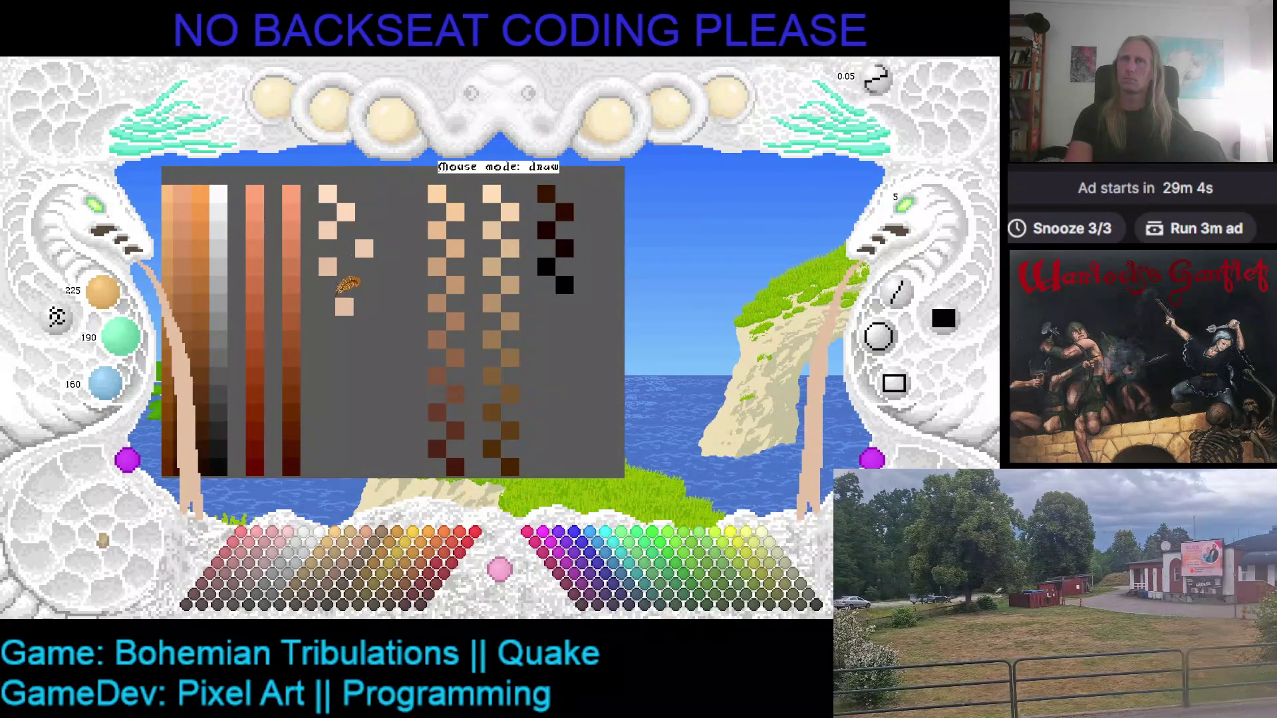
pyautogui.scroll(-1, 103, 292)
pyautogui.scroll(-1, 120, 336)
pyautogui.scroll(-1, 105, 383)
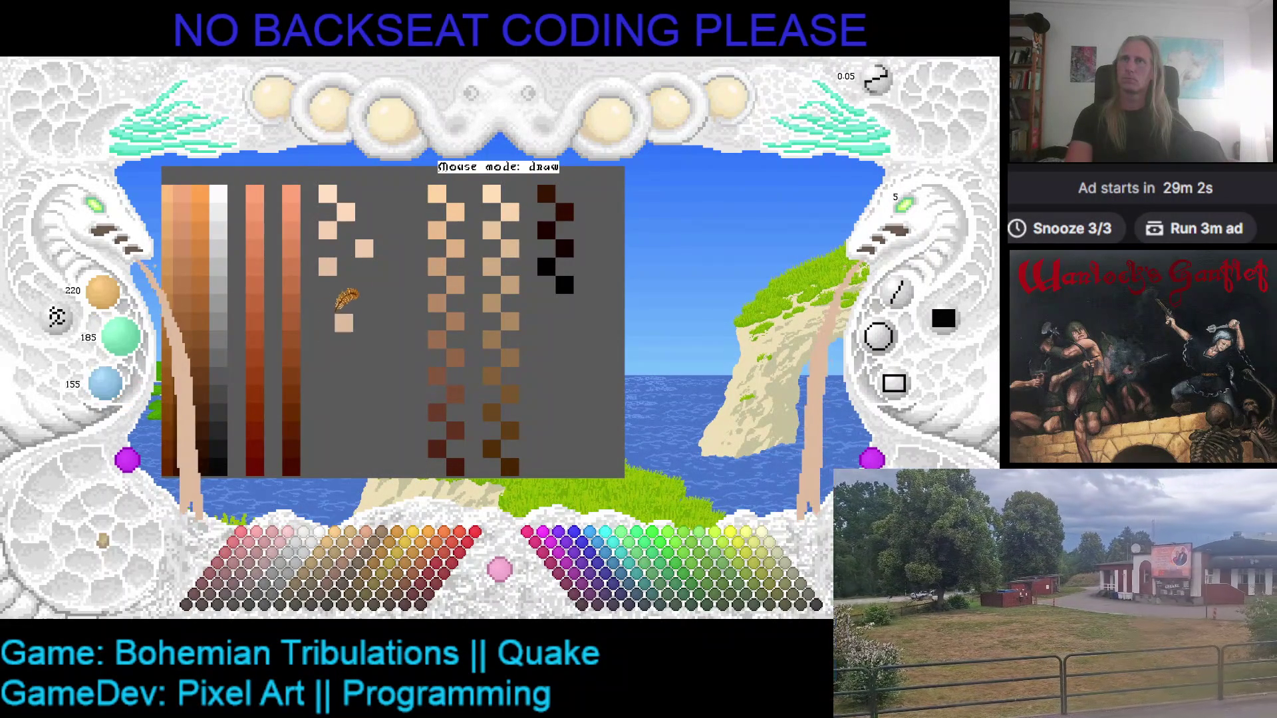
pyautogui.click(352, 290)
pyautogui.scroll(-2, 103, 292)
pyautogui.scroll(-2, 120, 335)
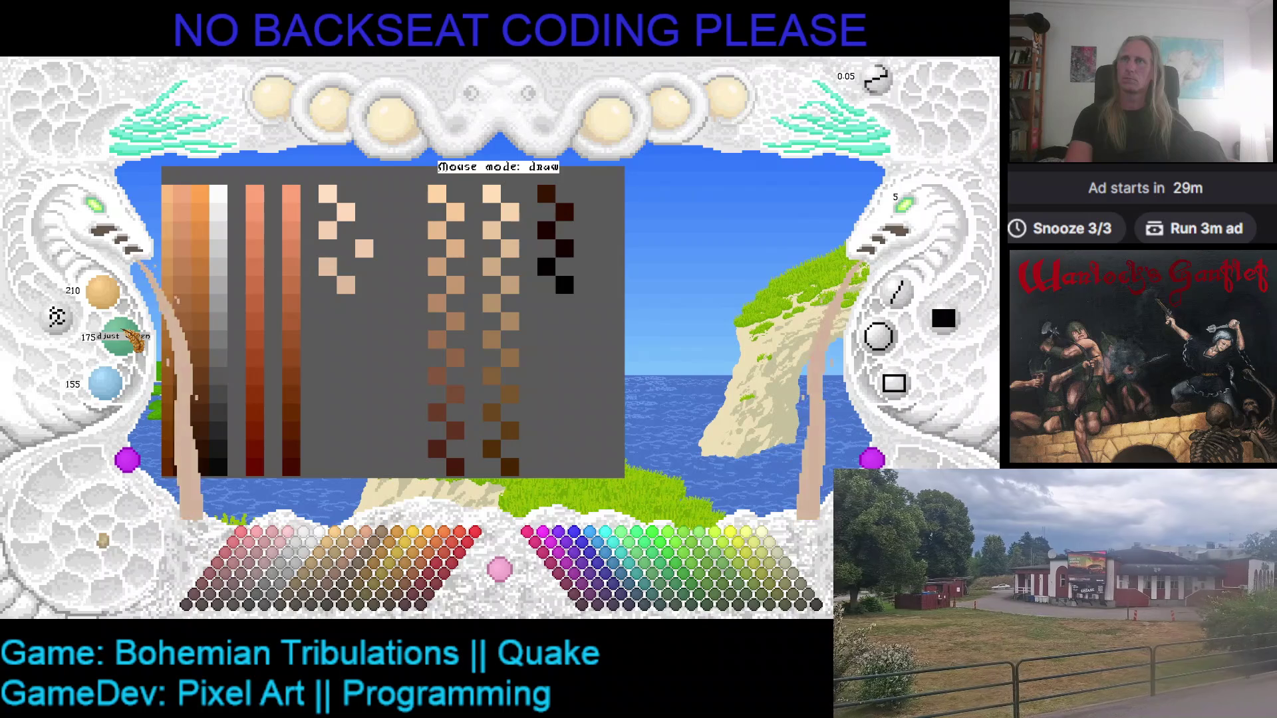
pyautogui.scroll(-1, 106, 384)
pyautogui.click(327, 303)
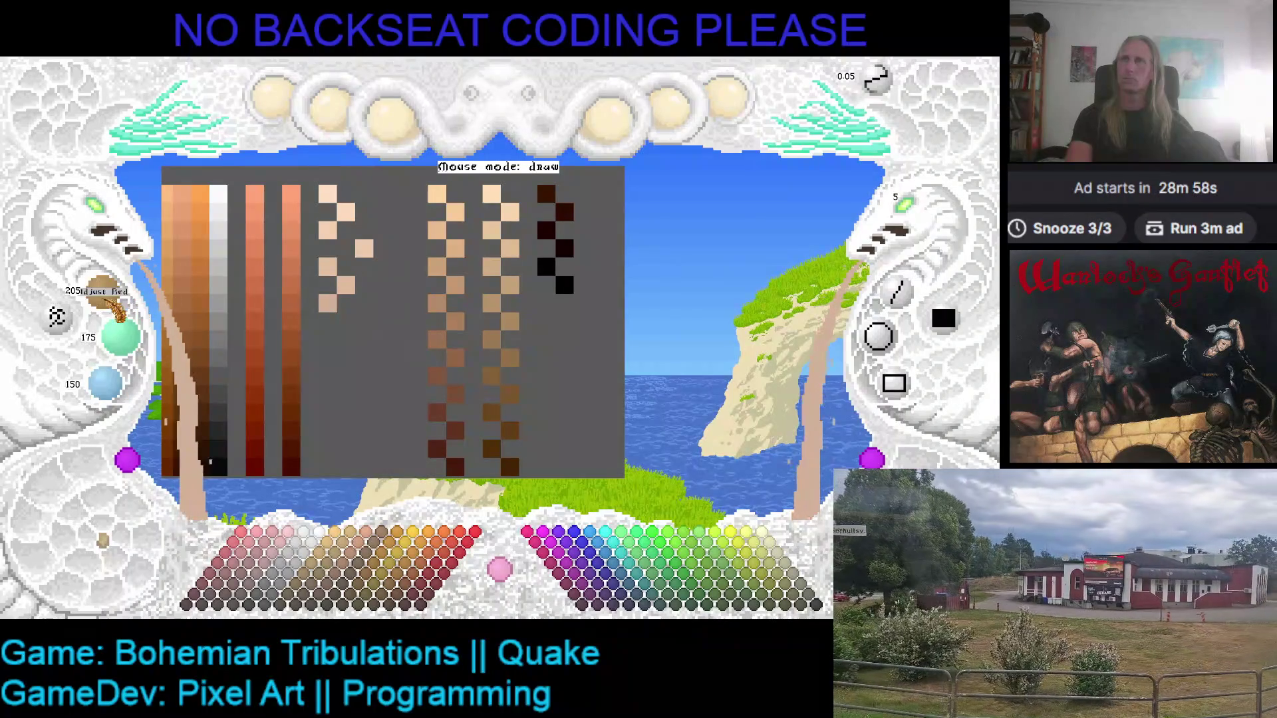
# - Add two more darker skin steps at the bottom of the ramp
pyautogui.scroll(-1, 103, 293)
pyautogui.scroll(-1, 120, 336)
pyautogui.scroll(-1, 105, 383)
pyautogui.click(371, 331)
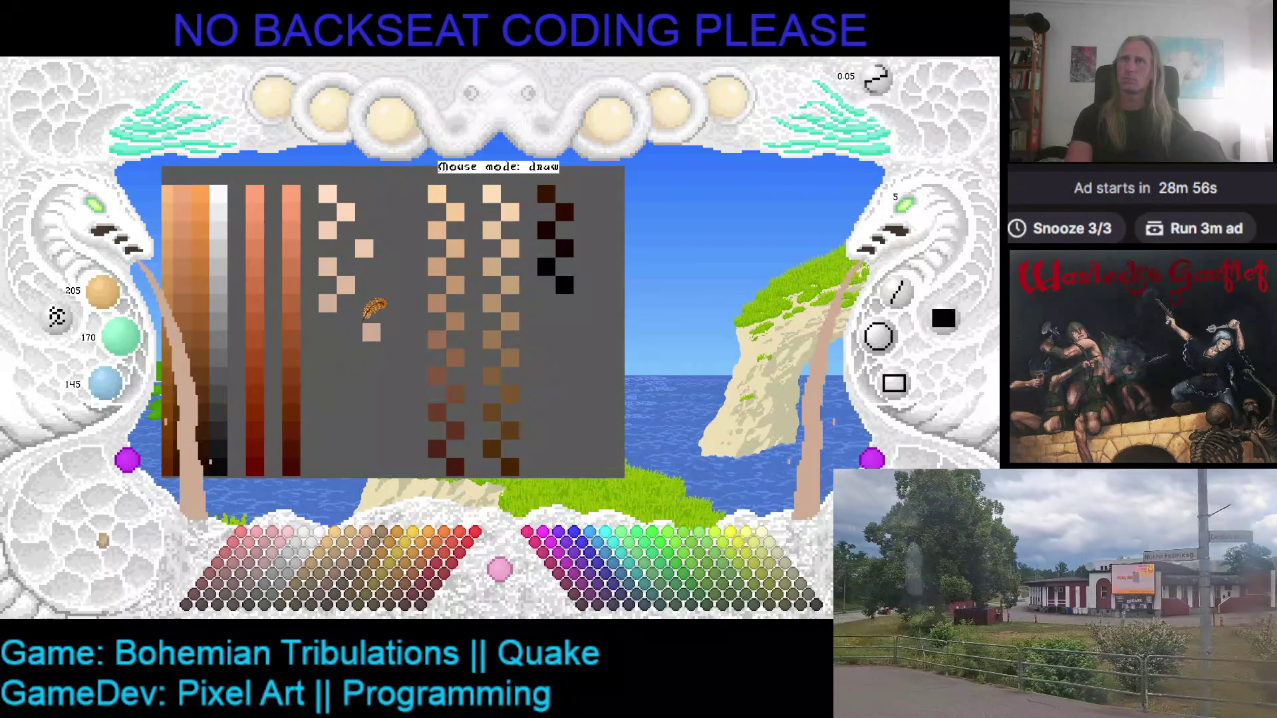
pyautogui.scroll(-2, 103, 293)
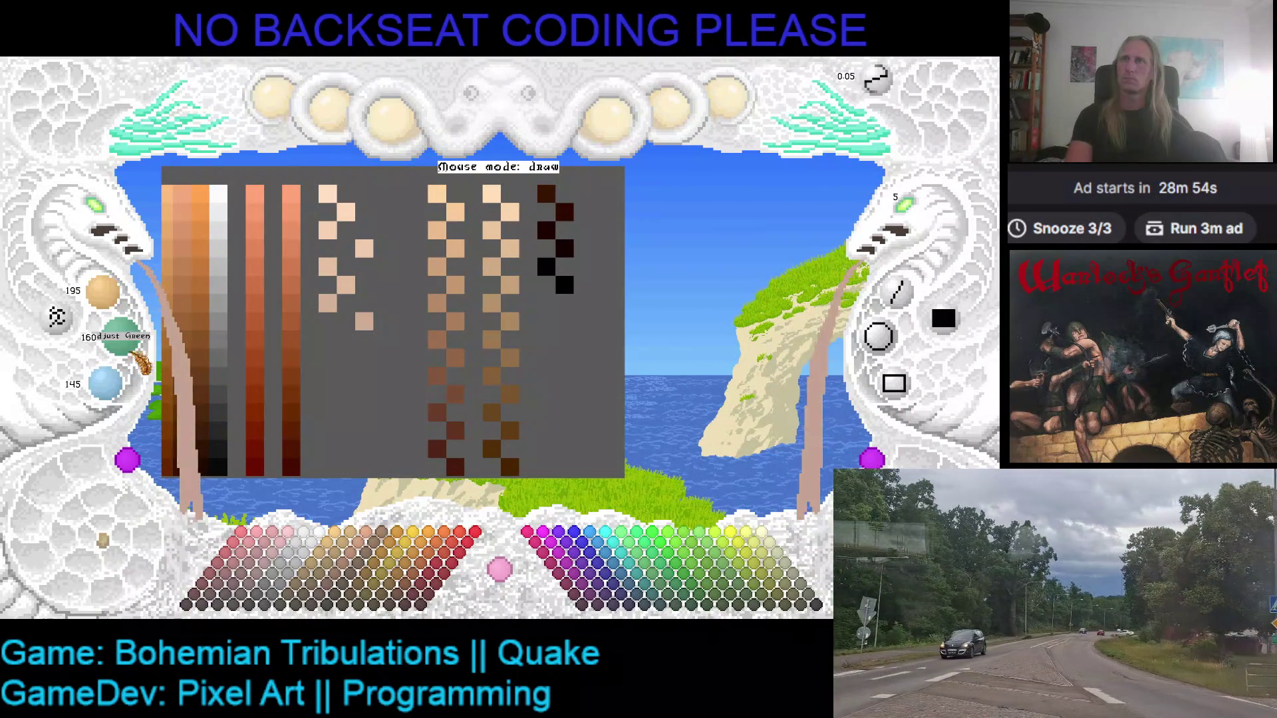
pyautogui.scroll(-2, 107, 384)
pyautogui.click(327, 360)
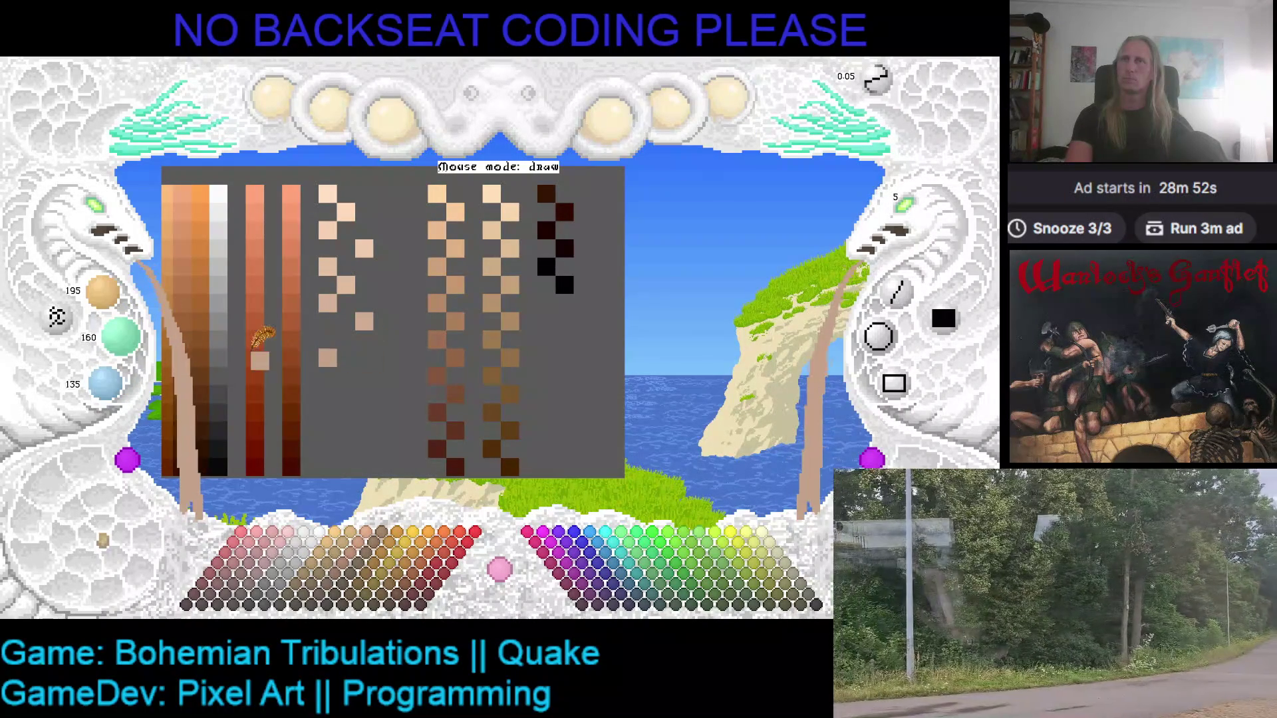
# - Sample an existing skin tone and paint a matching swatch beside the ramps
pyautogui.rightClick(346, 336)
pyautogui.scroll(-1, 103, 293)
pyautogui.scroll(-1, 120, 335)
pyautogui.scroll(-1, 105, 385)
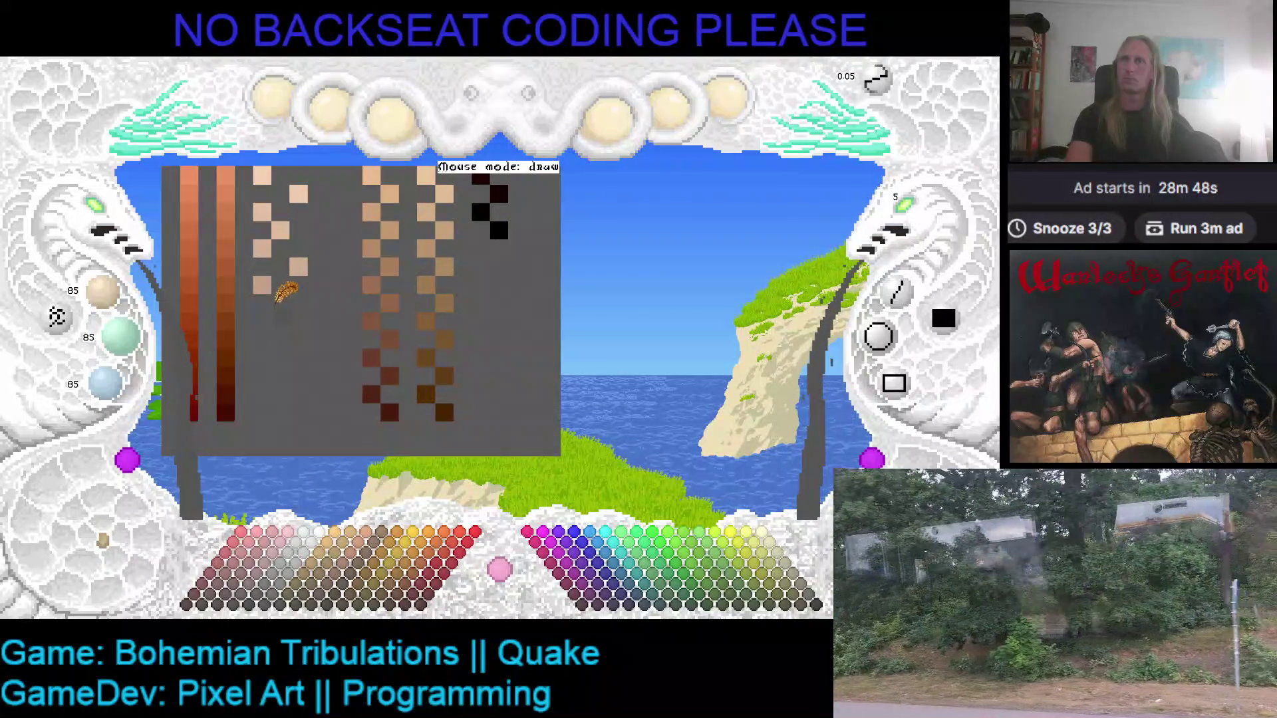
pyautogui.rightClick(259, 282)
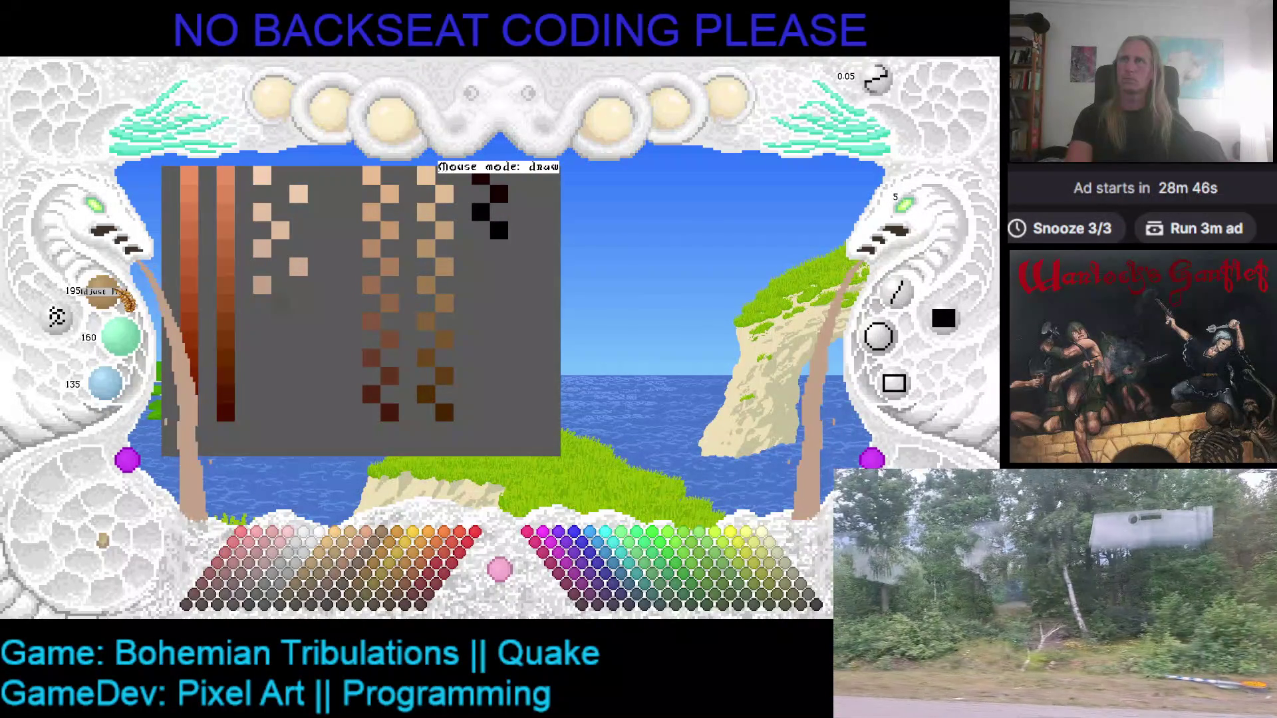
pyautogui.click(280, 303)
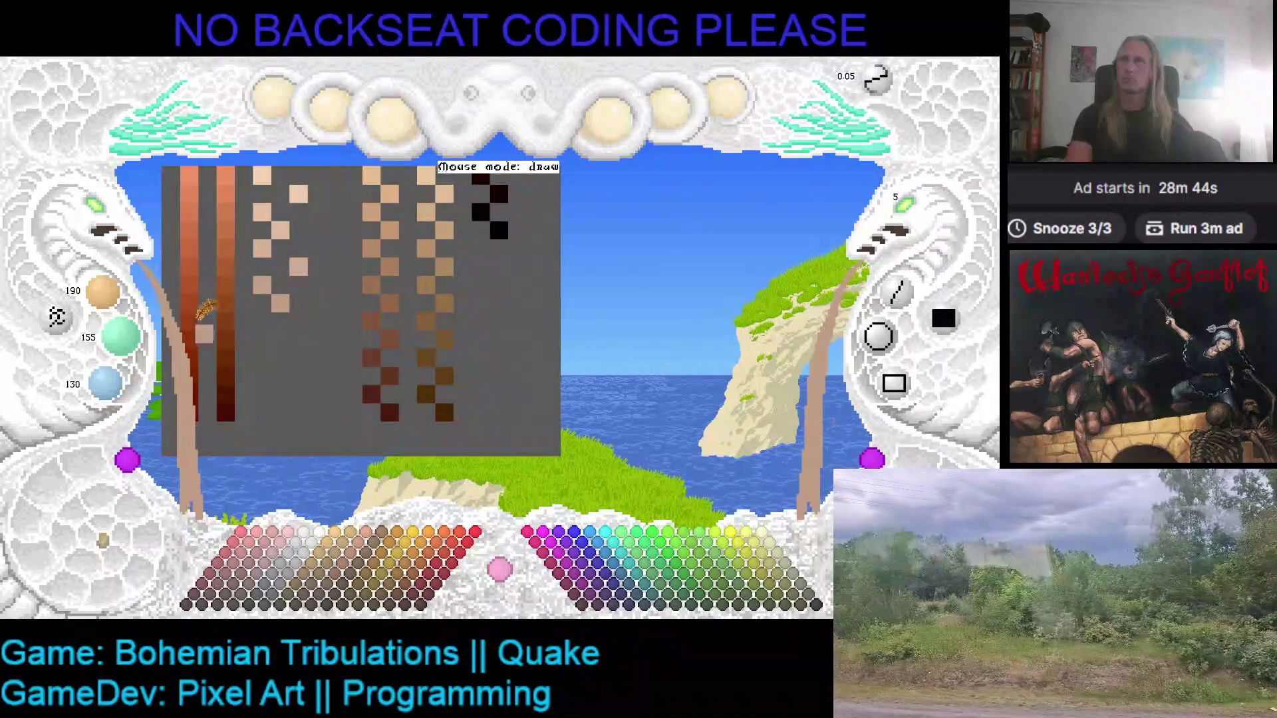
# - Darken the mix well down into tan and paint the first tan swatch
pyautogui.scroll(-2, 120, 335)
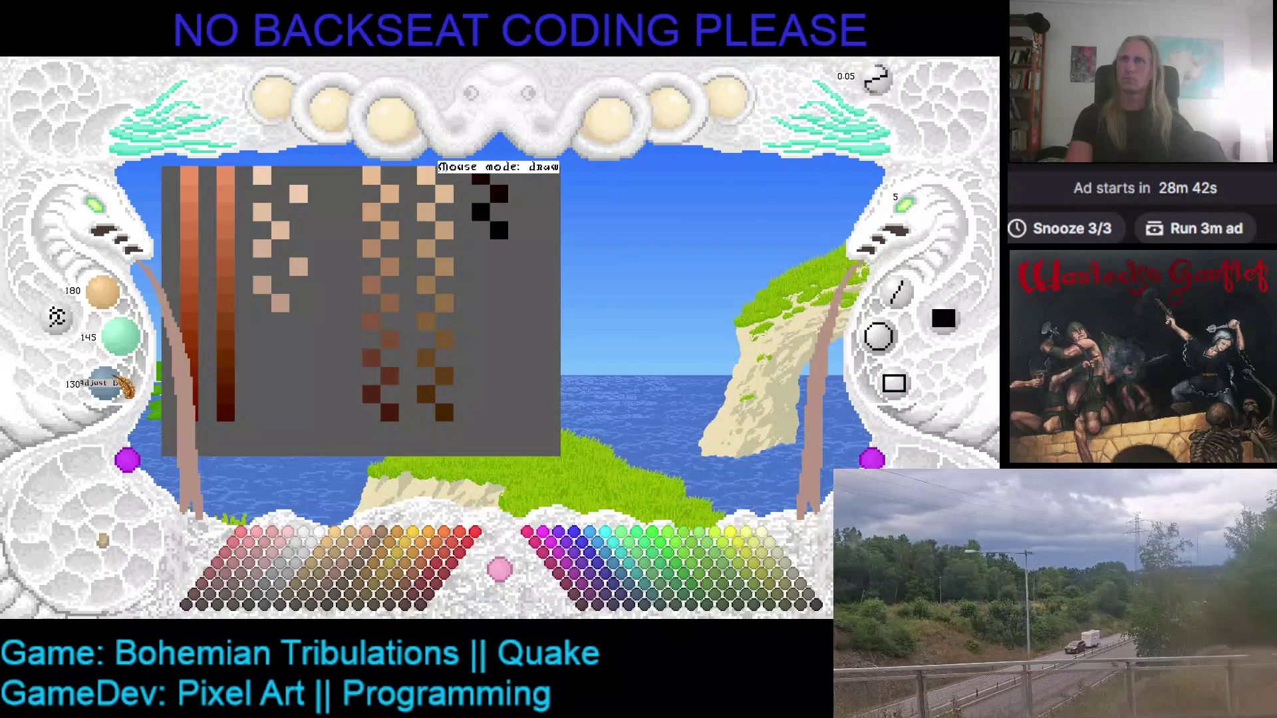
pyautogui.scroll(-1, 105, 383)
pyautogui.scroll(-1, 103, 291)
pyautogui.scroll(-1, 121, 336)
pyautogui.scroll(-1, 105, 383)
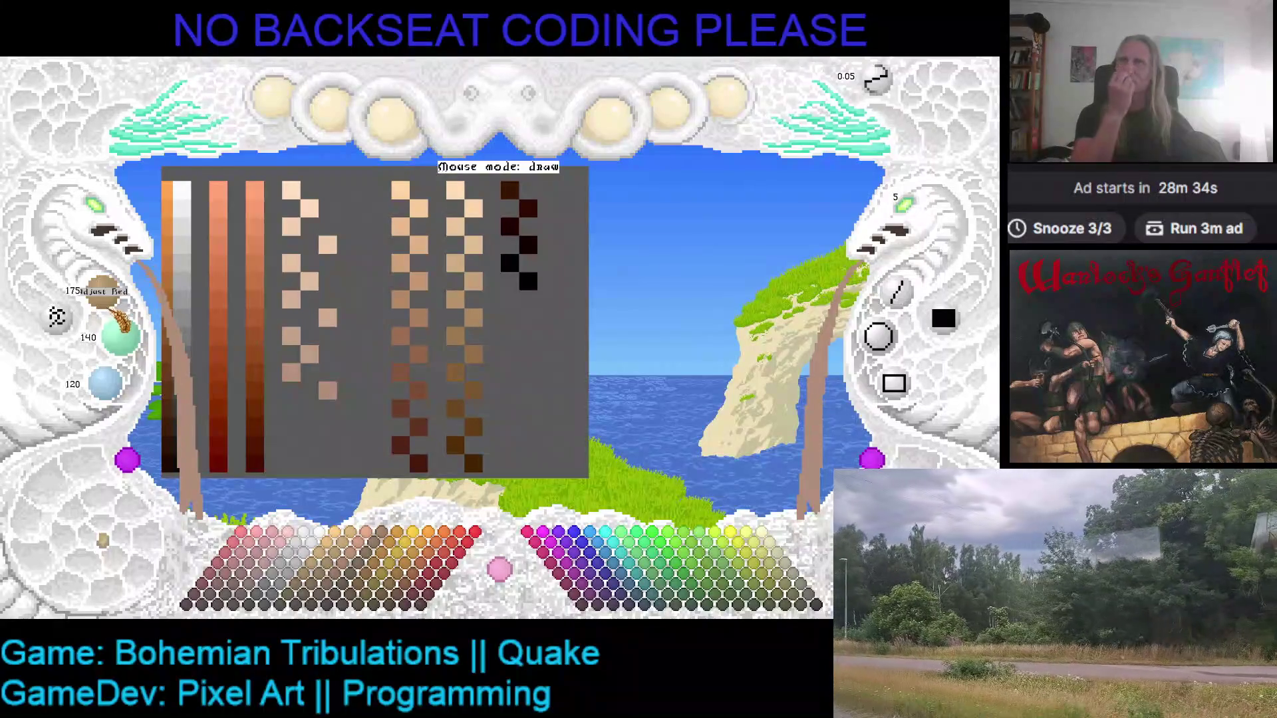
pyautogui.scroll(-2, 103, 292)
pyautogui.scroll(-2, 119, 336)
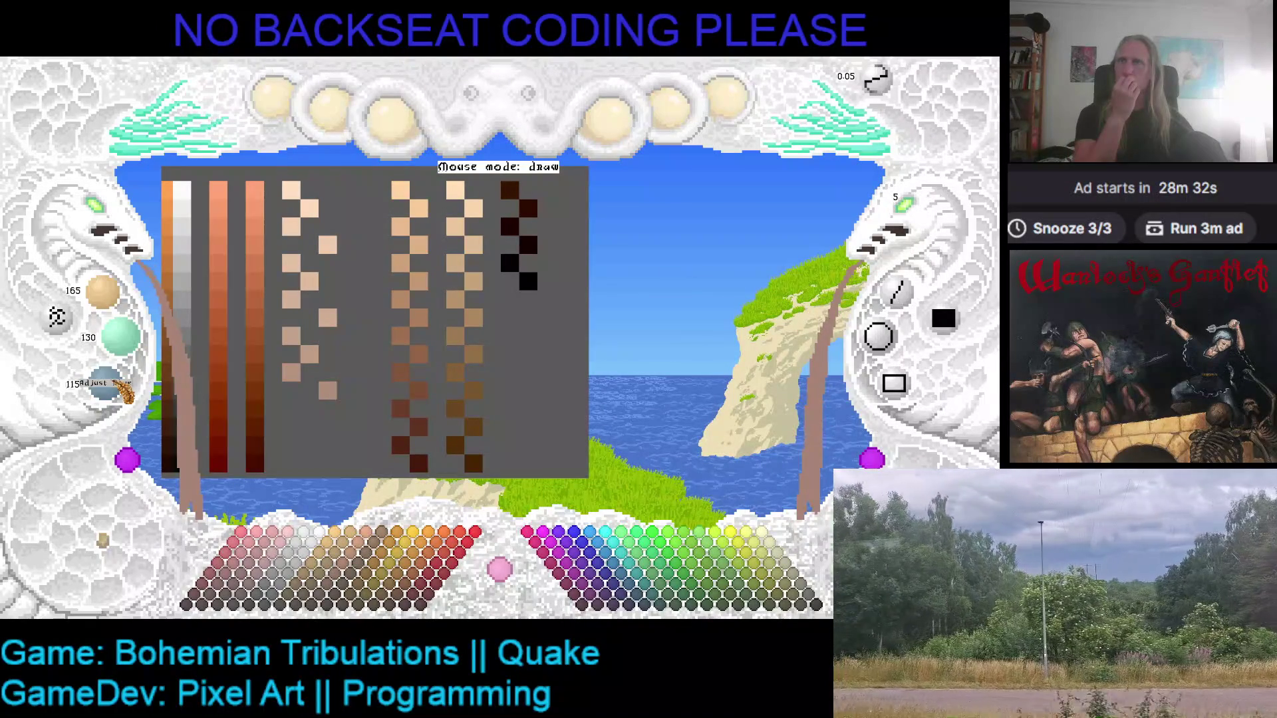
pyautogui.scroll(-1, 125, 392)
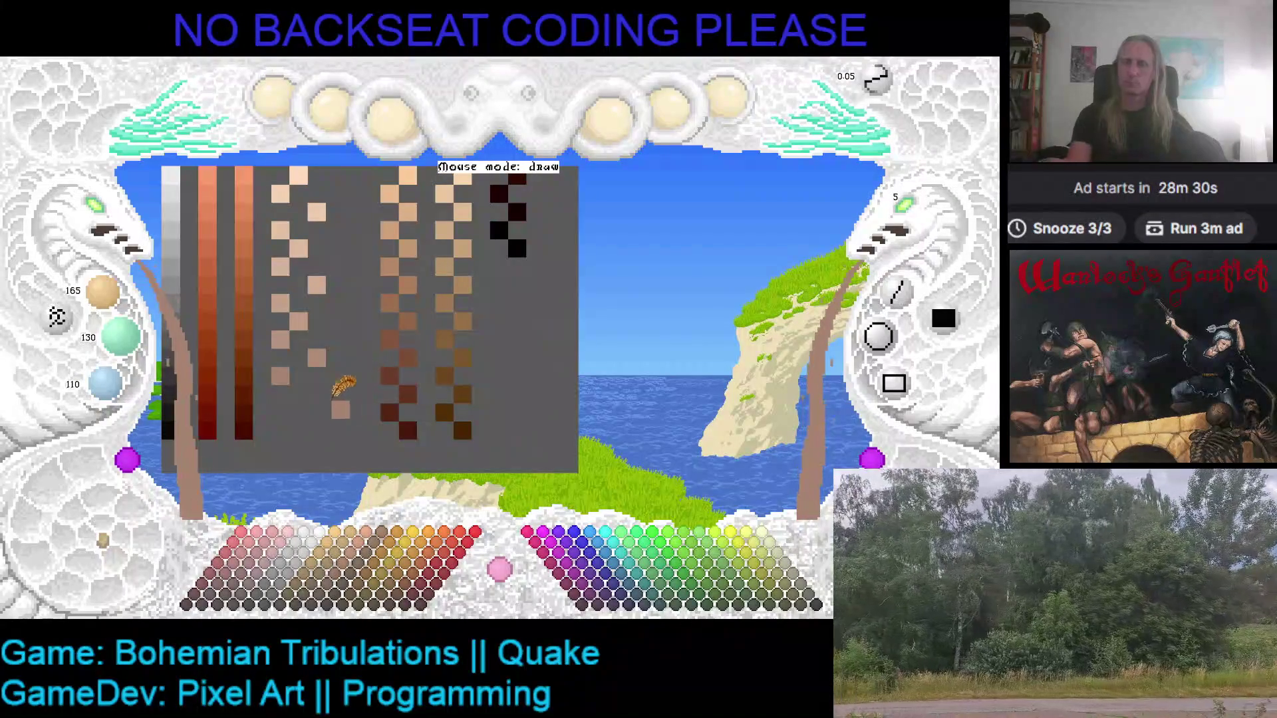
pyautogui.scroll(-1, 103, 292)
pyautogui.scroll(-1, 119, 336)
pyautogui.scroll(-1, 120, 396)
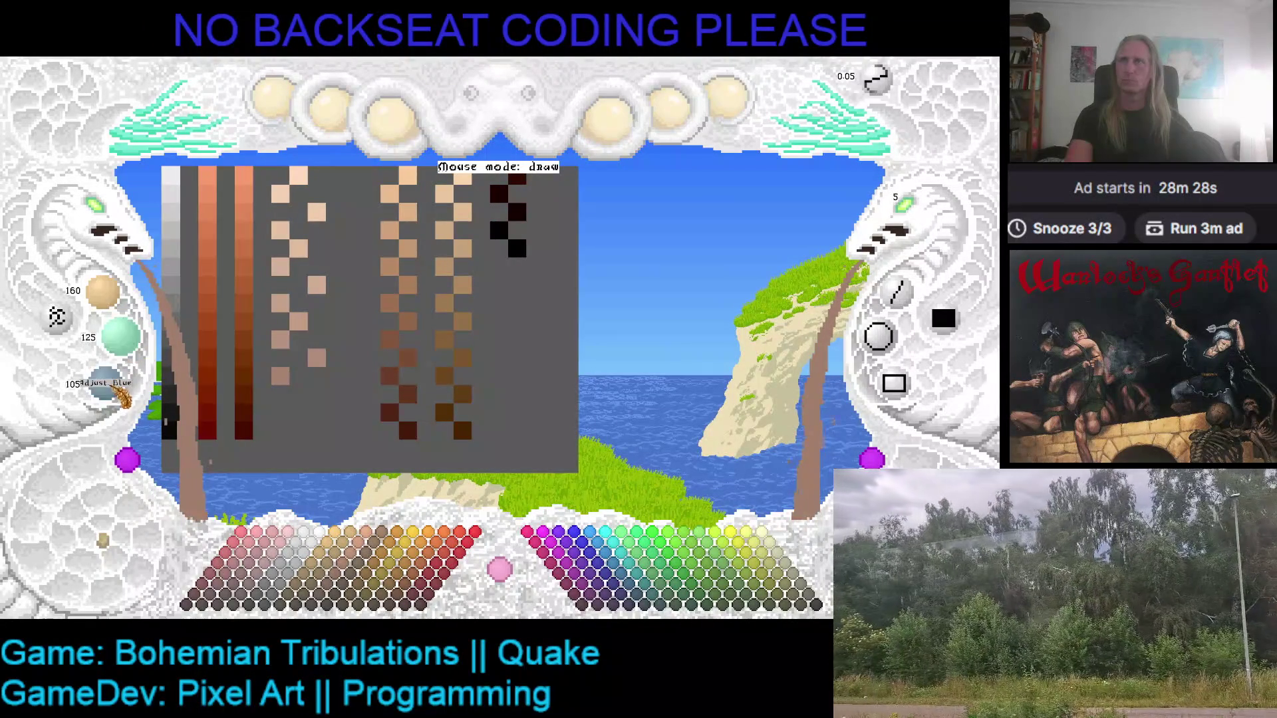
pyautogui.click(302, 400)
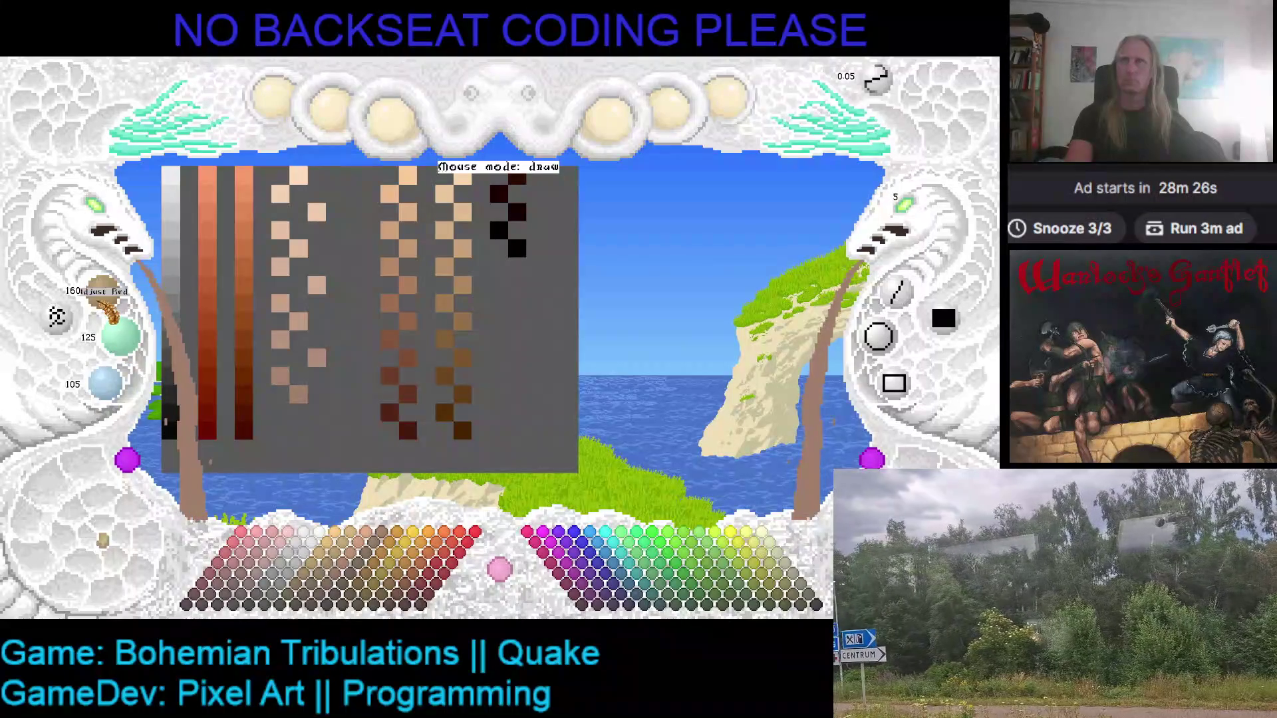
# - Paint two more progressively darker tan swatches
pyautogui.scroll(-2, 103, 292)
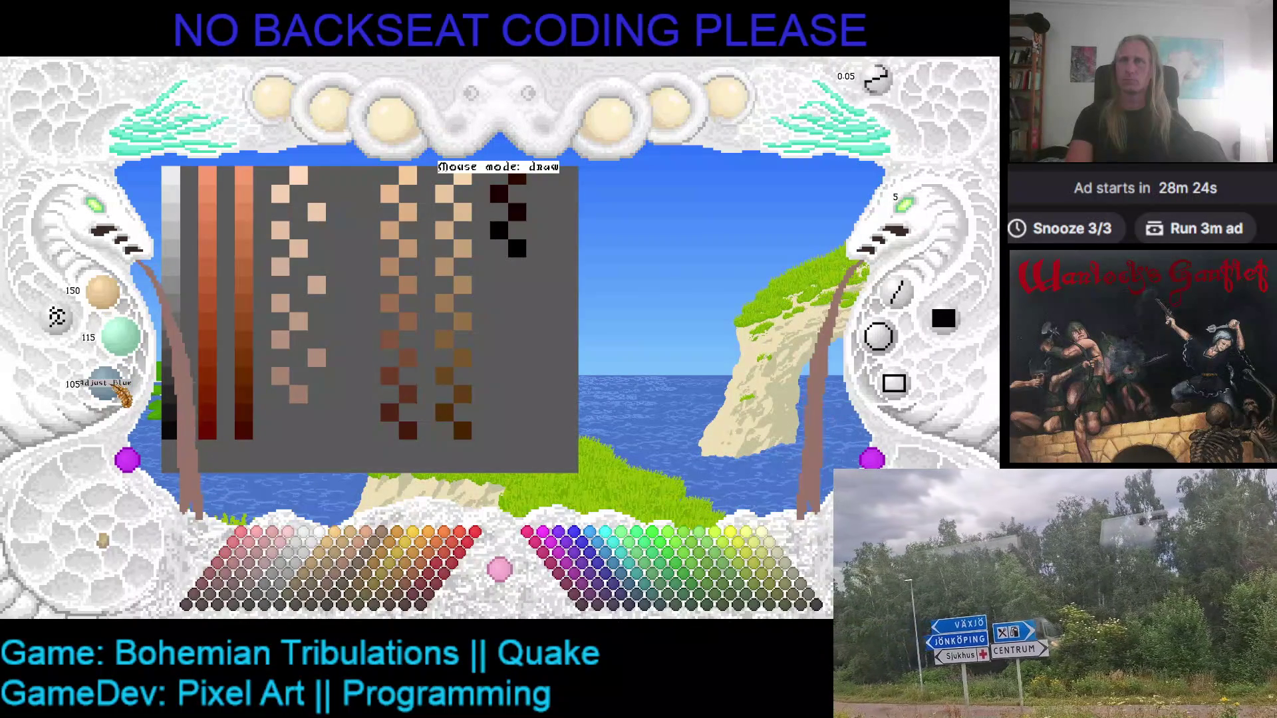
pyautogui.click(281, 416)
pyautogui.scroll(-1, 103, 293)
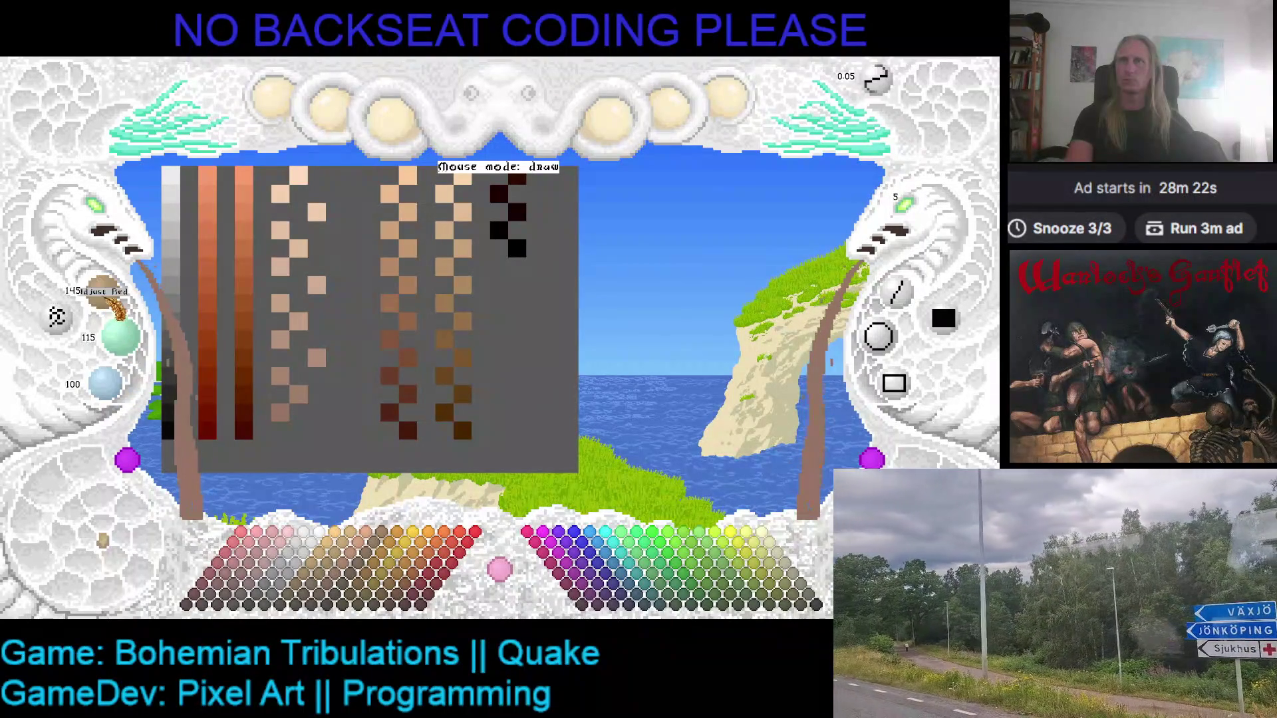
pyautogui.scroll(-1, 119, 336)
pyautogui.scroll(-1, 105, 382)
pyautogui.click(312, 431)
# - Paint grey over the two older tan-brown ramp columns, leaving one top swatch
pyautogui.moveTo(349, 355)
pyautogui.mouseDown()
pyautogui.moveTo(314, 398)
pyautogui.moveTo(307, 352)
pyautogui.mouseUp()
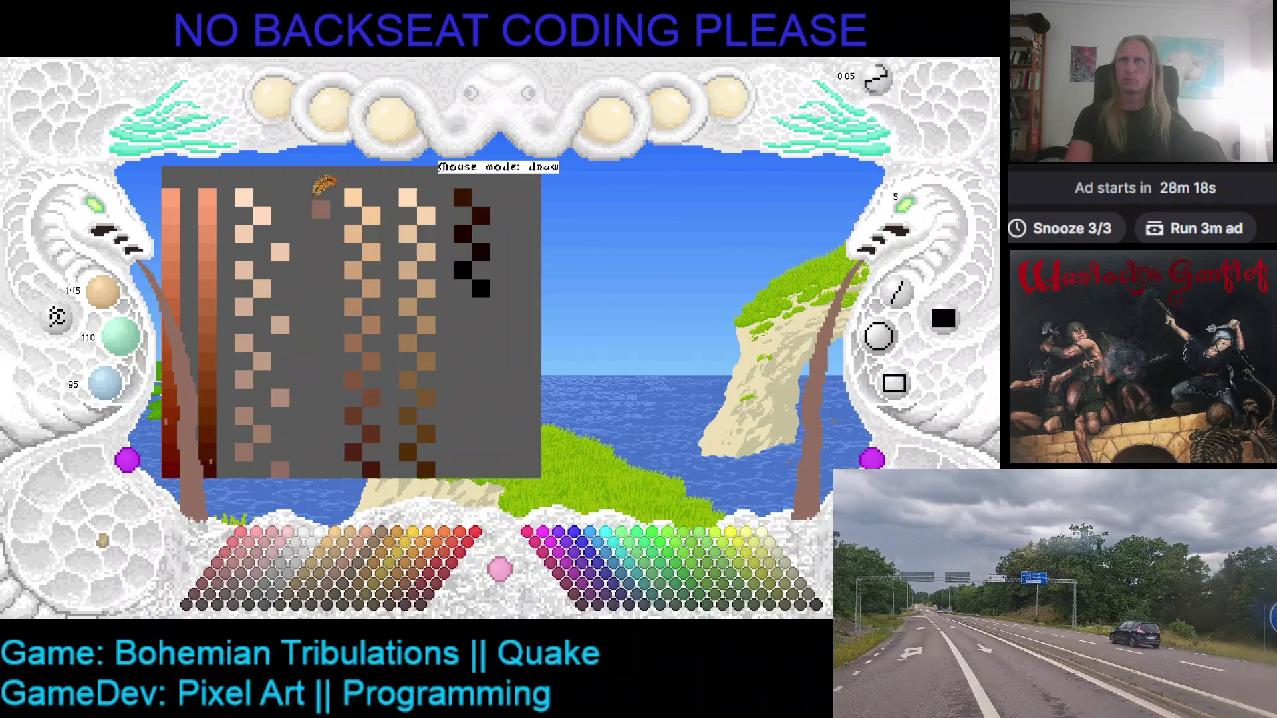
pyautogui.click(342, 190)
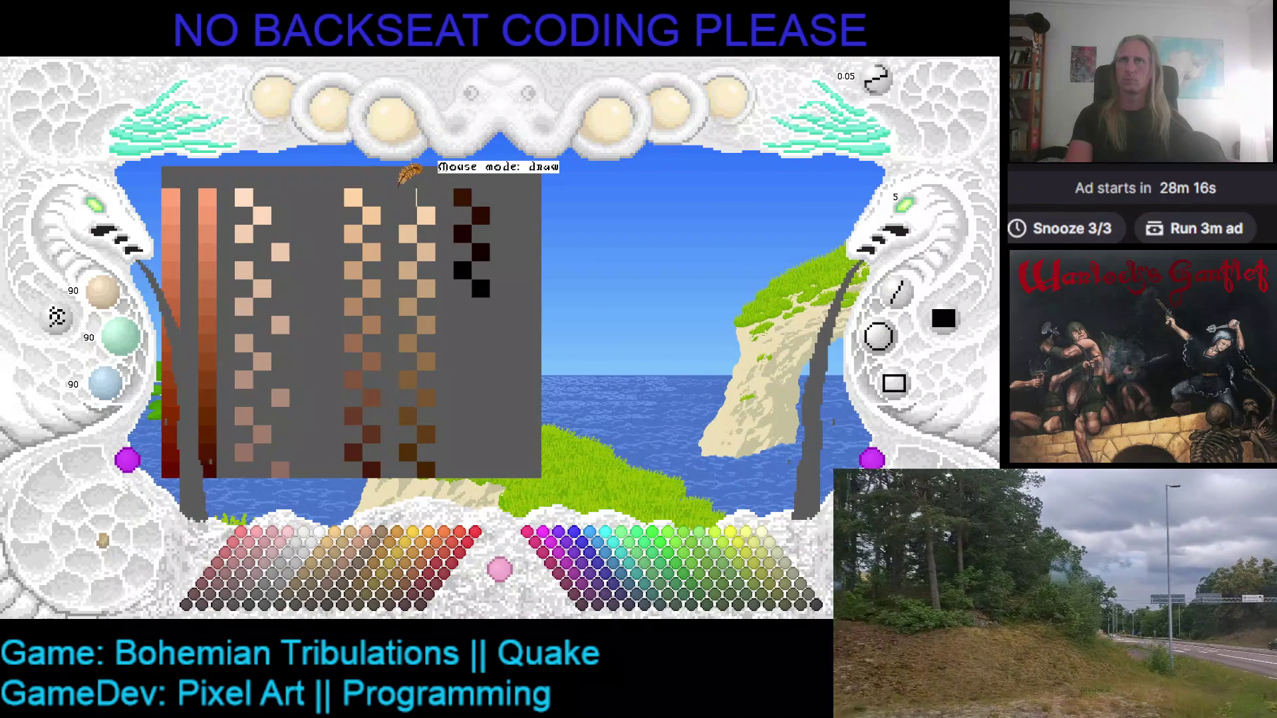
pyautogui.moveTo(353, 196)
pyautogui.mouseDown()
pyautogui.moveTo(386, 373)
pyautogui.moveTo(375, 459)
pyautogui.moveTo(412, 359)
pyautogui.mouseUp()
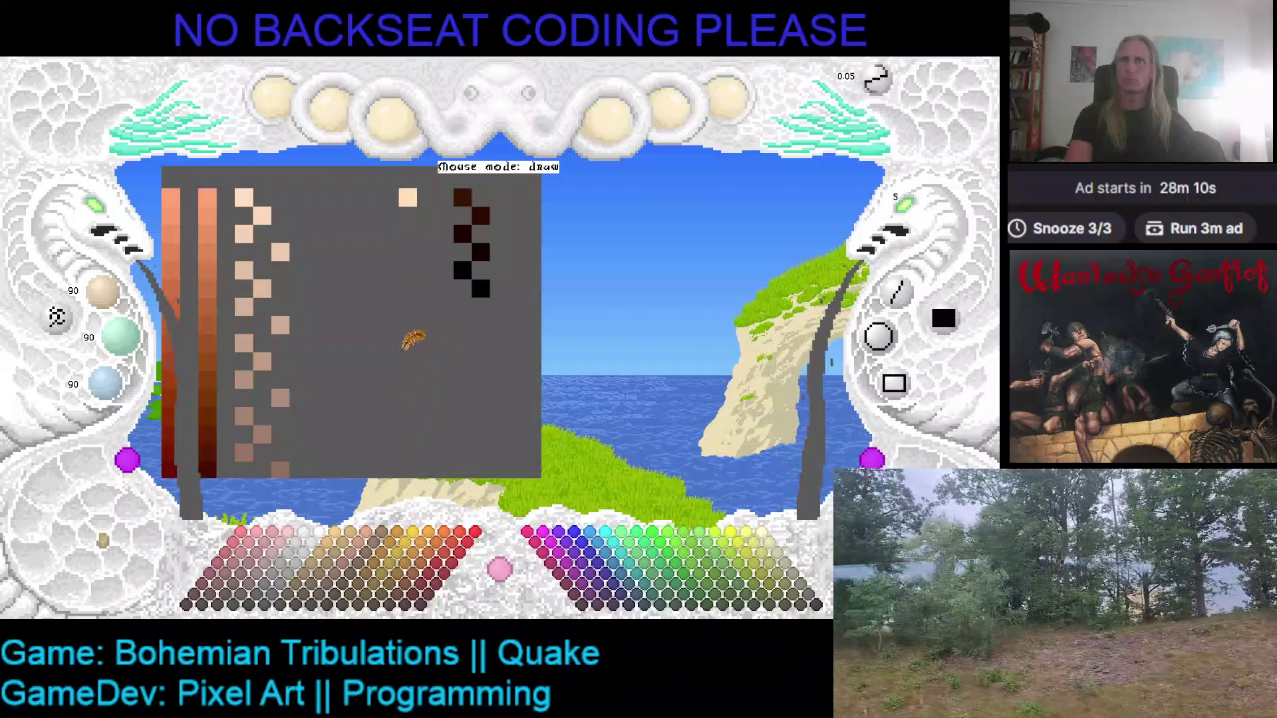
# - Paint the old tan and dark-brown swatches grey, then place a sampled brown swatch there
pyautogui.click(408, 197)
pyautogui.moveTo(462, 198); pyautogui.dragTo(499, 288)
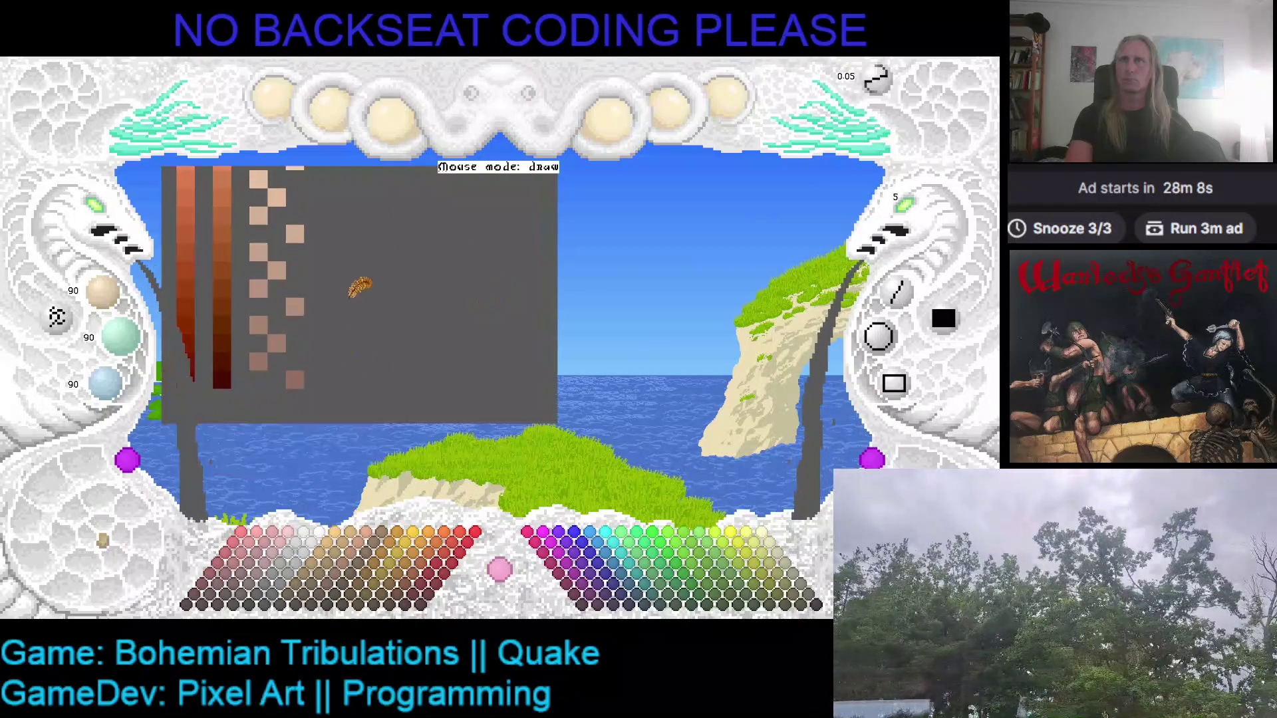
pyautogui.rightClick(297, 380)
pyautogui.click(342, 397)
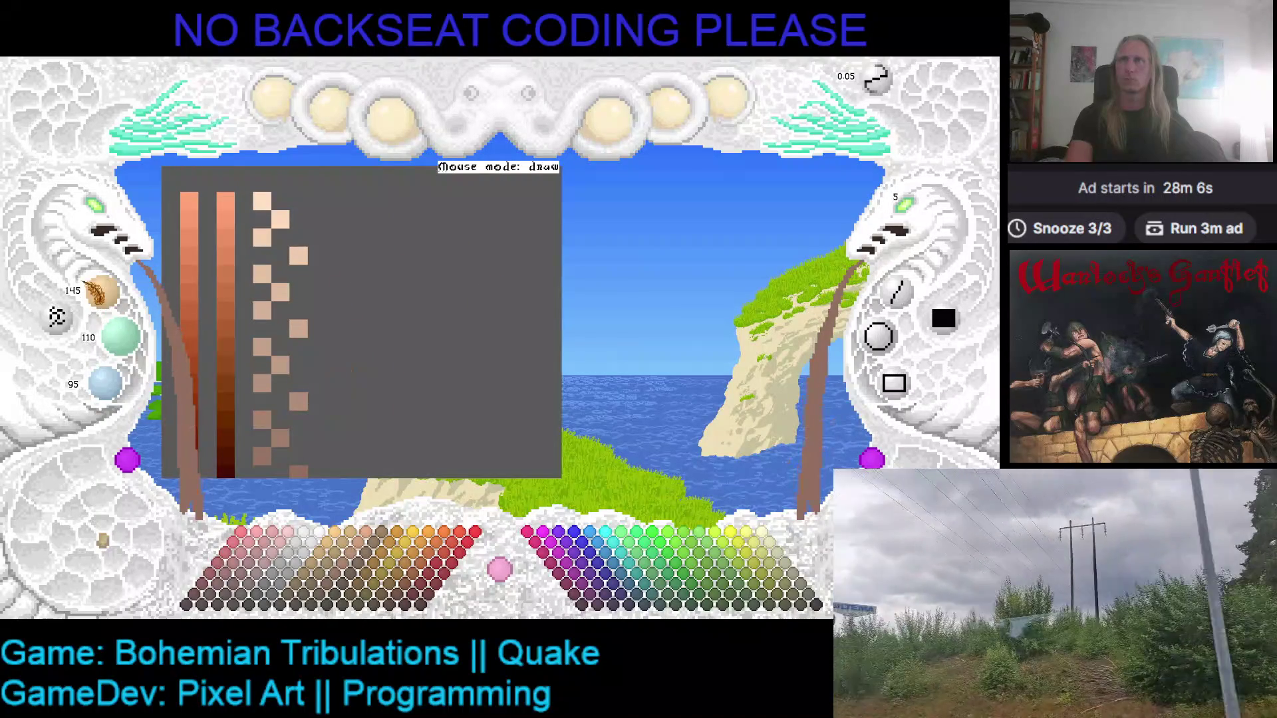
# - Darken the RGB values and paint the first two dark brown swatches in a new column
pyautogui.scroll(-1, 120, 335)
pyautogui.scroll(-1, 105, 384)
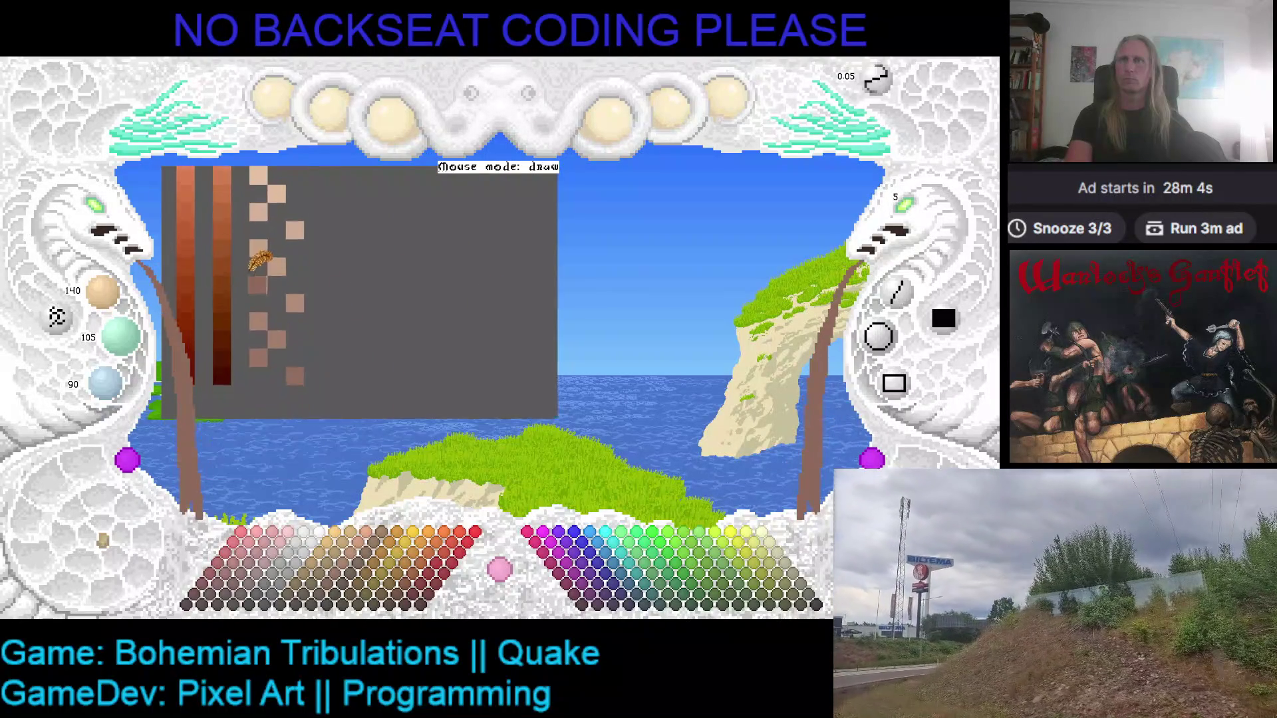
pyautogui.scroll(-1, 103, 292)
pyautogui.scroll(-1, 120, 335)
pyautogui.scroll(-1, 105, 384)
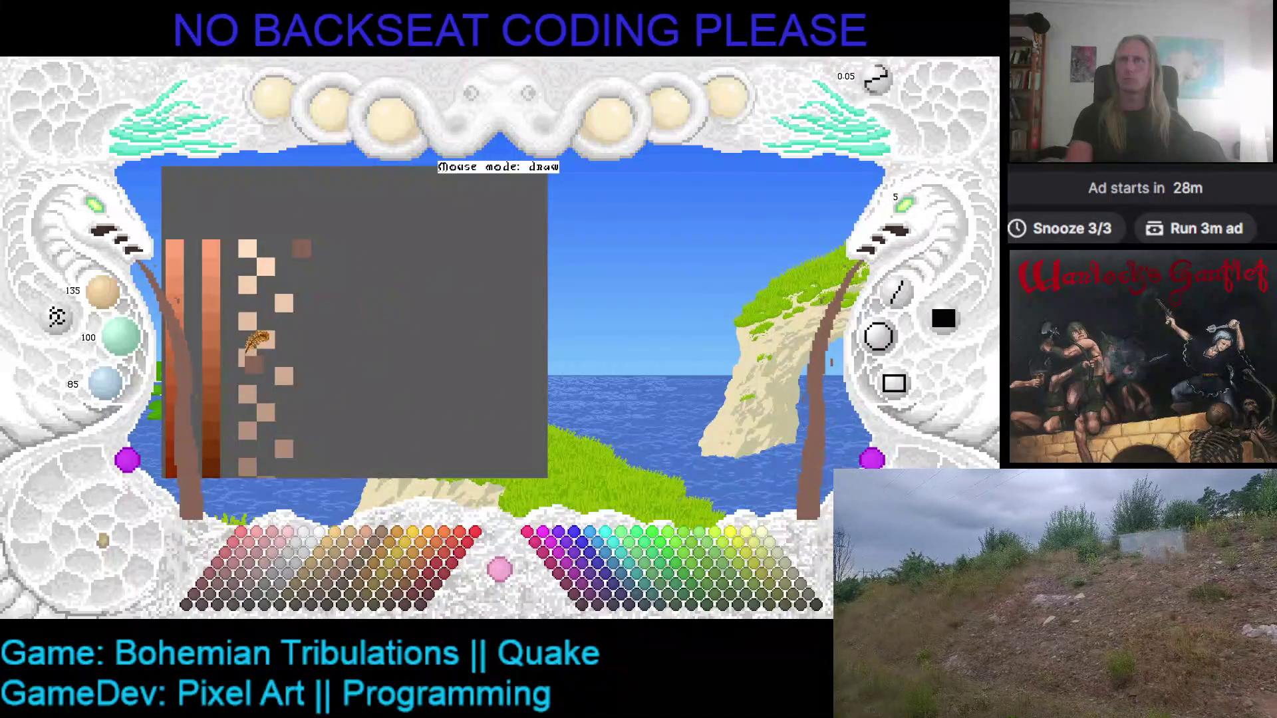
pyautogui.rightClick(310, 238)
pyautogui.scroll(-1, 103, 292)
pyautogui.scroll(-1, 119, 336)
pyautogui.scroll(-1, 105, 384)
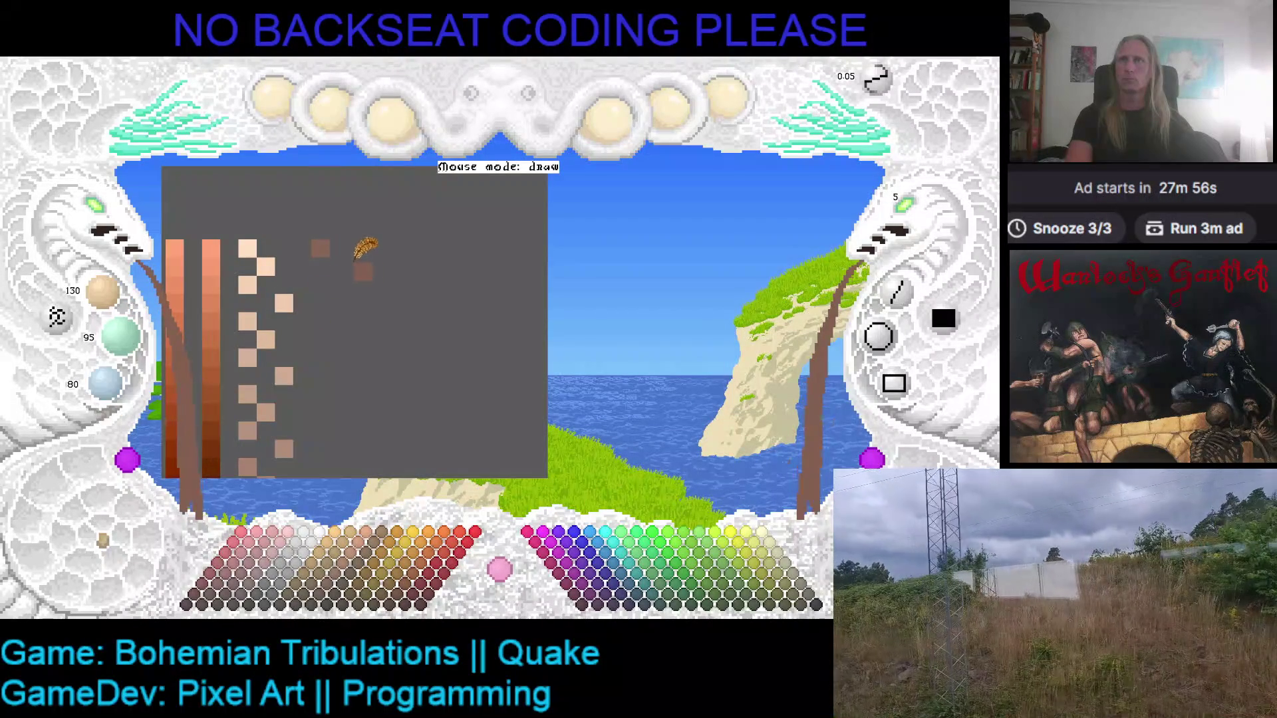
pyautogui.scroll(-2, 103, 292)
pyautogui.scroll(-1, 106, 384)
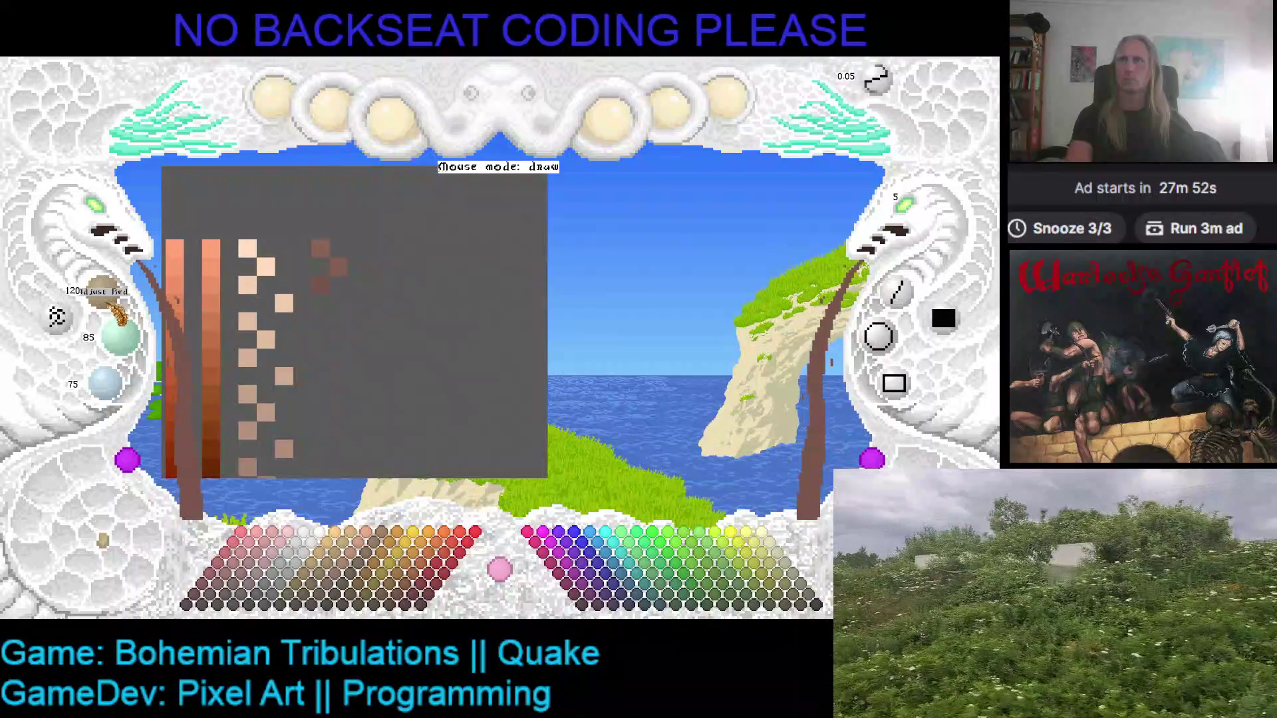
pyautogui.scroll(-1, 120, 335)
pyautogui.scroll(-1, 106, 383)
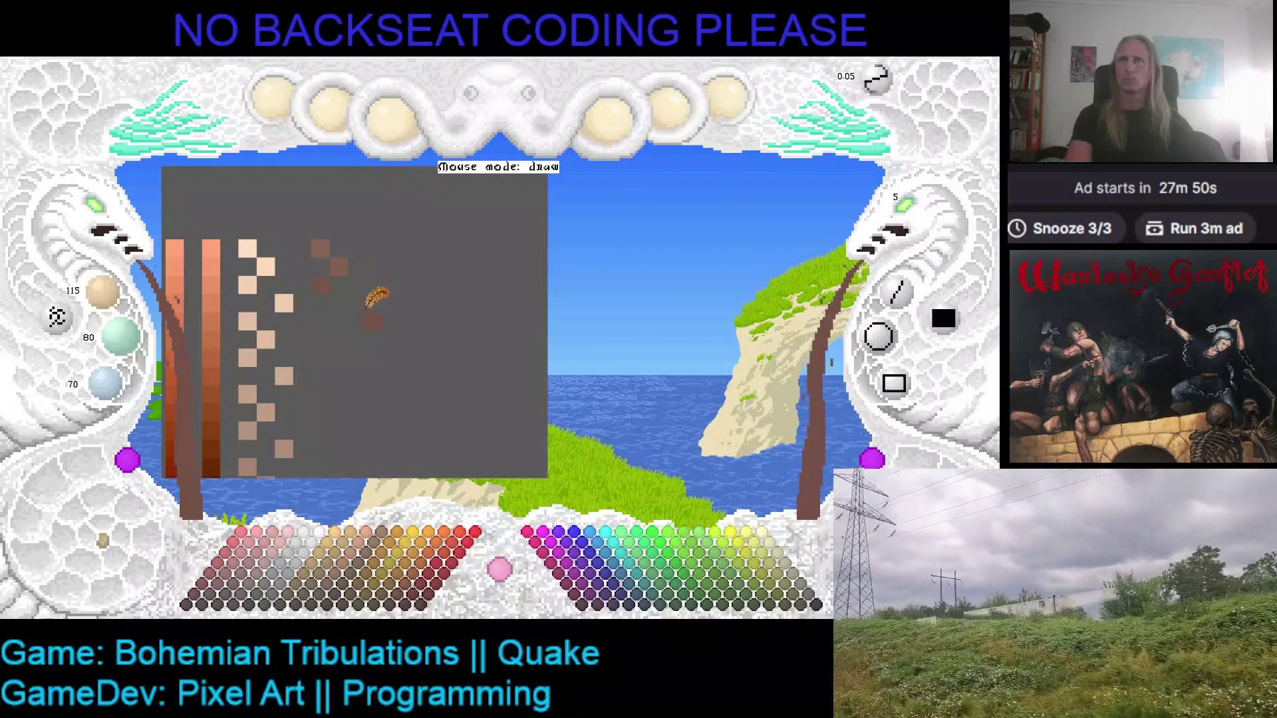
pyautogui.scroll(-2, 103, 291)
pyautogui.scroll(-2, 120, 335)
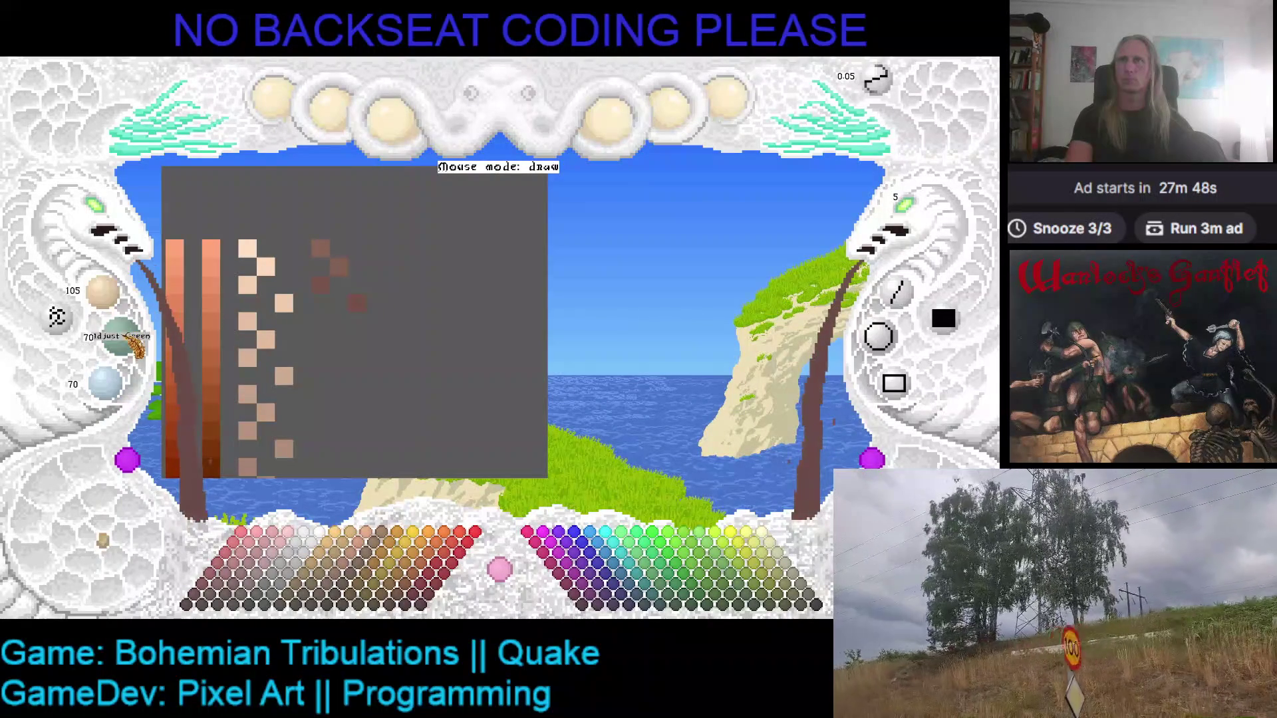
pyautogui.scroll(-2, 106, 384)
pyautogui.click(286, 351)
pyautogui.click(320, 321)
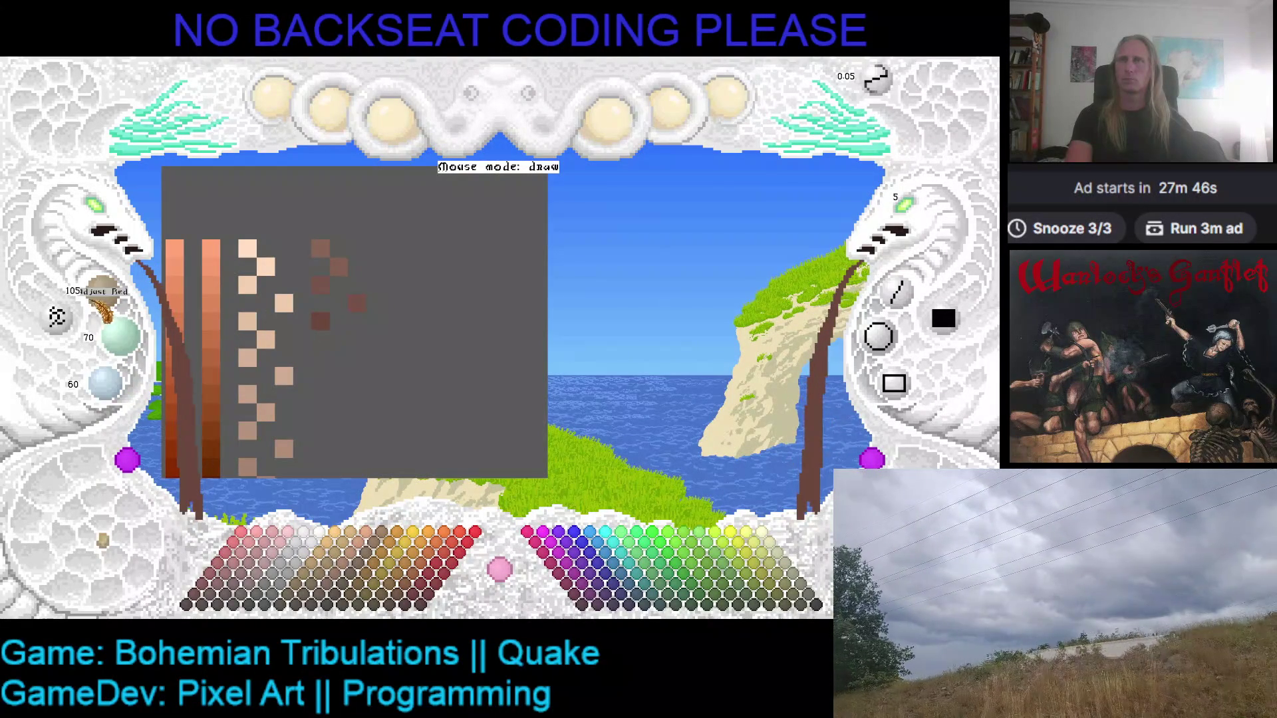
# - Add progressively darker brown swatches below, undoing one misplaced swatch
pyautogui.scroll(-1, 121, 336)
pyautogui.scroll(-1, 107, 384)
pyautogui.click(353, 348)
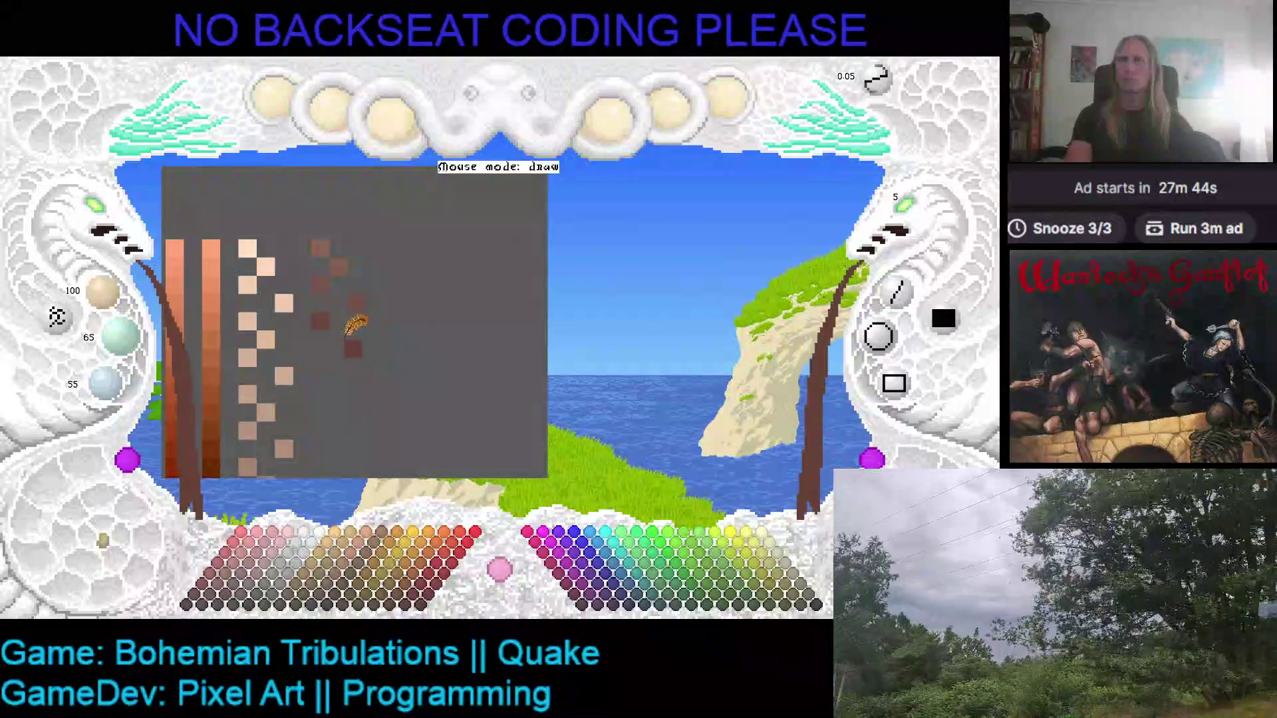
pyautogui.hotkey('ctrl', 'z')
pyautogui.scroll(-2, 103, 291)
pyautogui.scroll(-2, 121, 336)
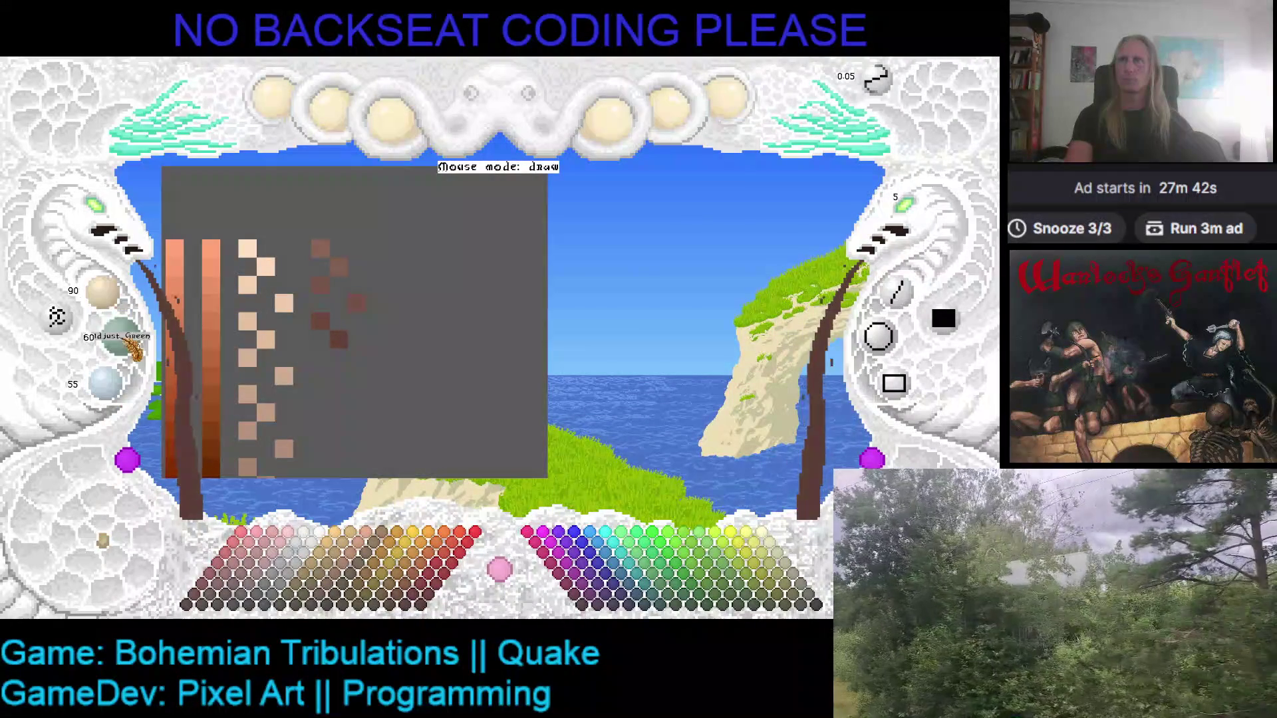
pyautogui.scroll(-1, 107, 384)
pyautogui.click(320, 357)
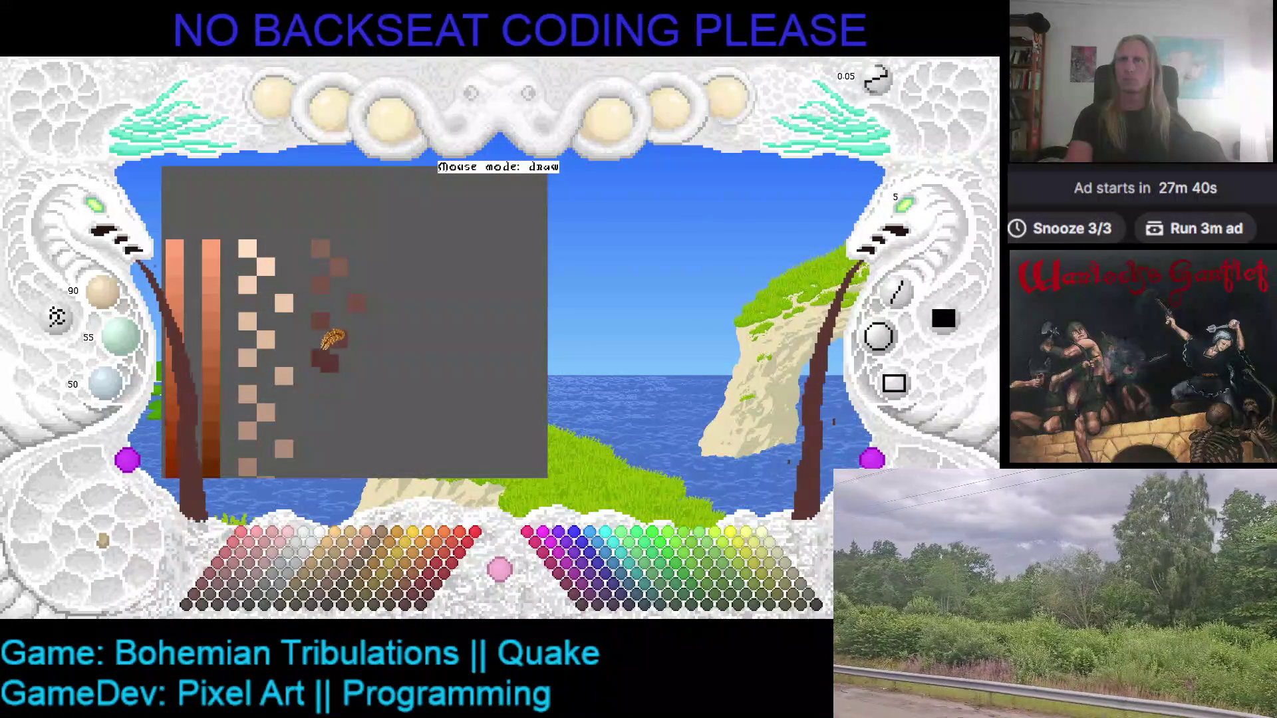
pyautogui.scroll(-1, 103, 290)
pyautogui.scroll(-2, 120, 336)
pyautogui.click(351, 382)
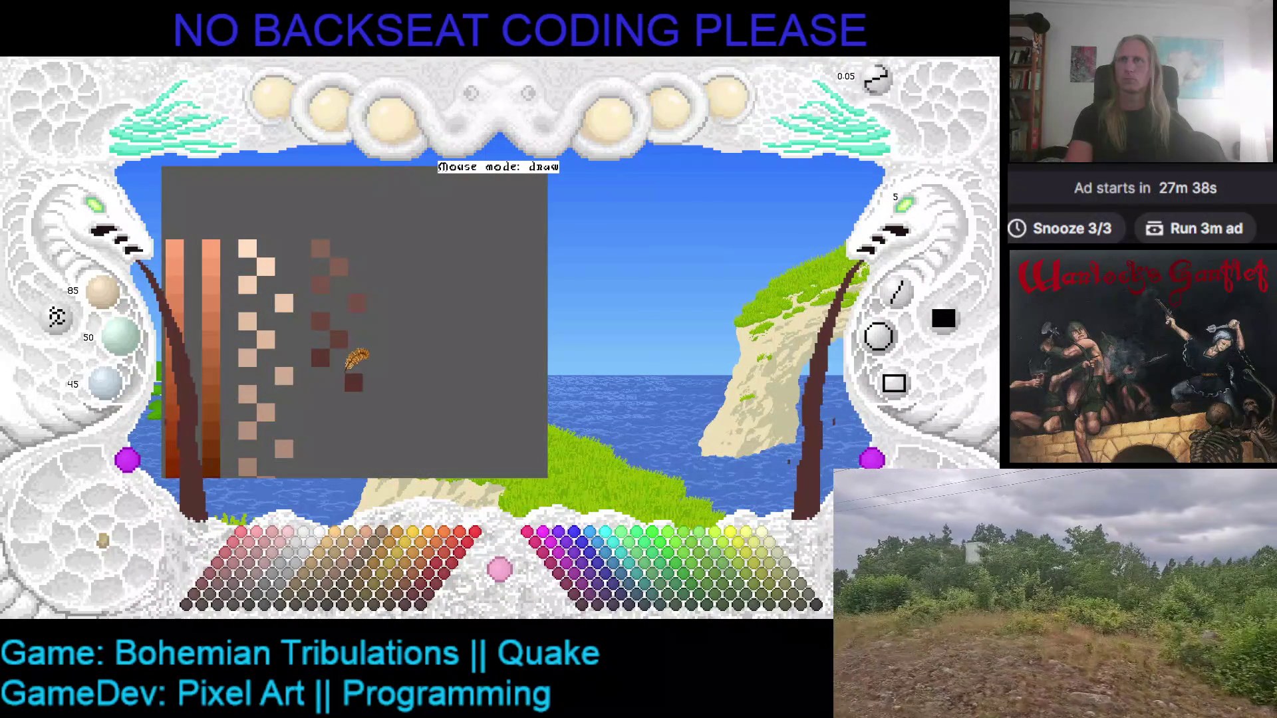
pyautogui.scroll(-2, 103, 290)
# - Continue the zigzag with still darker browns down to a near-black brown swatch
pyautogui.scroll(-2, 120, 336)
pyautogui.click(321, 407)
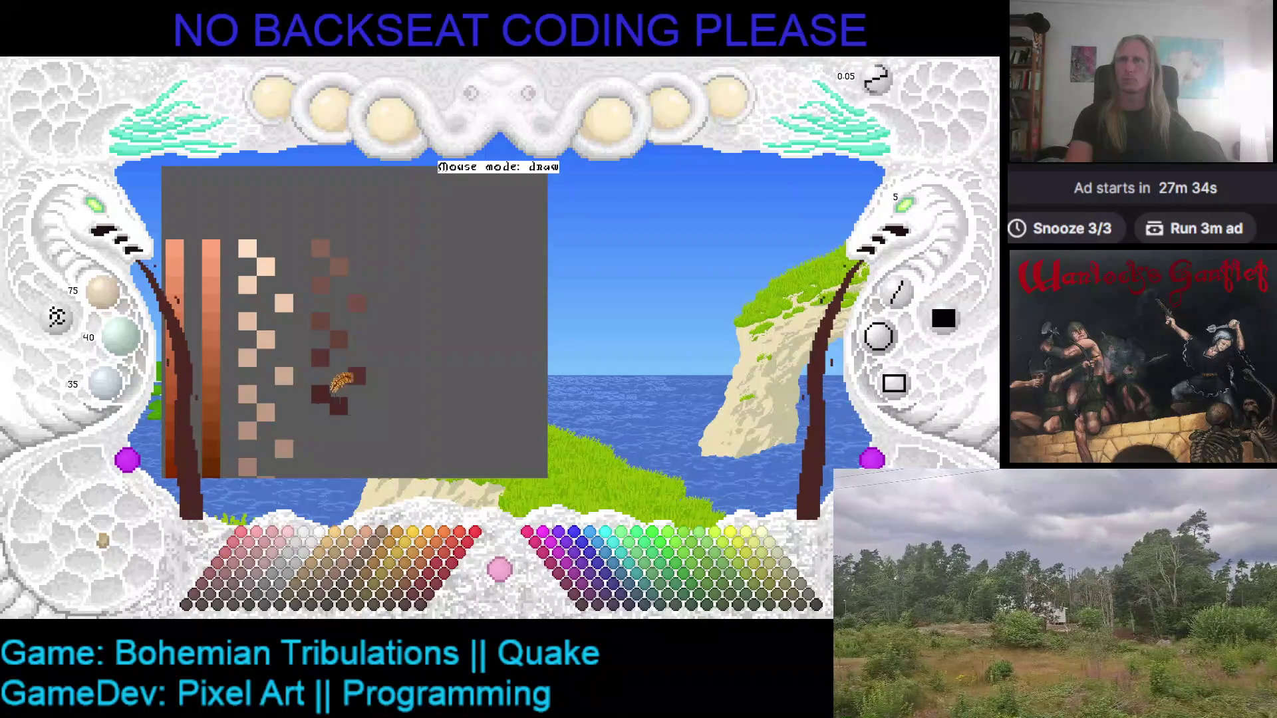
pyautogui.scroll(-1, 103, 290)
pyautogui.scroll(-1, 129, 346)
pyautogui.scroll(-1, 106, 383)
pyautogui.click(338, 414)
pyautogui.scroll(-3, 390, 403)
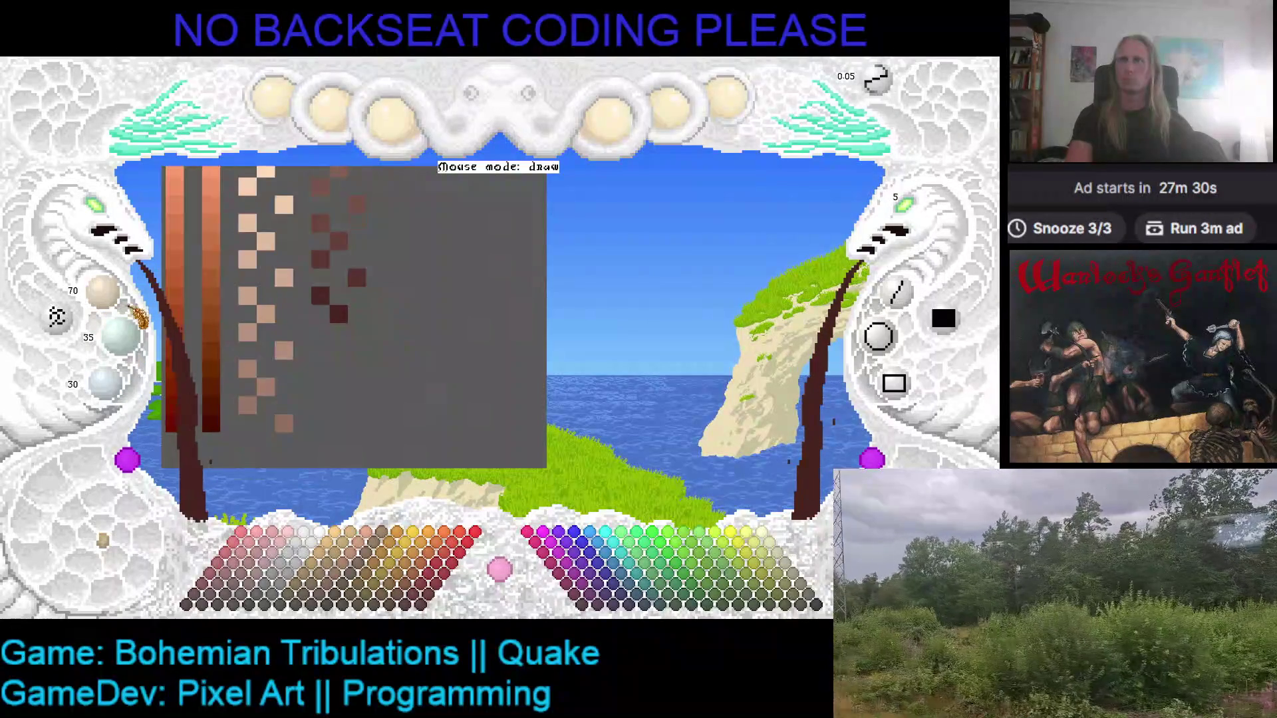
pyautogui.scroll(-2, 120, 335)
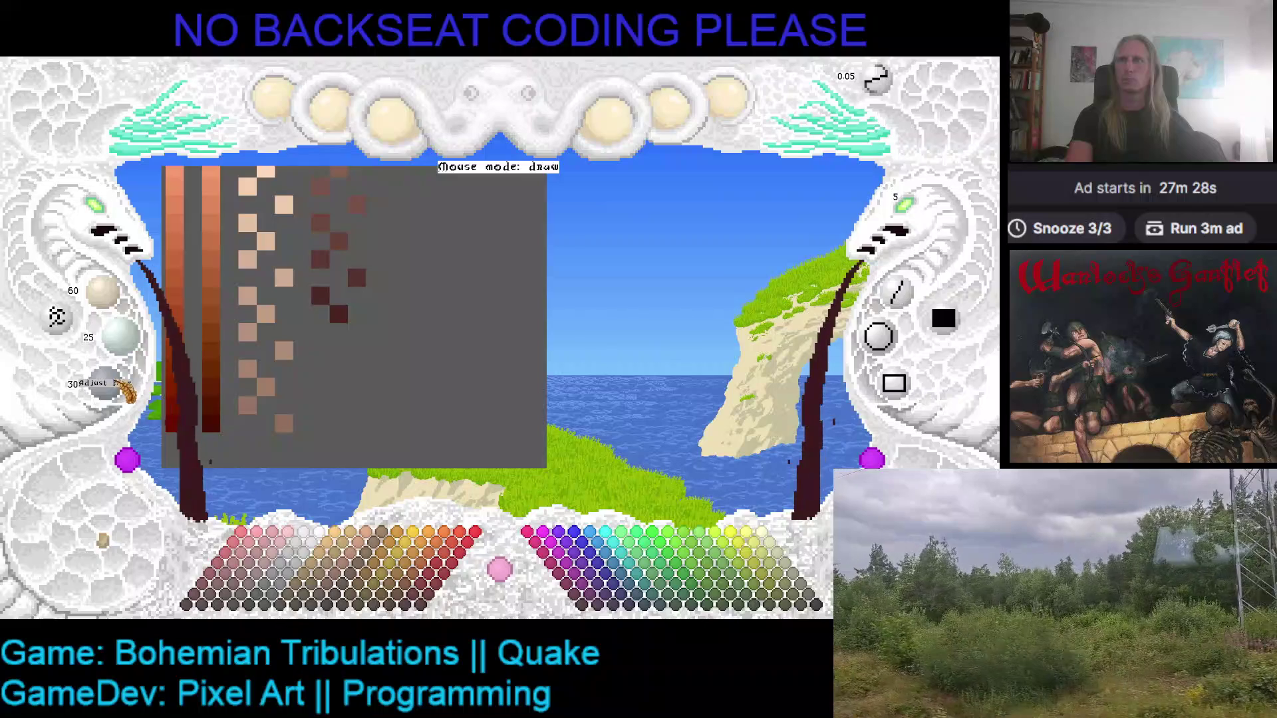
pyautogui.click(320, 332)
pyautogui.scroll(-1, 103, 293)
pyautogui.scroll(-1, 106, 382)
pyautogui.click(357, 350)
pyautogui.scroll(-1, 123, 336)
pyautogui.scroll(-2, 123, 336)
pyautogui.scroll(-2, 104, 292)
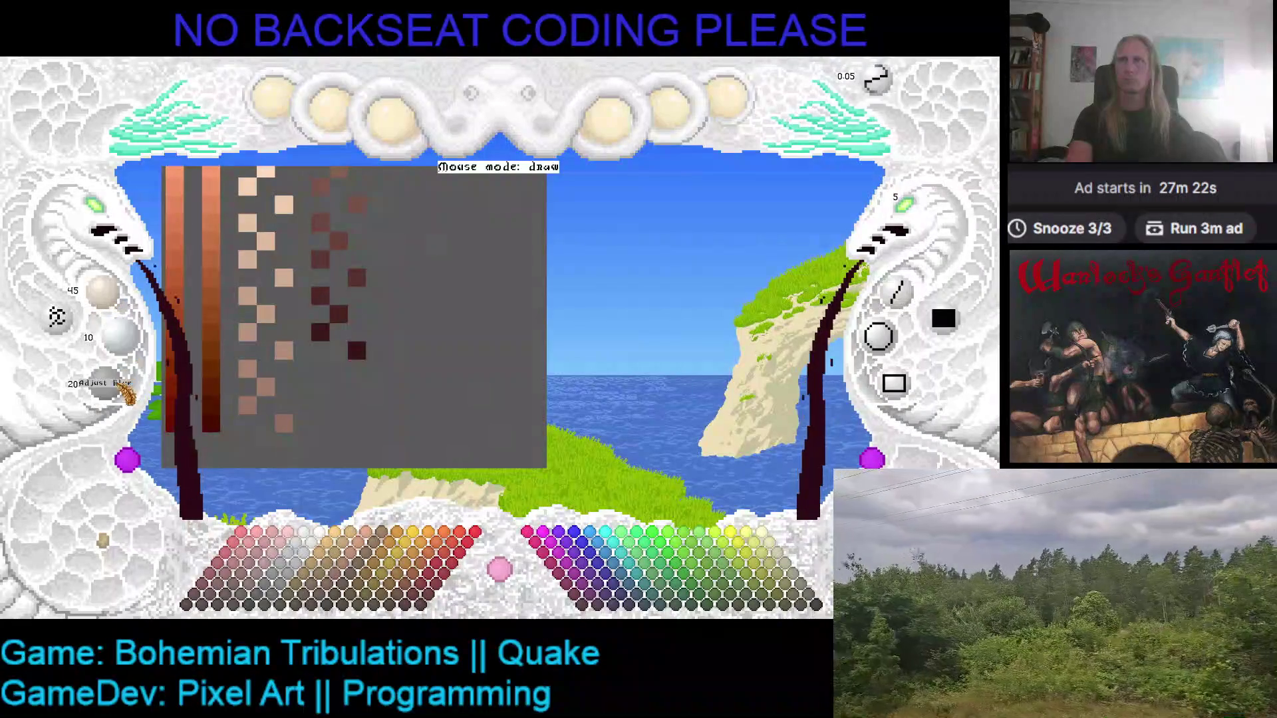
# - Finish the ramp with very dark near-black swatches, ending with the darkest at the bottom
pyautogui.scroll(-2, 107, 385)
pyautogui.click(320, 369)
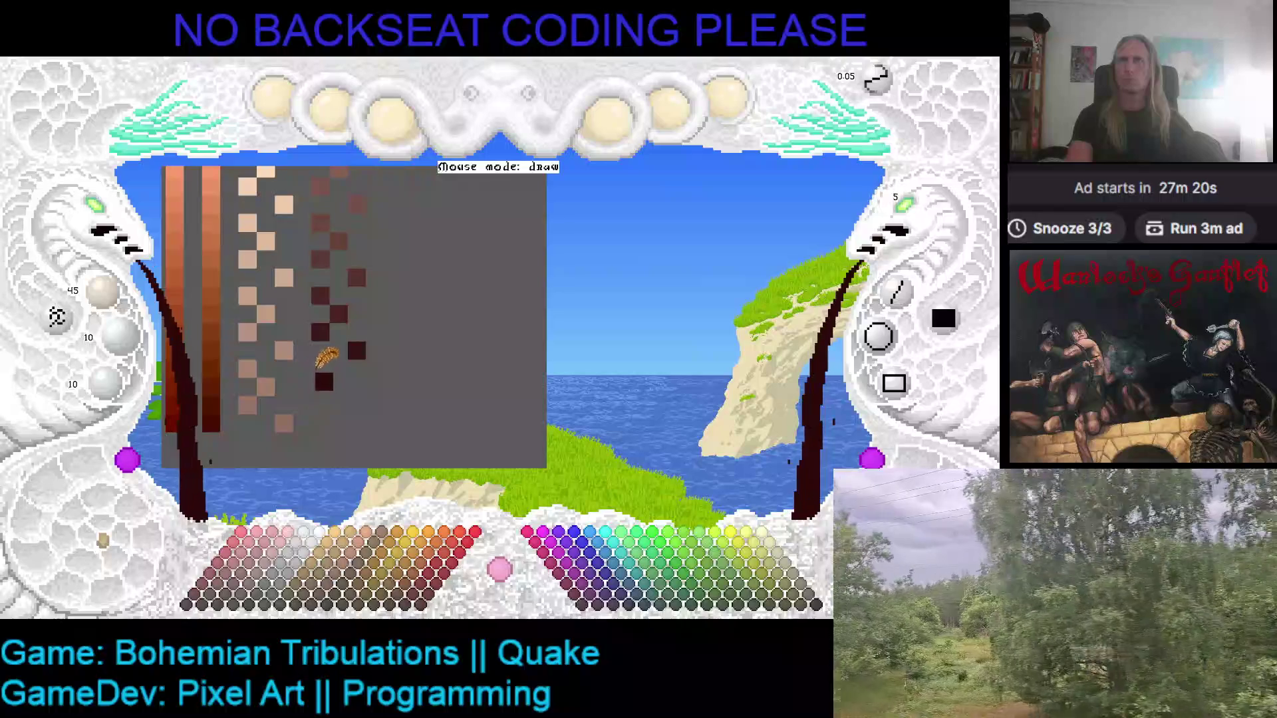
pyautogui.scroll(-1, 103, 293)
pyautogui.scroll(-1, 118, 336)
pyautogui.scroll(-2, 107, 383)
pyautogui.click(318, 394)
pyautogui.scroll(1, 106, 382)
pyautogui.click(339, 387)
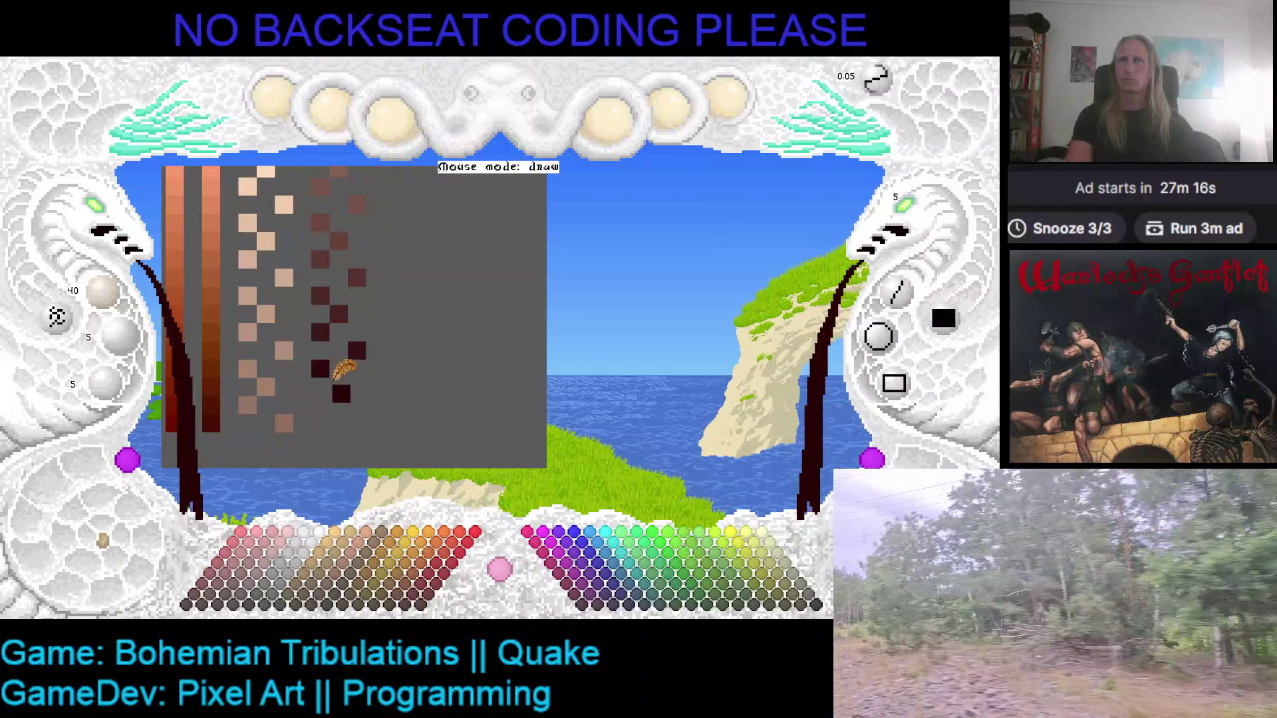
pyautogui.scroll(-1, 118, 336)
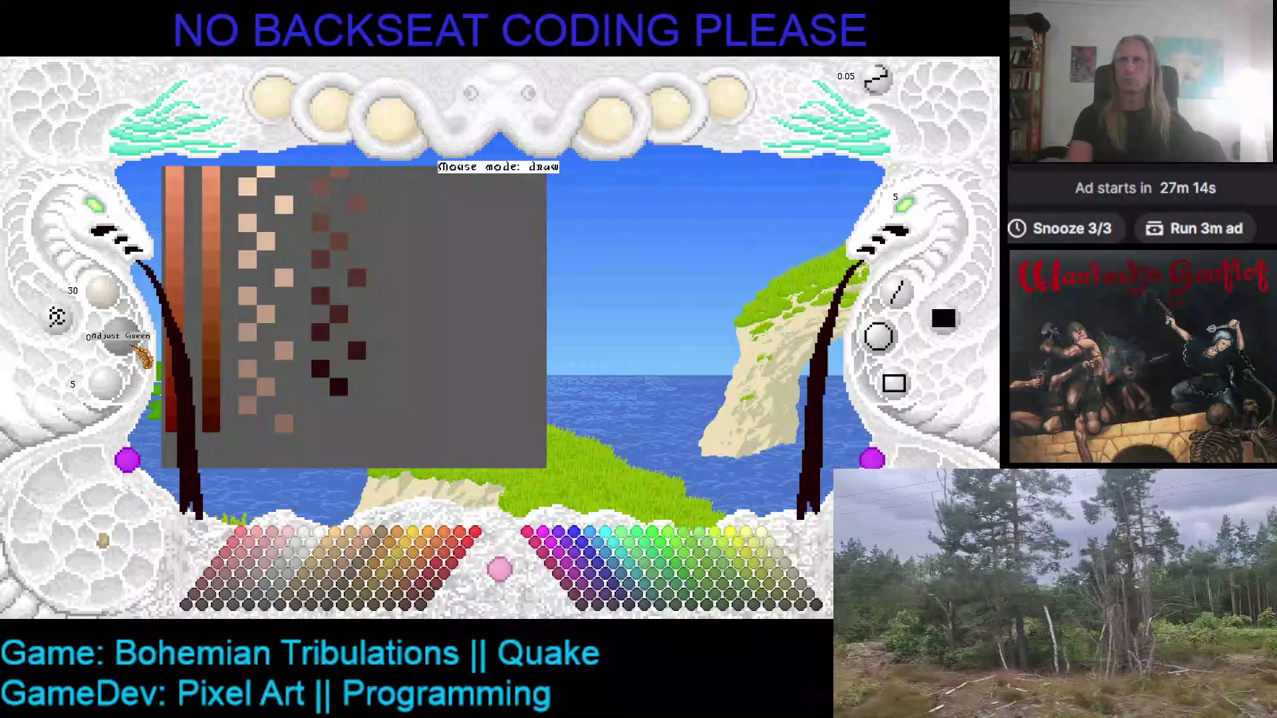
pyautogui.scroll(-1, 107, 383)
pyautogui.click(316, 412)
pyautogui.scroll(-1, 103, 289)
pyautogui.click(339, 422)
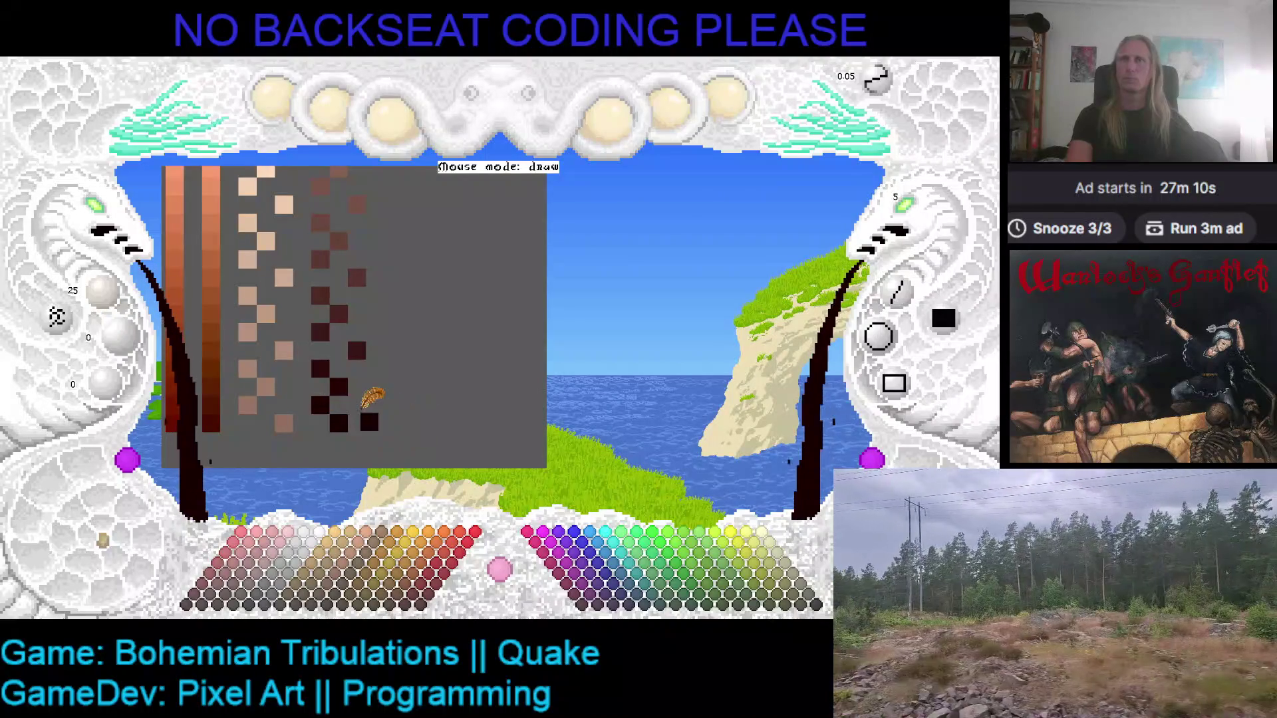
pyautogui.scroll(1, 366, 402)
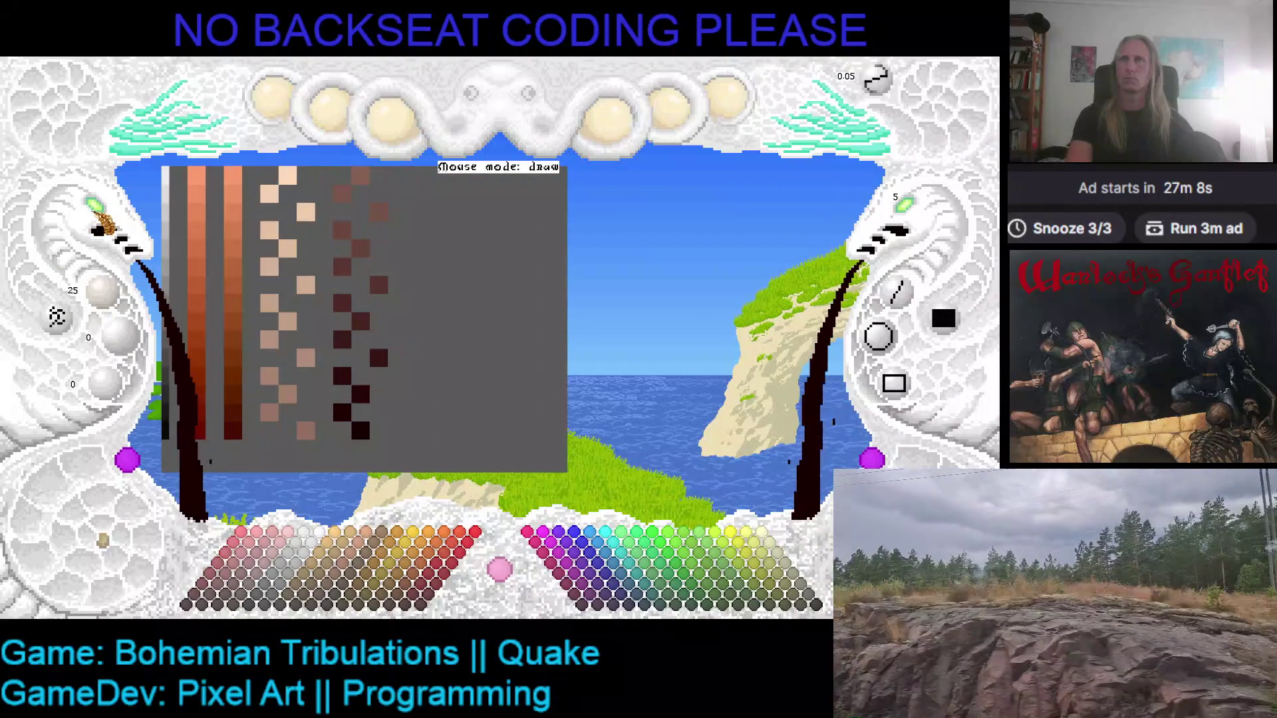
# - Sample the peach, tan and grey background colours from the swatches, then save the palette image
pyautogui.scroll(-1, 106, 216)
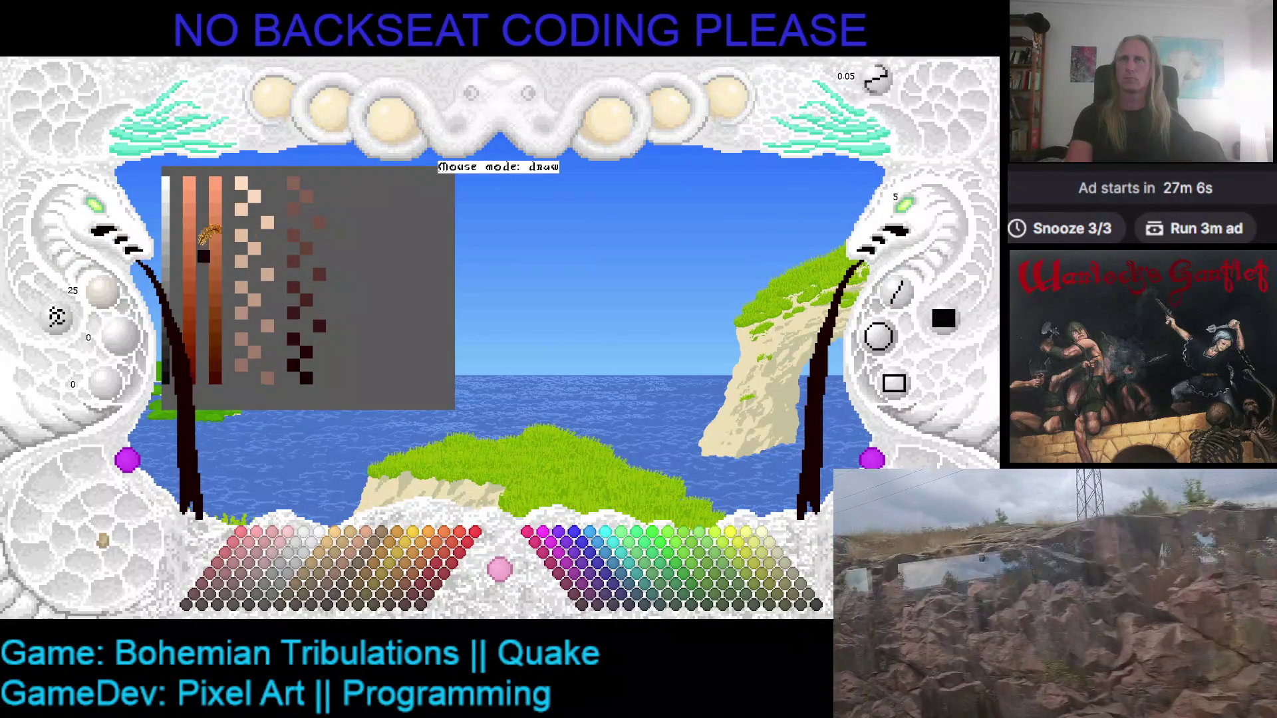
pyautogui.scroll(-1, 352, 252)
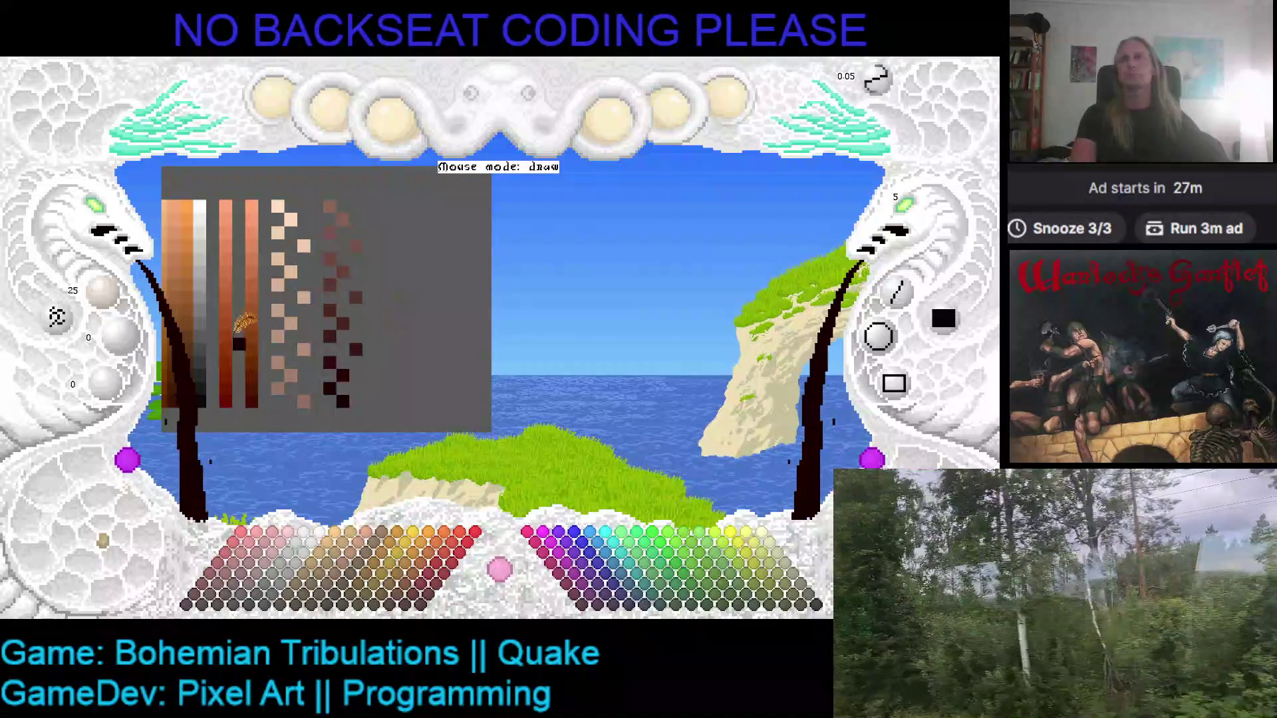
pyautogui.scroll(-1, 256, 299)
pyautogui.scroll(1, 300, 280)
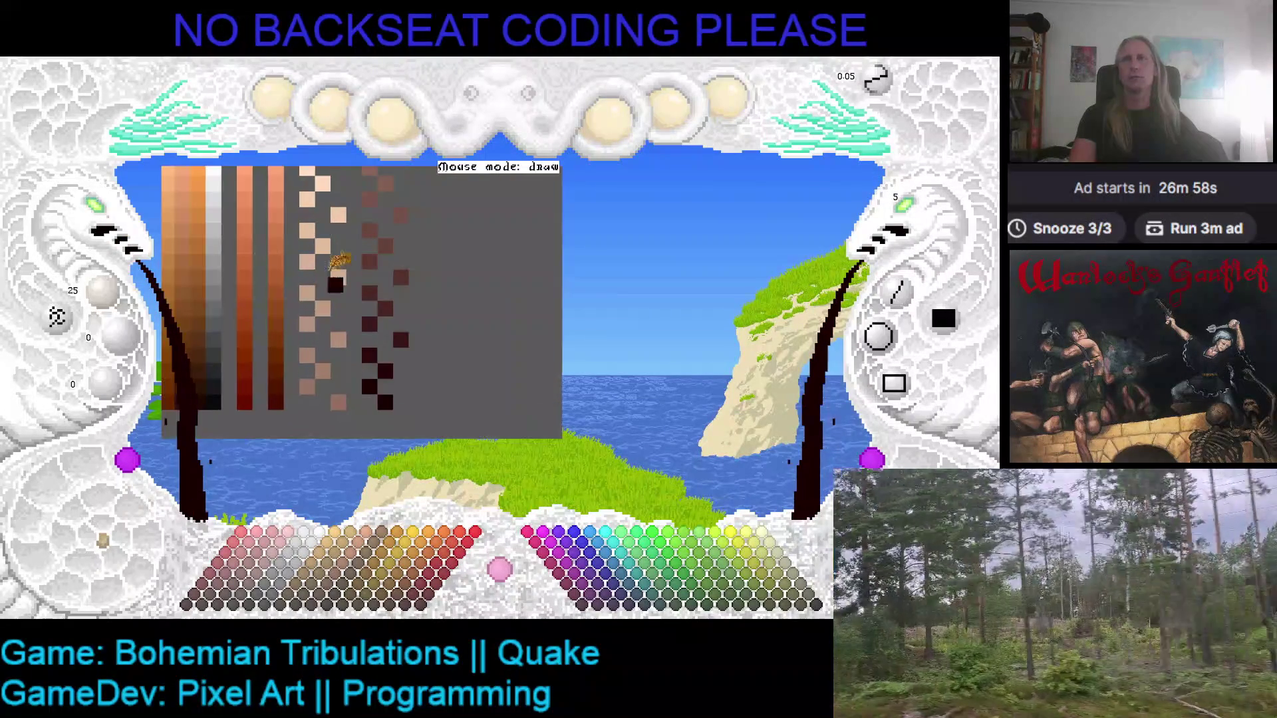
pyautogui.scroll(1, 349, 246)
pyautogui.rightClick(303, 223)
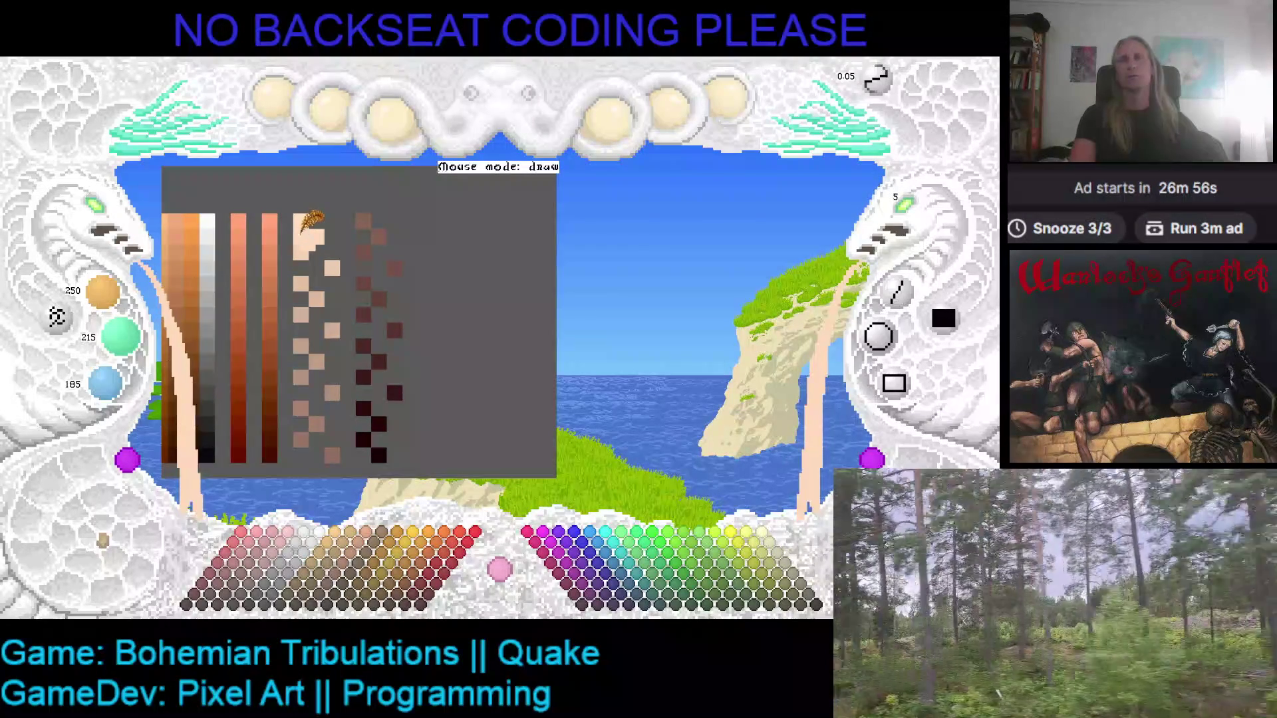
pyautogui.rightClick(331, 329)
pyautogui.rightClick(309, 355)
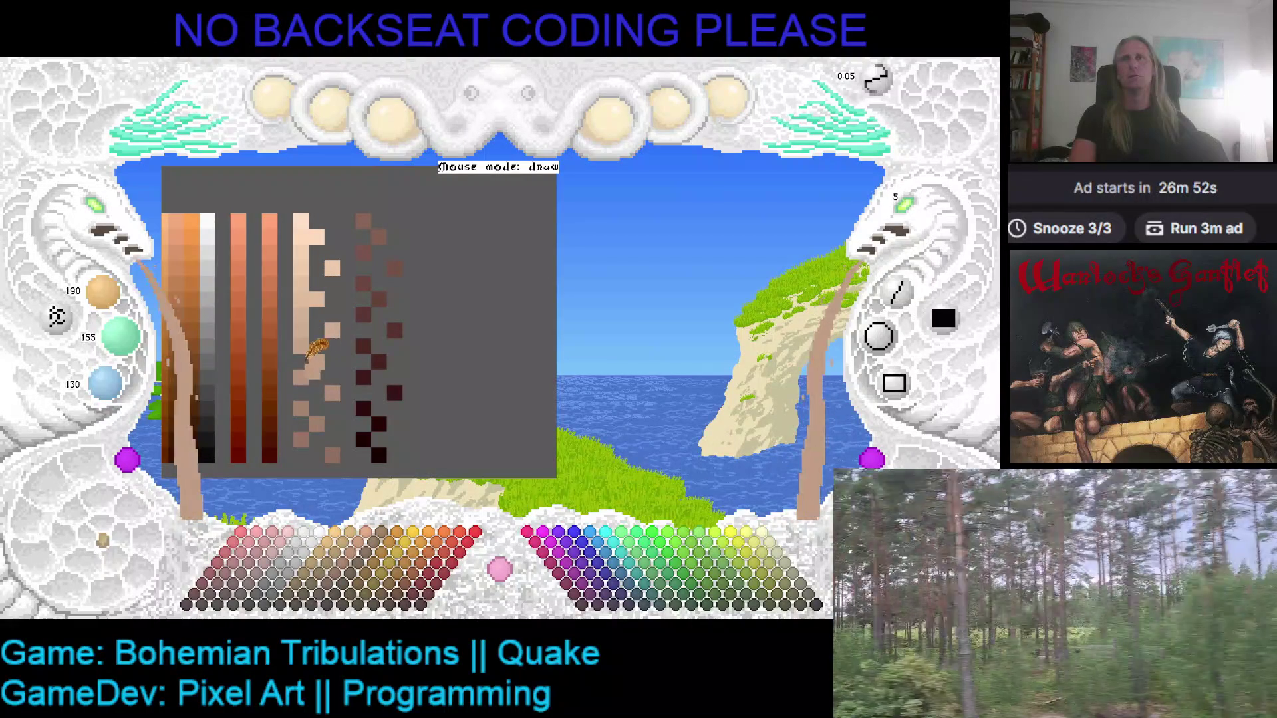
pyautogui.rightClick(331, 388)
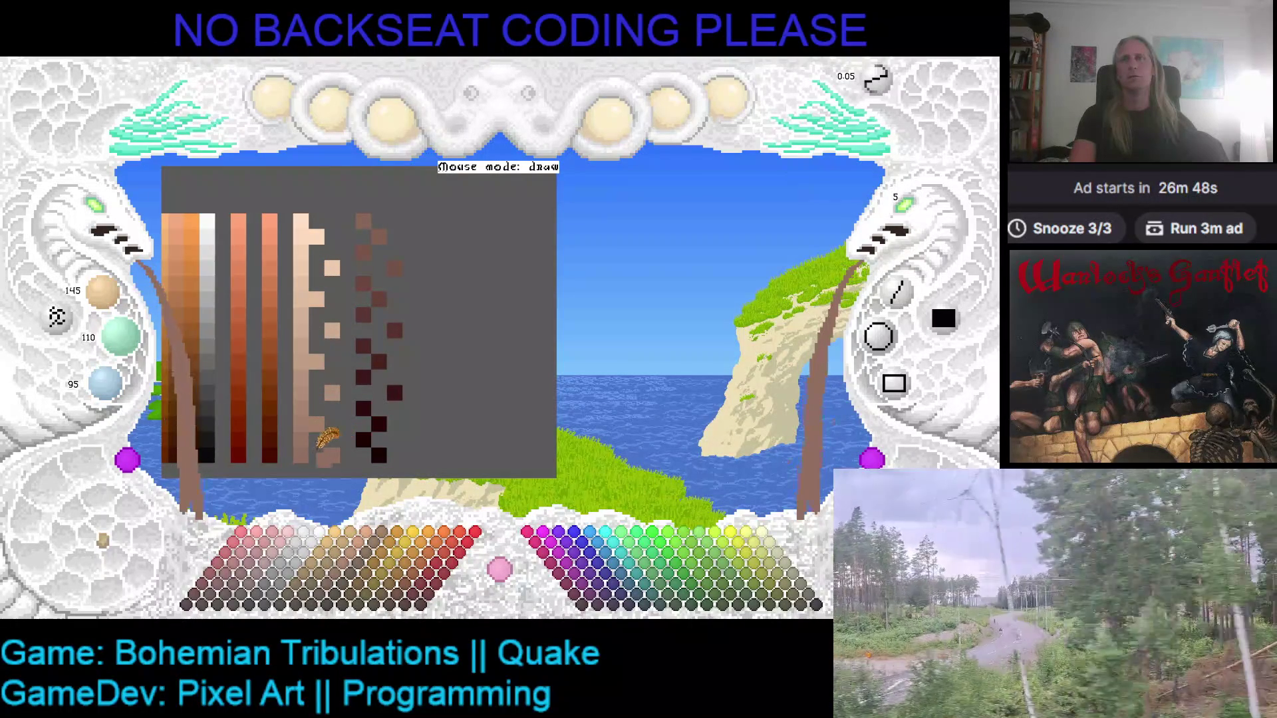
pyautogui.rightClick(326, 438)
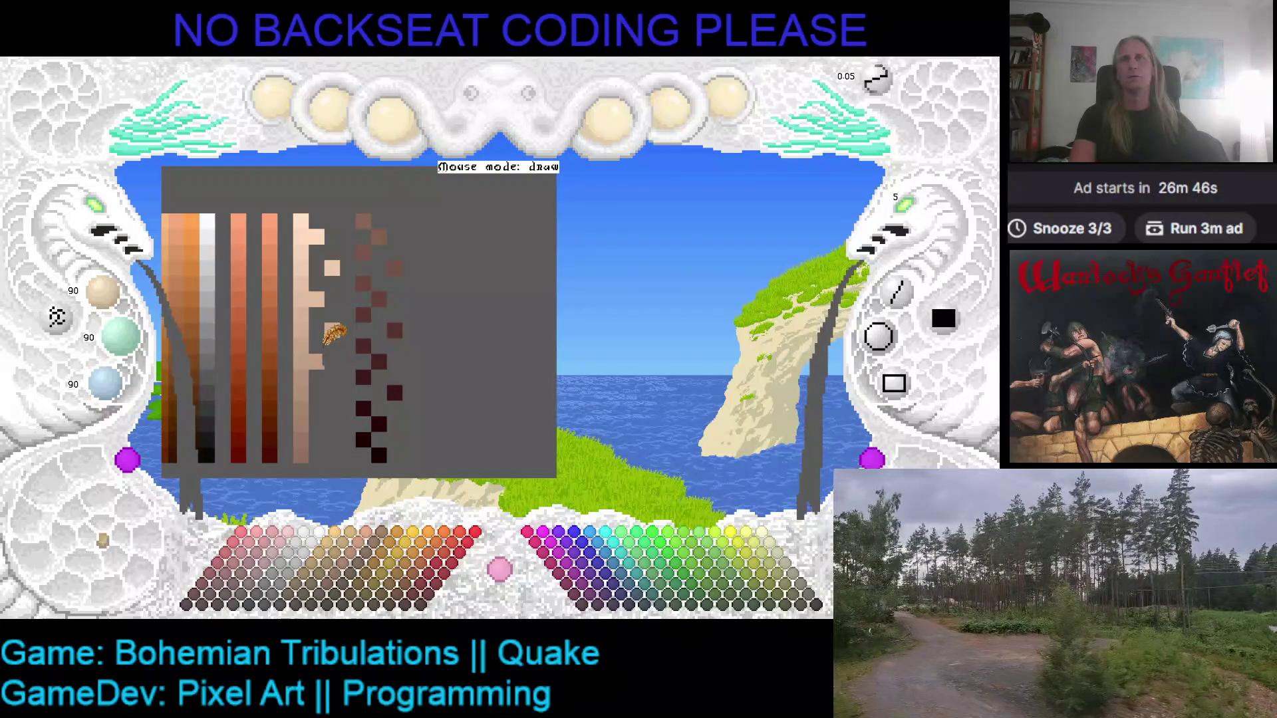
pyautogui.hotkey('ctrl', 's')
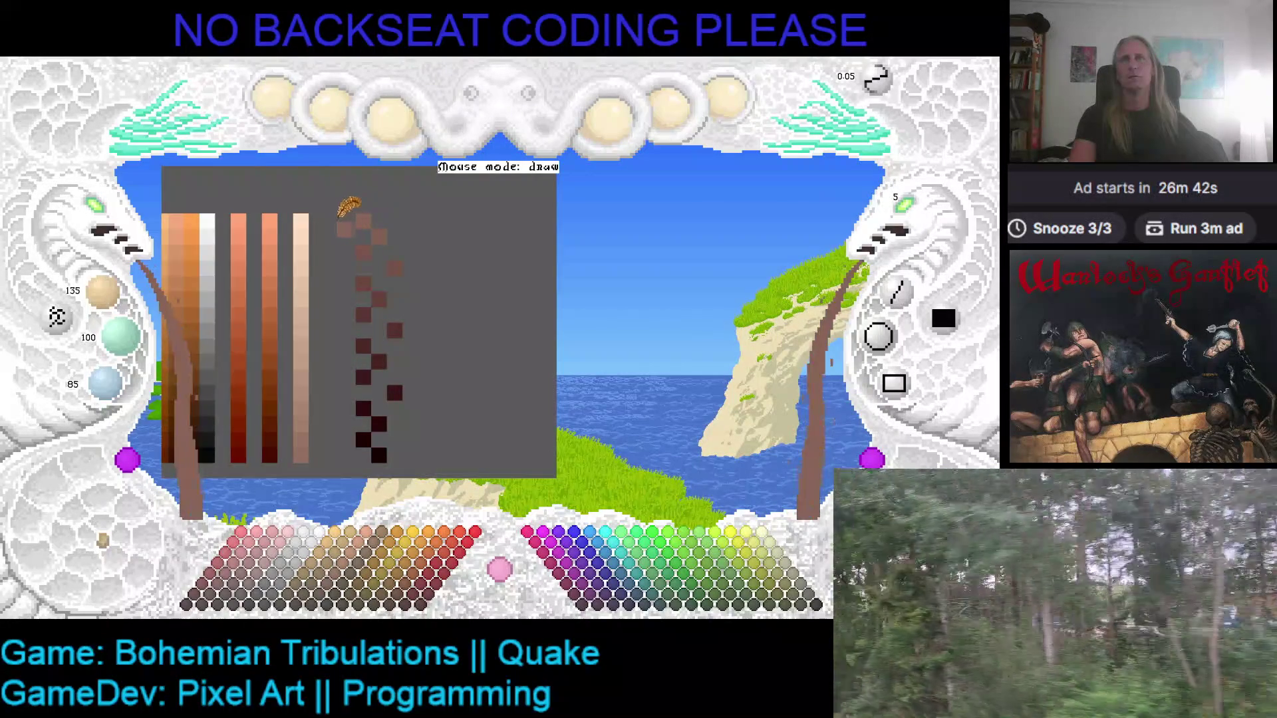
# - Paint a pixel into the light ramp column and sample several dark brown swatch colours
pyautogui.scroll(-1, 383, 221)
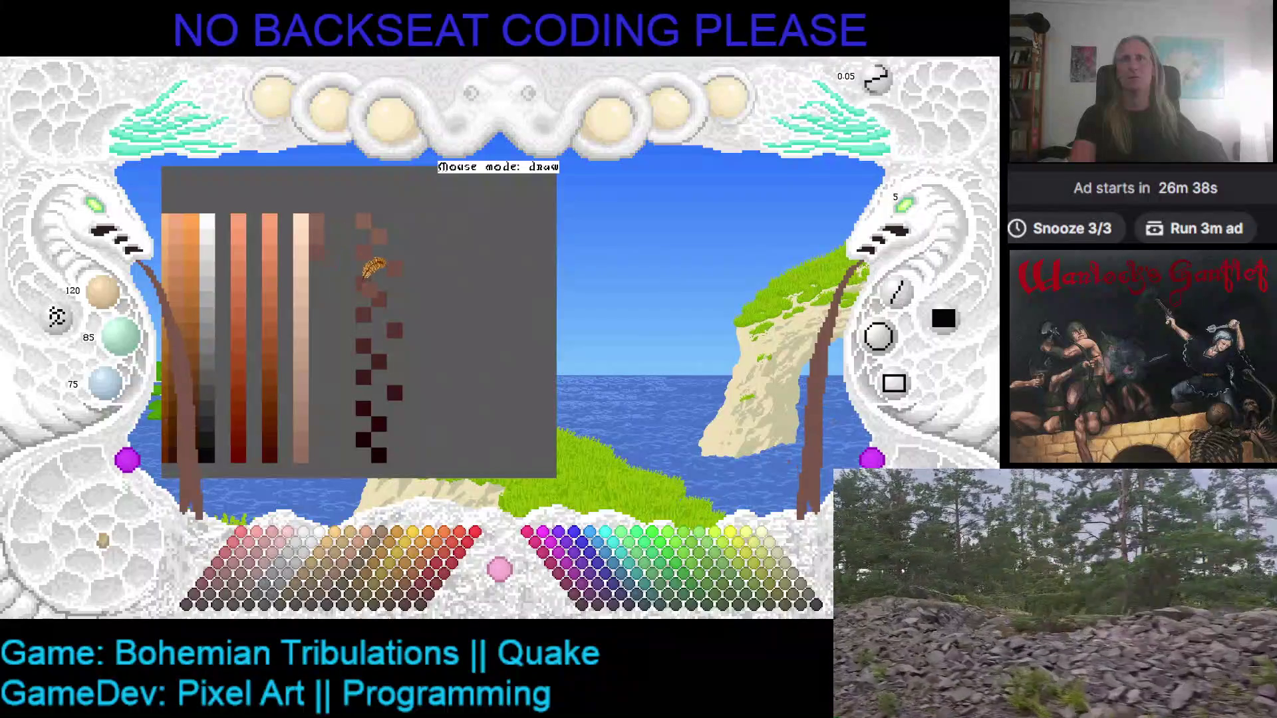
pyautogui.click(328, 291)
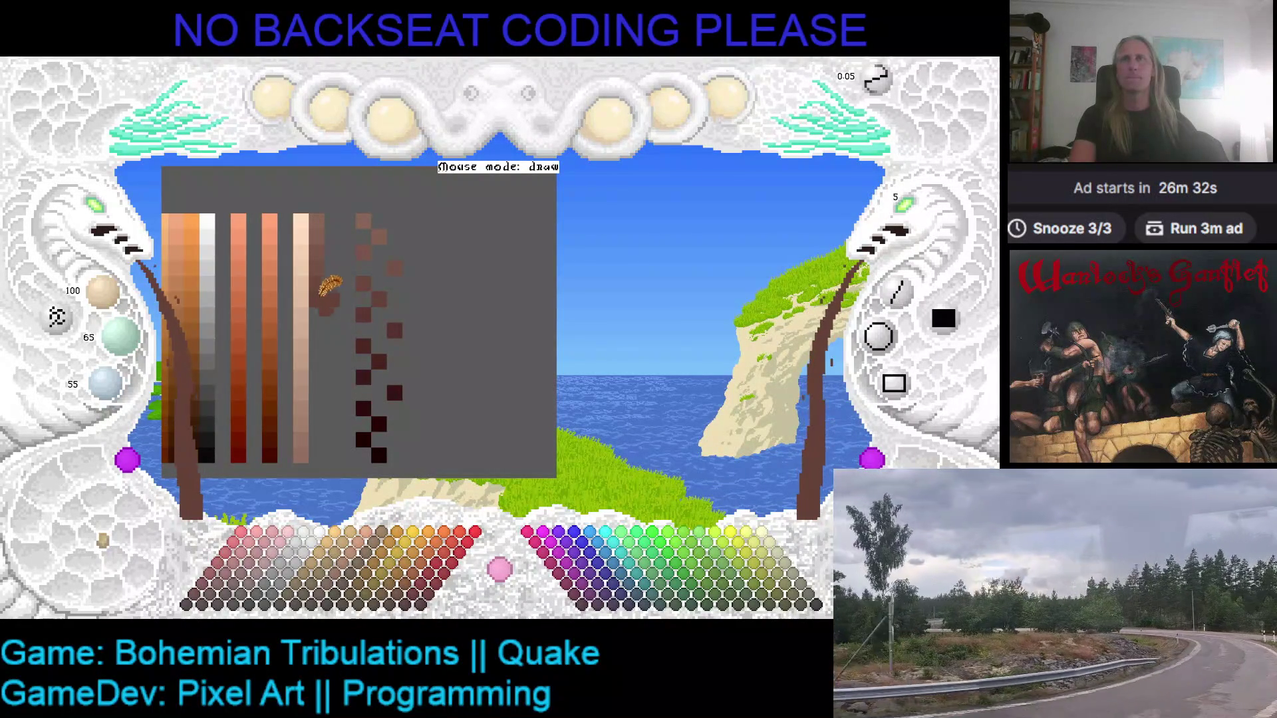
pyautogui.rightClick(360, 301)
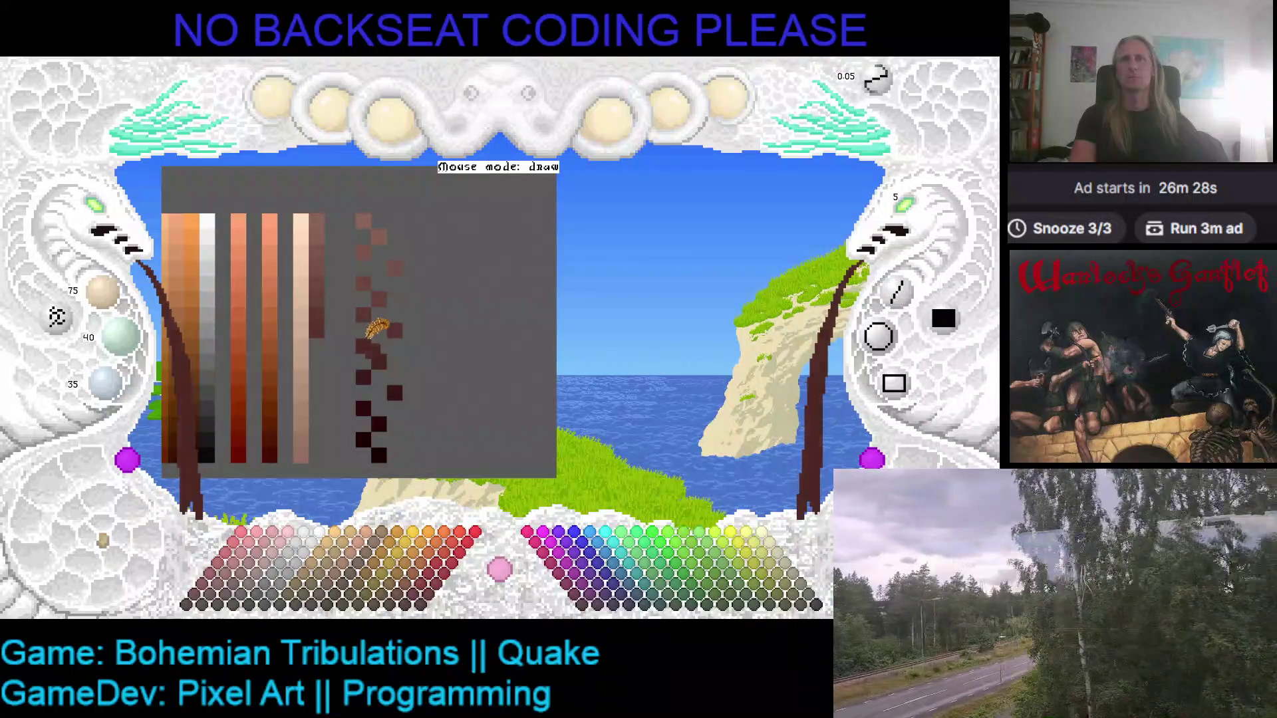
pyautogui.rightClick(385, 359)
pyautogui.rightClick(320, 353)
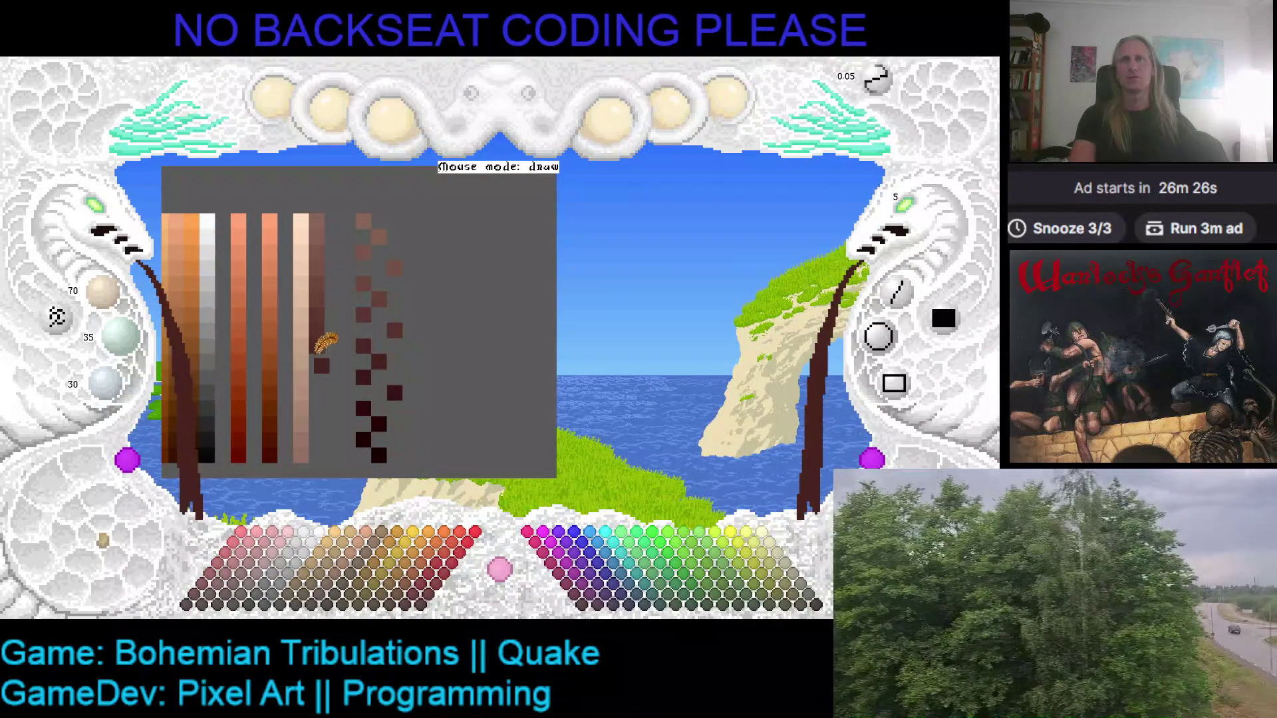
pyautogui.rightClick(363, 373)
# - Extend the dark brown column down to its darkest end, then pick grey and the lightest peach
pyautogui.scroll(-1, 362, 371)
pyautogui.rightClick(343, 349)
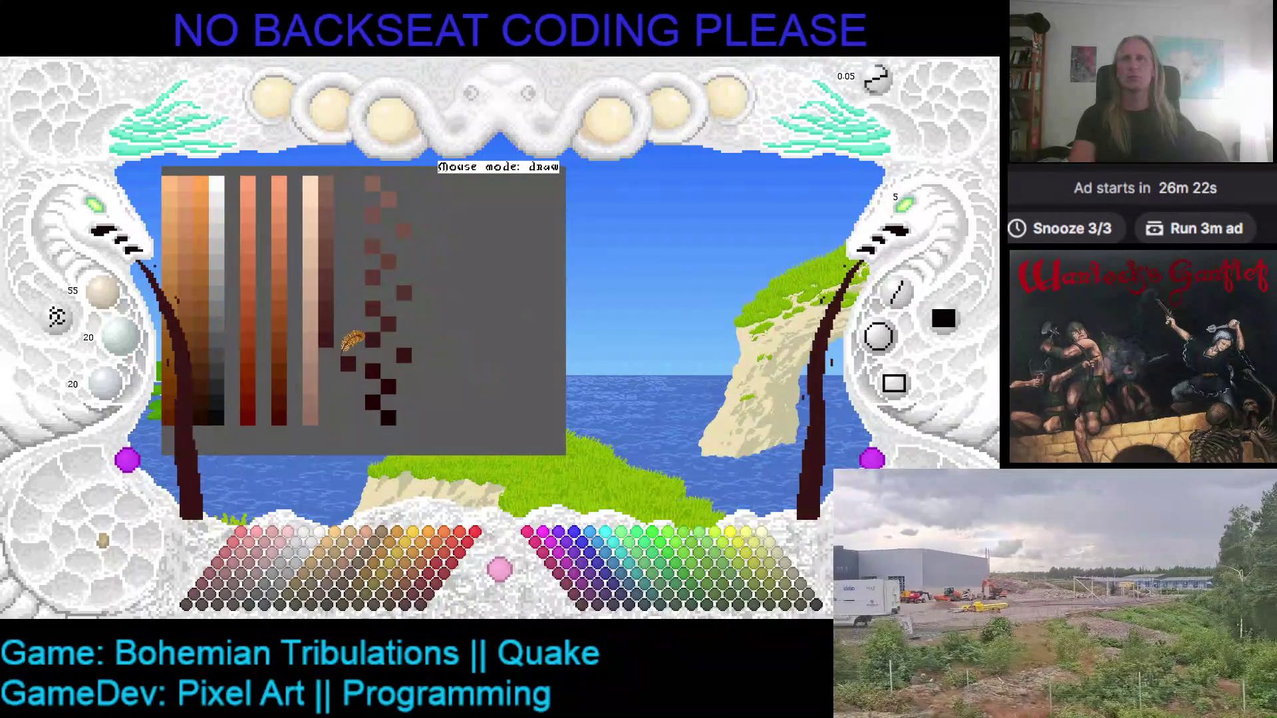
pyautogui.moveTo(334, 365); pyautogui.dragTo(329, 368)
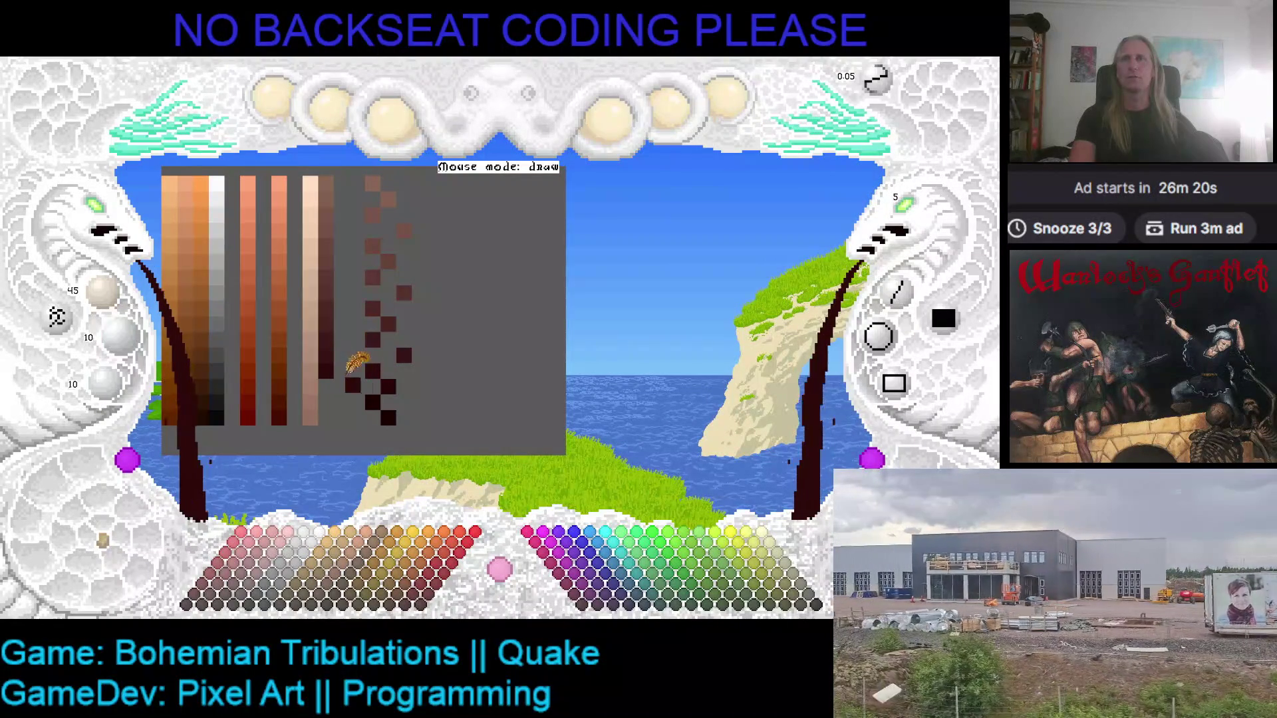
pyautogui.rightClick(330, 379)
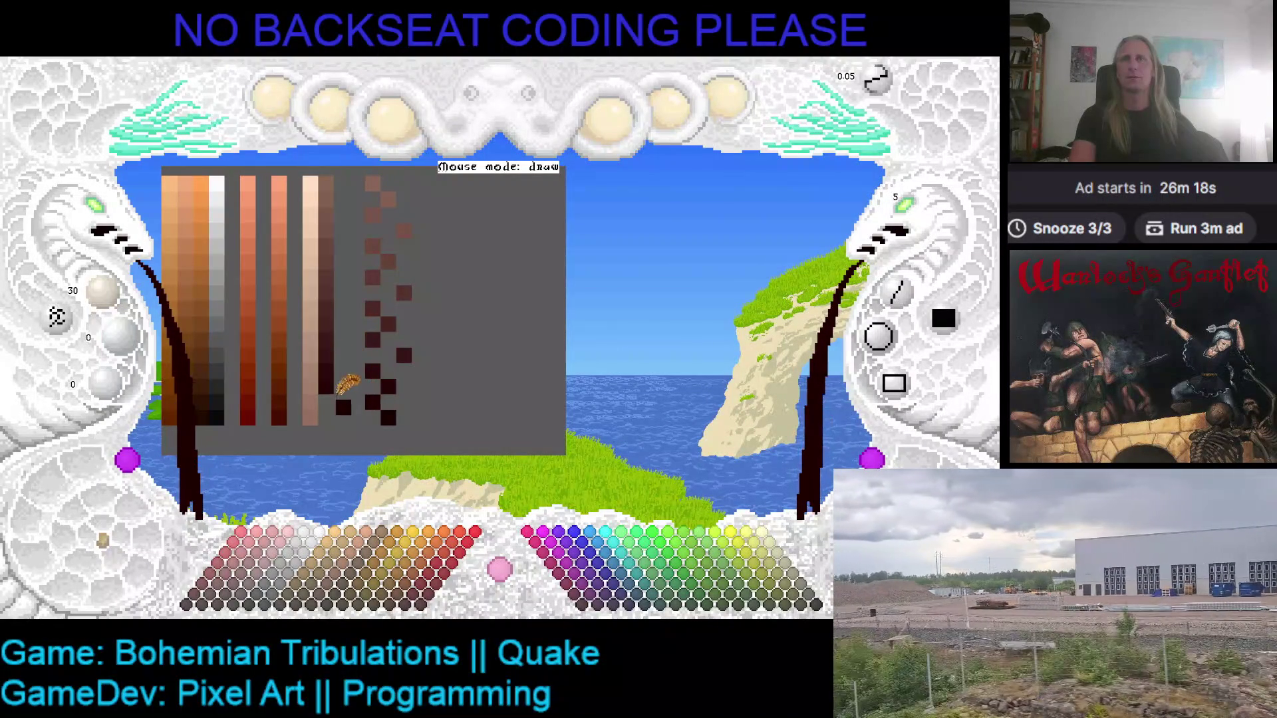
pyautogui.click(341, 421)
pyautogui.rightClick(383, 407)
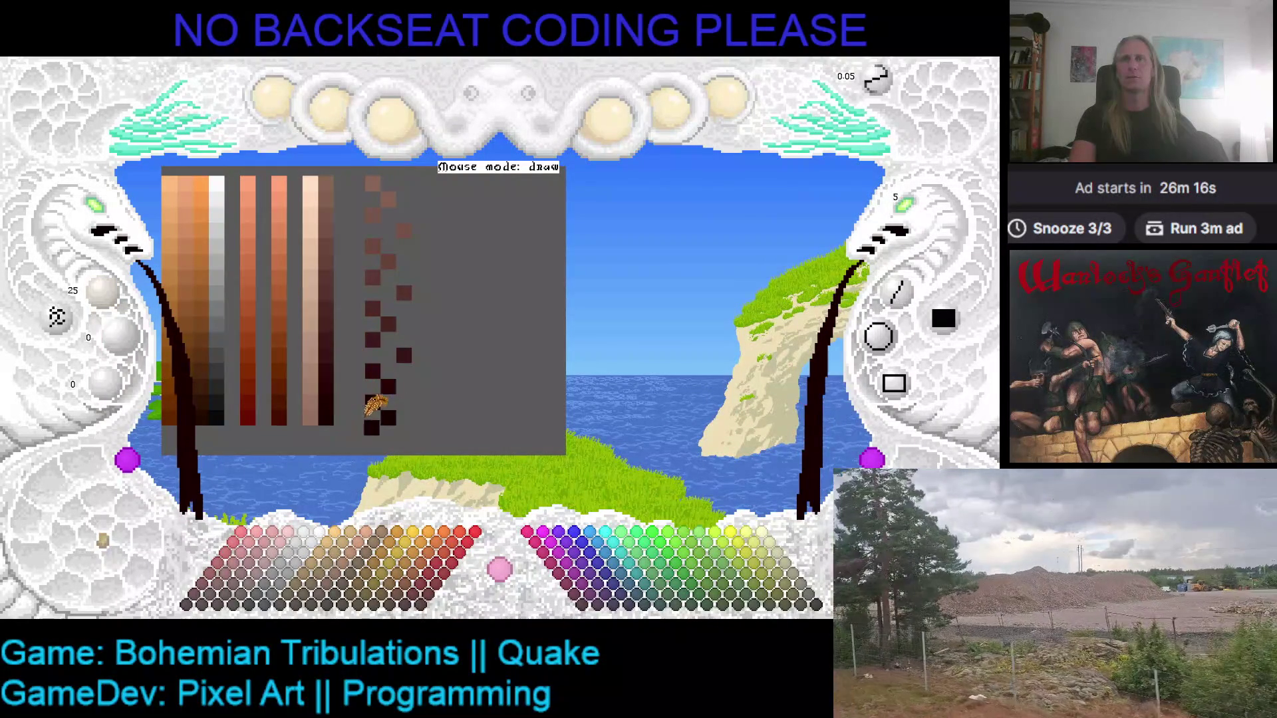
pyautogui.rightClick(391, 403)
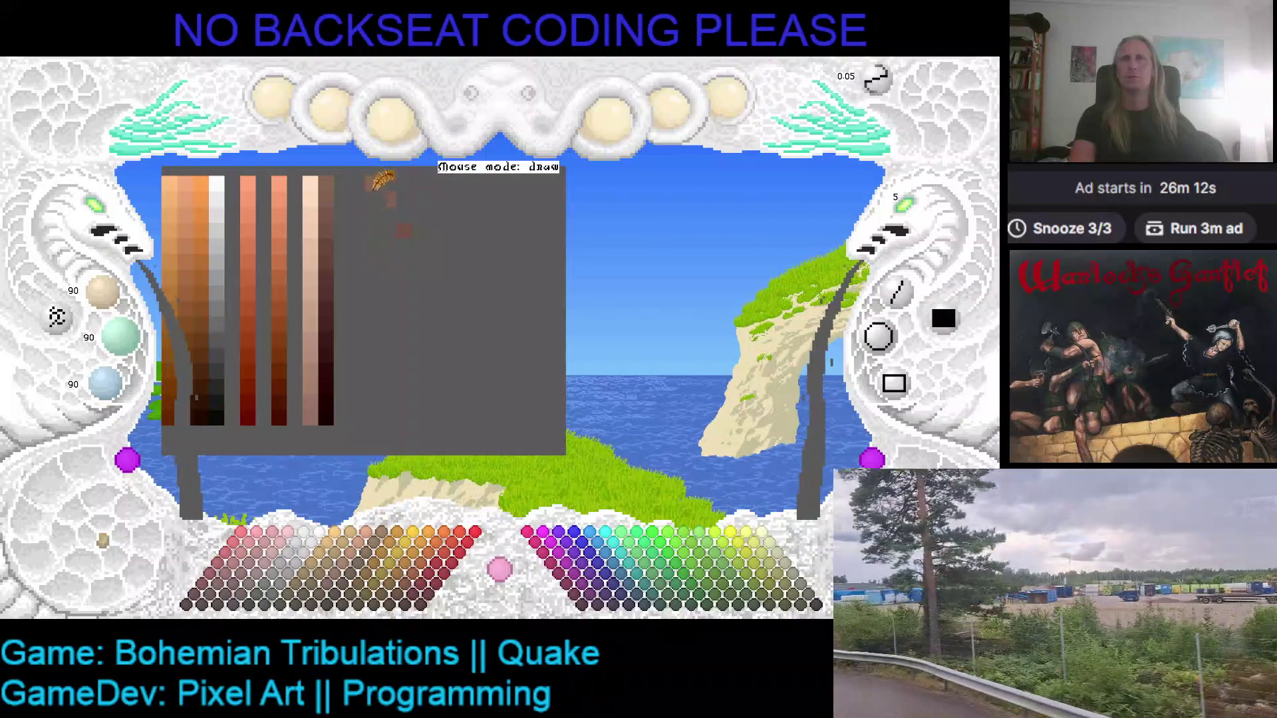
pyautogui.click(312, 179)
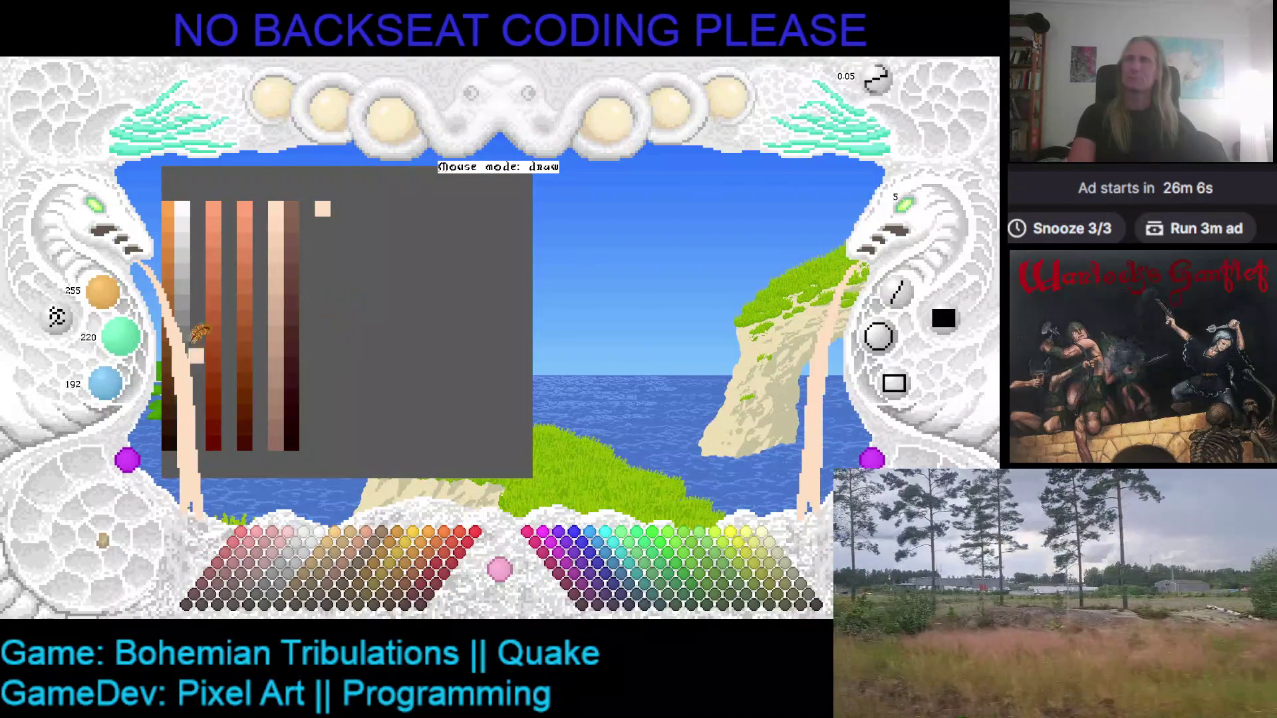
# - Lower red, green and blue by 5 each and pick the light peach from the ramp
pyautogui.rightClick(103, 294)
pyautogui.rightClick(120, 336)
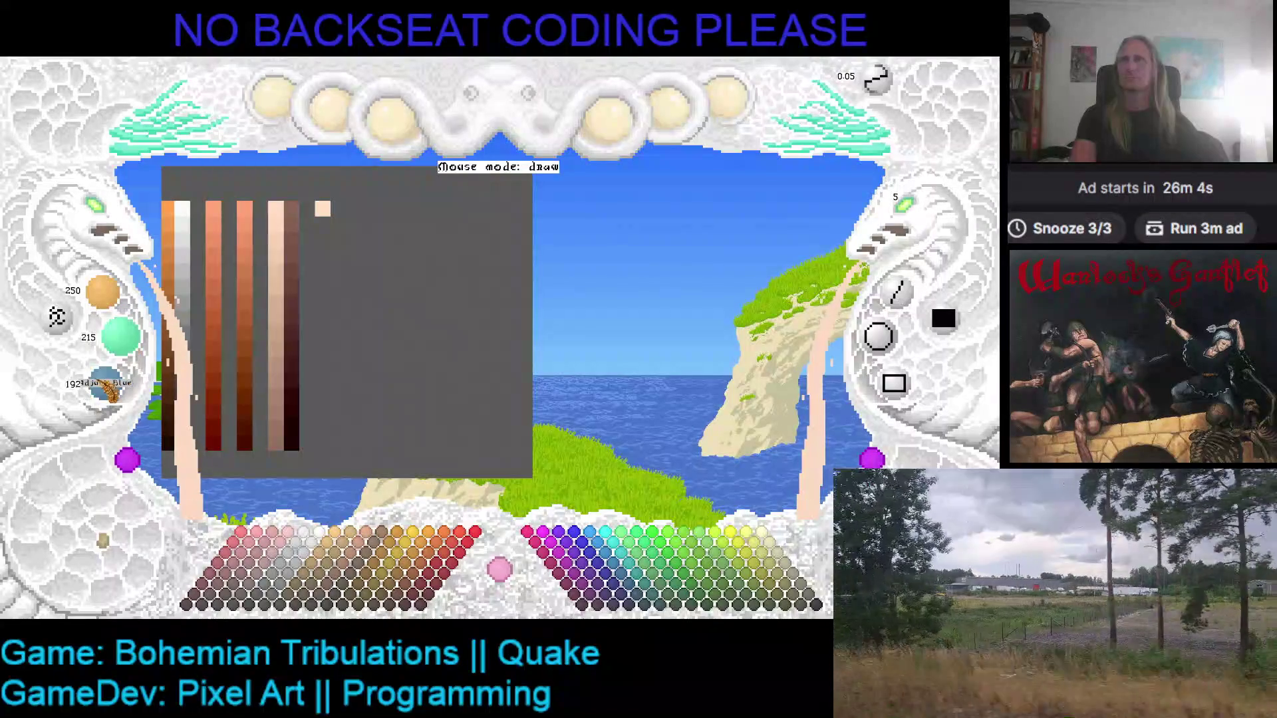
pyautogui.rightClick(105, 381)
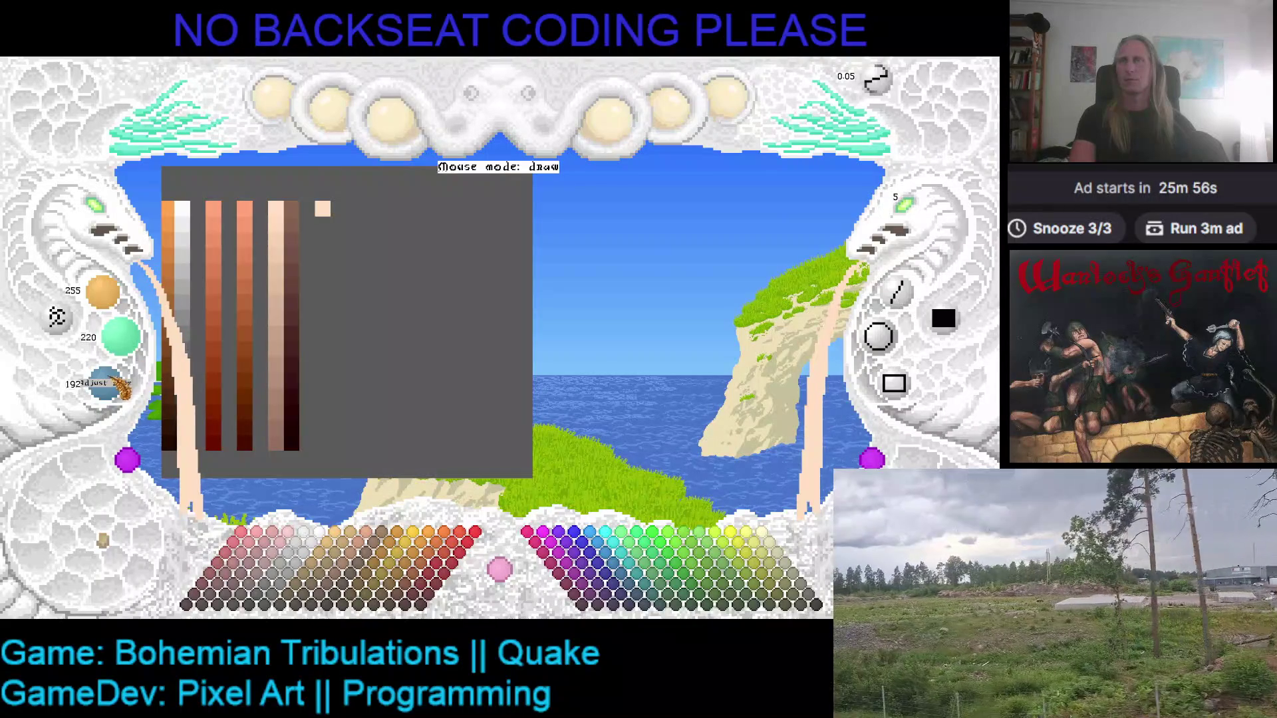
pyautogui.click(278, 233)
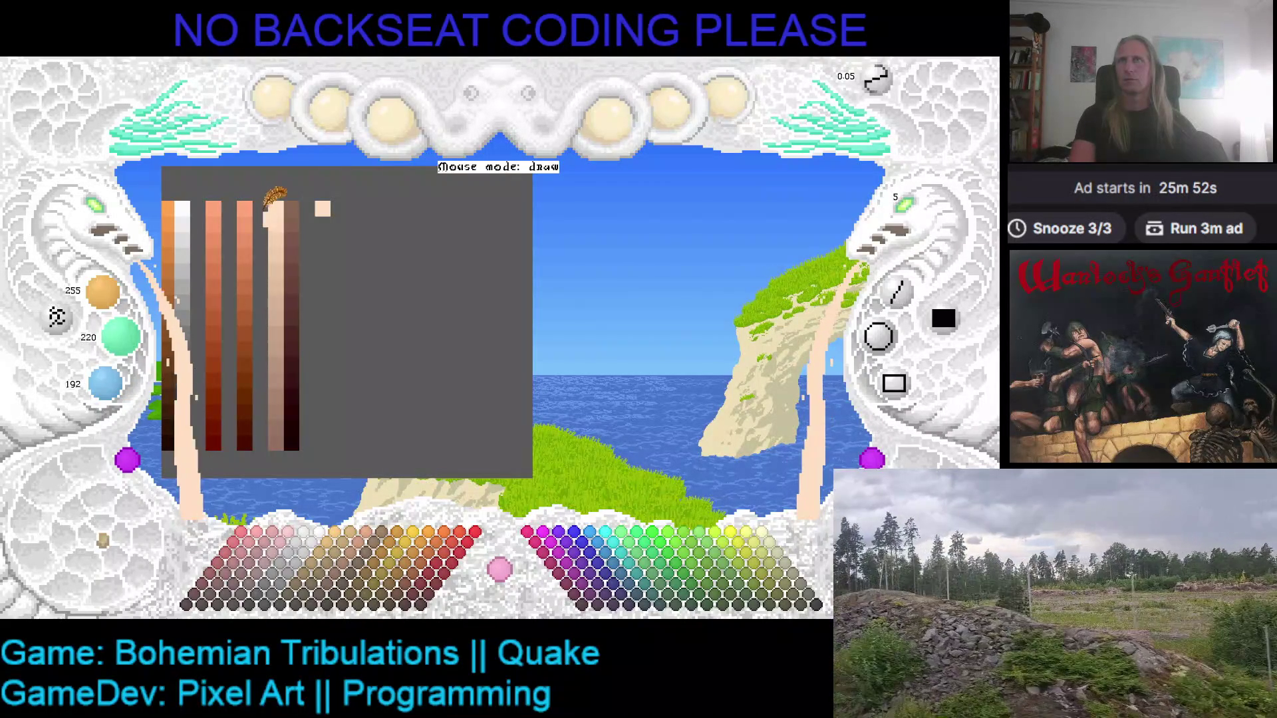
# - Place a peach swatch beside the ramps and paint down-right from it, undoing a darker block
pyautogui.scroll(-2, 137, 382)
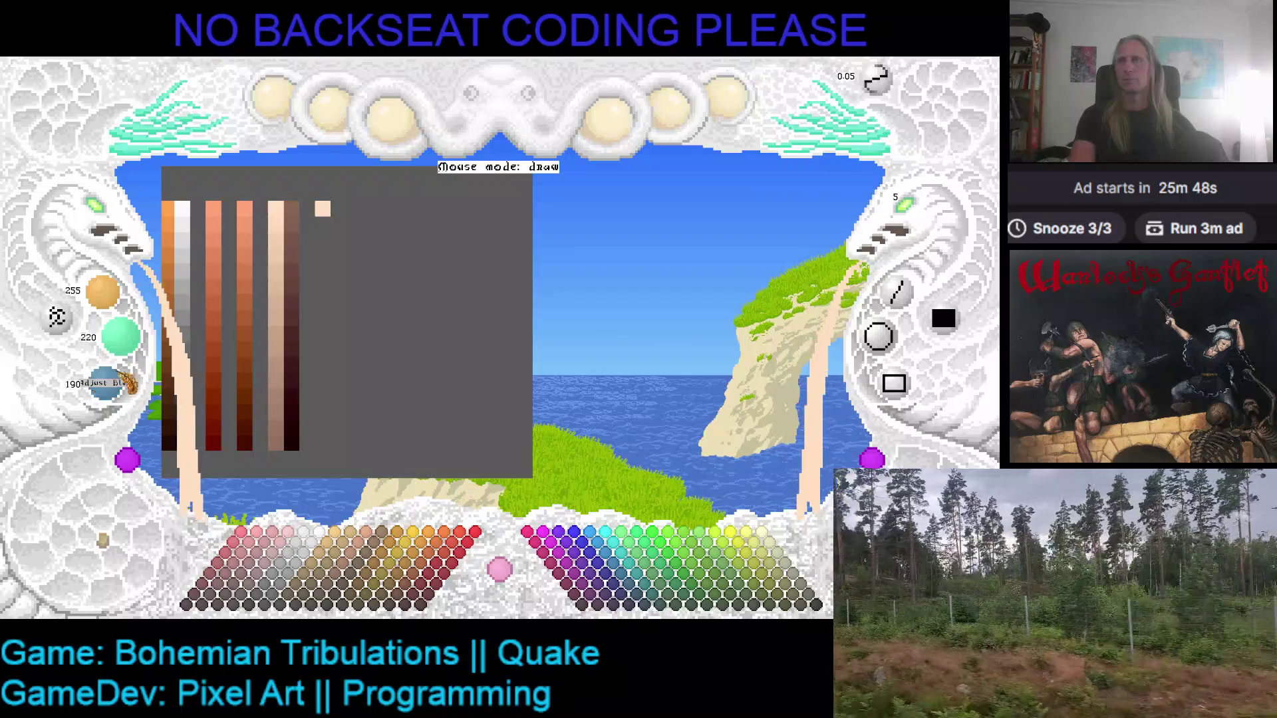
pyautogui.scroll(5, 109, 399)
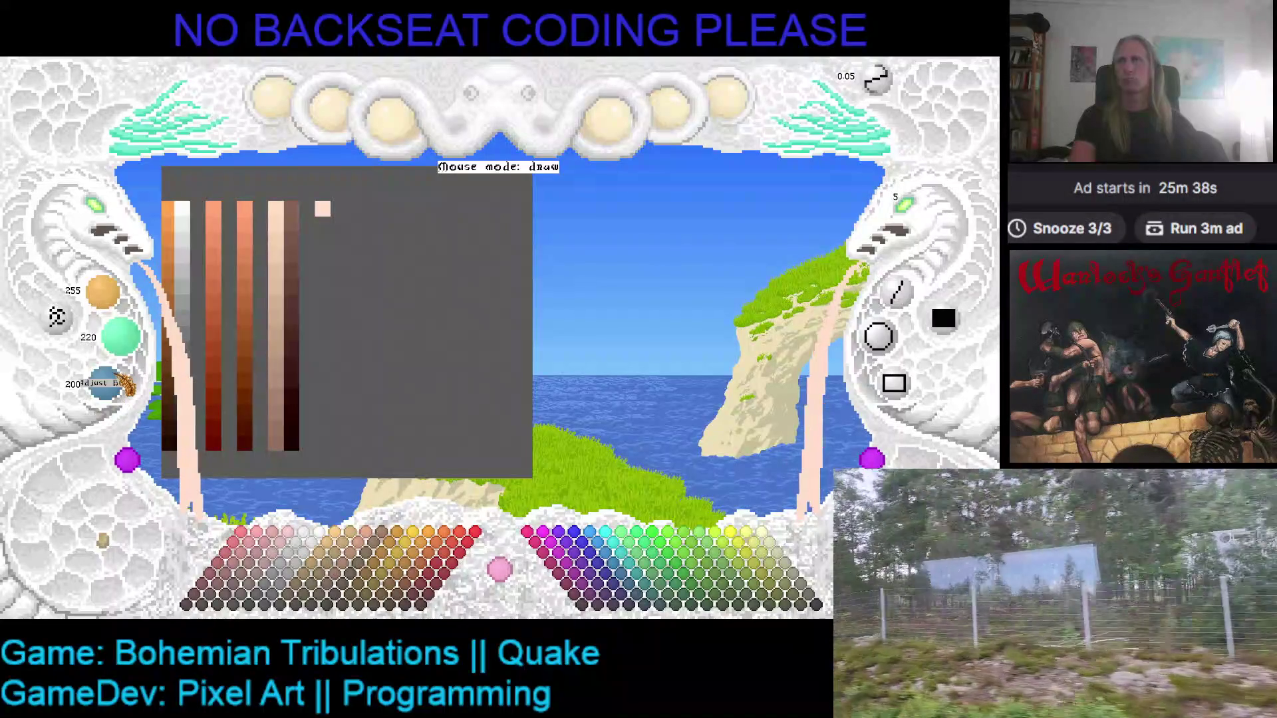
pyautogui.scroll(-1, 117, 385)
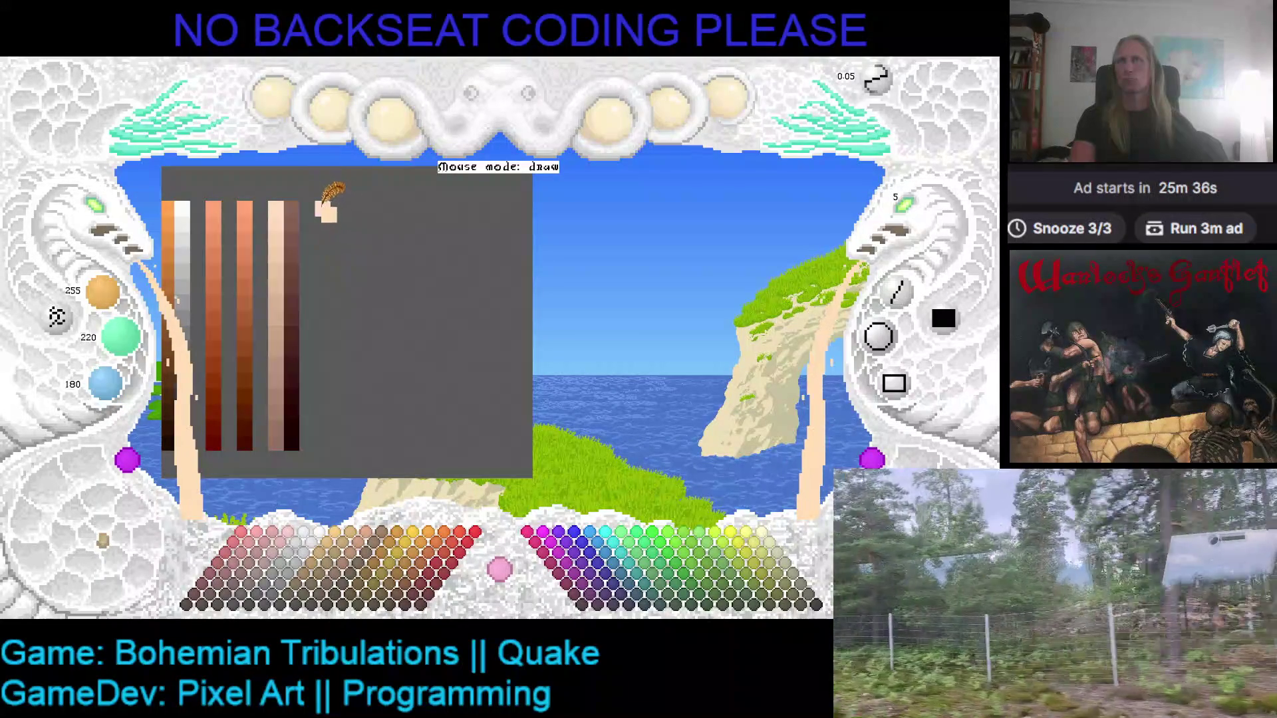
pyautogui.click(322, 208)
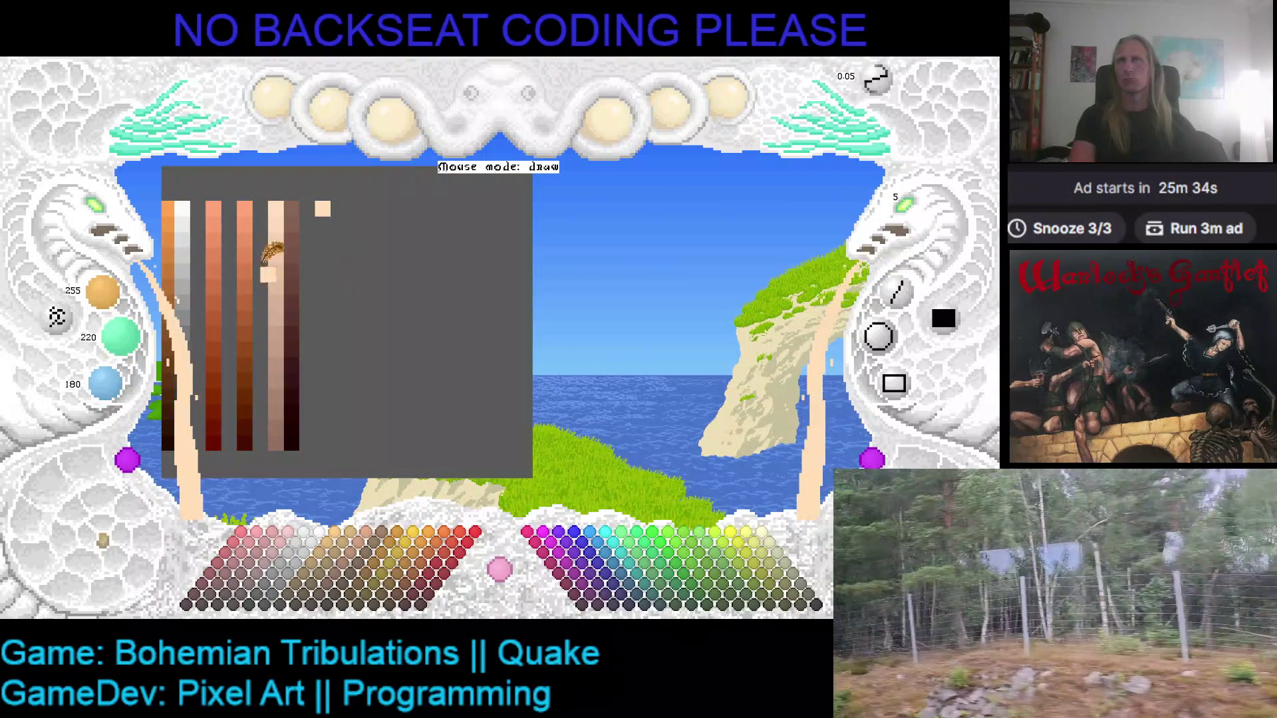
pyautogui.scroll(-2, 120, 336)
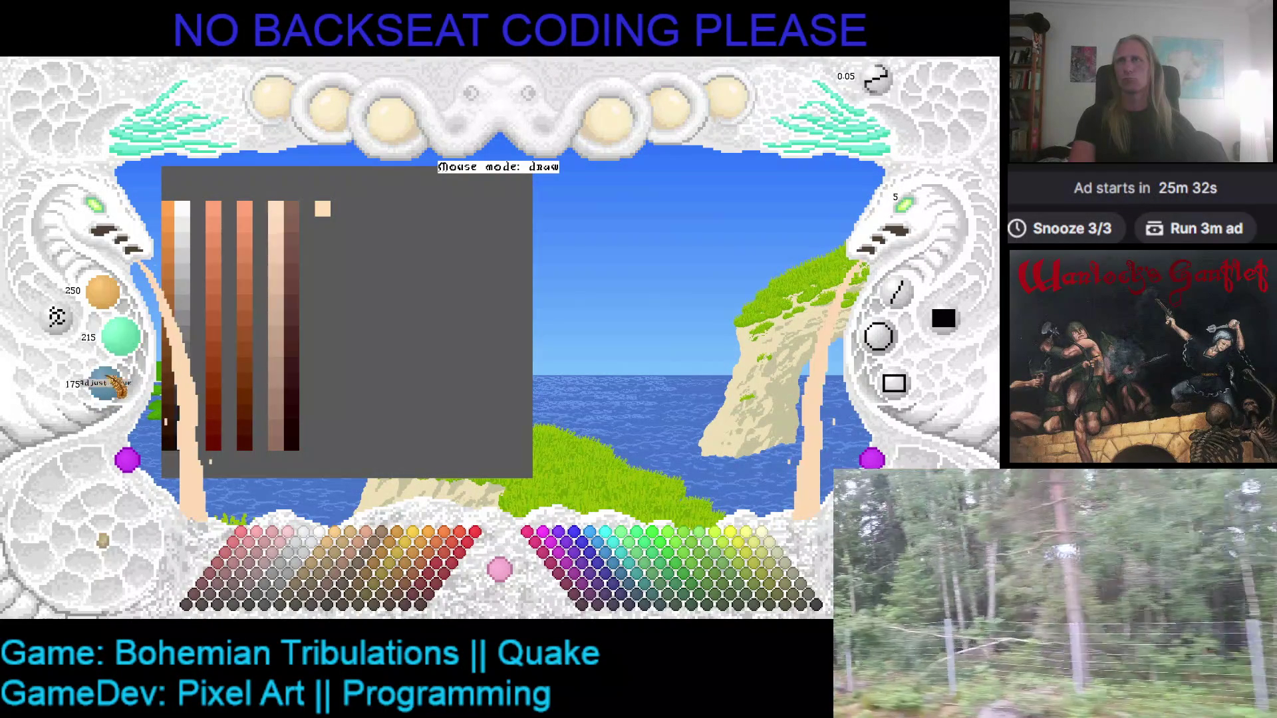
pyautogui.moveTo(331, 220); pyautogui.dragTo(342, 232)
pyautogui.scroll(-2, 103, 292)
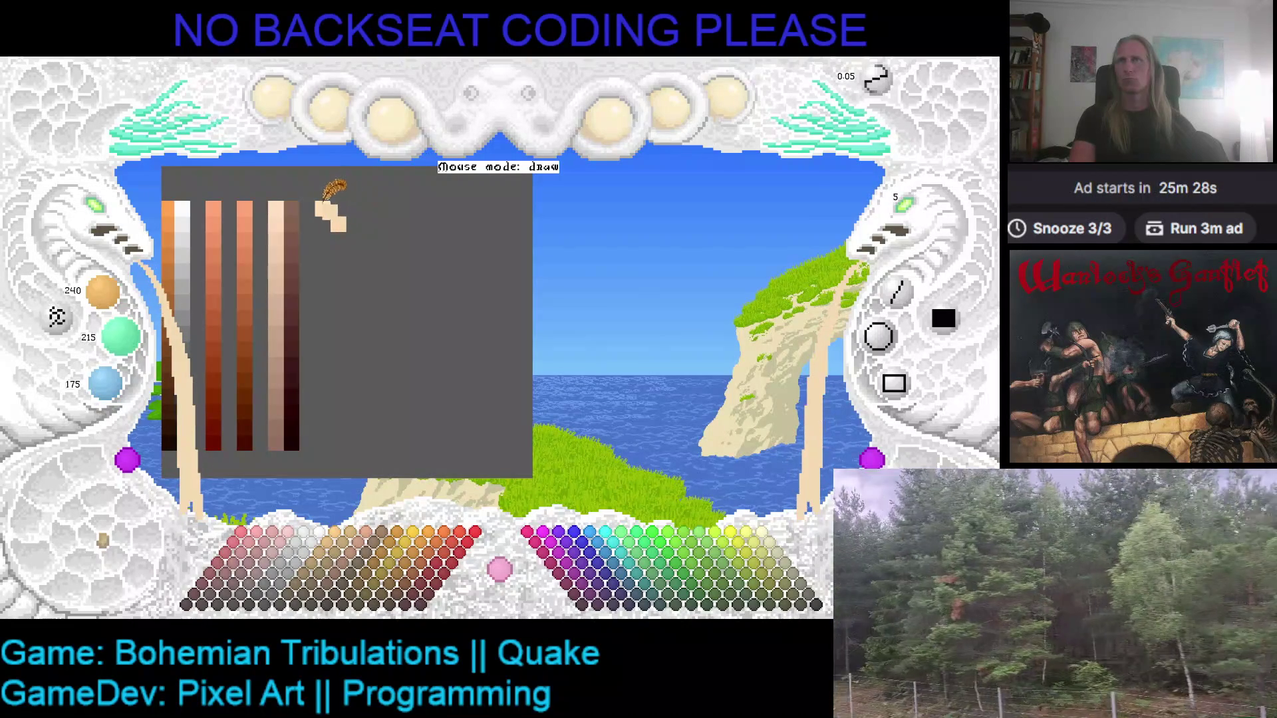
pyautogui.rightClick(336, 214)
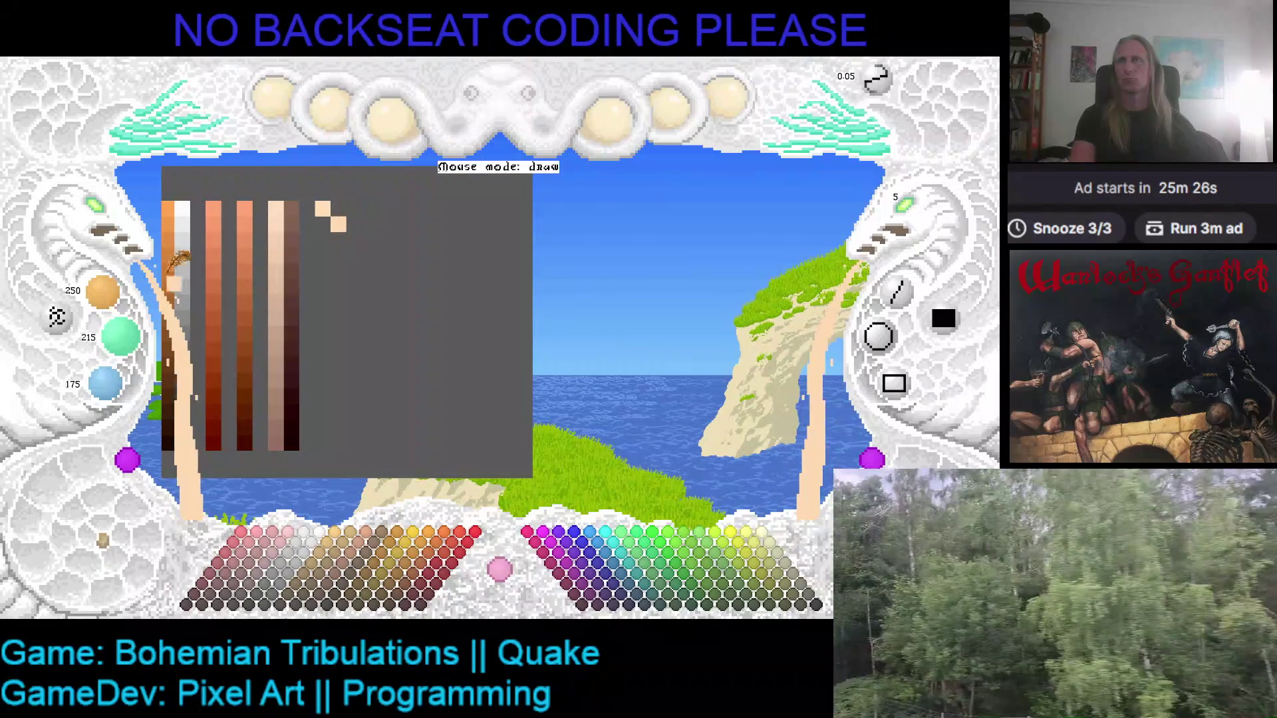
pyautogui.scroll(-2, 120, 336)
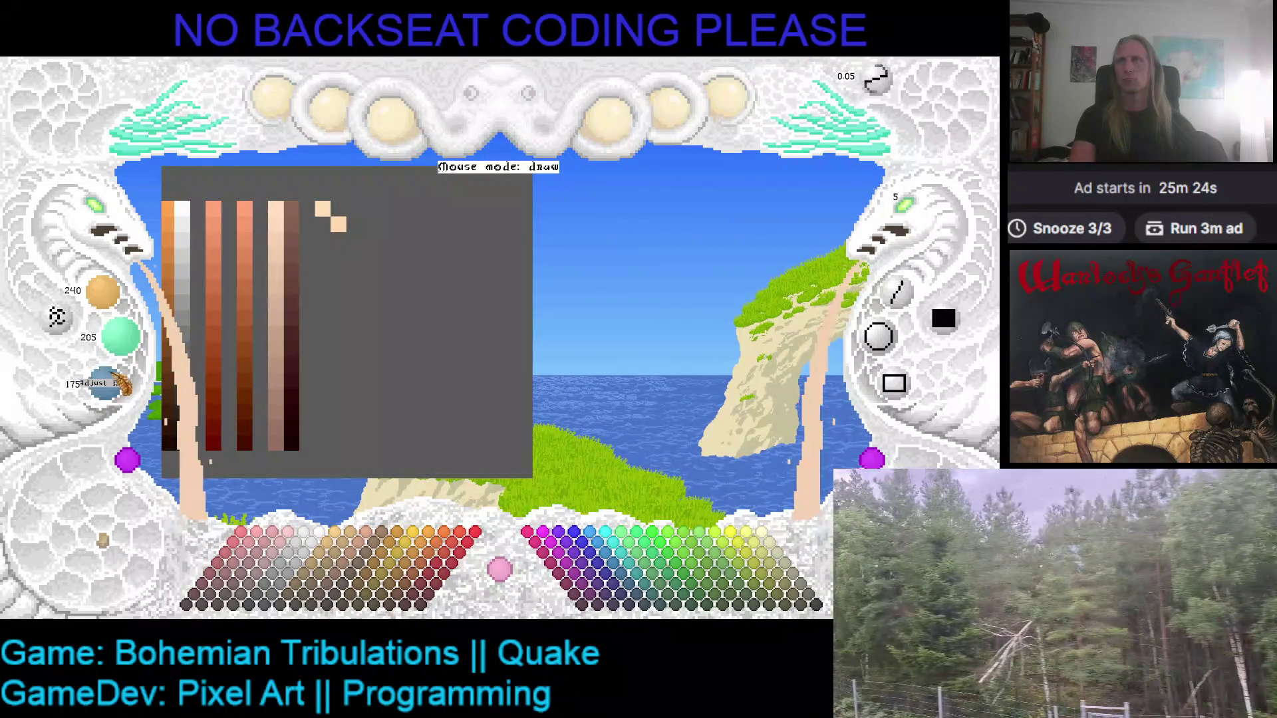
pyautogui.click(330, 247)
pyautogui.hotkey('ctrl', 'z')
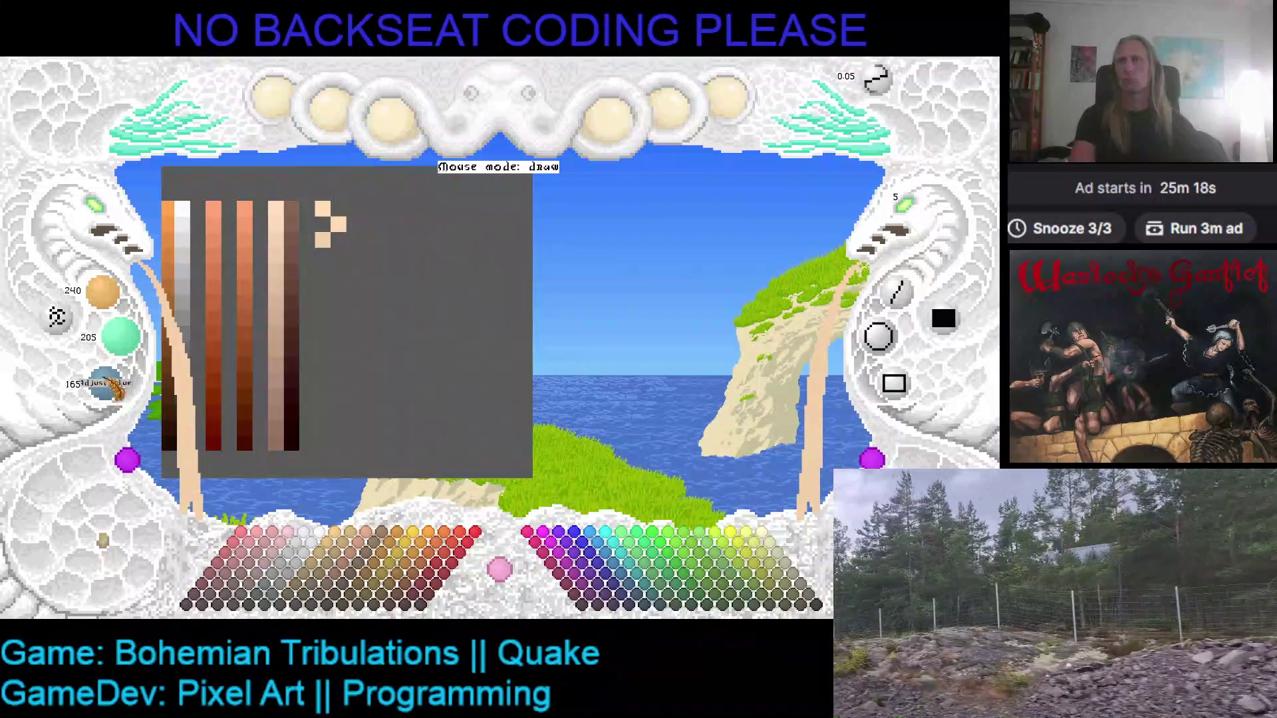
# - Place a lightest-tone peach block, paint stray blocks grey, and resample the peach colour
pyautogui.rightClick(276, 201)
pyautogui.click(335, 207)
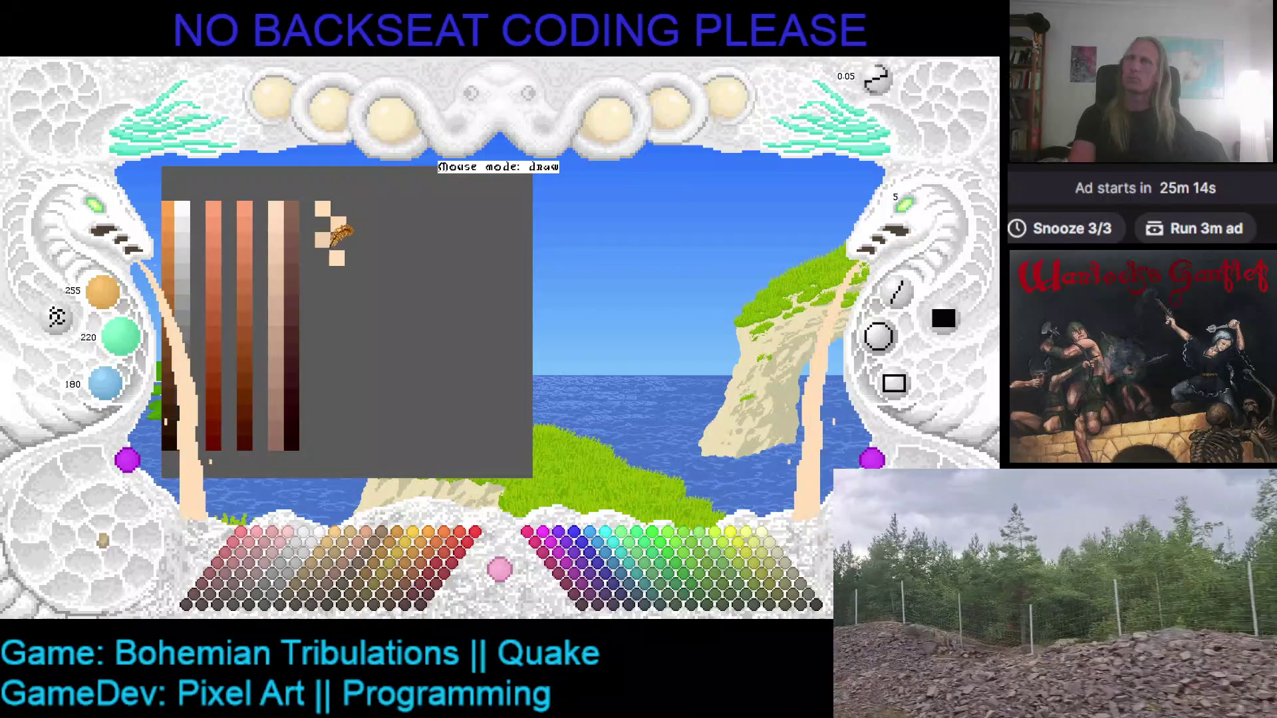
pyautogui.rightClick(330, 229)
pyautogui.moveTo(333, 229); pyautogui.dragTo(338, 221)
pyautogui.rightClick(324, 210)
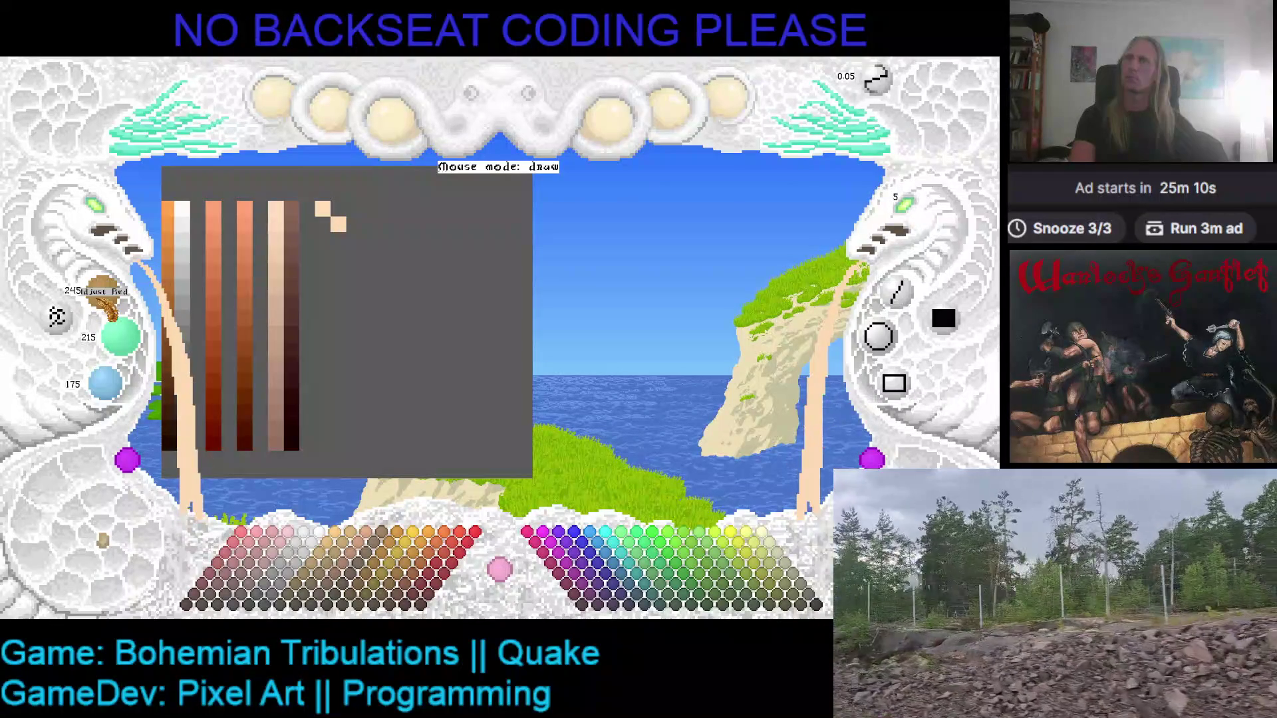
# - Darken the peach slightly and paint the first two darker peach steps of the ramp
pyautogui.scroll(-2, 106, 306)
pyautogui.scroll(-1, 121, 336)
pyautogui.scroll(-1, 105, 382)
pyautogui.click(322, 240)
pyautogui.click(364, 273)
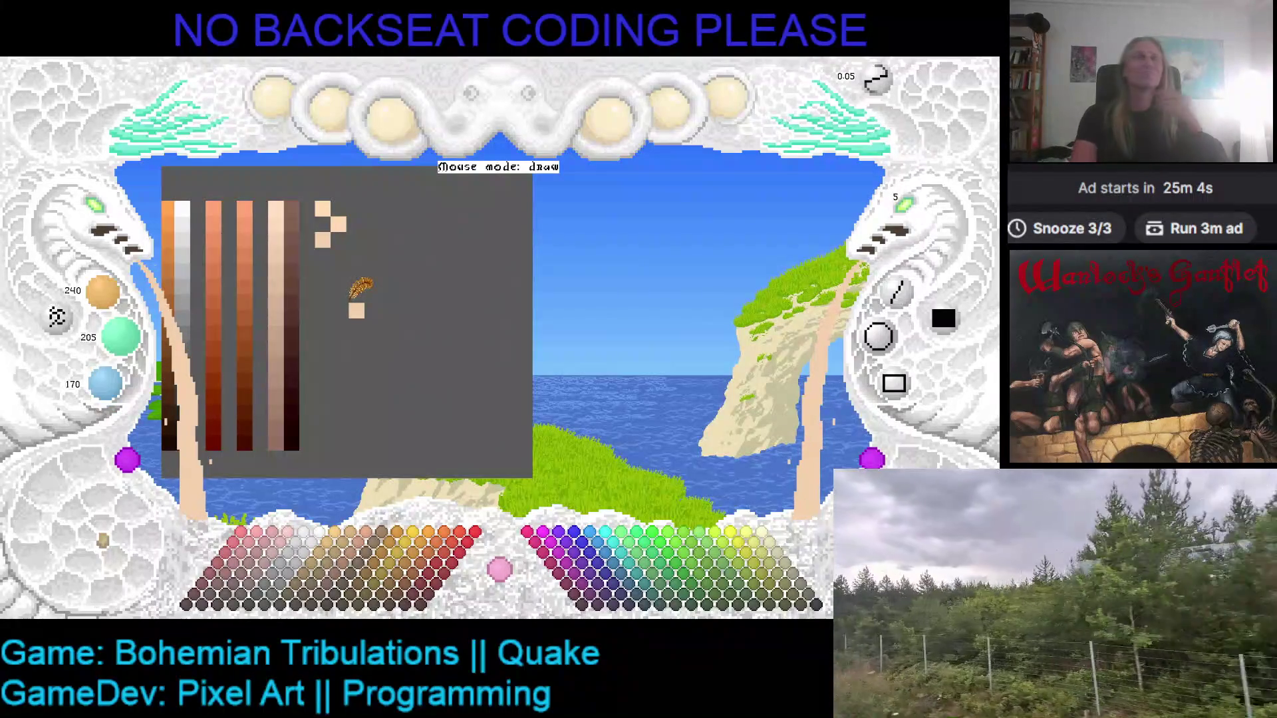
# - Darken again and add the next peach swatch plus two darker squares down the ramp
pyautogui.scroll(-1, 103, 292)
pyautogui.scroll(-1, 121, 336)
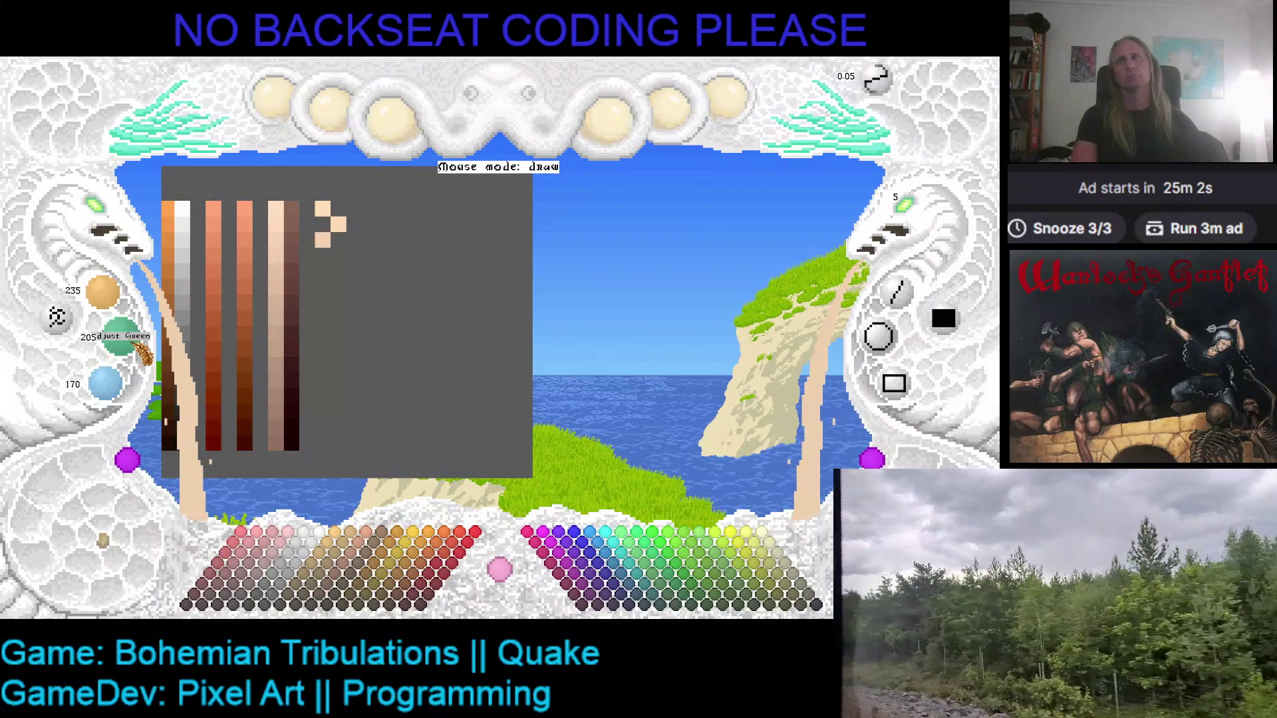
pyautogui.scroll(-1, 106, 382)
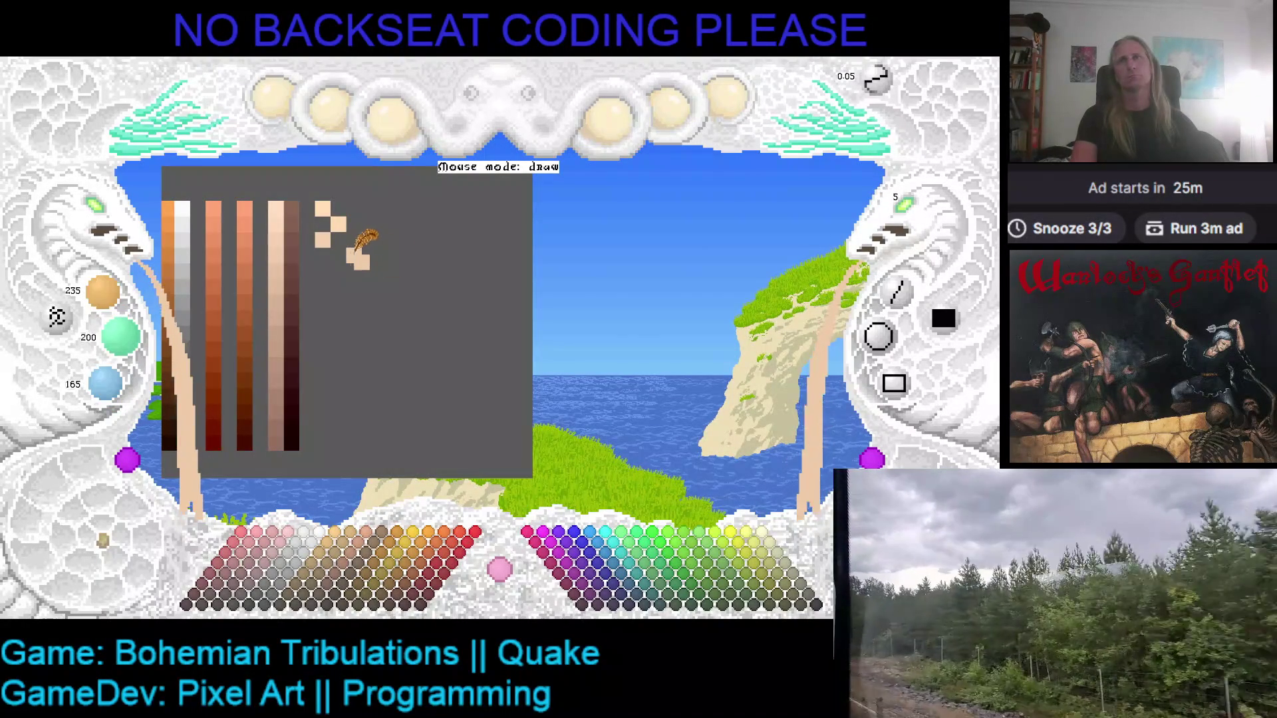
pyautogui.click(353, 256)
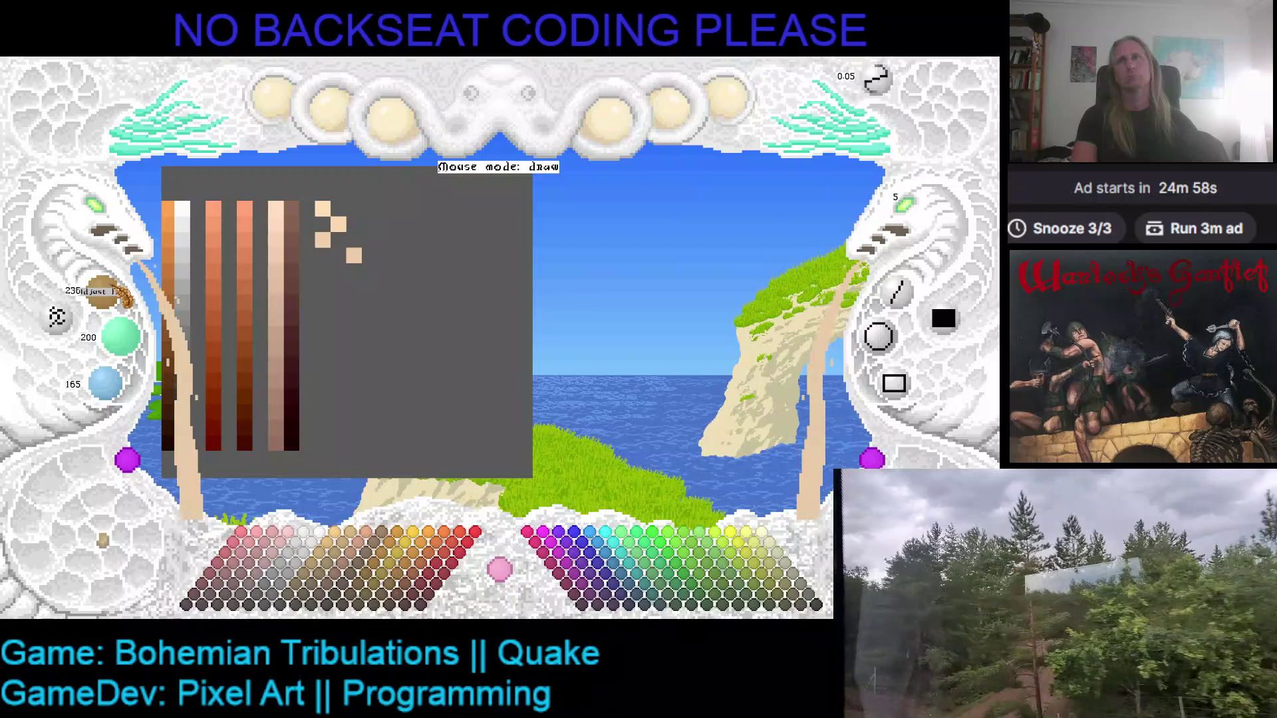
pyautogui.scroll(-1, 121, 294)
pyautogui.scroll(-2, 121, 384)
pyautogui.moveTo(338, 270); pyautogui.dragTo(344, 285)
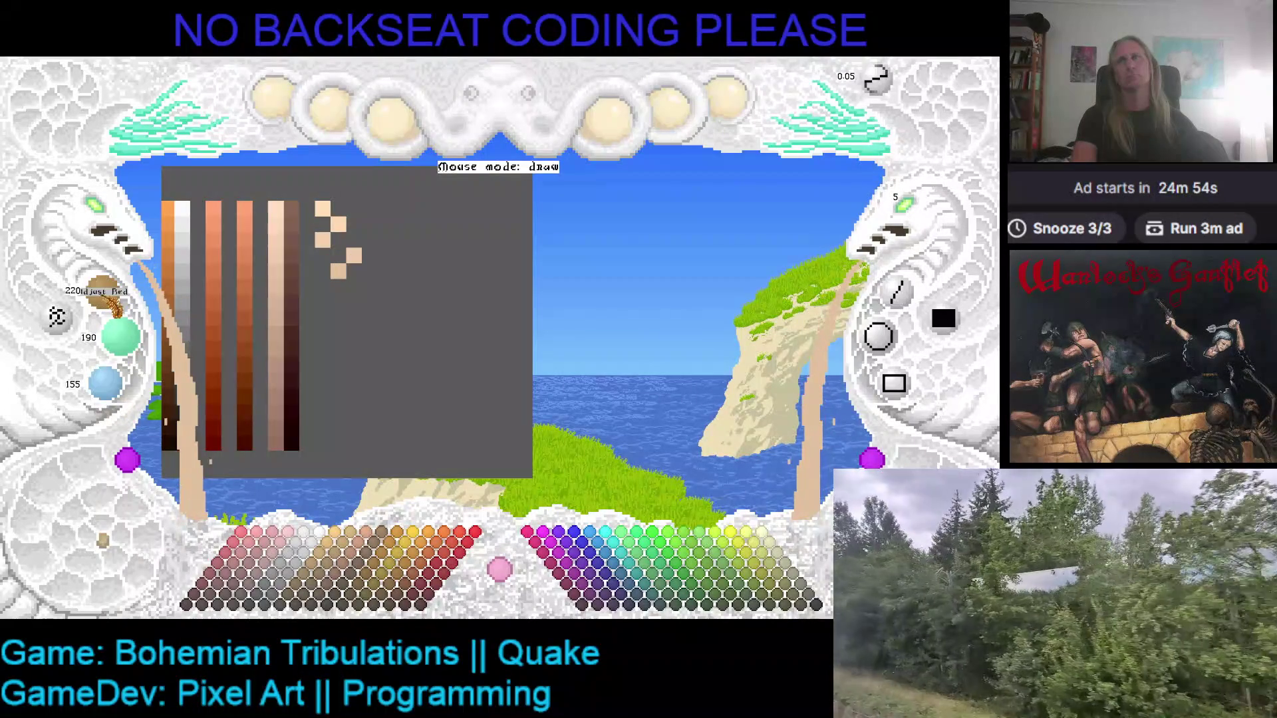
# - Continue the ramp with two more progressively darker peach squares below
pyautogui.scroll(-1, 121, 336)
pyautogui.scroll(-1, 107, 383)
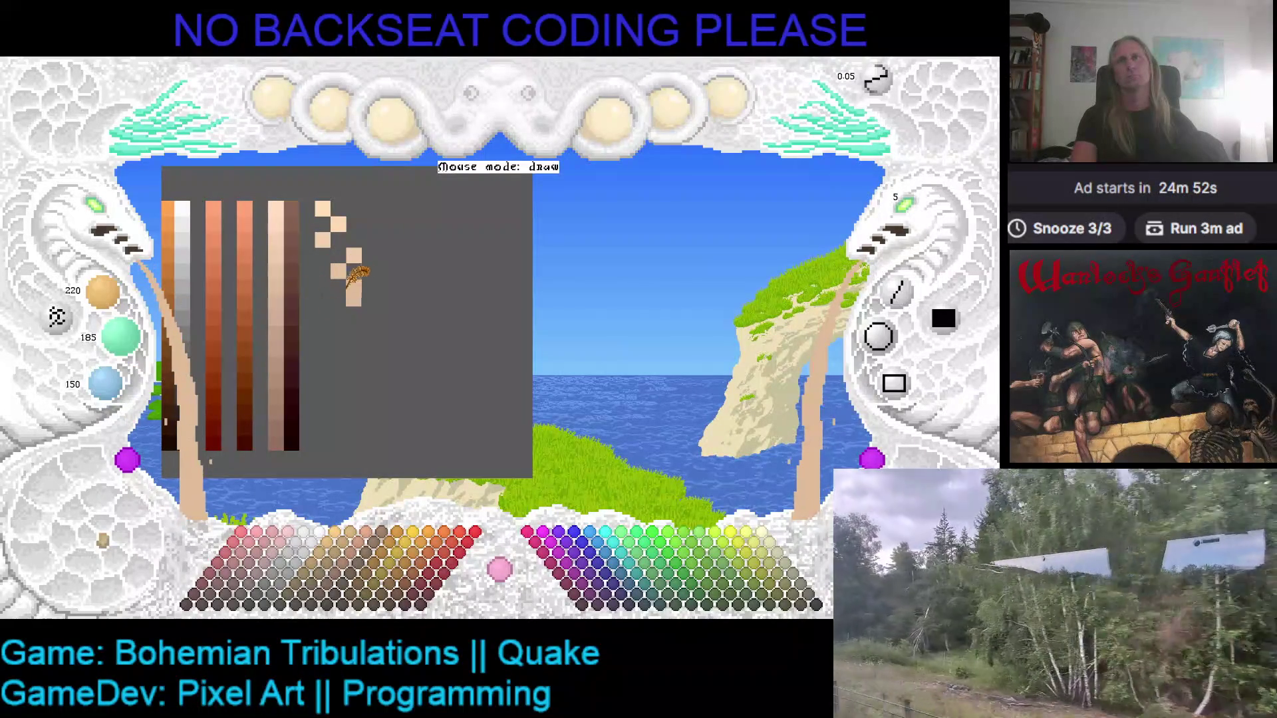
pyautogui.scroll(-1, 109, 297)
pyautogui.scroll(-2, 106, 384)
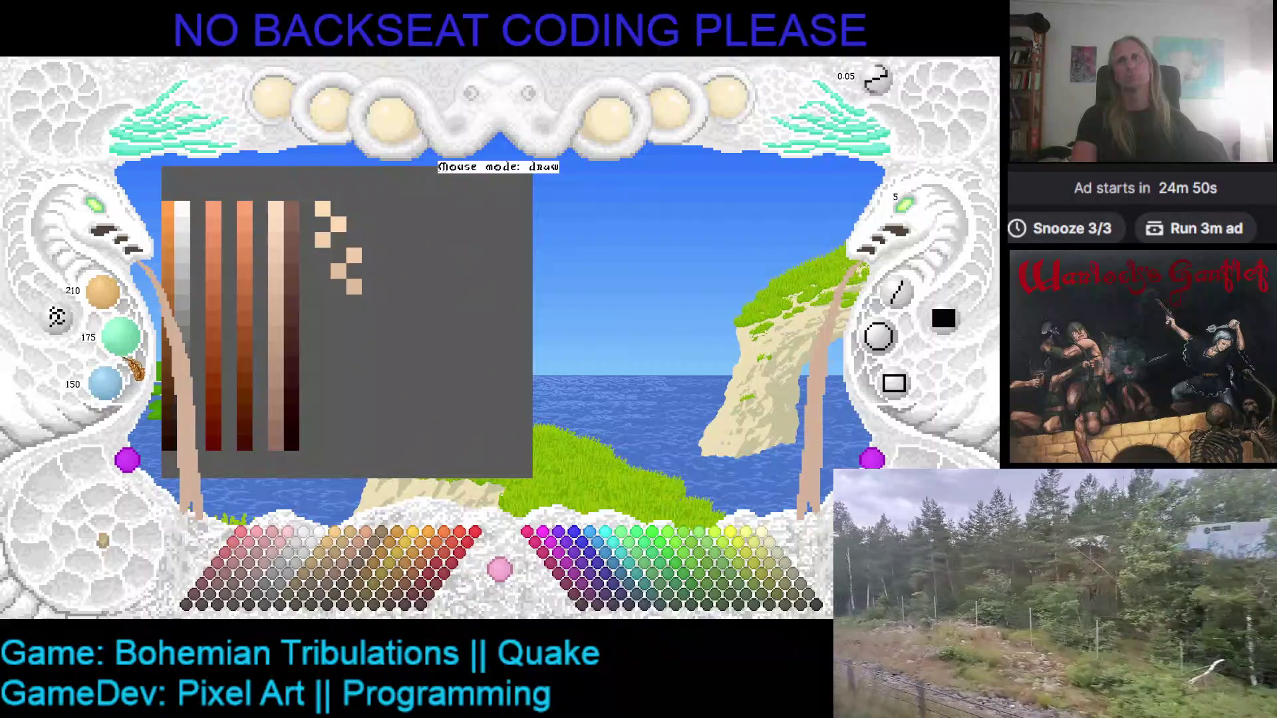
pyautogui.click(338, 301)
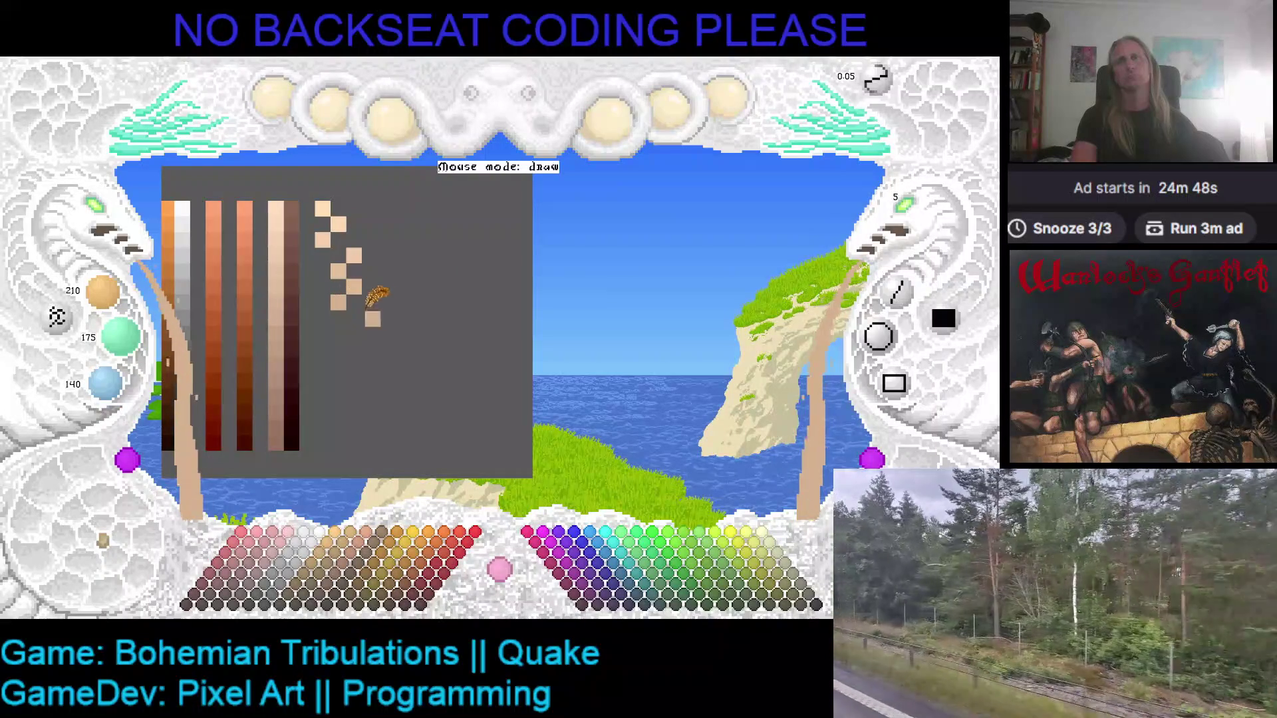
pyautogui.scroll(-1, 106, 293)
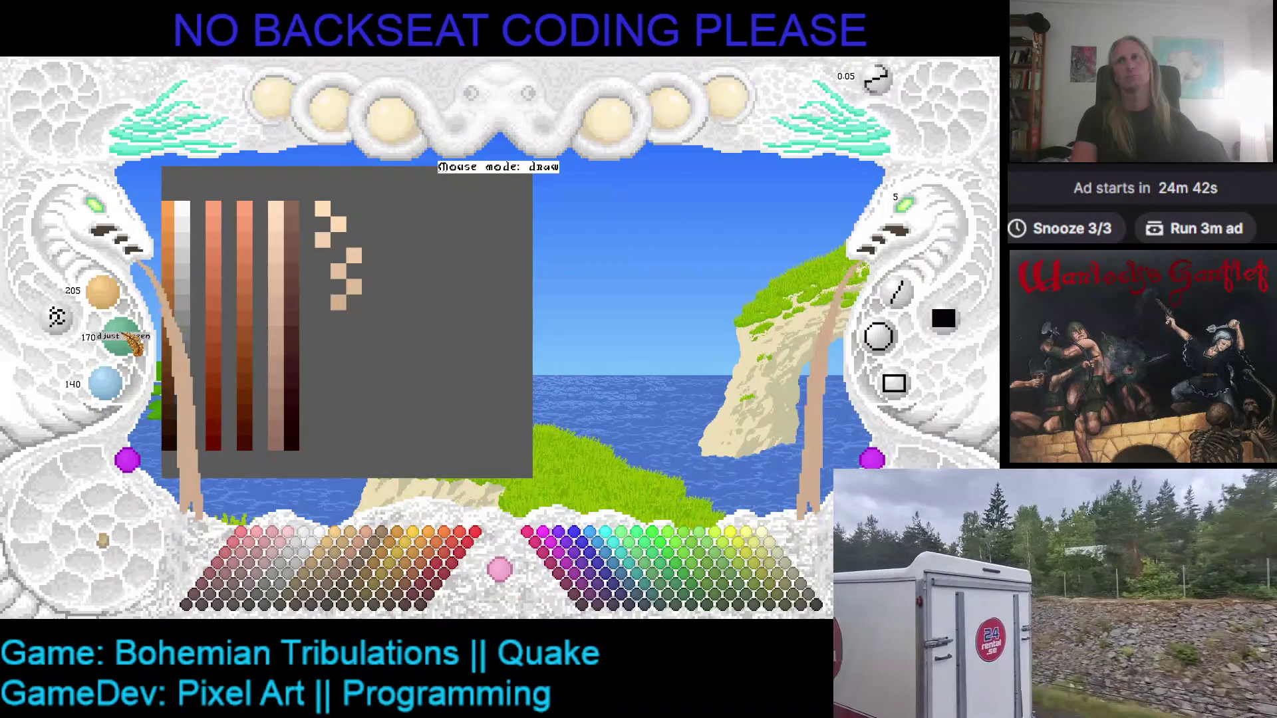
pyautogui.scroll(-1, 107, 384)
pyautogui.click(355, 325)
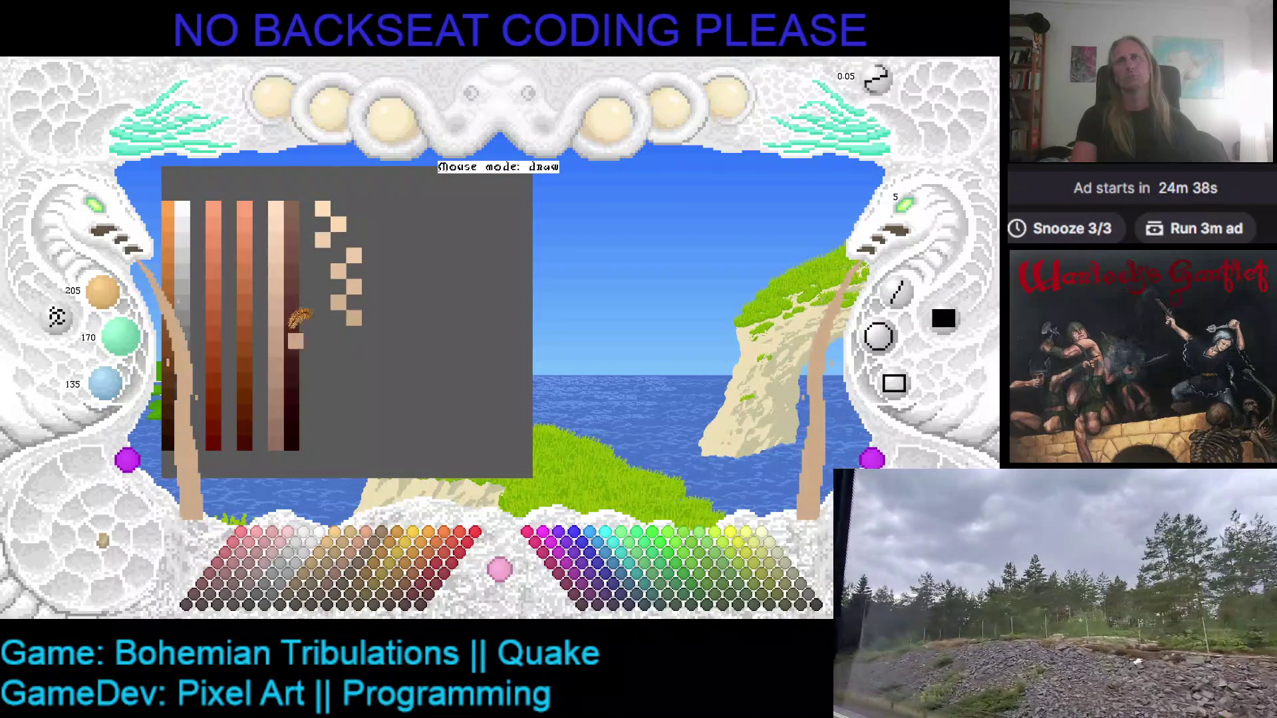
# - Add further darker peach pixels lower down, then undo the last few placements
pyautogui.scroll(-2, 107, 293)
pyautogui.scroll(-2, 130, 342)
pyautogui.scroll(-1, 106, 384)
pyautogui.click(337, 344)
pyautogui.scroll(-1, 103, 293)
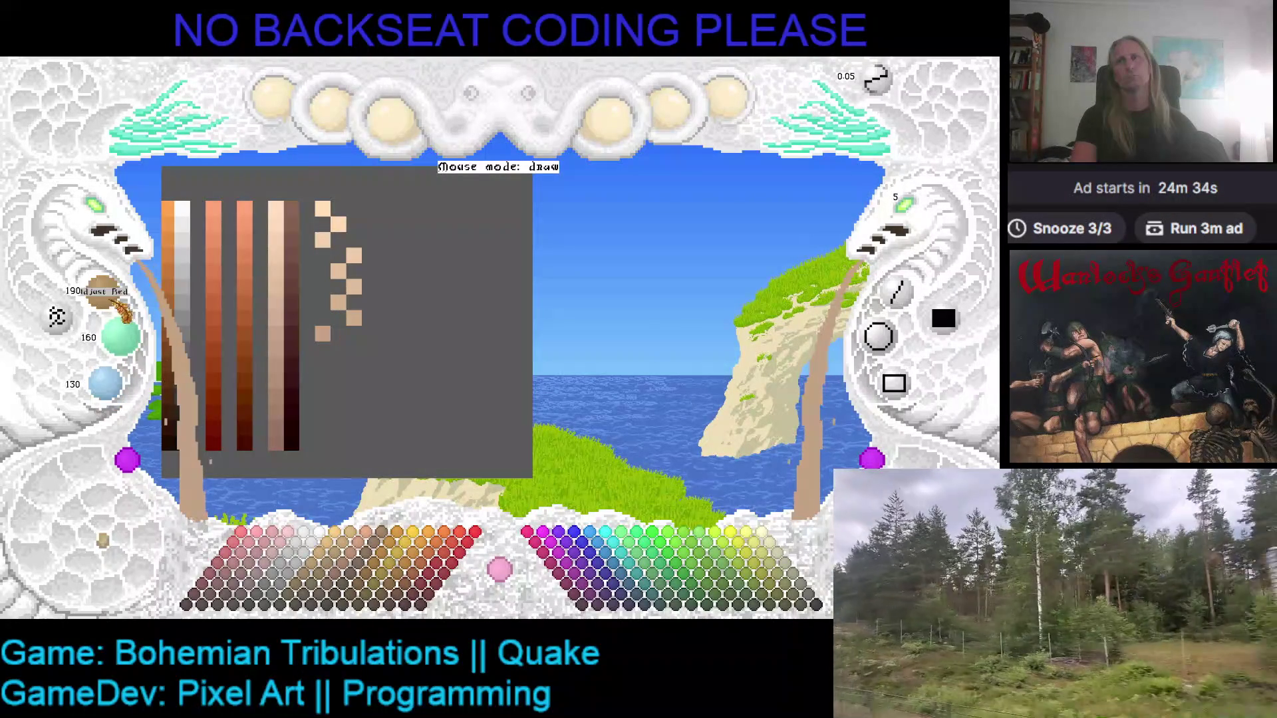
pyautogui.scroll(-1, 123, 339)
pyautogui.scroll(-1, 119, 389)
pyautogui.click(338, 349)
pyautogui.click(374, 330)
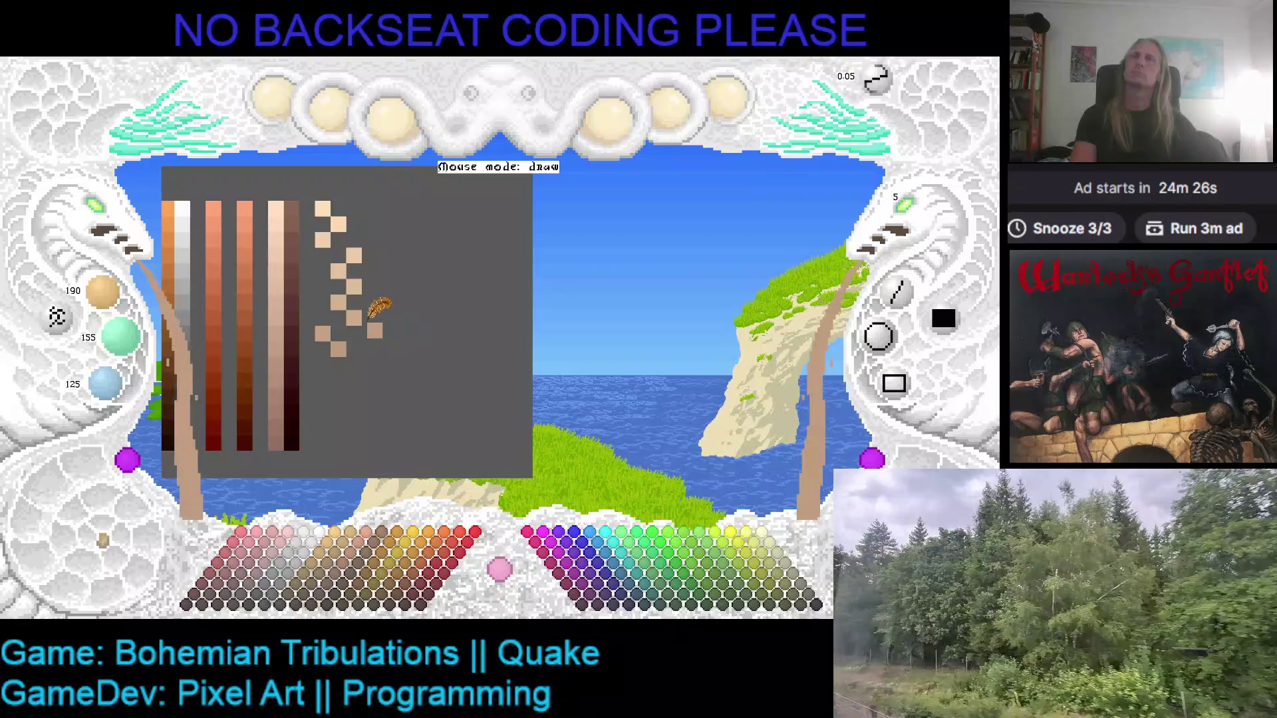
pyautogui.hotkey('ctrl', 'z')
pyautogui.hotkey('ctrl', 'z')
pyautogui.hotkey('ctrl', 'z')
pyautogui.hotkey('ctrl', 'z')
pyautogui.hotkey('ctrl', 'z')
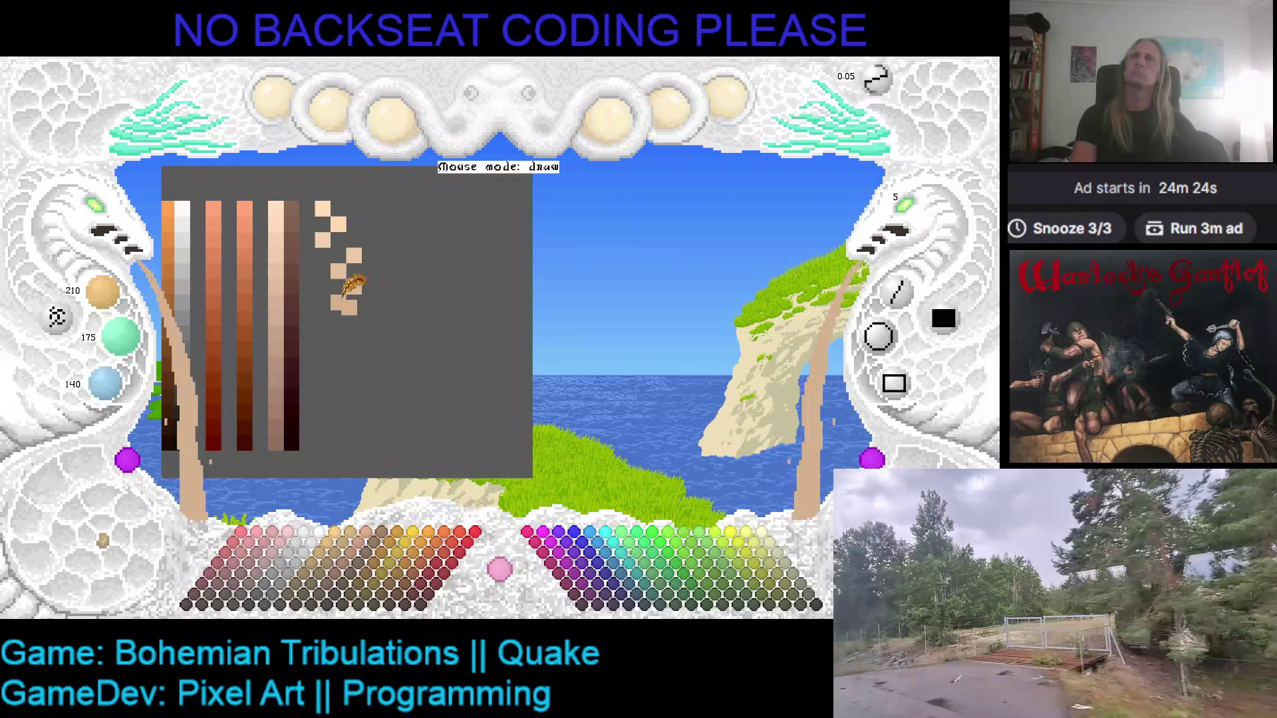
# - Repaint three successively darker peach steps in the new ramp
pyautogui.scroll(-1, 104, 292)
pyautogui.scroll(-1, 119, 336)
pyautogui.scroll(-1, 105, 384)
pyautogui.click(343, 322)
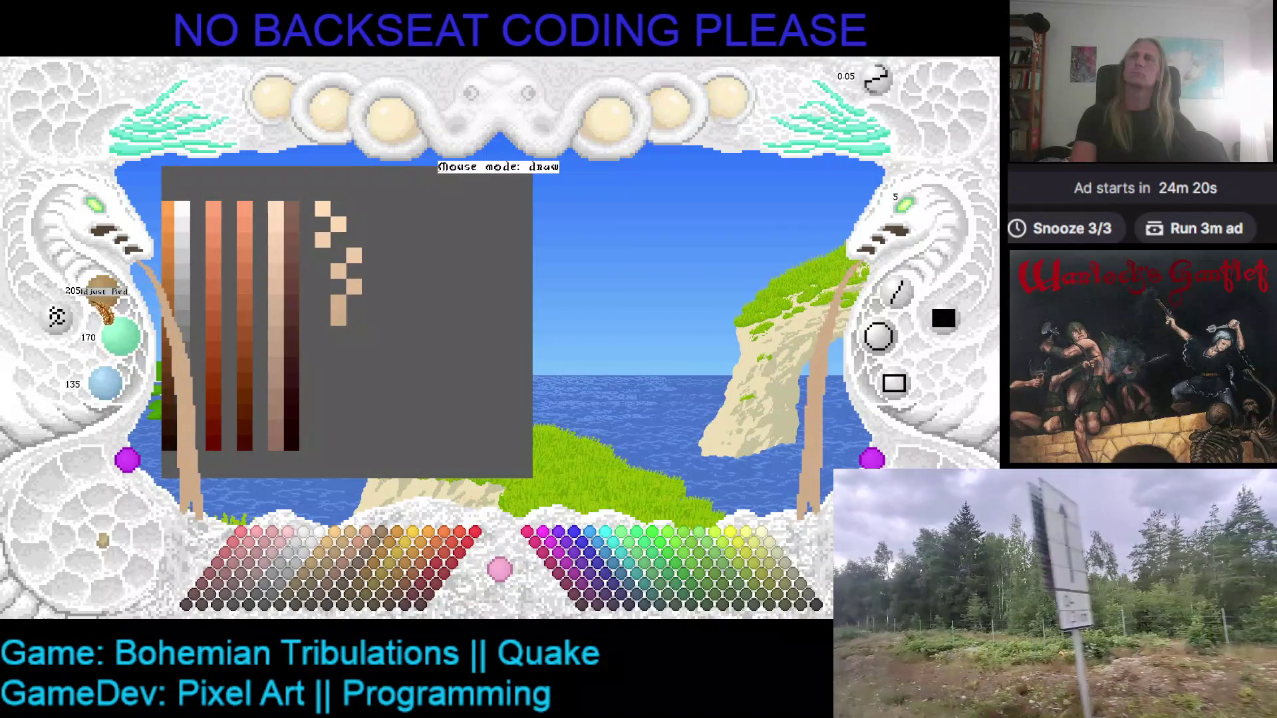
pyautogui.scroll(-2, 103, 292)
pyautogui.scroll(-2, 119, 335)
pyautogui.scroll(-1, 105, 384)
pyautogui.click(338, 342)
pyautogui.scroll(-1, 103, 292)
pyautogui.scroll(-1, 120, 336)
pyautogui.scroll(-1, 110, 392)
pyautogui.click(338, 349)
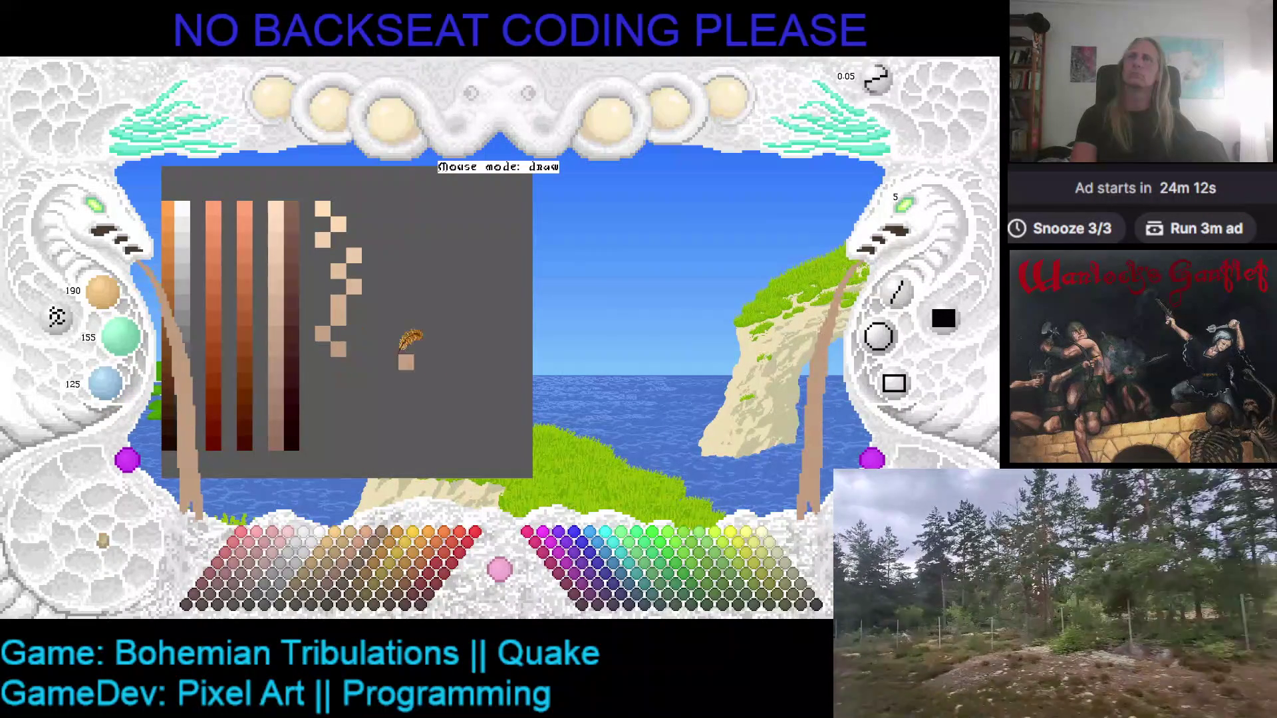
# - Add one more darker peach pixel, then cover the lower peach pixels with grey background
pyautogui.scroll(-1, 107, 296)
pyautogui.scroll(-1, 107, 296)
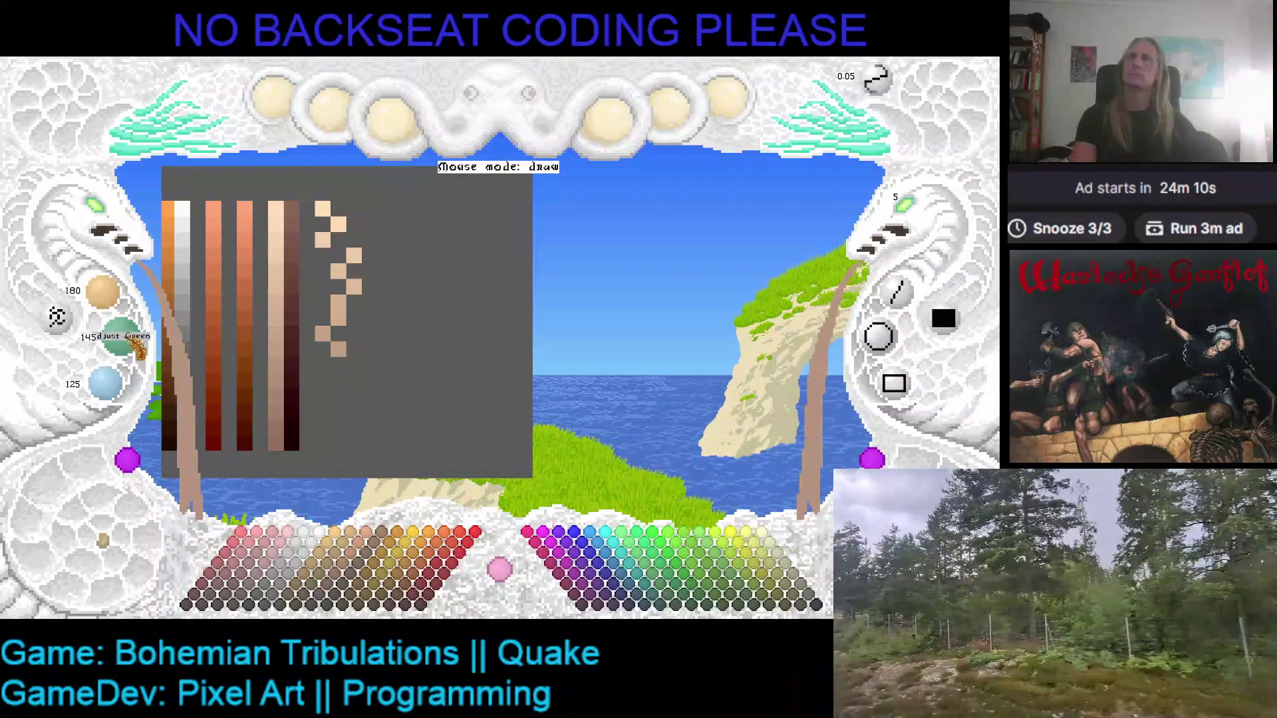
pyautogui.scroll(-1, 106, 382)
pyautogui.click(323, 365)
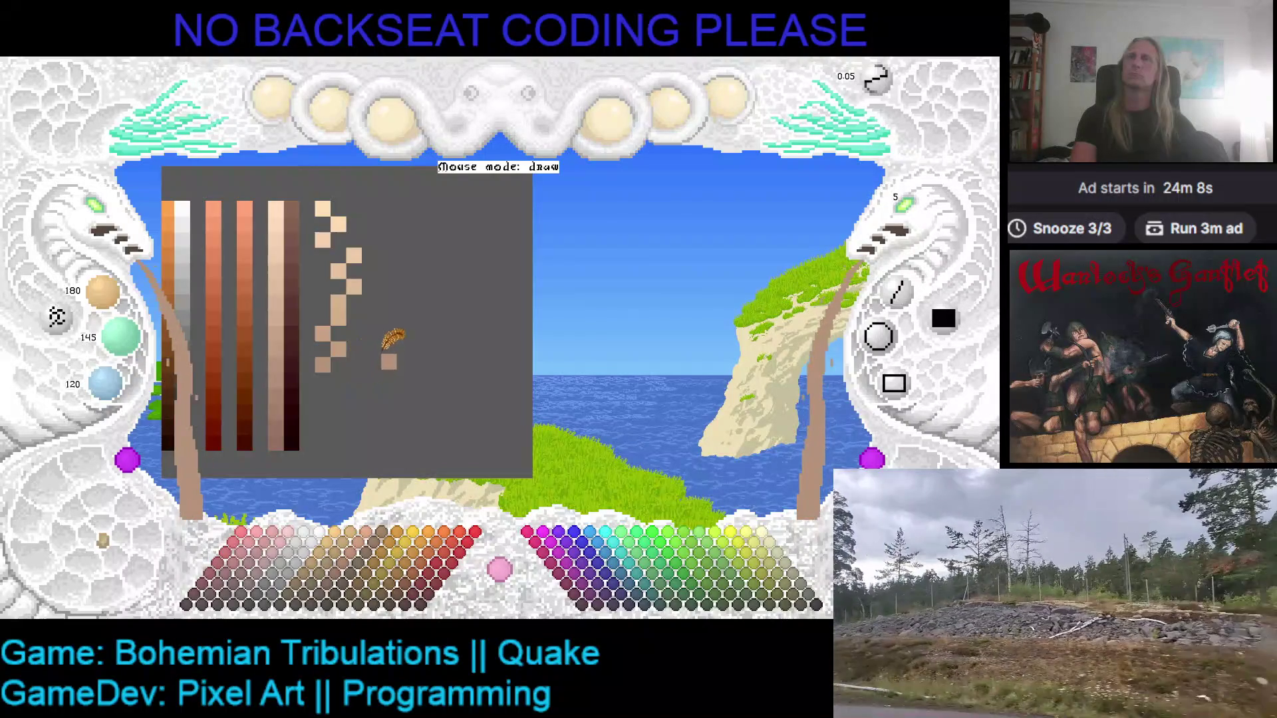
pyautogui.rightClick(392, 337)
pyautogui.moveTo(392, 337)
pyautogui.mouseDown()
pyautogui.moveTo(339, 307)
pyautogui.moveTo(324, 365)
pyautogui.mouseUp()
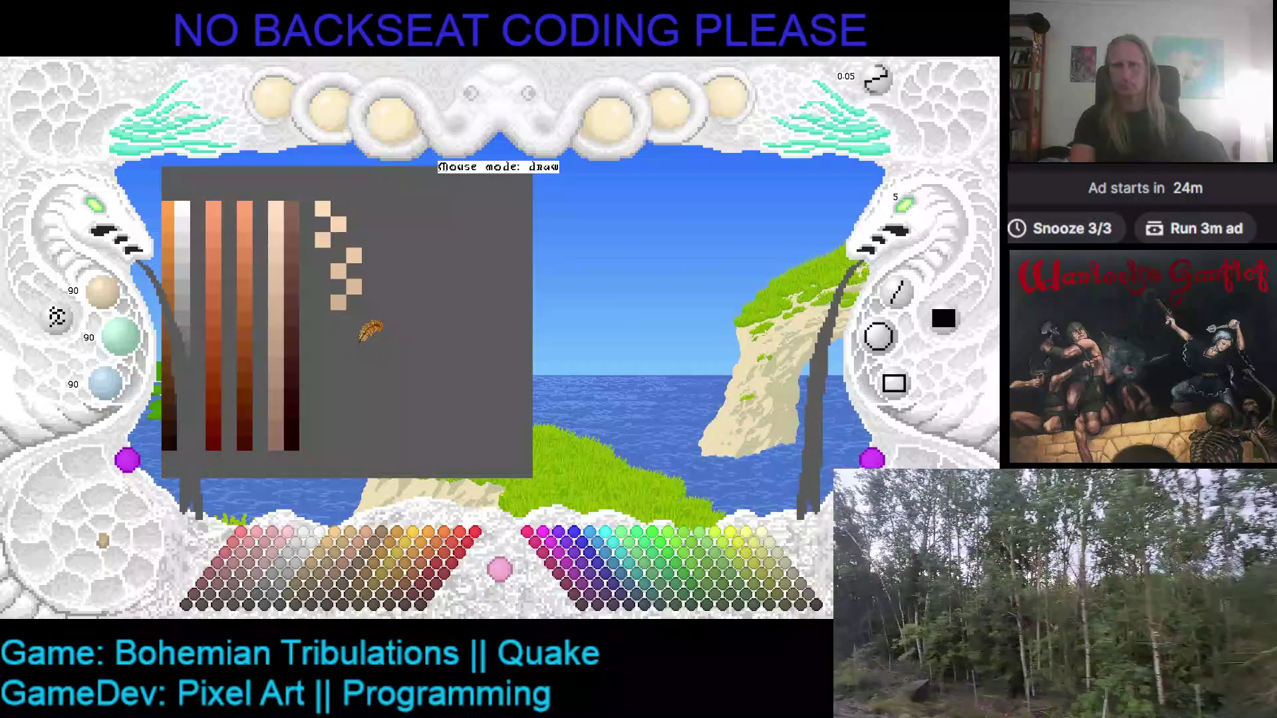
# - Restart the zigzag from the light peach colour with three slightly darker swatches
pyautogui.rightClick(355, 253)
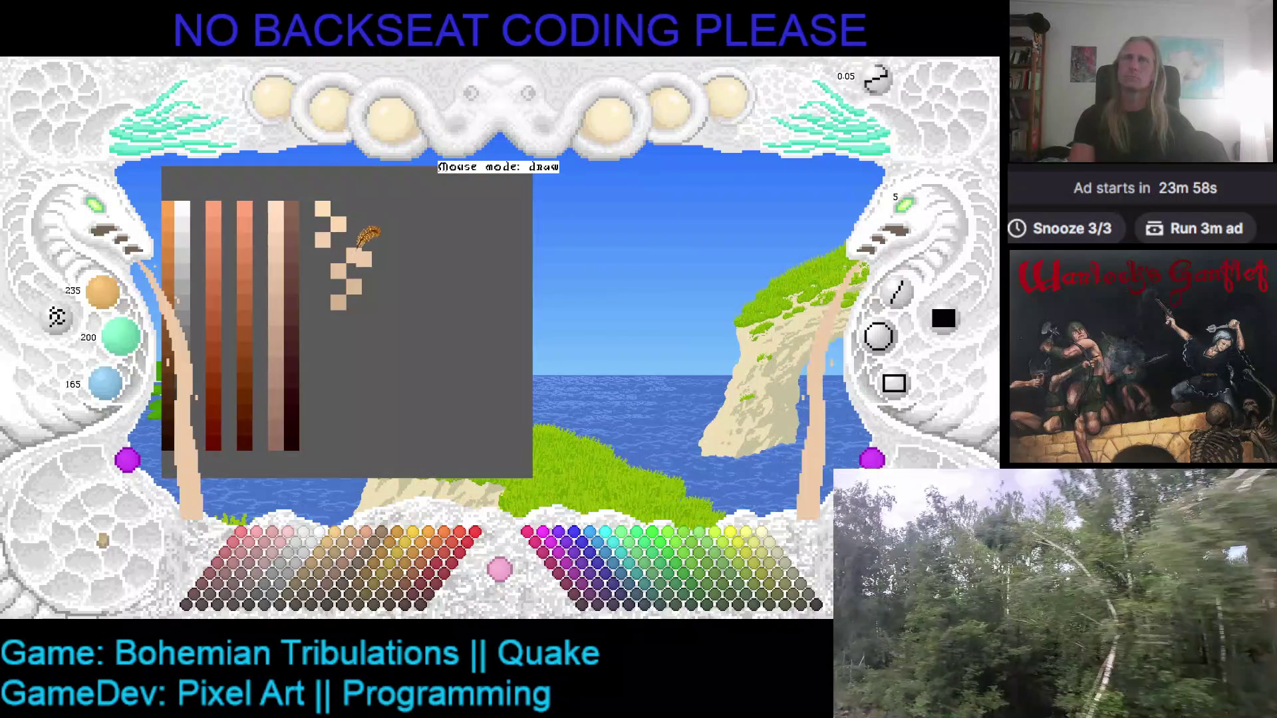
pyautogui.click(365, 285)
pyautogui.scroll(-1, 363, 273)
pyautogui.click(357, 297)
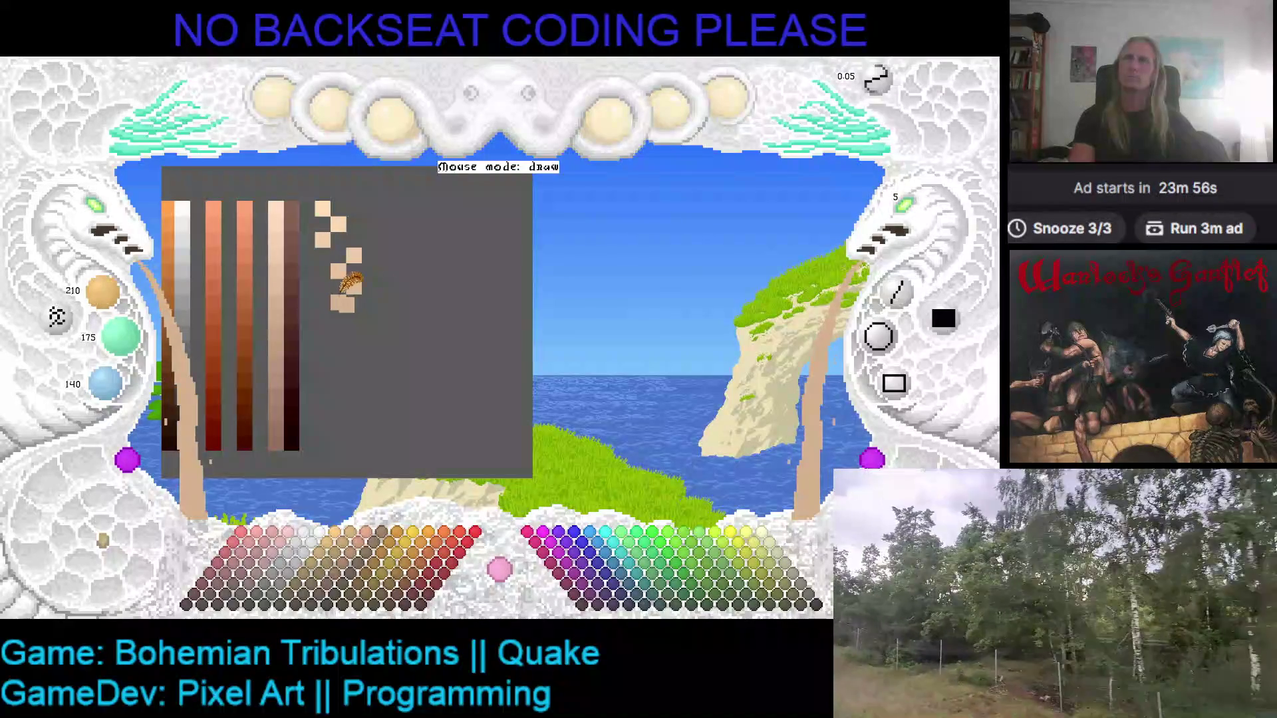
pyautogui.rightClick(359, 285)
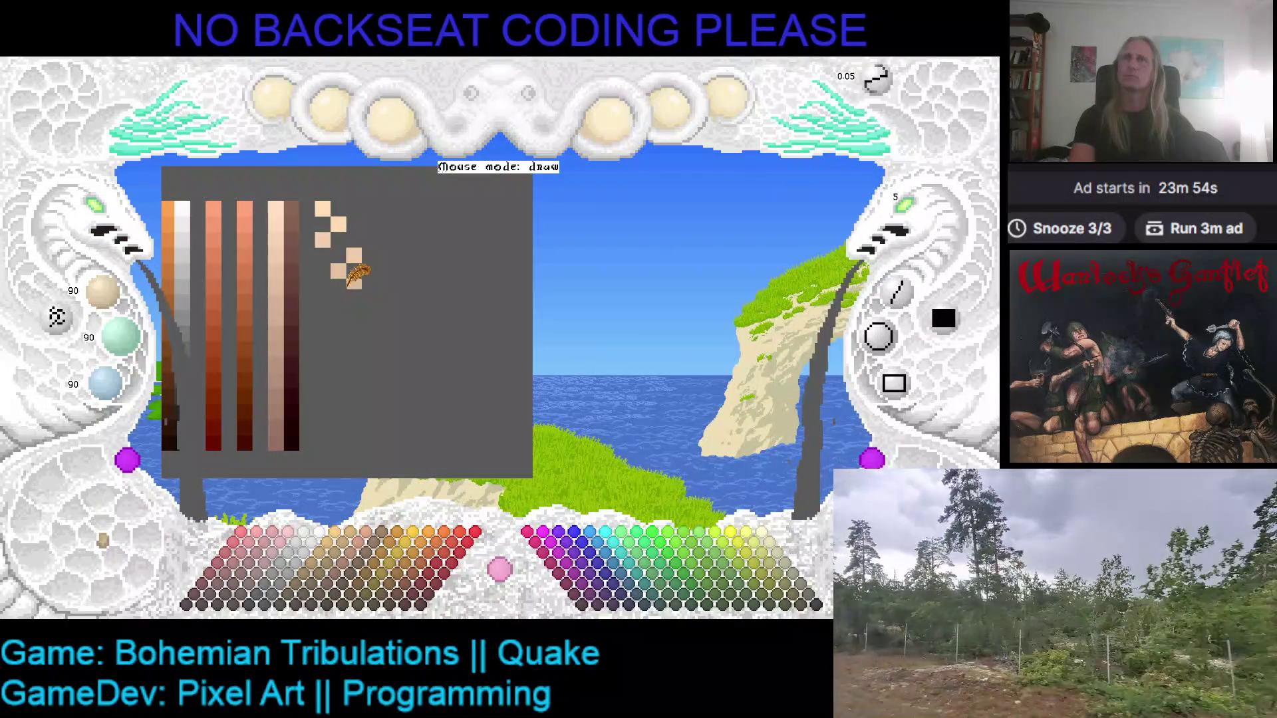
pyautogui.rightClick(354, 282)
pyautogui.scroll(-1, 118, 300)
pyautogui.scroll(-2, 120, 336)
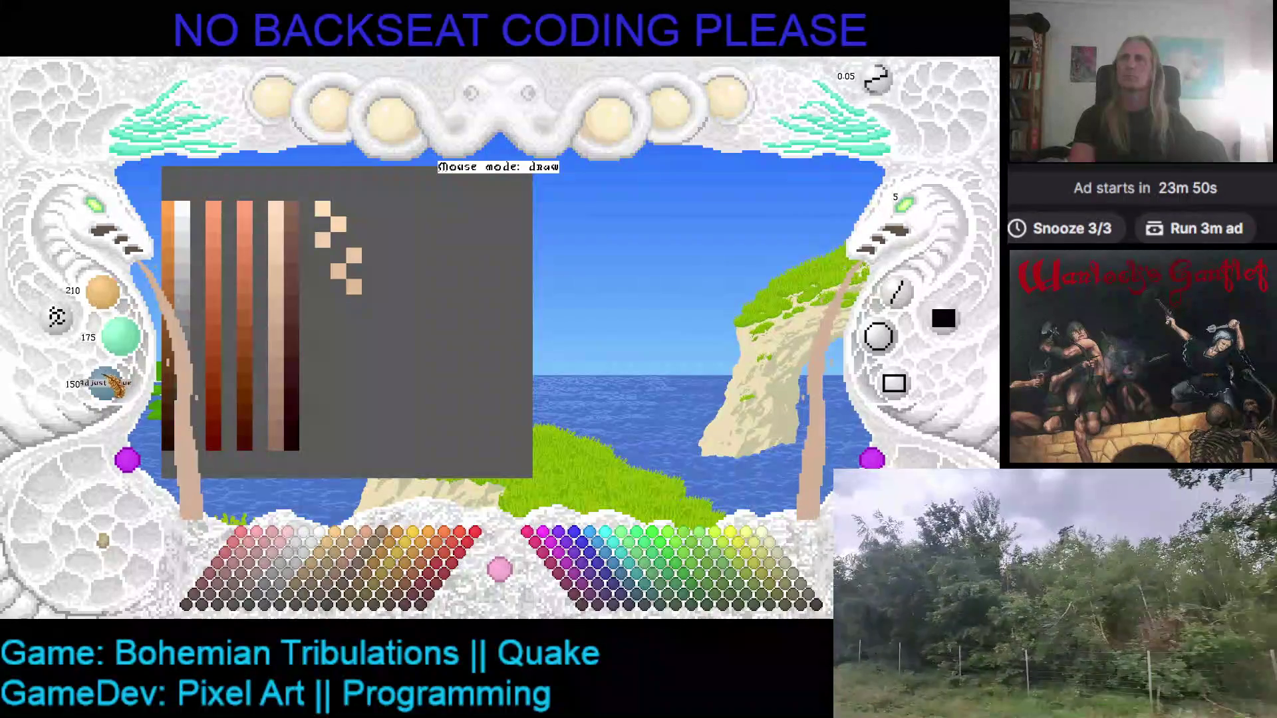
pyautogui.click(322, 305)
# - Extend the peach zigzag with three more progressively darker swatches
pyautogui.scroll(-1, 103, 293)
pyautogui.scroll(-1, 120, 336)
pyautogui.scroll(-1, 105, 382)
pyautogui.click(307, 343)
pyautogui.click(338, 318)
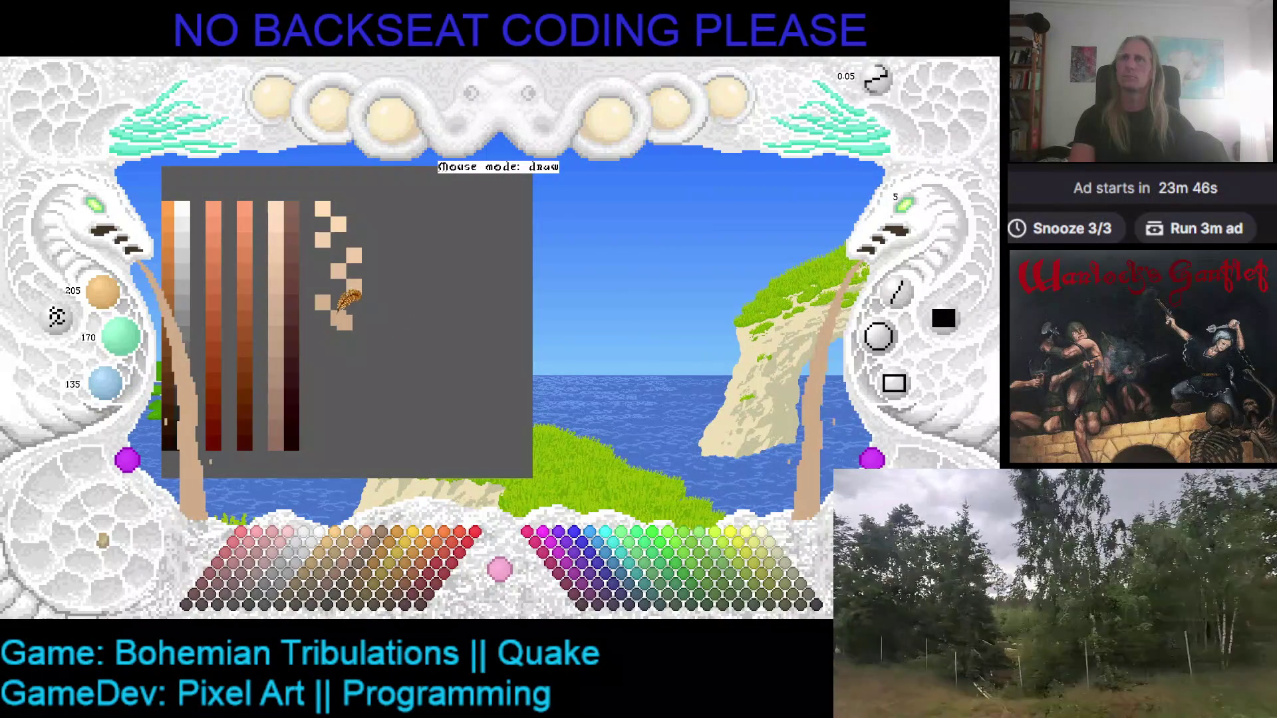
pyautogui.scroll(-2, 103, 293)
pyautogui.scroll(-2, 126, 340)
pyautogui.scroll(-1, 105, 383)
pyautogui.click(322, 344)
# - Add two darker tan swatches further down the zigzag column
pyautogui.scroll(-1, 103, 292)
pyautogui.scroll(-1, 120, 336)
pyautogui.scroll(-1, 105, 383)
pyautogui.click(357, 352)
pyautogui.scroll(-2, 107, 296)
pyautogui.scroll(-2, 120, 336)
pyautogui.scroll(-1, 110, 385)
pyautogui.scroll(-1, 121, 386)
pyautogui.click(338, 365)
# - Place three more tan swatches, including one left of the staircase
pyautogui.scroll(-1, 133, 339)
pyautogui.scroll(-1, 106, 293)
pyautogui.scroll(-1, 115, 384)
pyautogui.click(354, 381)
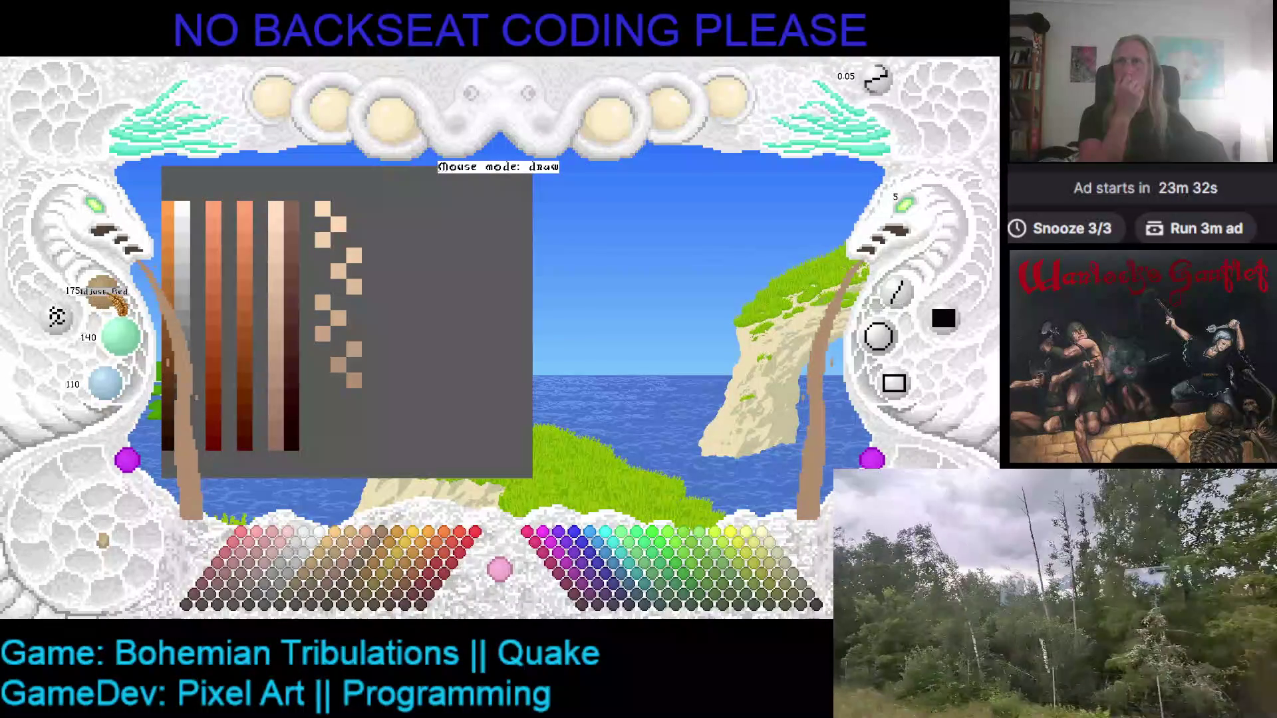
pyautogui.scroll(-2, 114, 301)
pyautogui.scroll(-2, 114, 385)
pyautogui.click(325, 405)
pyautogui.click(312, 381)
# - Add the darkest tan swatches at the bottom of the sheet, undoing a stray pixel
pyautogui.scroll(-1, 101, 299)
pyautogui.scroll(-1, 118, 340)
pyautogui.scroll(-1, 106, 384)
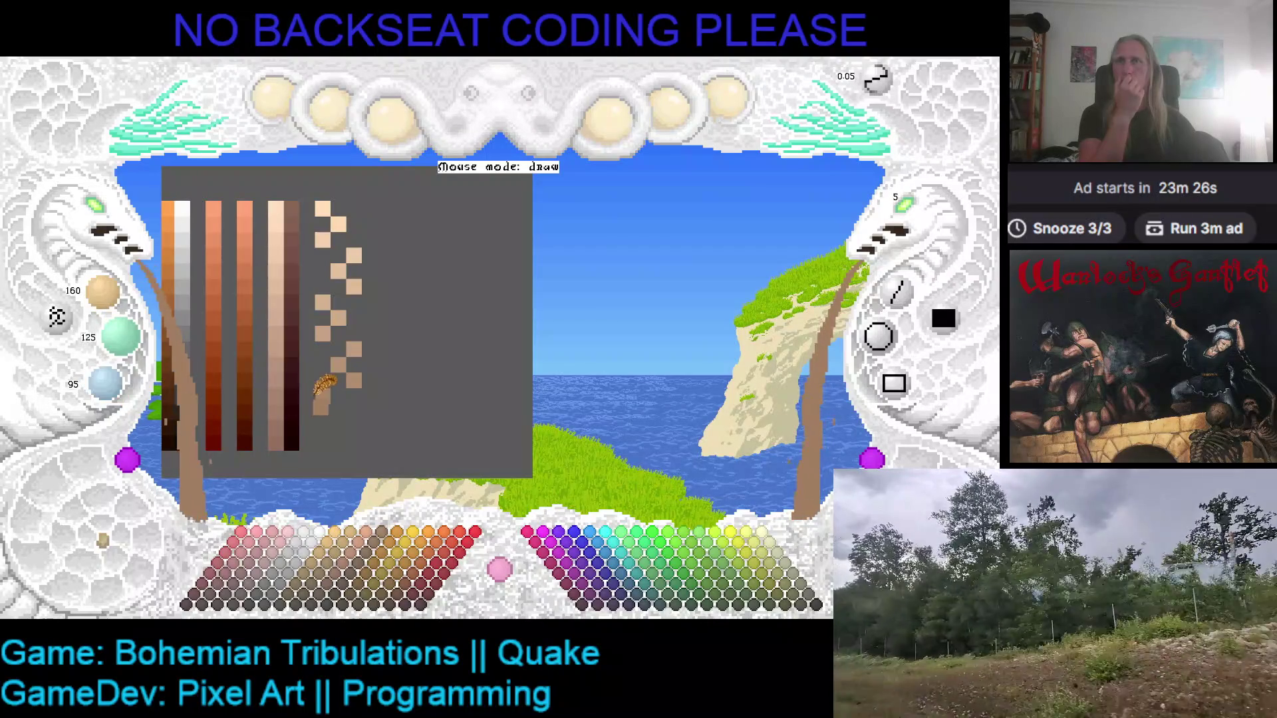
pyautogui.click(338, 412)
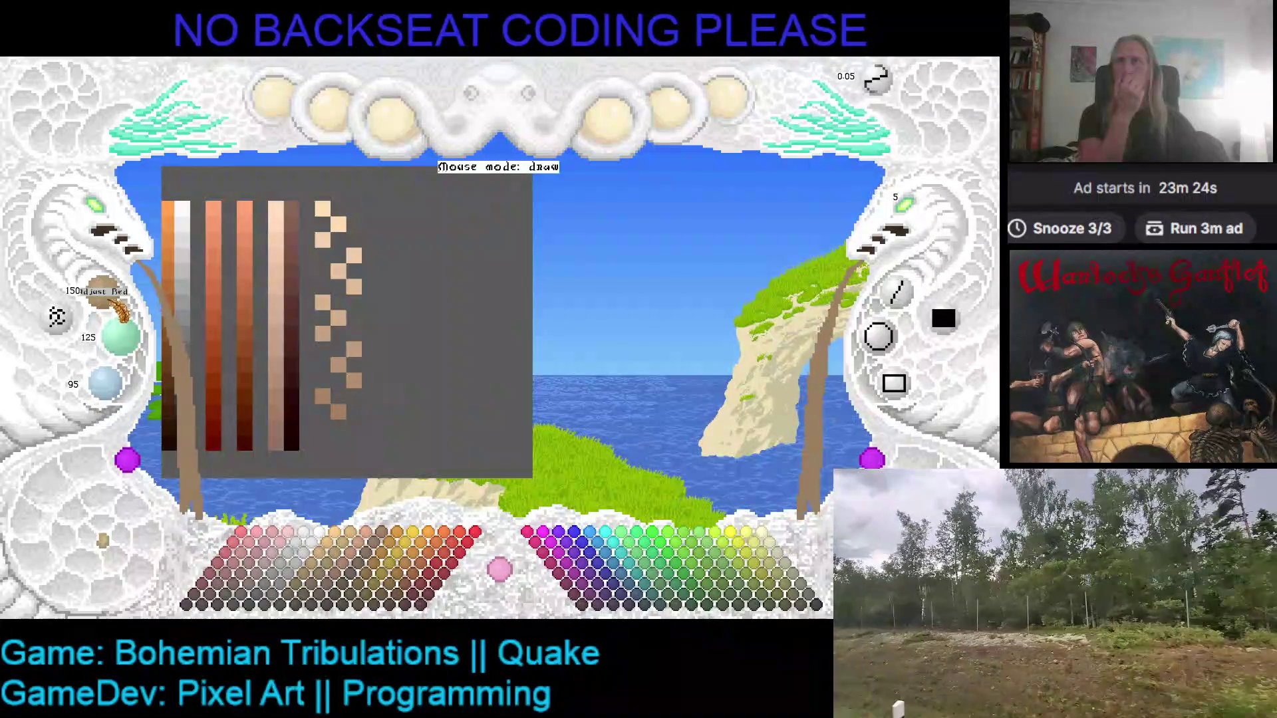
pyautogui.scroll(-1, 128, 349)
pyautogui.scroll(-1, 106, 384)
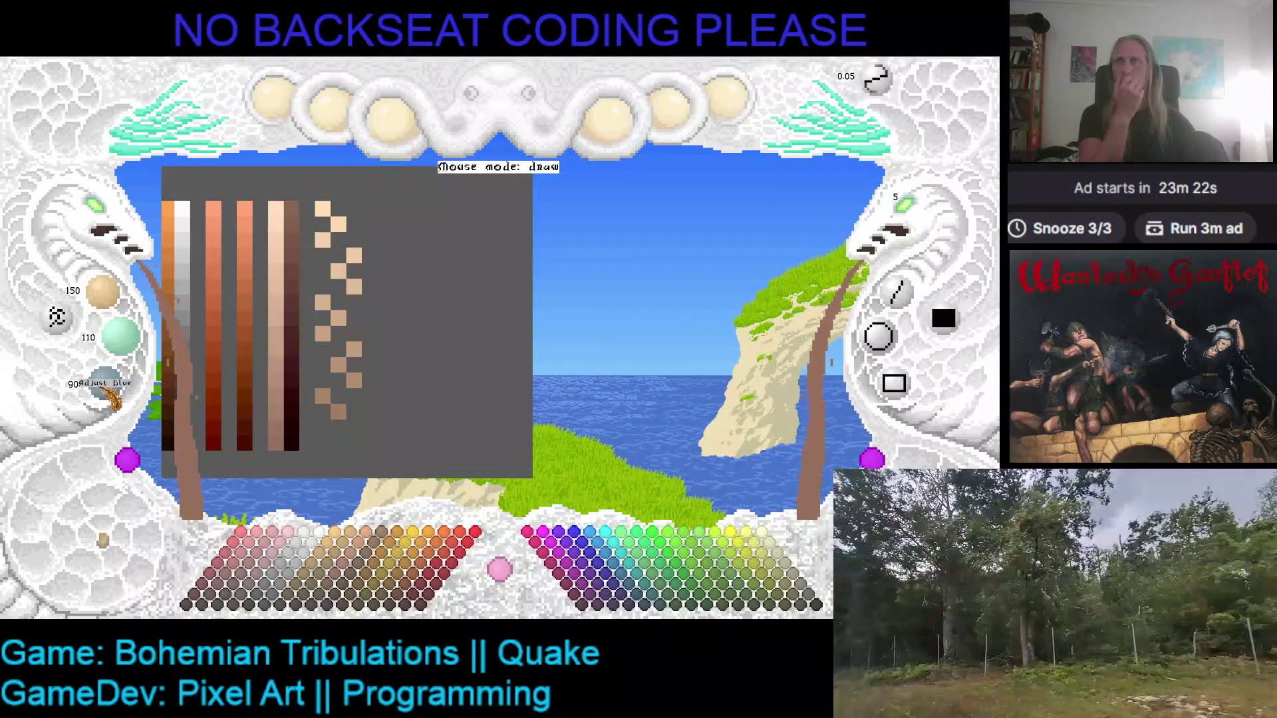
pyautogui.click(323, 427)
pyautogui.click(372, 418)
pyautogui.hotkey('ctrl', 'z')
# - Sample the tan swatches to compare, then mix a 135/100/75 brown
pyautogui.rightClick(338, 412)
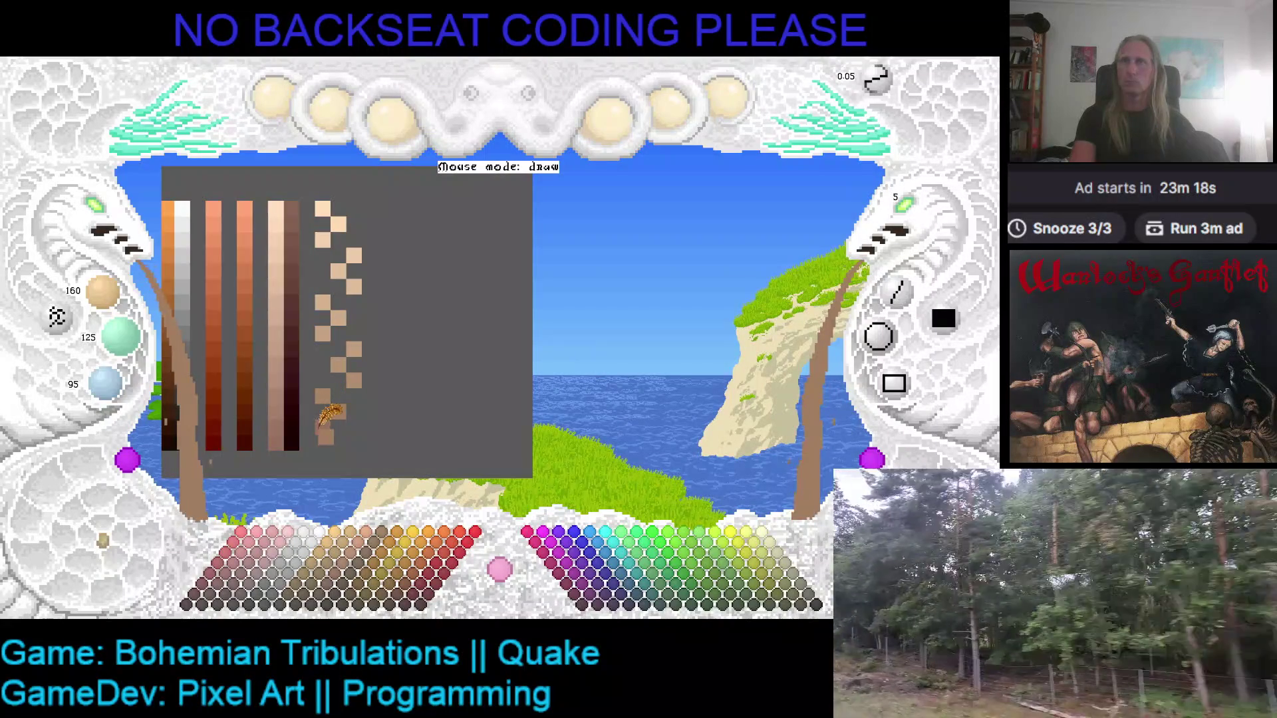
pyautogui.rightClick(323, 426)
pyautogui.rightClick(342, 406)
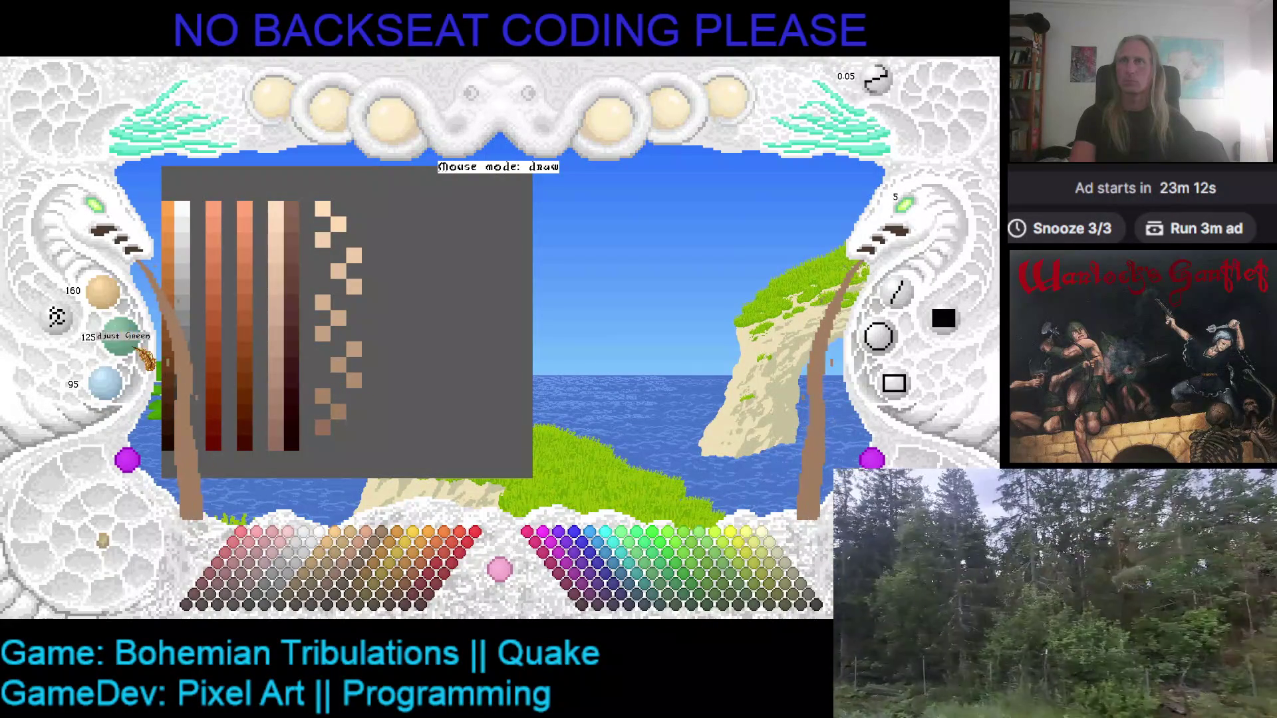
pyautogui.scroll(-2, 116, 309)
pyautogui.scroll(-2, 120, 335)
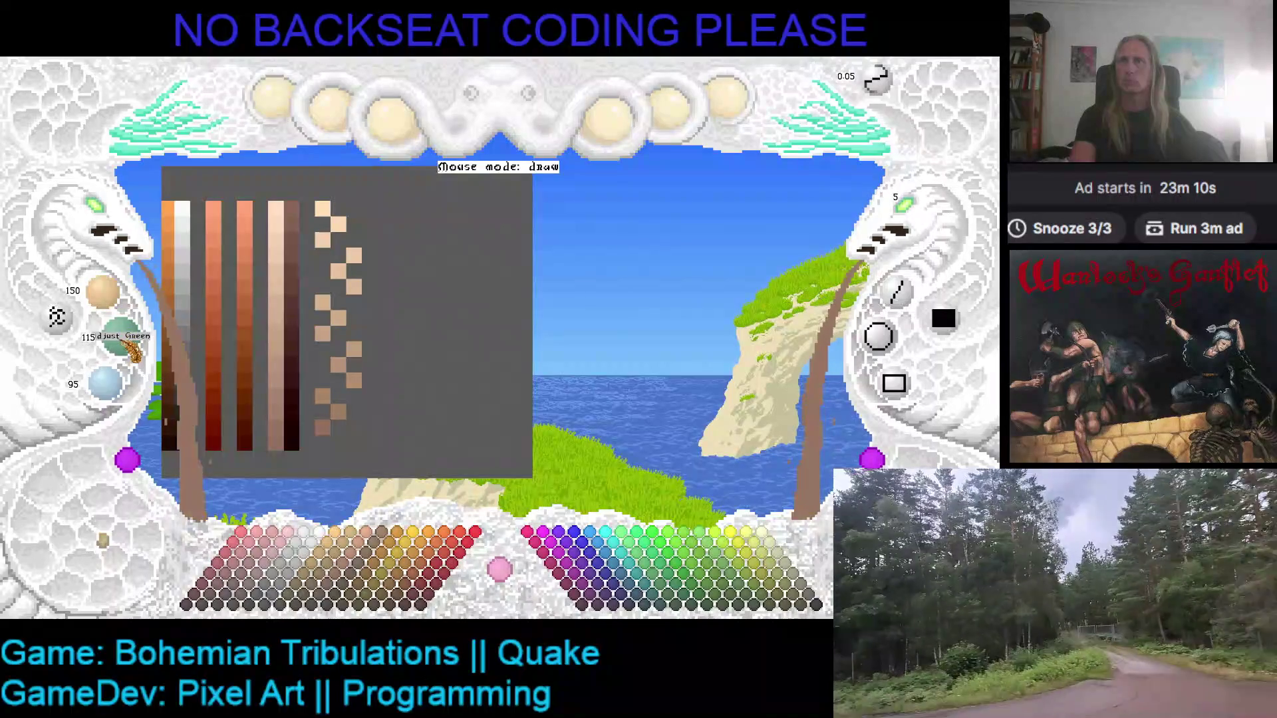
pyautogui.scroll(-1, 123, 395)
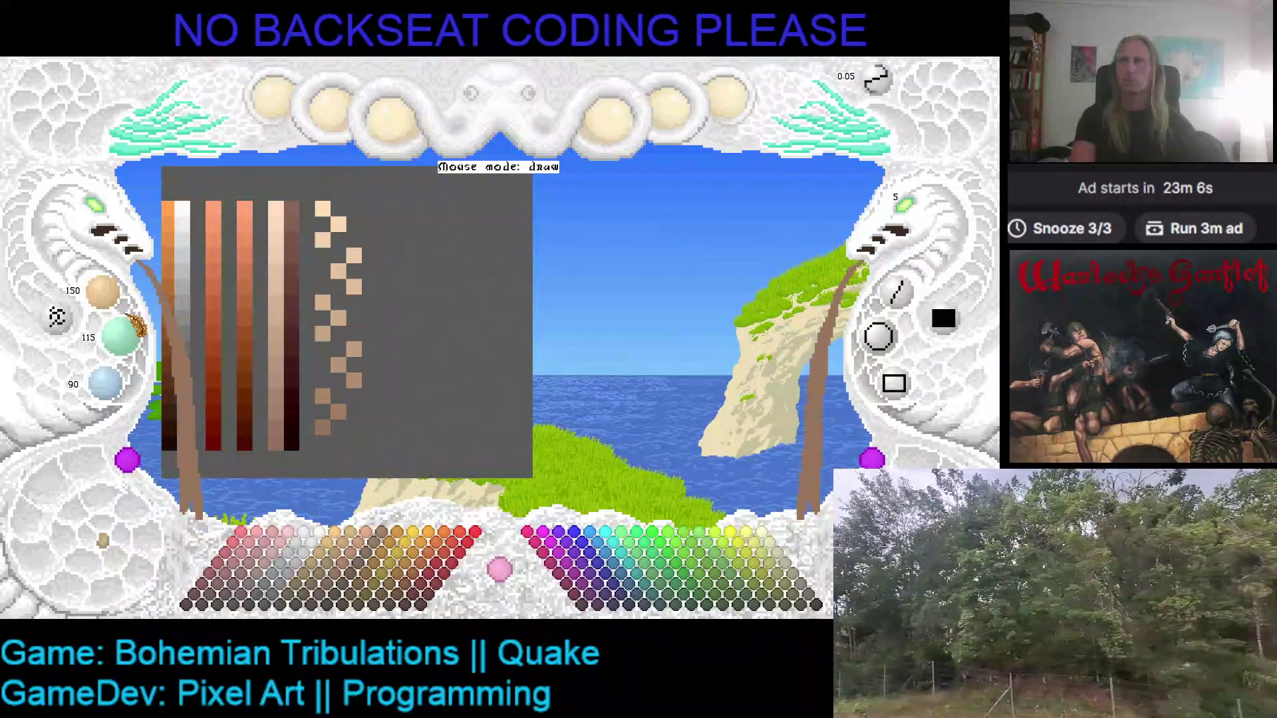
pyautogui.scroll(-1, 116, 316)
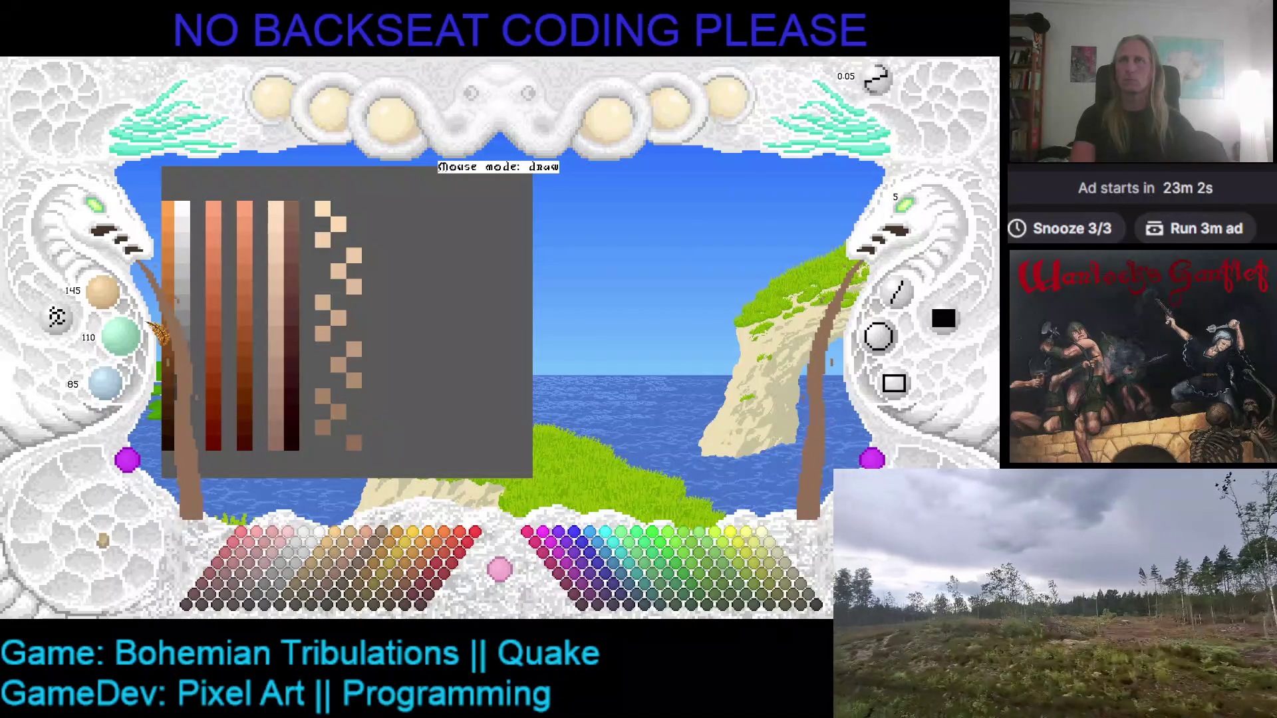
pyautogui.scroll(-2, 106, 300)
pyautogui.scroll(-2, 110, 386)
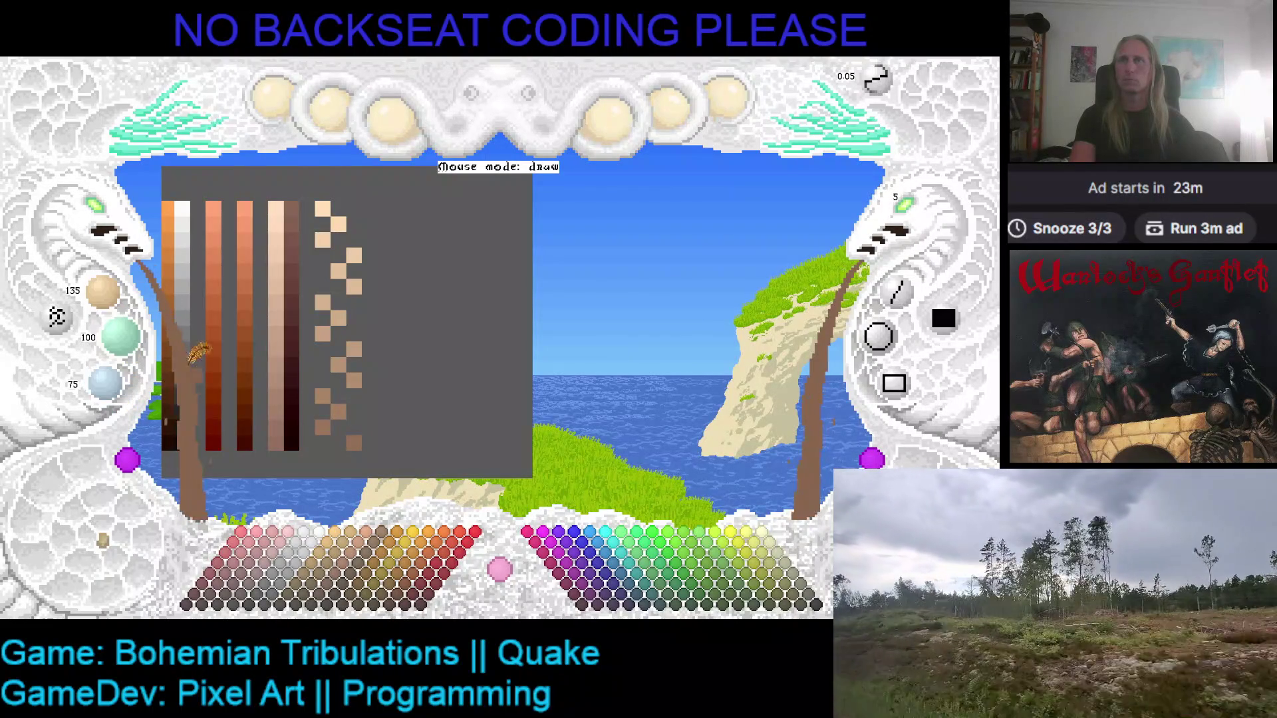
# - Pick up the medium brown, test a few brown pixels, then clear the strays with grey
pyautogui.rightClick(379, 213)
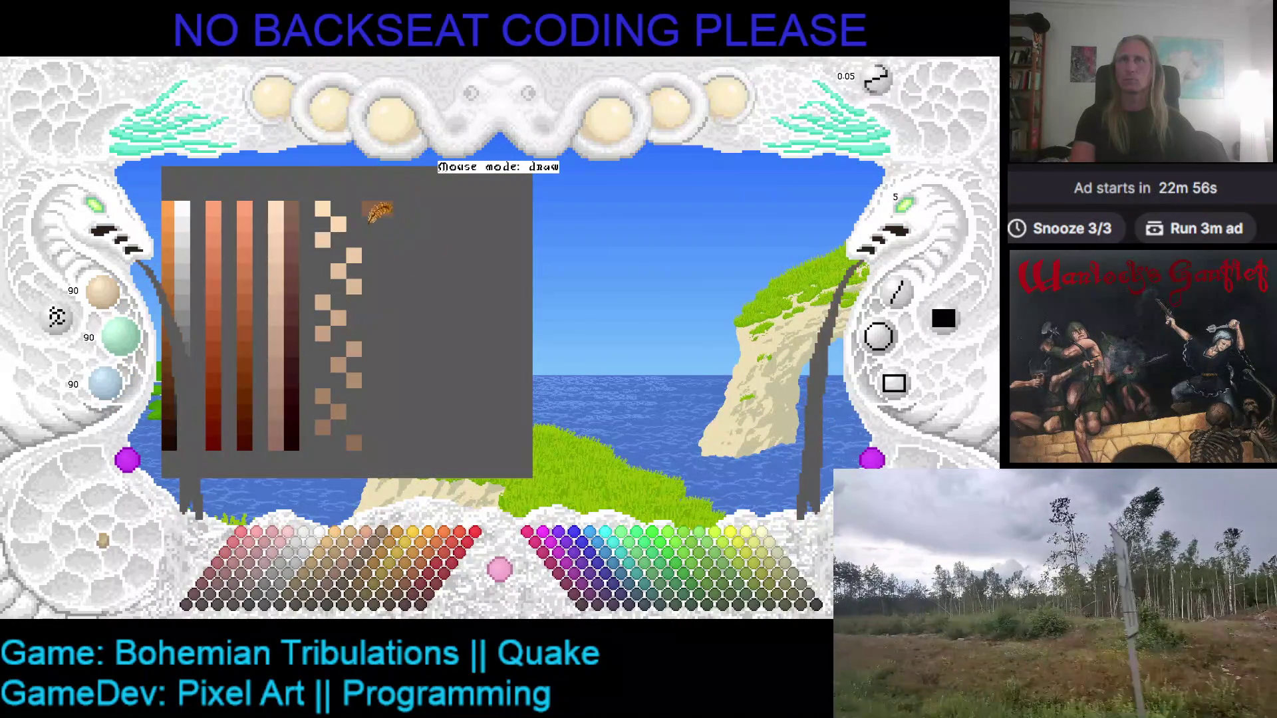
pyautogui.rightClick(382, 207)
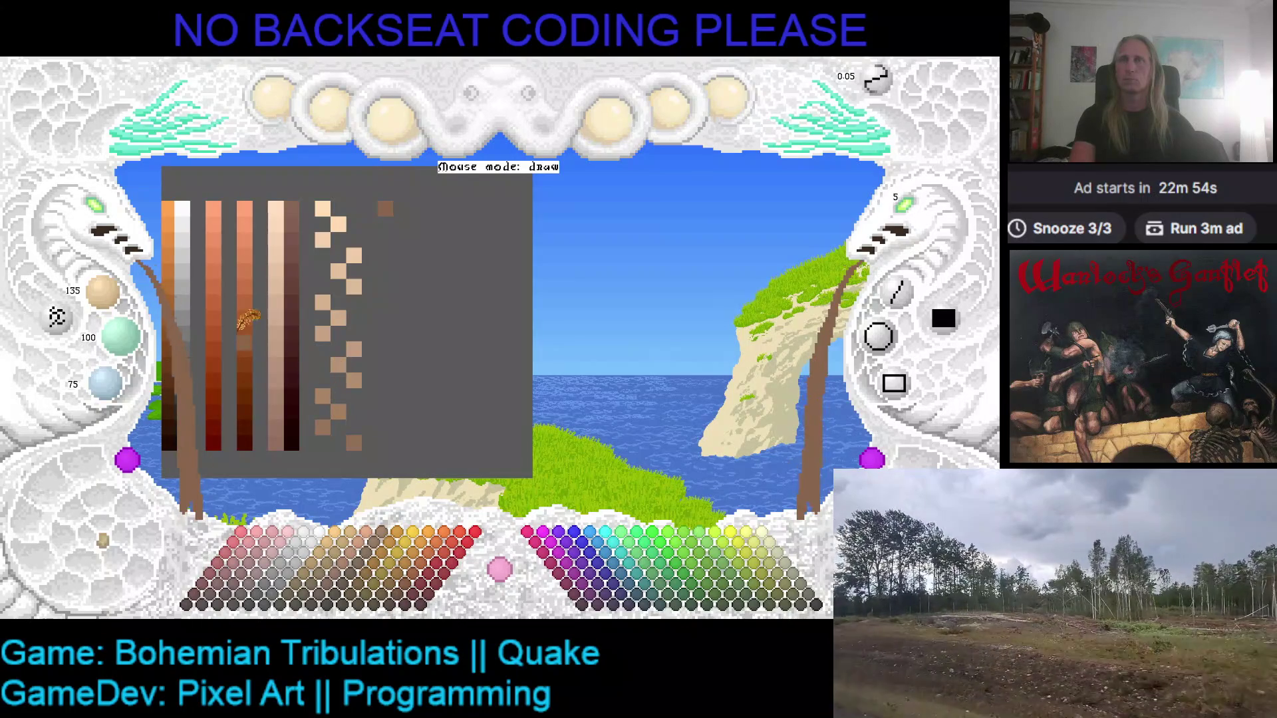
pyautogui.scroll(-1, 119, 336)
pyautogui.scroll(-1, 106, 382)
pyautogui.click(413, 237)
pyautogui.moveTo(417, 217); pyautogui.dragTo(404, 197)
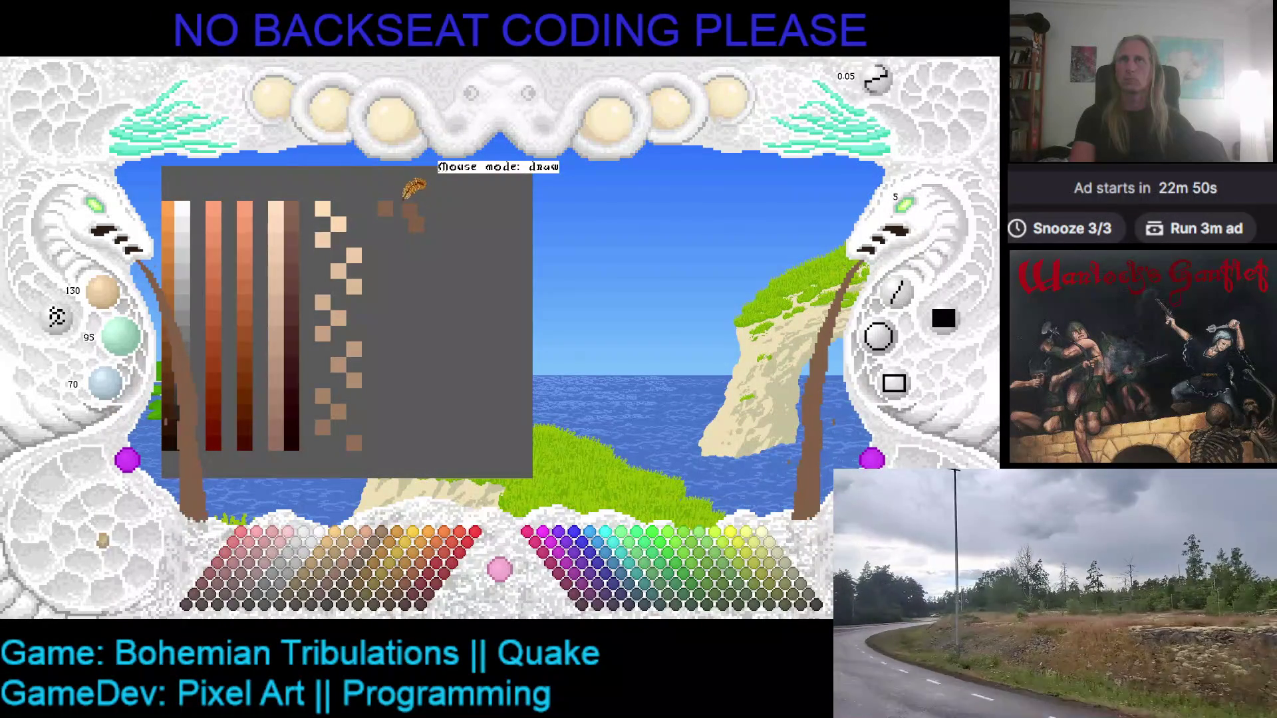
pyautogui.rightClick(387, 201)
pyautogui.rightClick(388, 200)
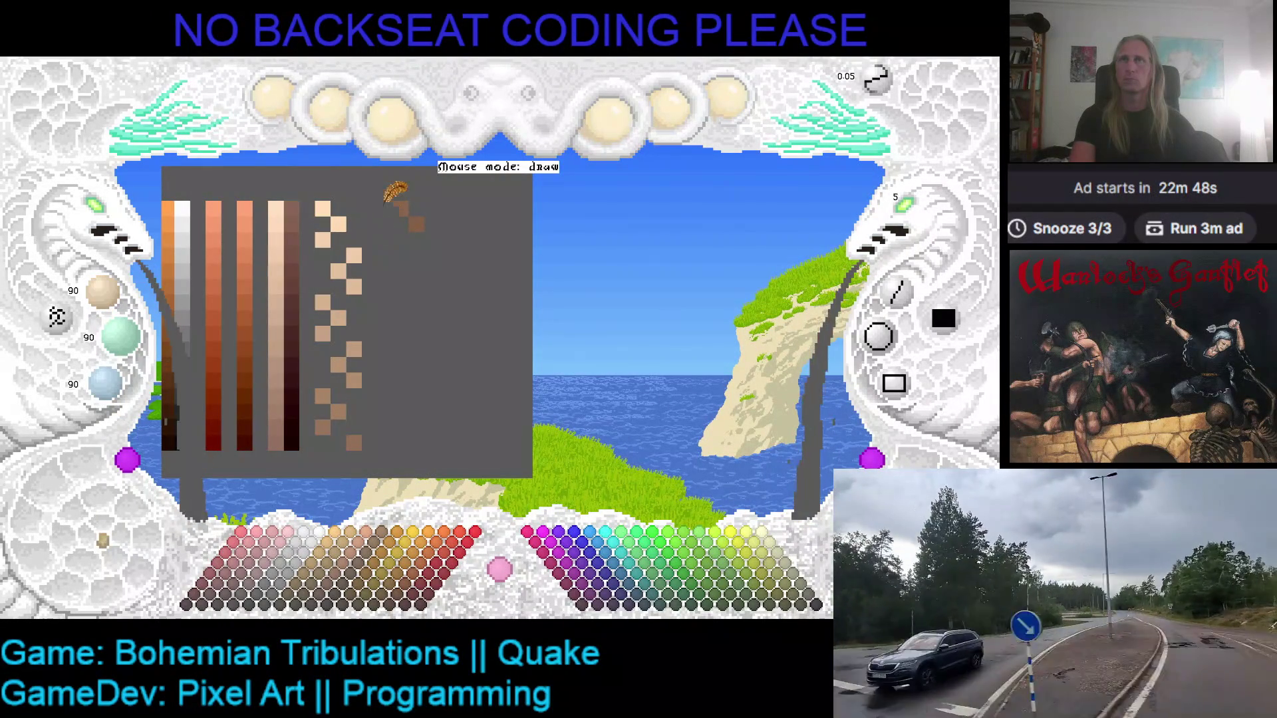
# - Darken the brown step by step and place the first swatches of the new zigzag column
pyautogui.moveTo(103, 293); pyautogui.dragTo(107, 279)
pyautogui.moveTo(119, 335); pyautogui.dragTo(107, 393)
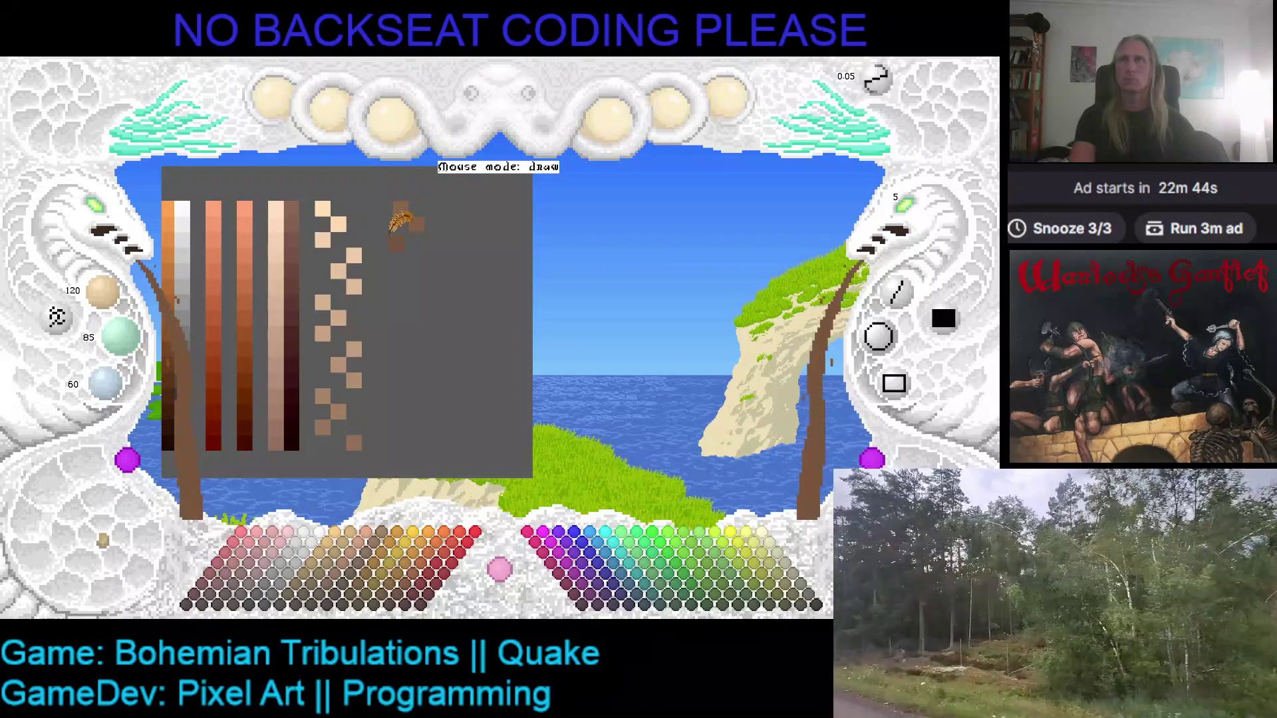
pyautogui.click(406, 246)
pyautogui.click(386, 239)
pyautogui.moveTo(103, 293)
pyautogui.mouseDown()
pyautogui.moveTo(131, 343)
pyautogui.moveTo(106, 391)
pyautogui.mouseUp()
pyautogui.click(401, 256)
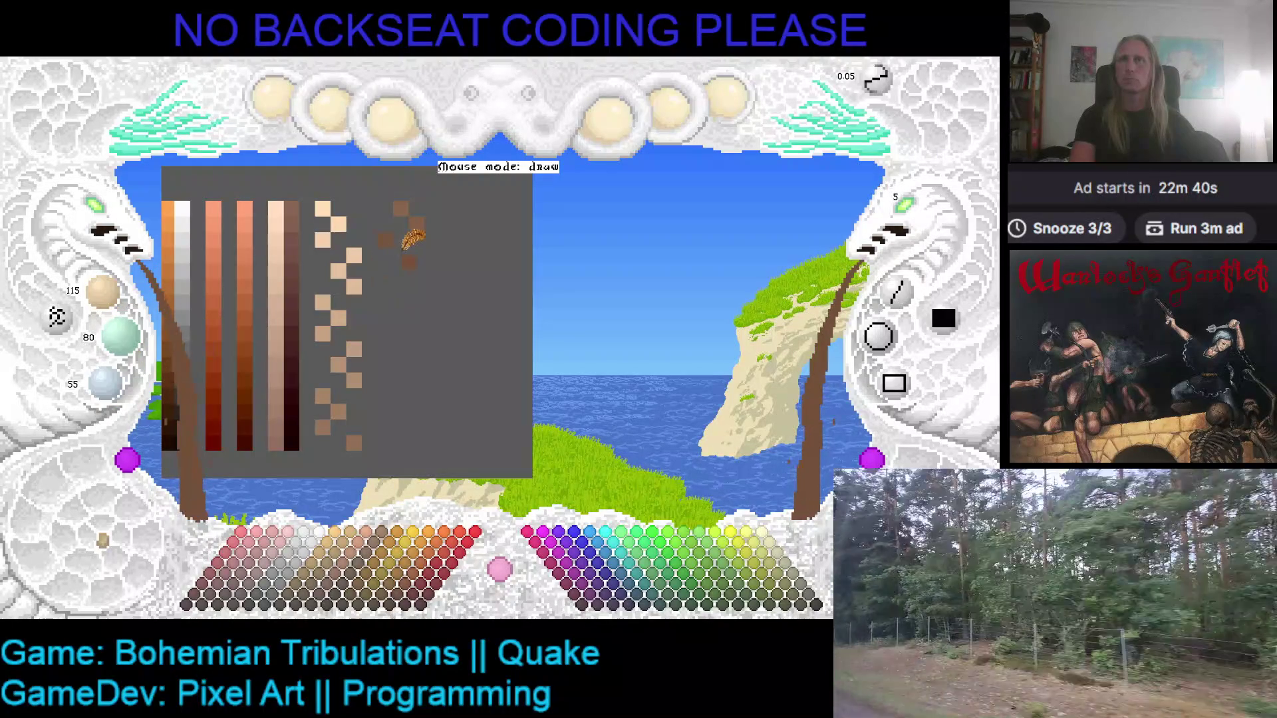
pyautogui.moveTo(103, 293)
pyautogui.mouseDown()
pyautogui.moveTo(136, 354)
pyautogui.moveTo(106, 391)
pyautogui.mouseUp()
pyautogui.click(385, 270)
# - Continue the zigzag with progressively darker brown swatches, lowering the red and blue values
pyautogui.moveTo(103, 292)
pyautogui.mouseDown()
pyautogui.moveTo(133, 347)
pyautogui.moveTo(107, 391)
pyautogui.mouseUp()
pyautogui.click(426, 295)
pyautogui.click(416, 286)
pyautogui.moveTo(103, 293); pyautogui.dragTo(105, 304)
pyautogui.moveTo(105, 382); pyautogui.dragTo(106, 395)
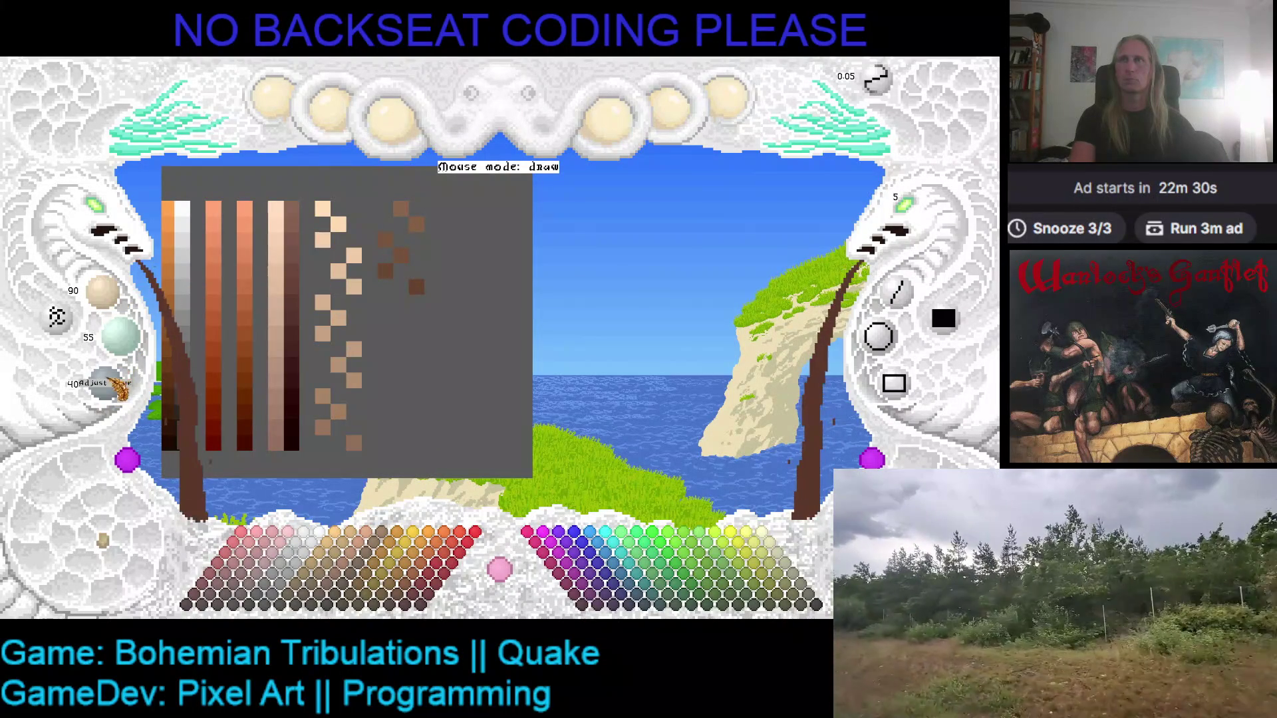
pyautogui.click(404, 309)
pyautogui.scroll(-1, 103, 293)
pyautogui.scroll(-1, 119, 336)
pyautogui.scroll(-1, 105, 383)
pyautogui.click(420, 329)
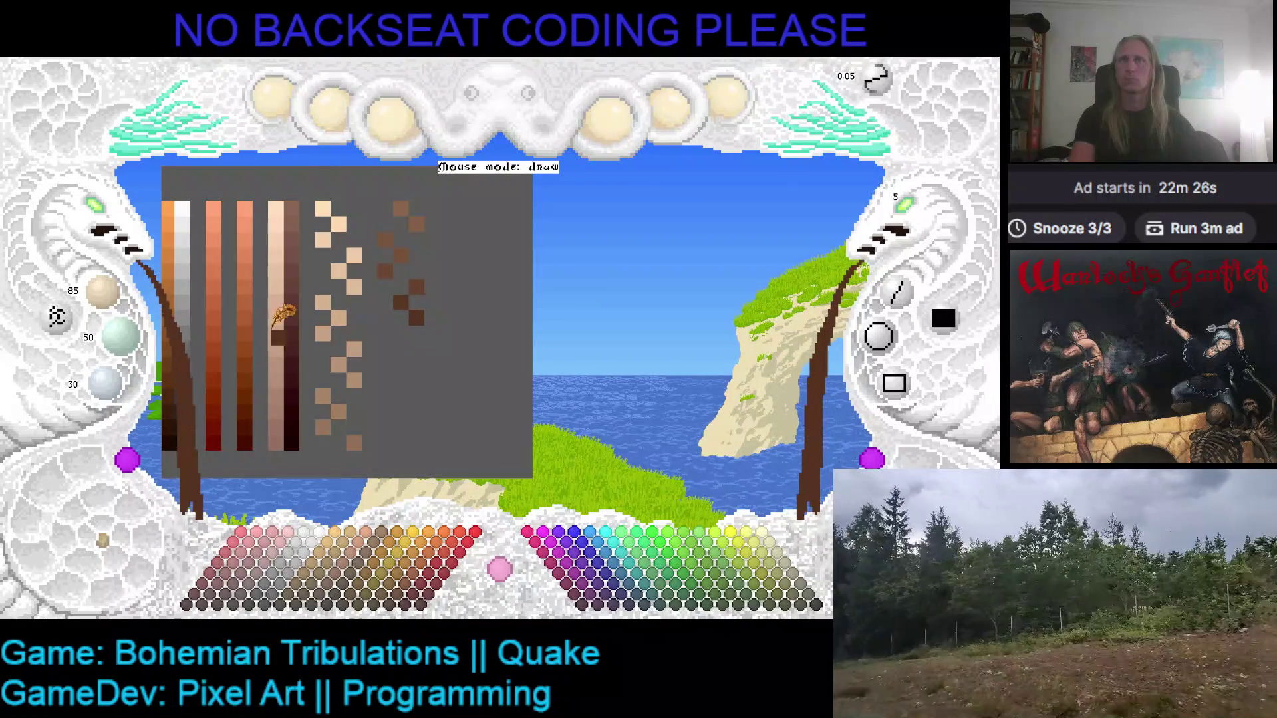
# - Add deeper, very dark brown swatches further down the zigzag
pyautogui.scroll(-2, 103, 292)
pyautogui.scroll(-1, 120, 336)
pyautogui.scroll(-2, 105, 383)
pyautogui.click(374, 347)
pyautogui.click(385, 332)
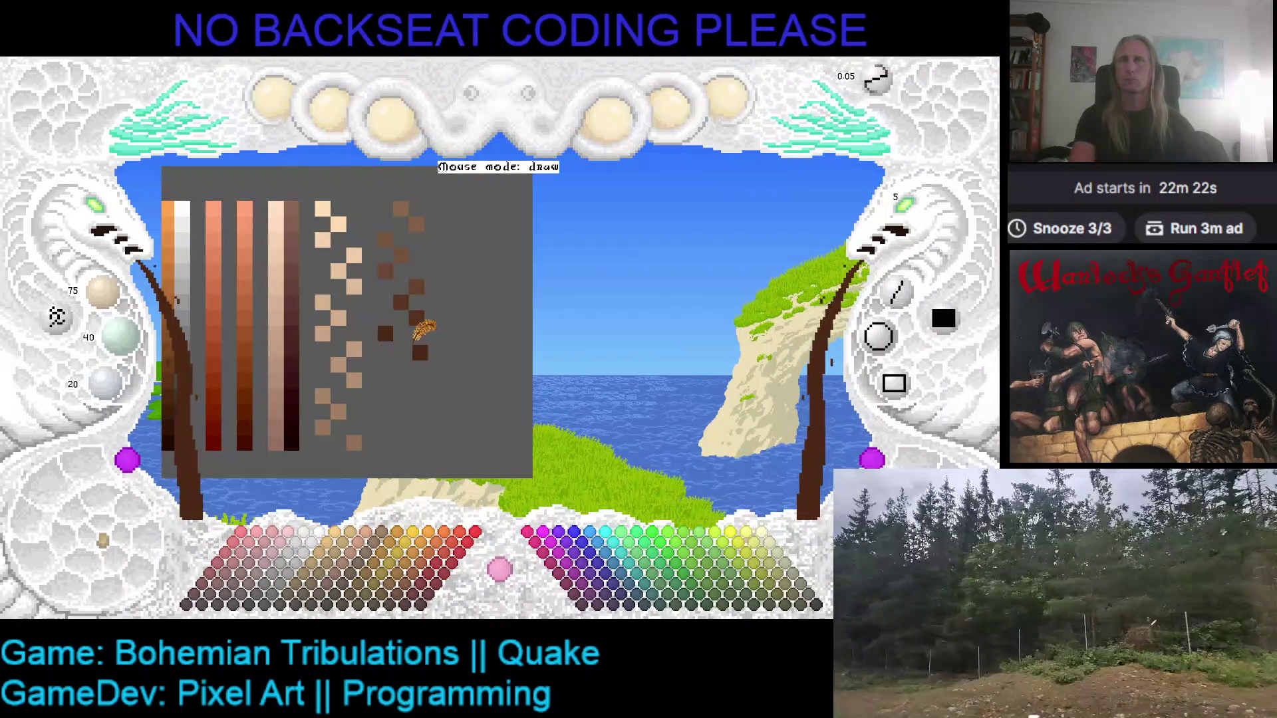
pyautogui.scroll(-1, 103, 293)
pyautogui.scroll(-2, 120, 336)
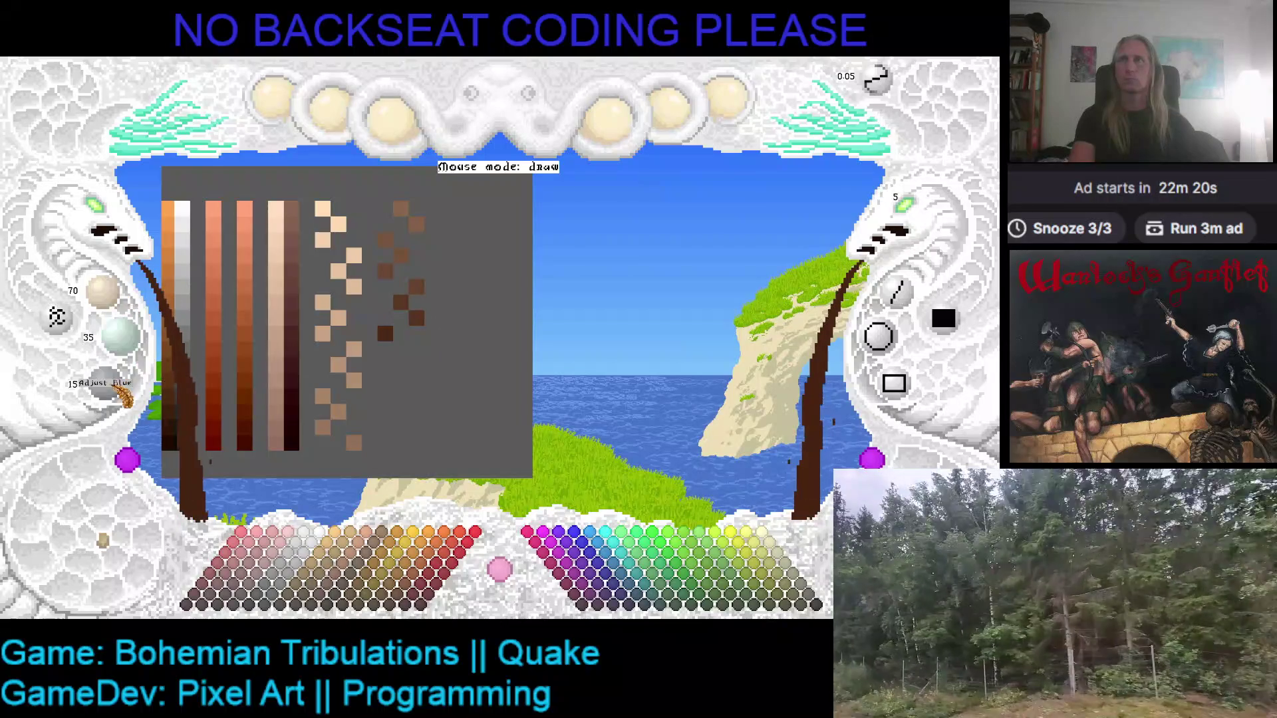
pyautogui.click(403, 354)
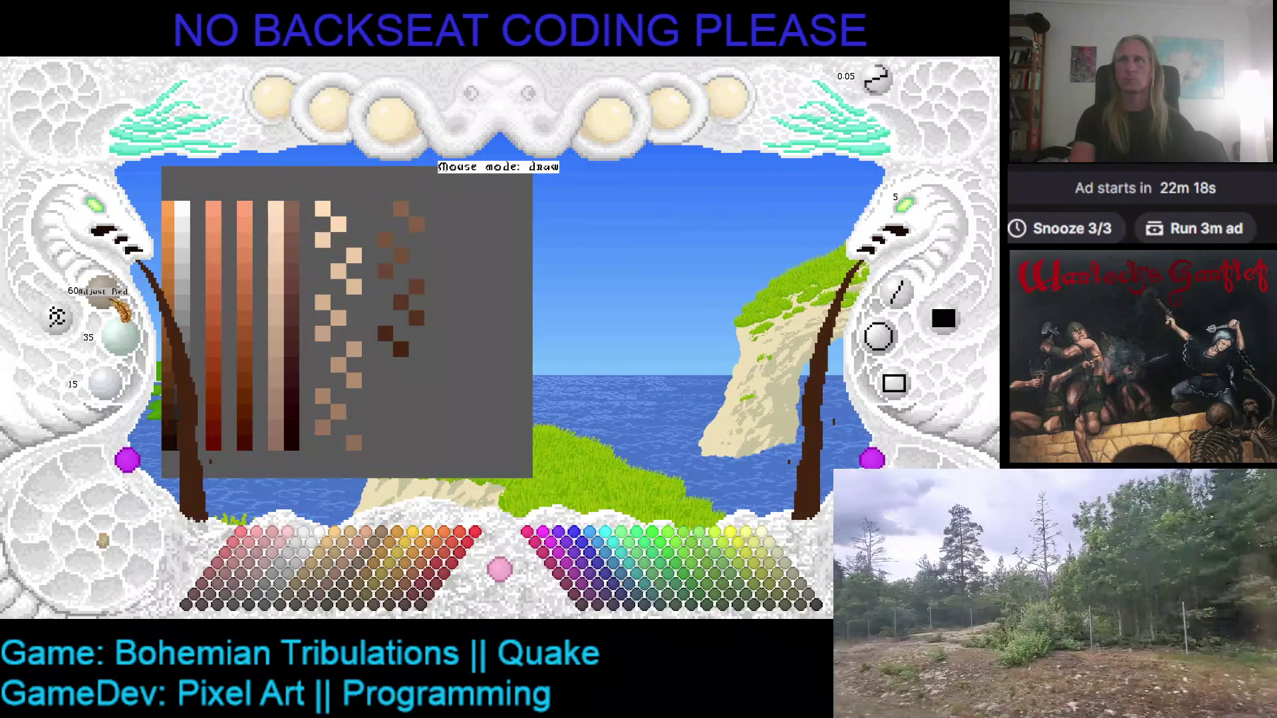
pyautogui.scroll(-1, 103, 292)
# - Finish the column's bottom with near-black swatches down to 30/0/0
pyautogui.scroll(-2, 119, 336)
pyautogui.scroll(-1, 105, 382)
pyautogui.click(398, 373)
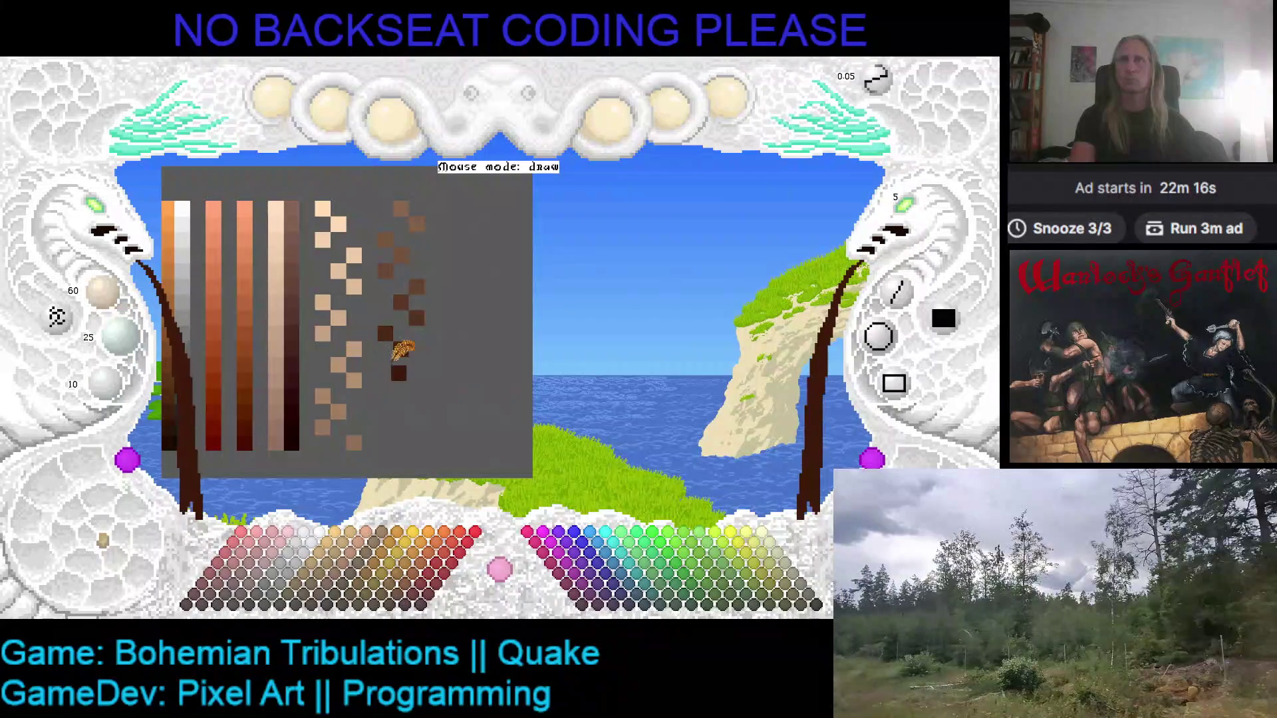
pyautogui.scroll(-1, 103, 291)
pyautogui.scroll(-1, 120, 336)
pyautogui.scroll(-1, 105, 380)
pyautogui.click(416, 380)
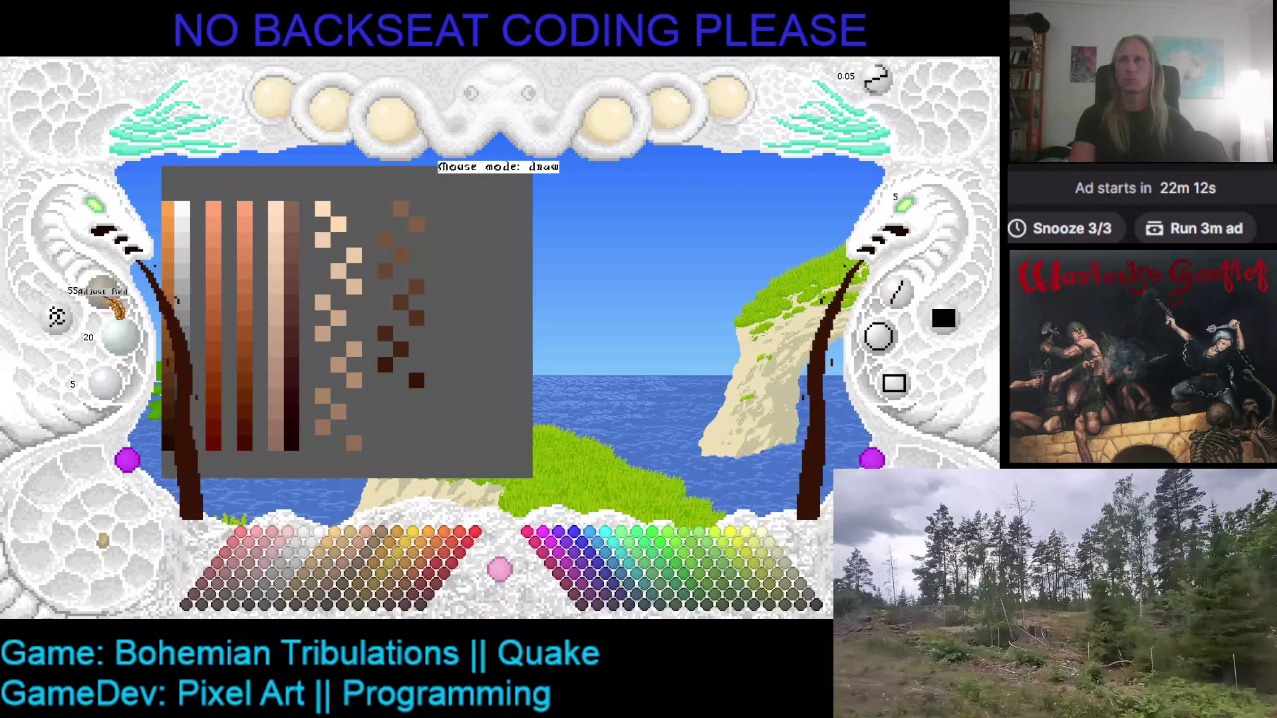
pyautogui.scroll(-1, 133, 344)
pyautogui.scroll(-1, 126, 384)
pyautogui.click(405, 403)
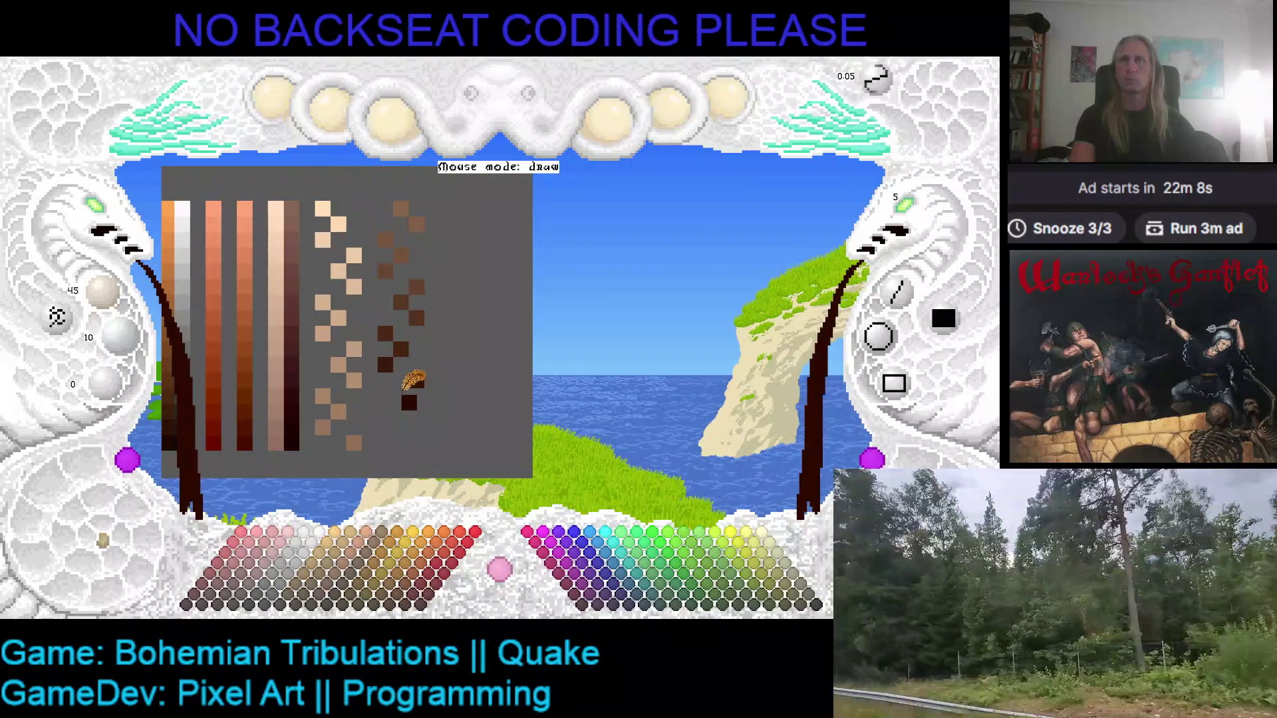
pyautogui.scroll(-1, 105, 290)
pyautogui.scroll(-1, 118, 335)
pyautogui.click(414, 410)
pyautogui.scroll(-2, 105, 290)
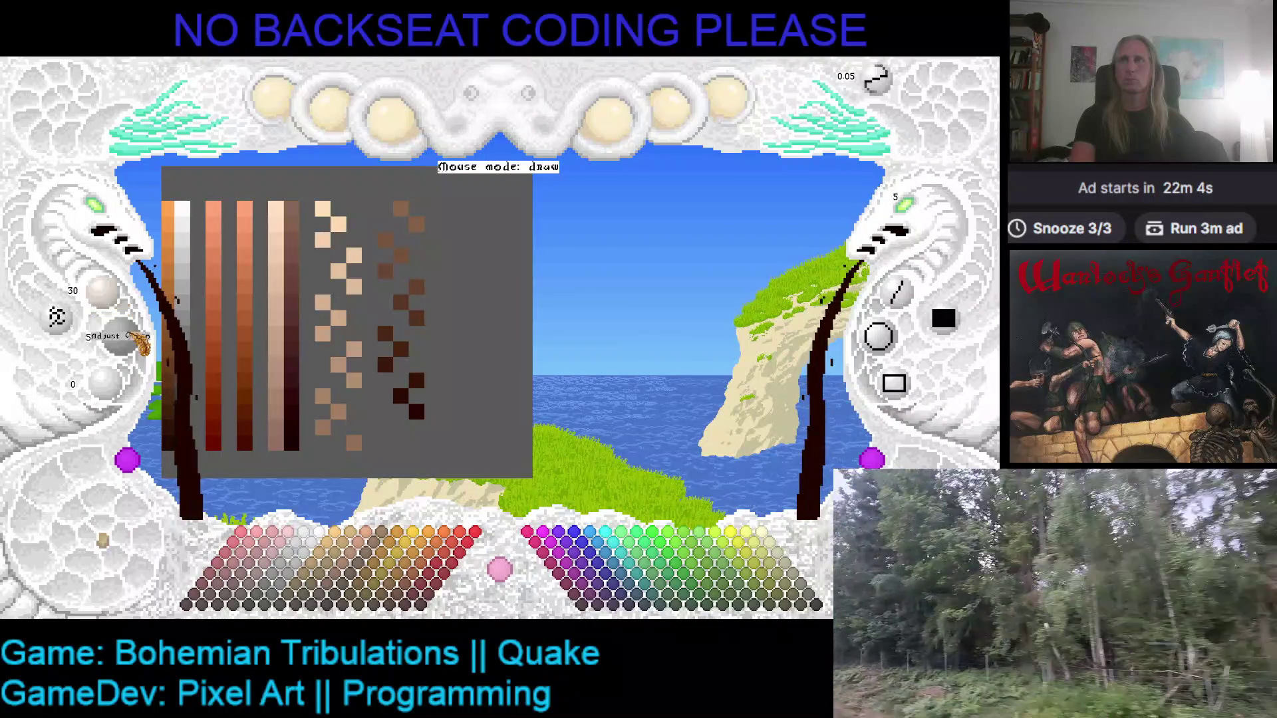
pyautogui.click(404, 436)
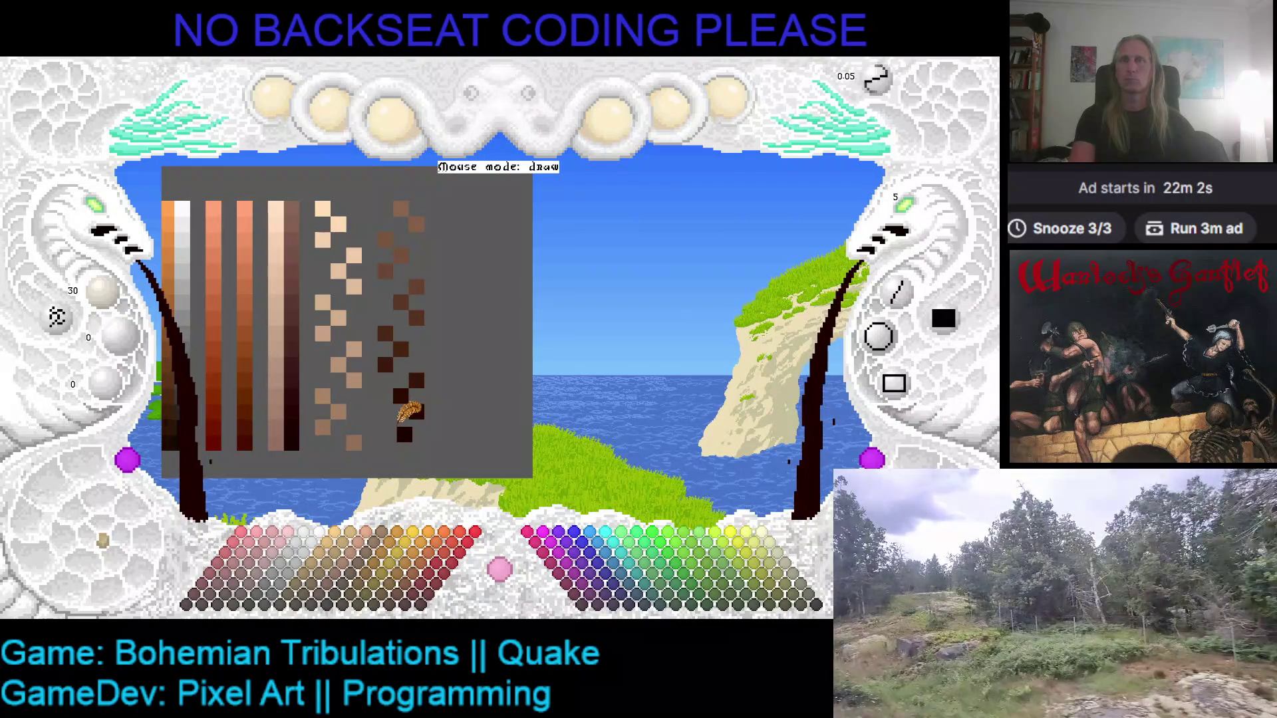
pyautogui.click(385, 427)
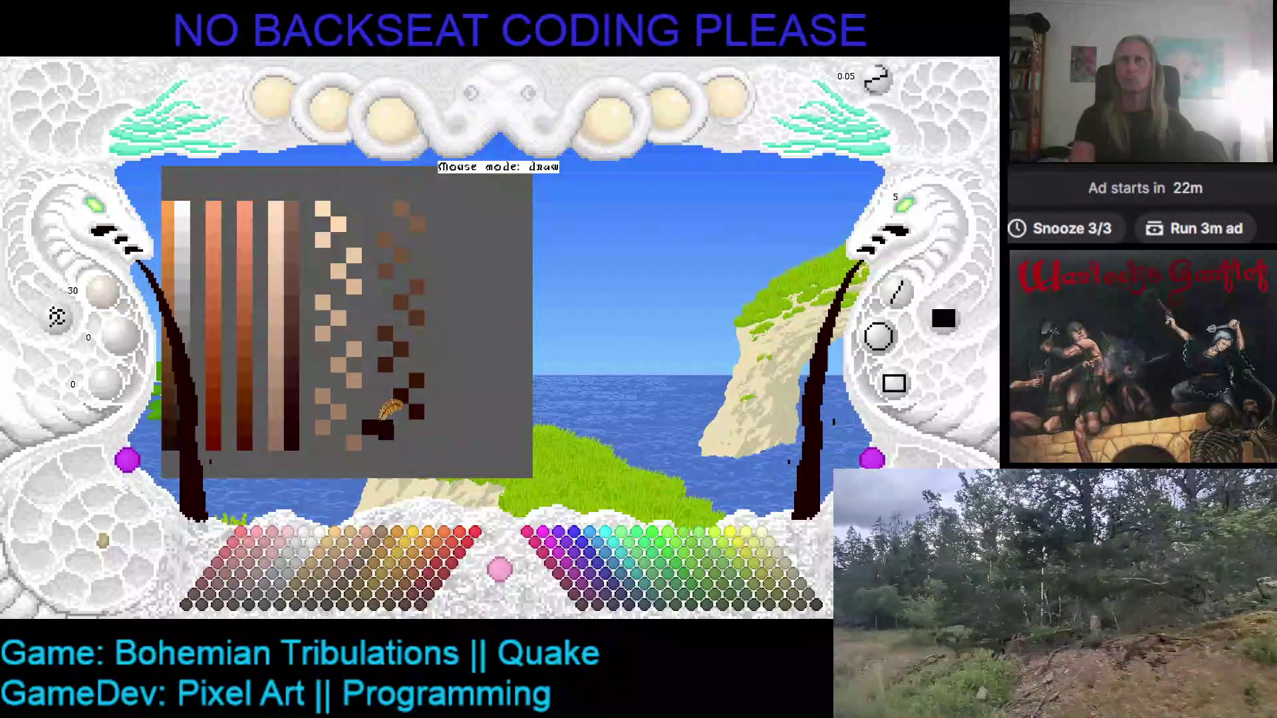
# - Sample the dark brown from a swatch and darken it toward 25/0/0
pyautogui.rightClick(375, 407)
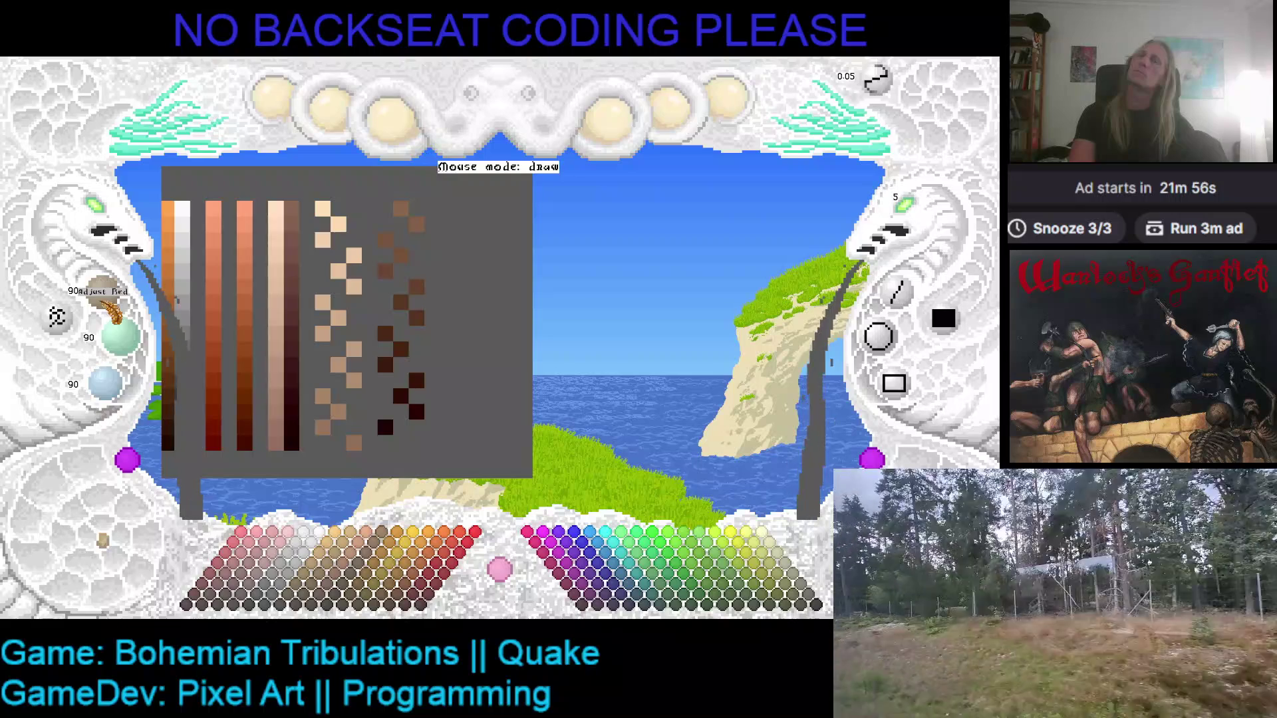
pyautogui.scroll(-1, 107, 293)
pyautogui.scroll(-1, 119, 336)
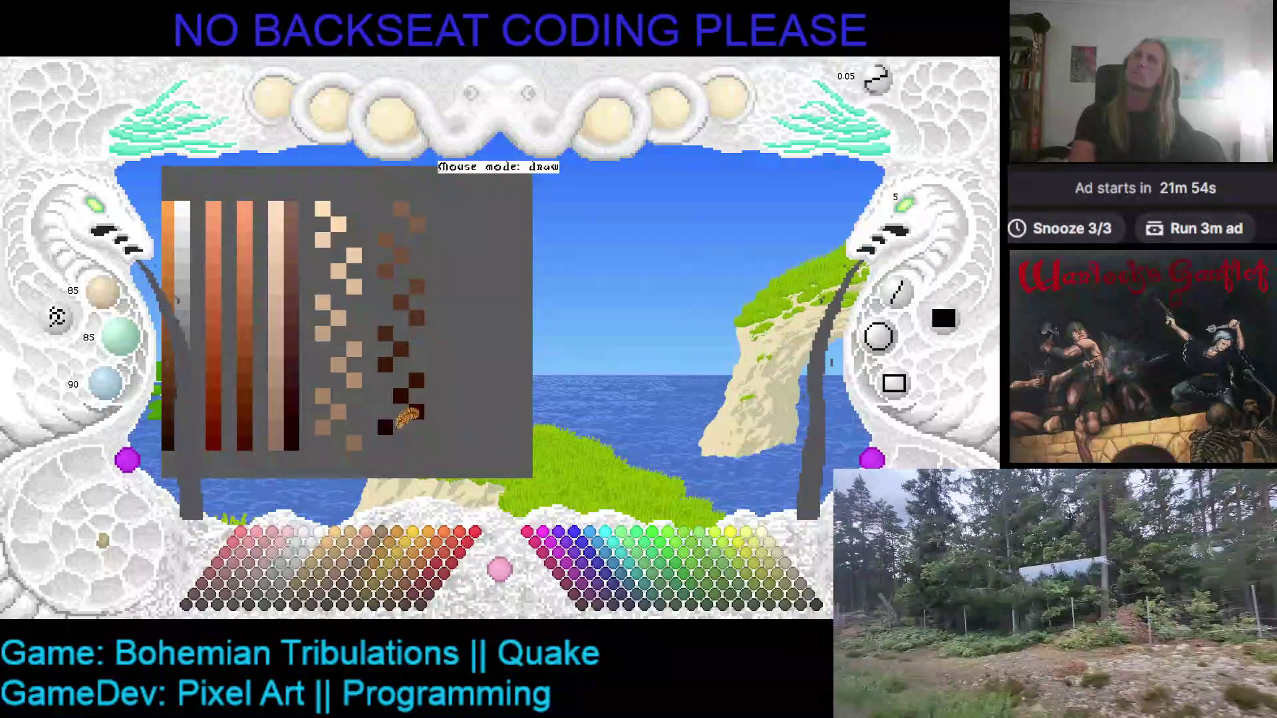
pyautogui.rightClick(417, 397)
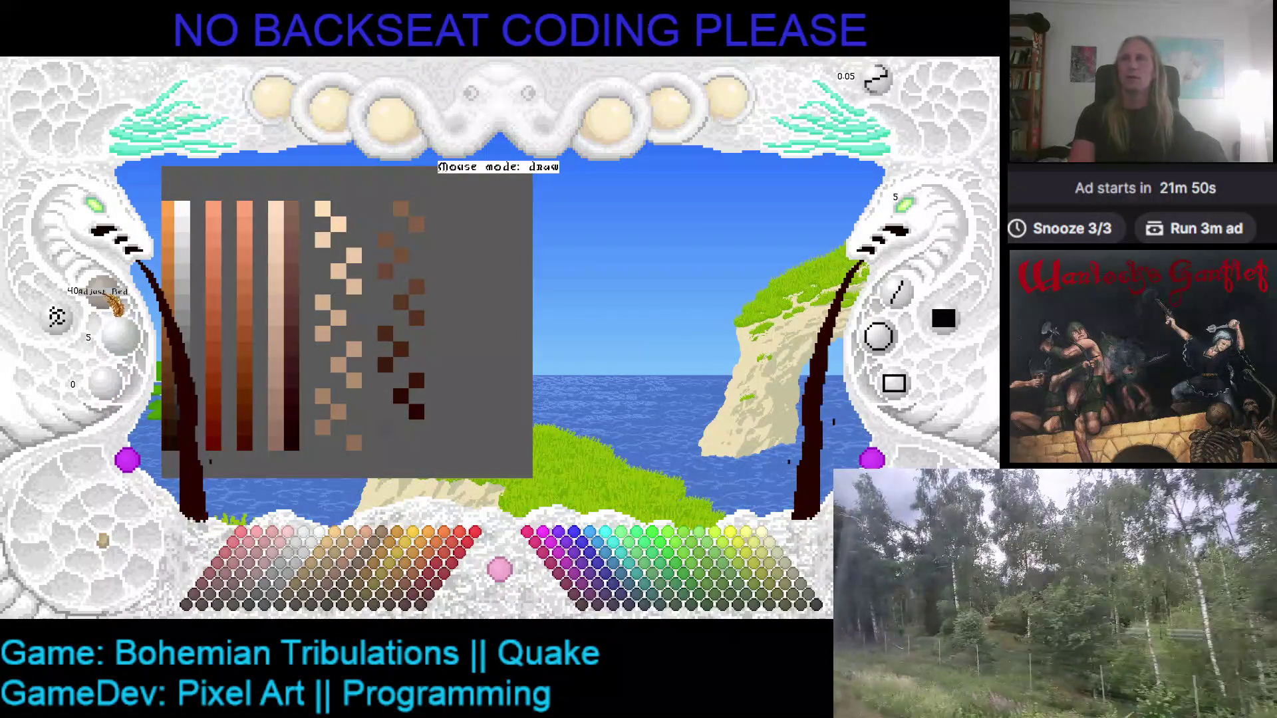
pyautogui.scroll(-1, 106, 299)
pyautogui.scroll(-1, 120, 335)
# - Place near-black 25/0/0 pixels at the staircase's lower end, undoing one misplaced pixel
pyautogui.click(373, 429)
pyautogui.scroll(-1, 103, 293)
pyautogui.click(399, 439)
pyautogui.click(419, 446)
pyautogui.hotkey('ctrl', 'z')
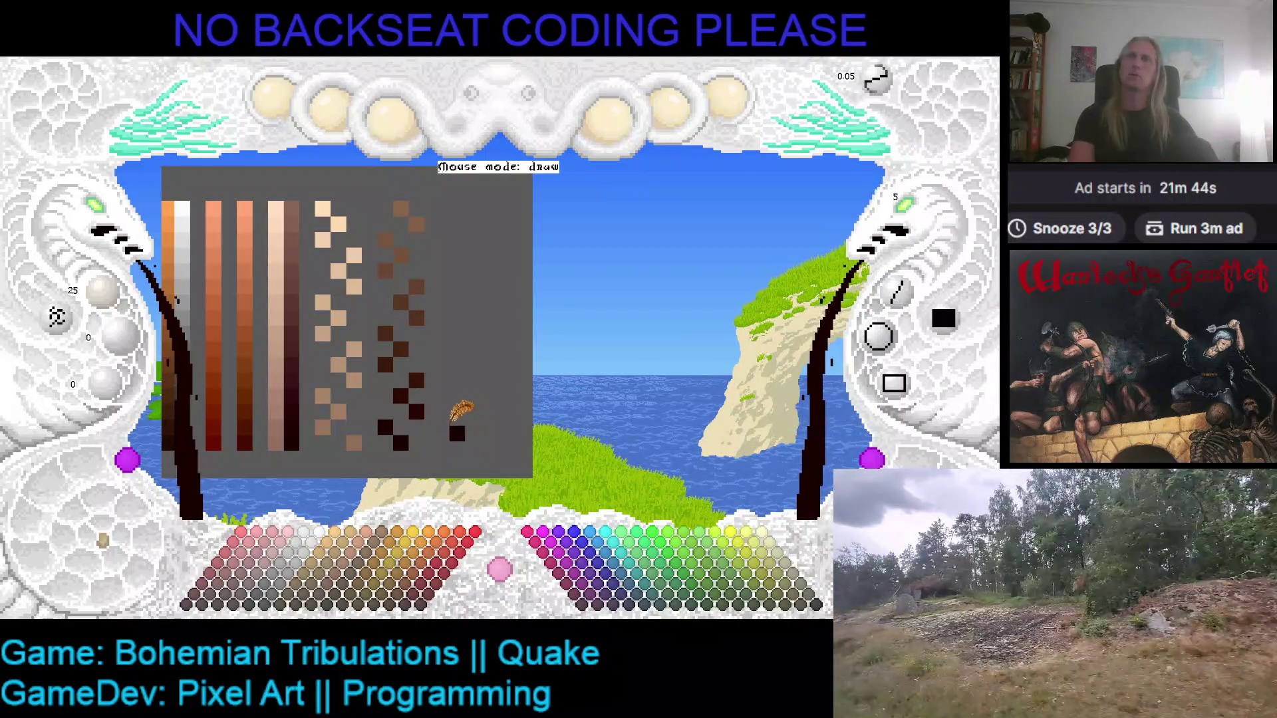
pyautogui.click(370, 429)
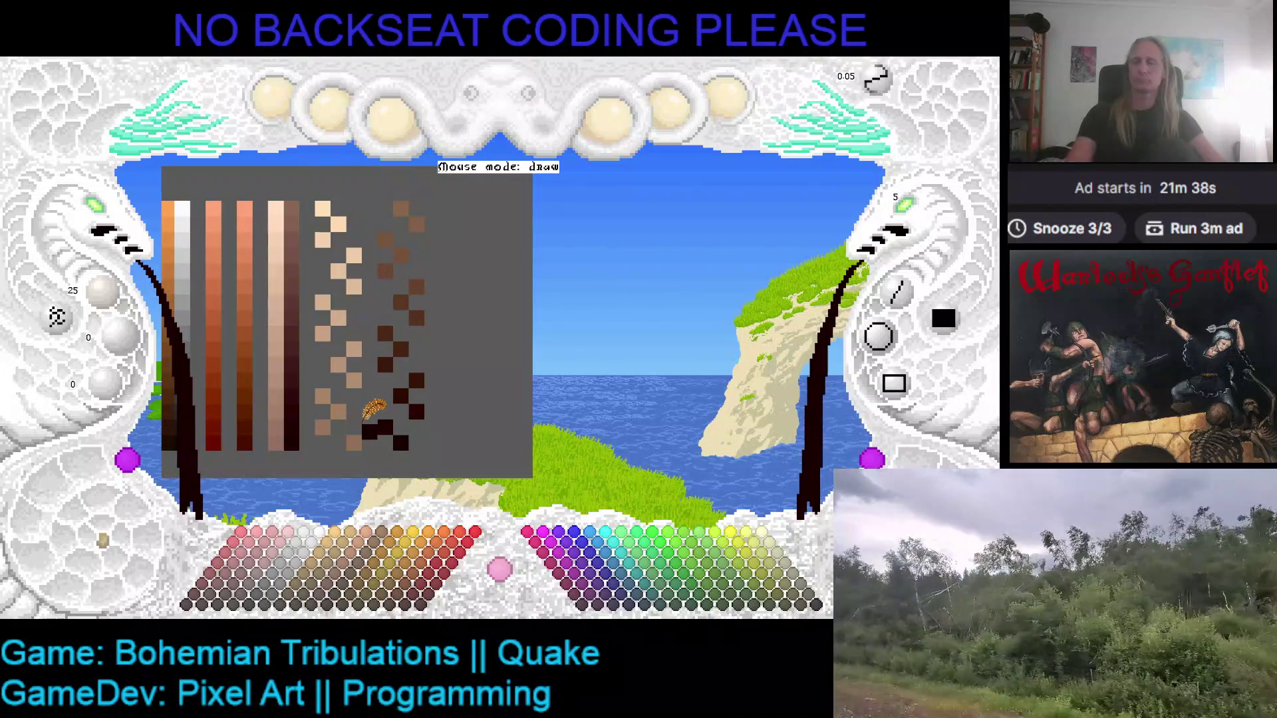
pyautogui.click(311, 224)
# - Sample the skin-tone swatches from lightest to deepest, painting one light skin pixel
pyautogui.rightClick(322, 211)
pyautogui.click(323, 224)
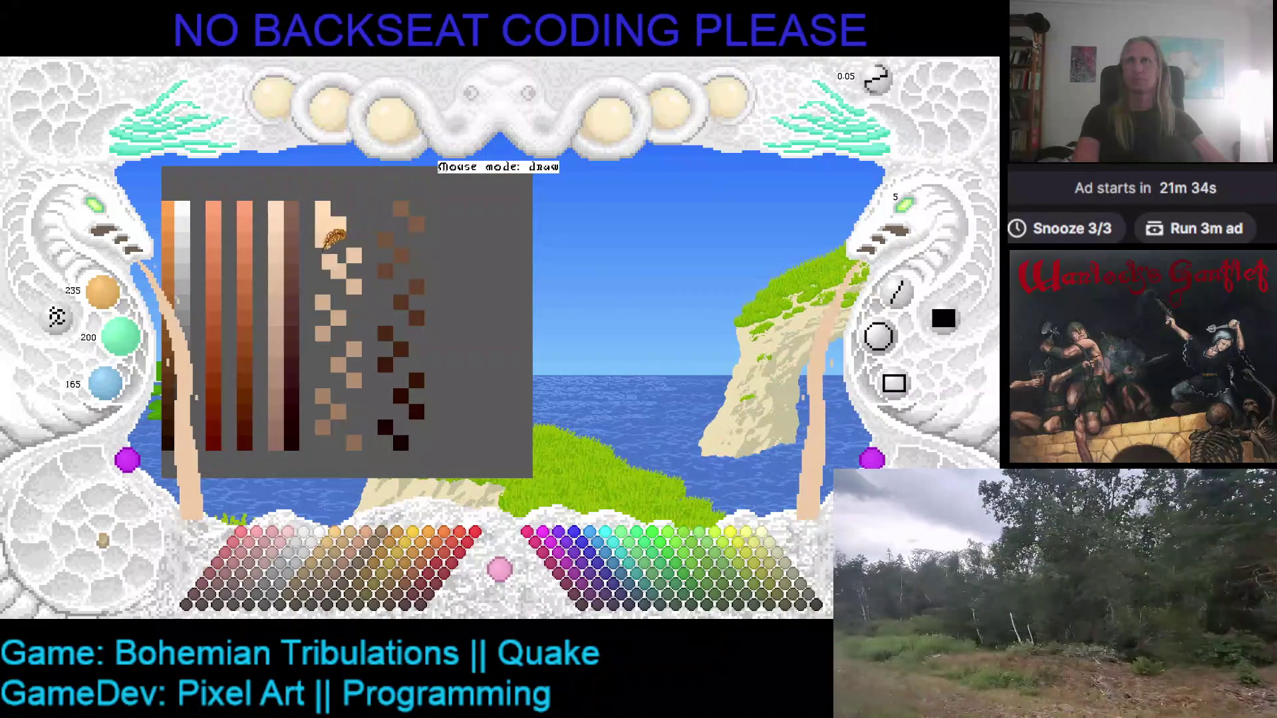
pyautogui.rightClick(329, 264)
pyautogui.rightClick(341, 296)
pyautogui.rightClick(324, 309)
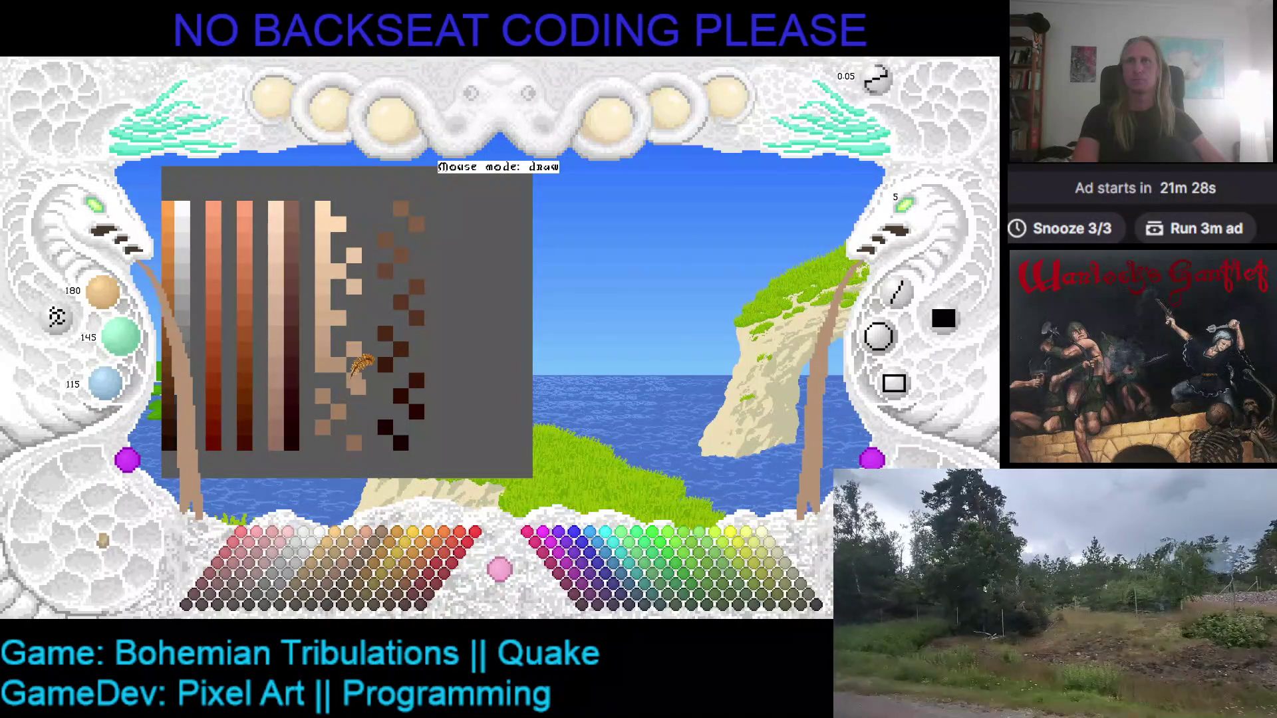
pyautogui.rightClick(324, 369)
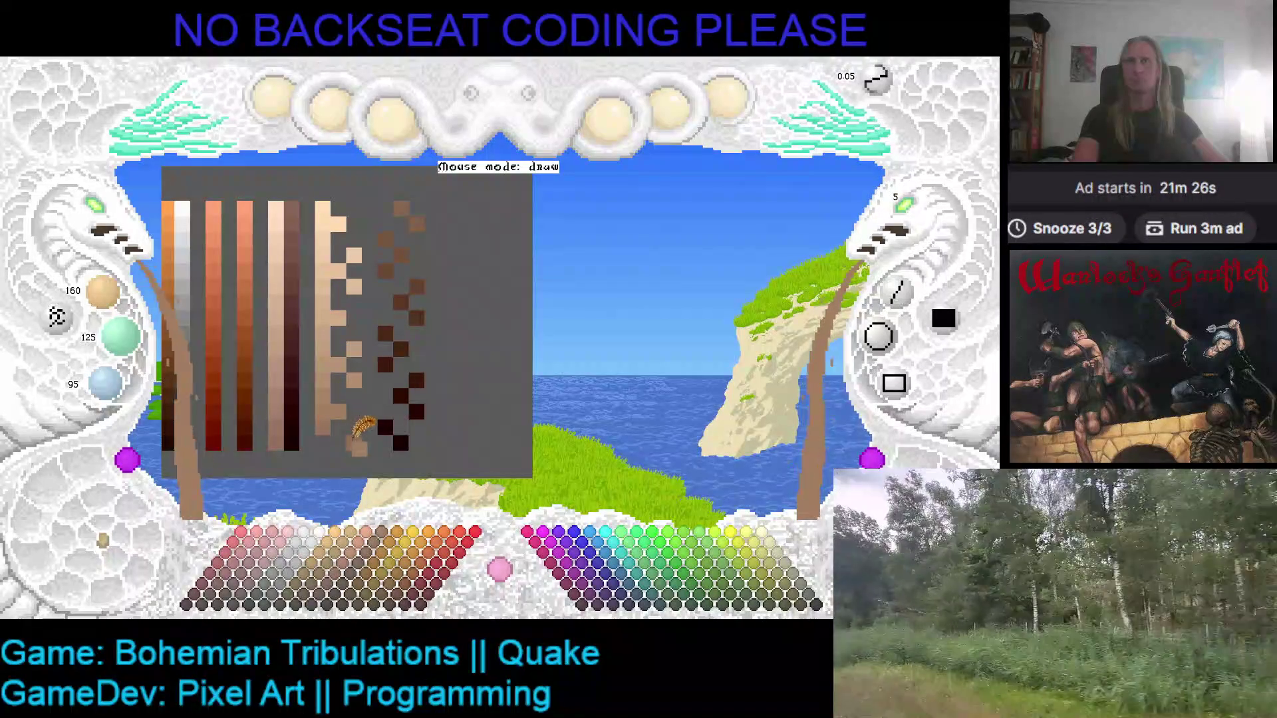
pyautogui.rightClick(327, 432)
# - Sample the grey background and the brown swatch colours
pyautogui.rightClick(352, 449)
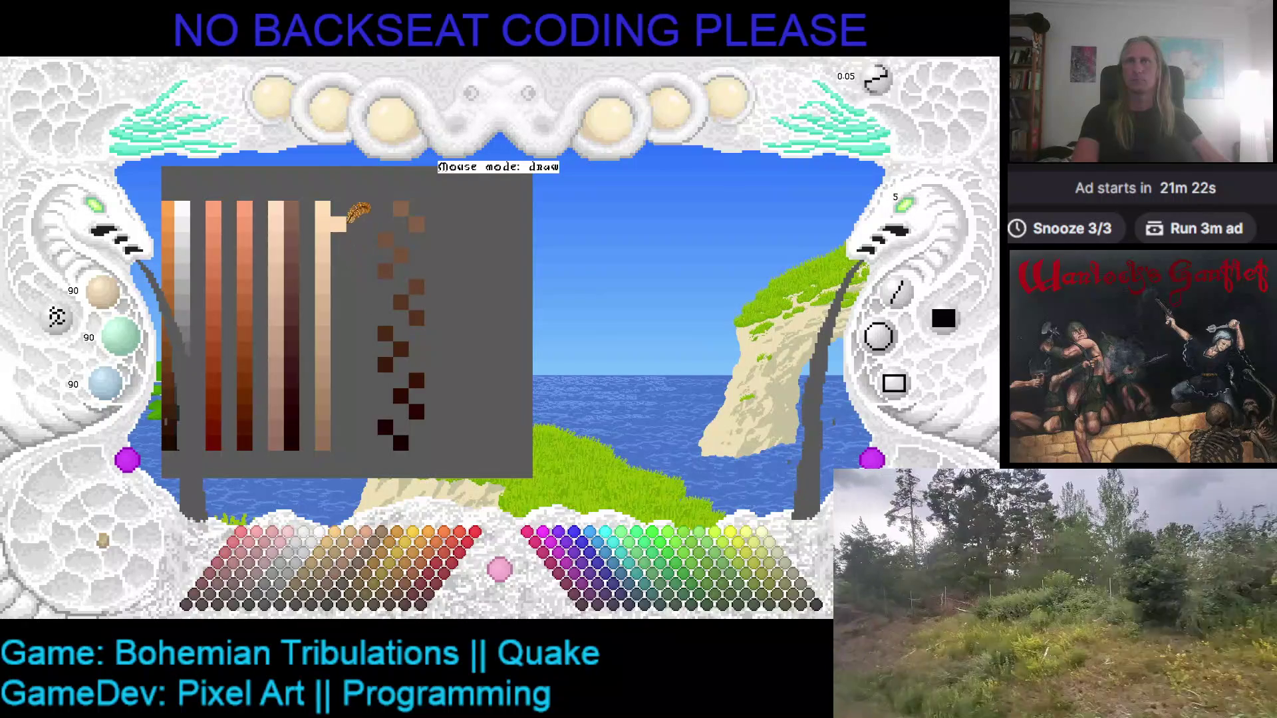
pyautogui.rightClick(425, 216)
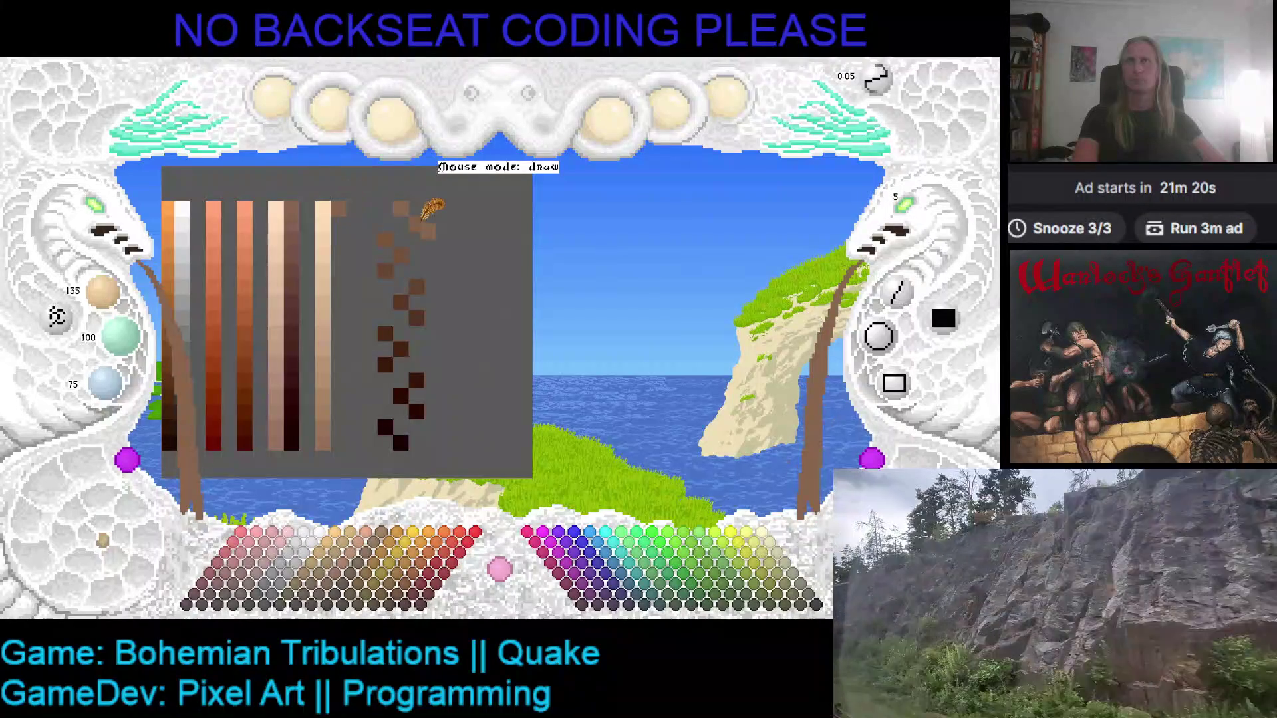
pyautogui.rightClick(358, 236)
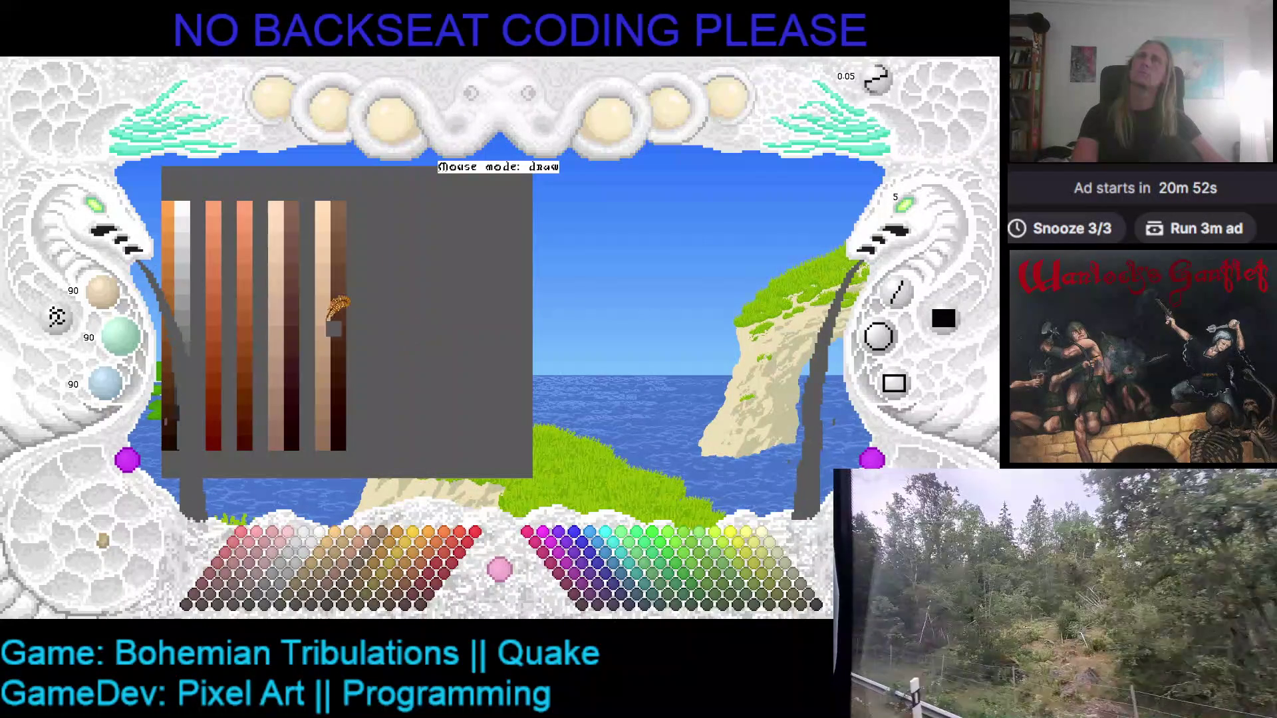
# - Zoom in on the ramps and pick the 40/5/0 near-black brown from the dark stripe
pyautogui.scroll(-3, 306, 276)
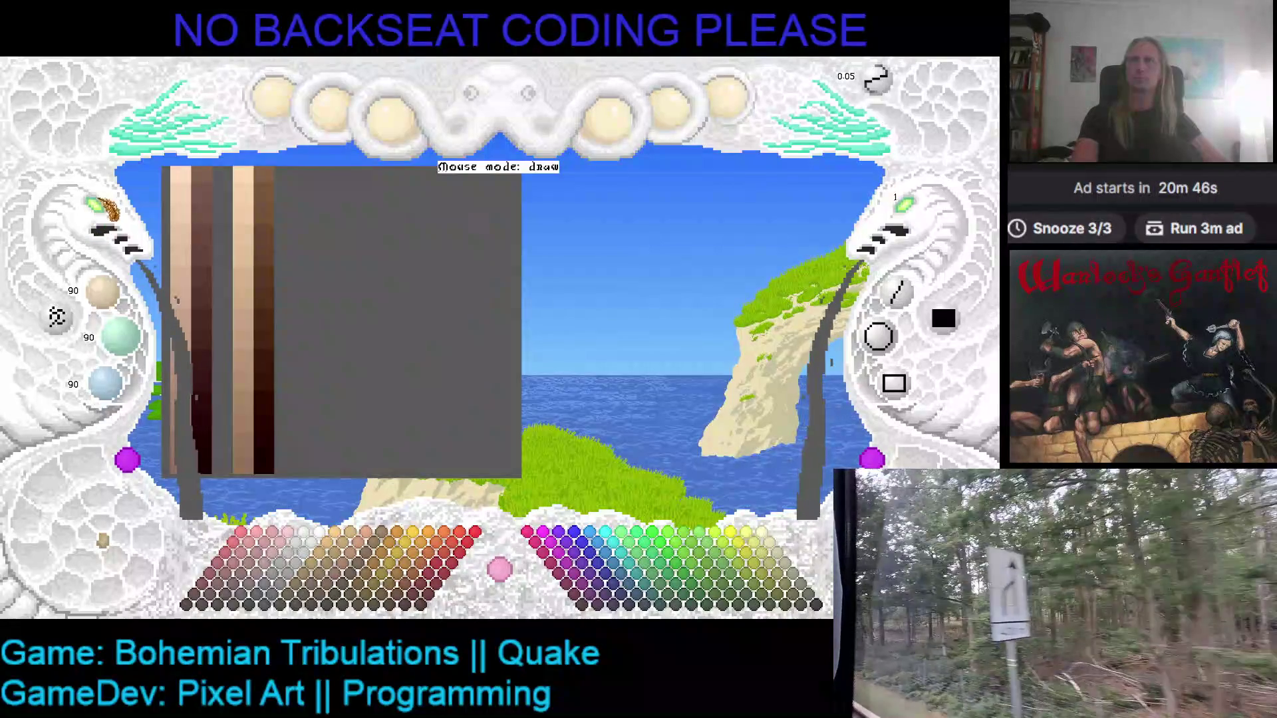
pyautogui.scroll(1, 108, 214)
pyautogui.scroll(1, 108, 214)
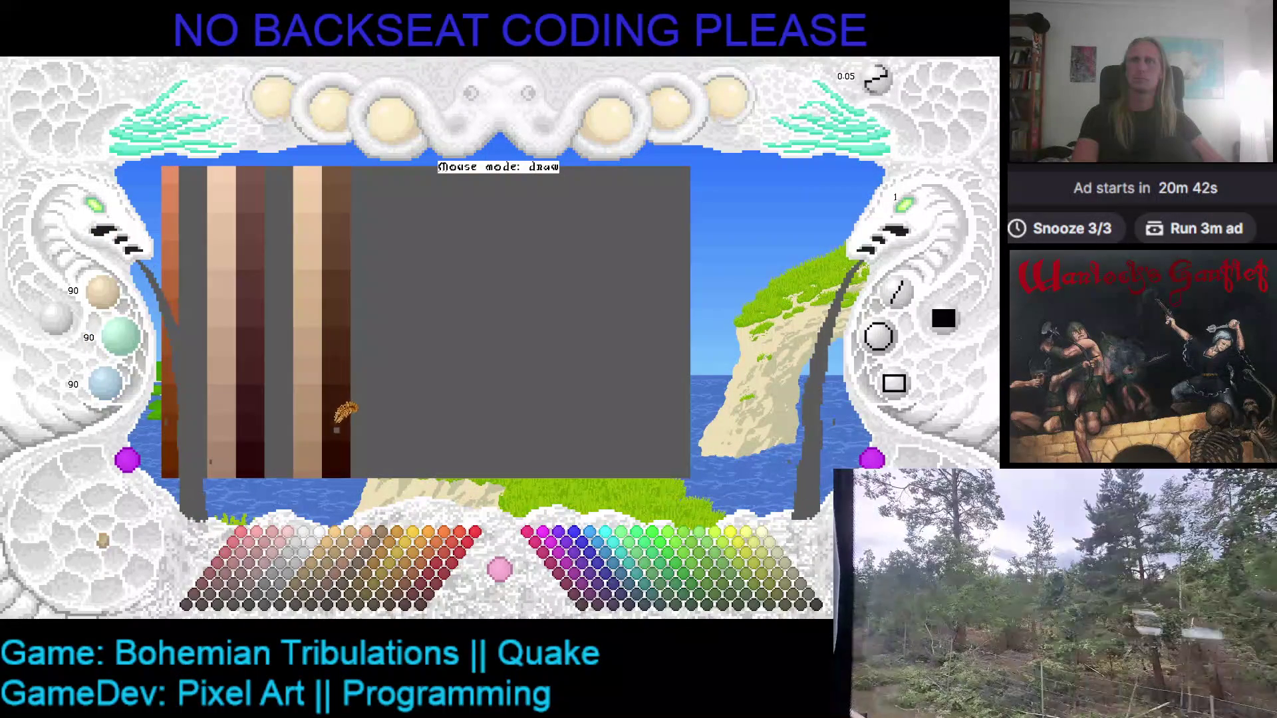
pyautogui.rightClick(342, 407)
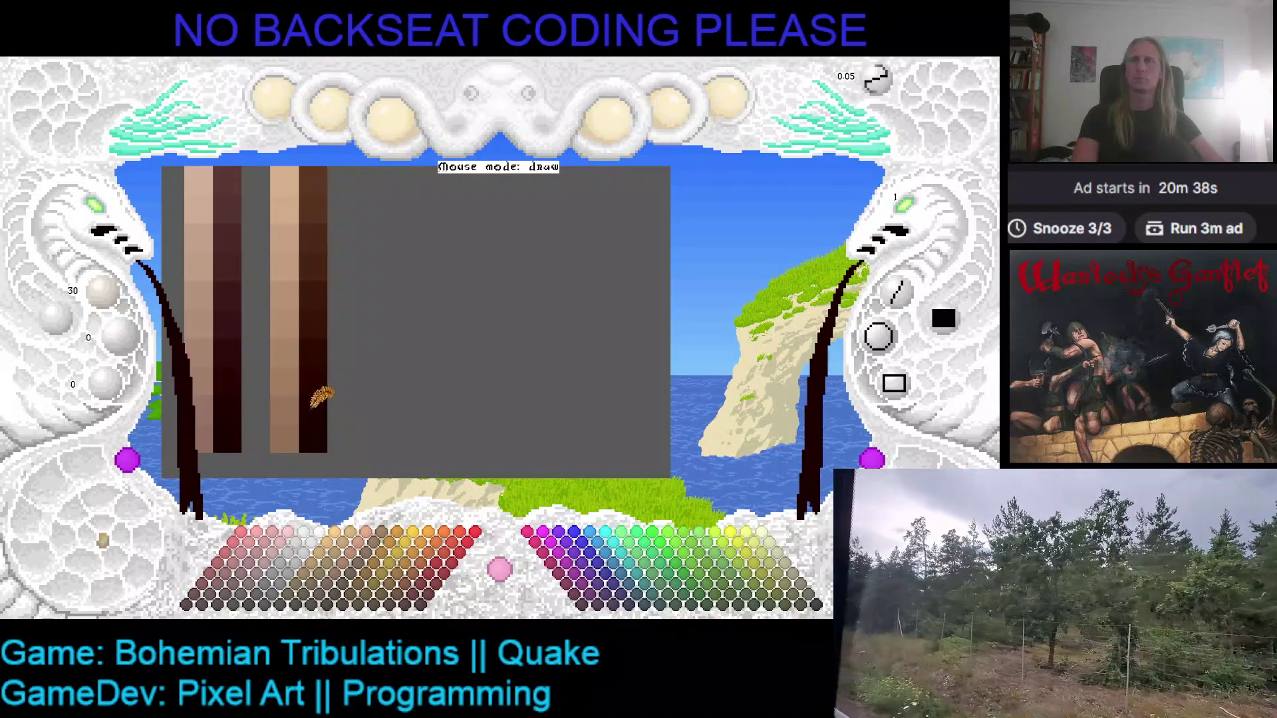
pyautogui.rightClick(329, 380)
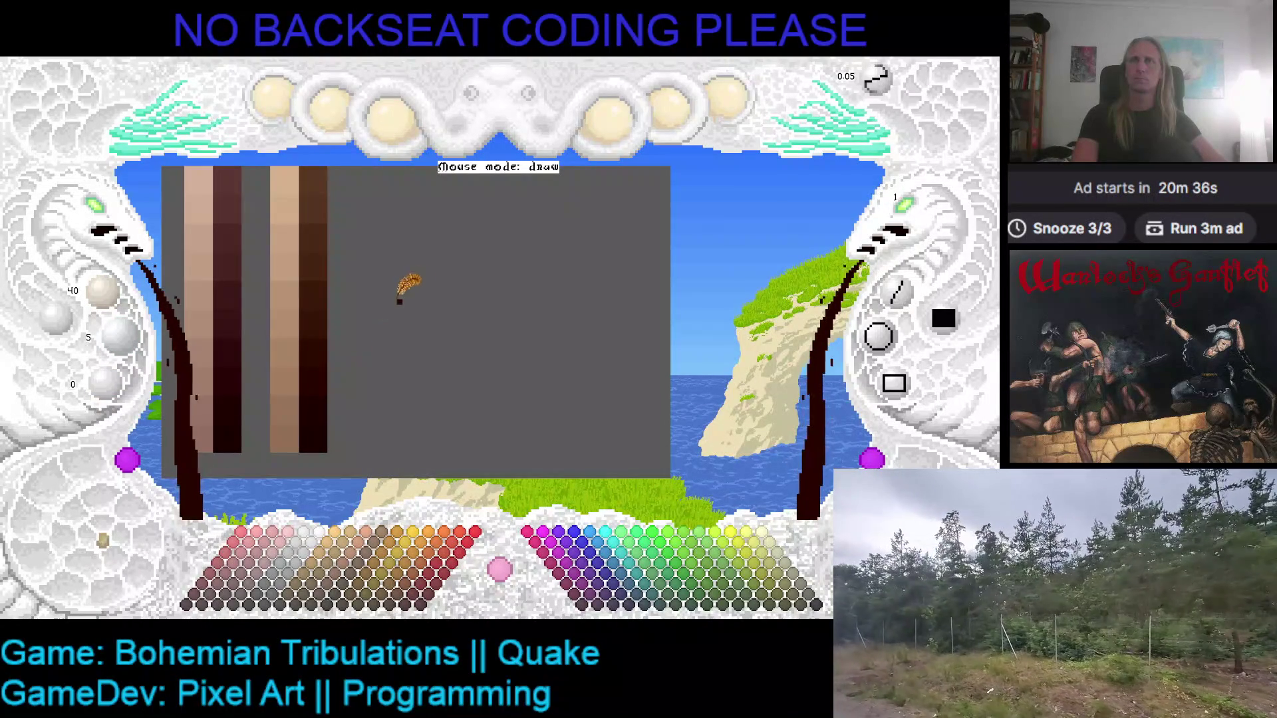
# - Freehand-draw and thicken a dark-brown oval head outline right of the ramps
pyautogui.moveTo(393, 312); pyautogui.dragTo(485, 359)
pyautogui.moveTo(458, 253); pyautogui.dragTo(389, 286)
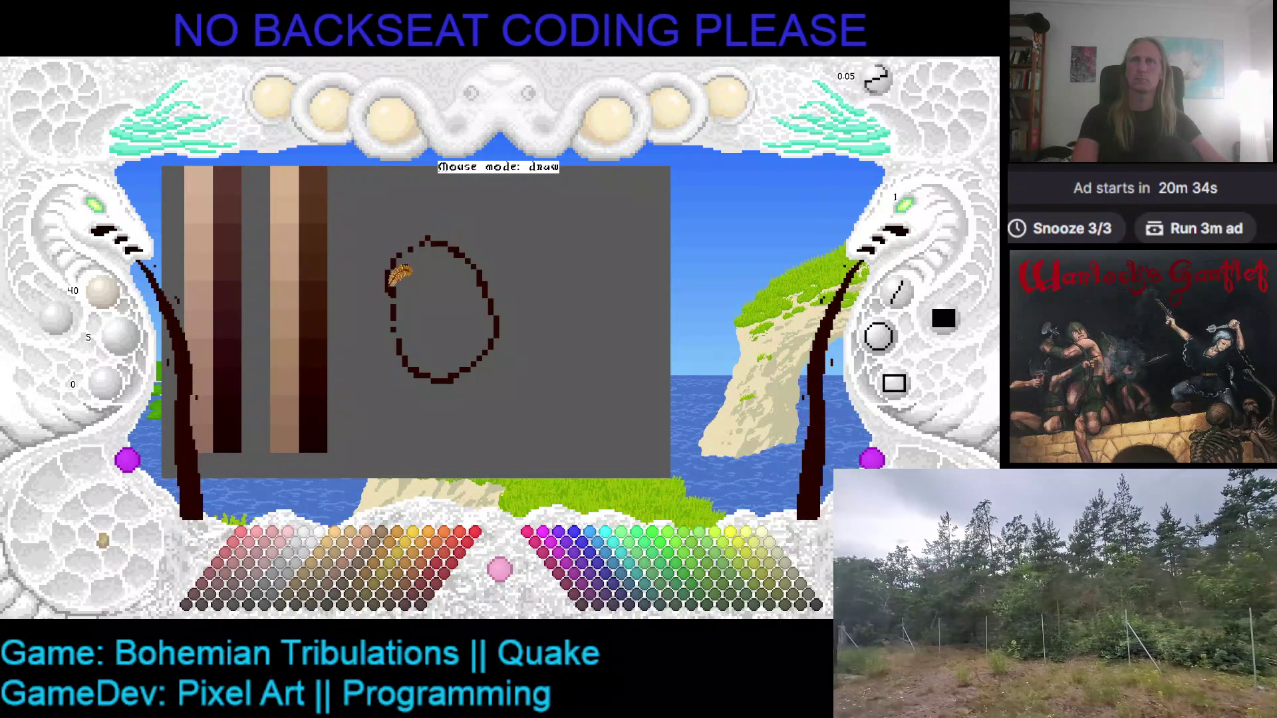
pyautogui.moveTo(450, 237); pyautogui.dragTo(503, 280)
pyautogui.moveTo(492, 331); pyautogui.dragTo(459, 359)
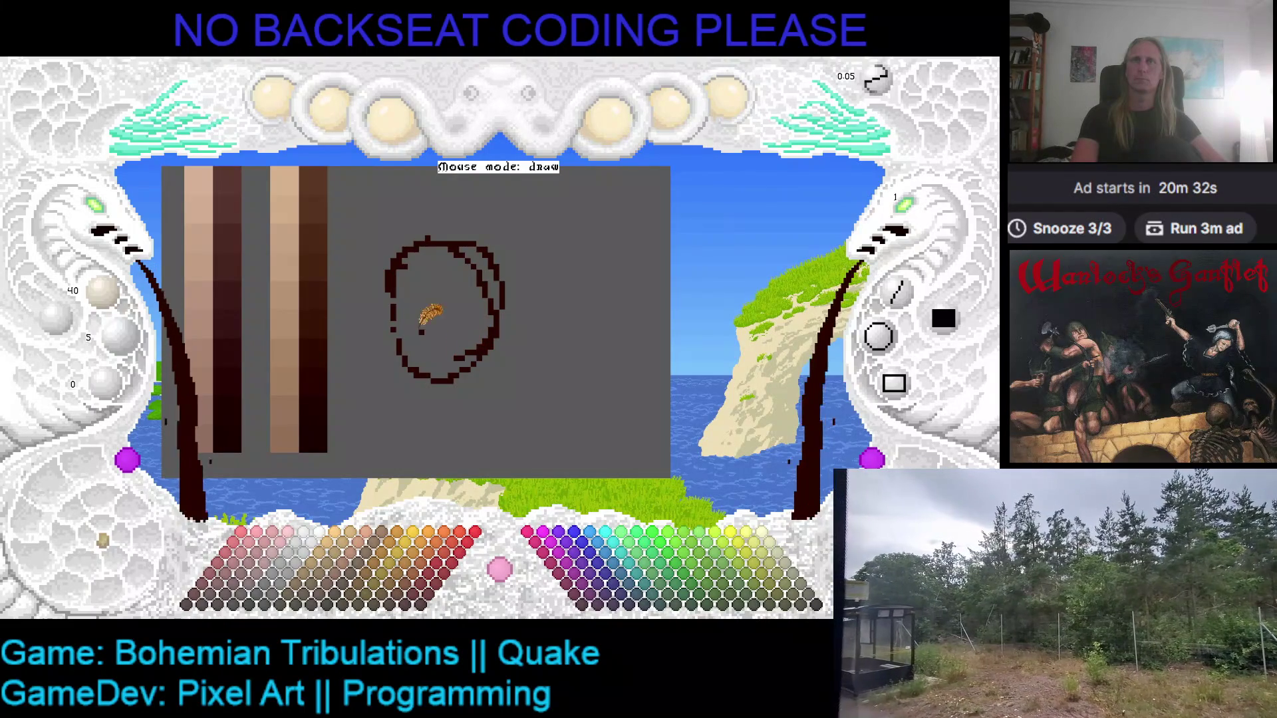
pyautogui.moveTo(391, 283)
pyautogui.mouseDown()
pyautogui.moveTo(395, 328)
pyautogui.moveTo(485, 342)
pyautogui.moveTo(496, 317)
pyautogui.mouseUp()
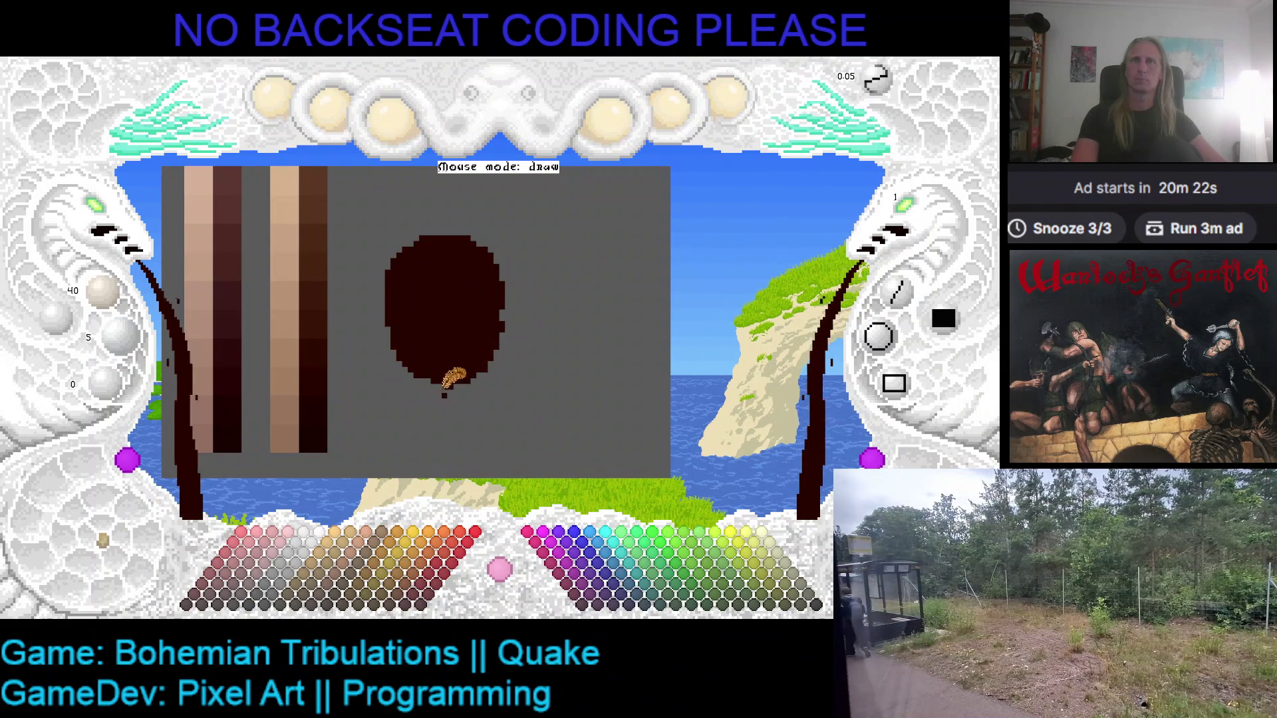
# - Toggle the current colour between grey background and dark brown, ending on dark brown
pyautogui.rightClick(449, 394)
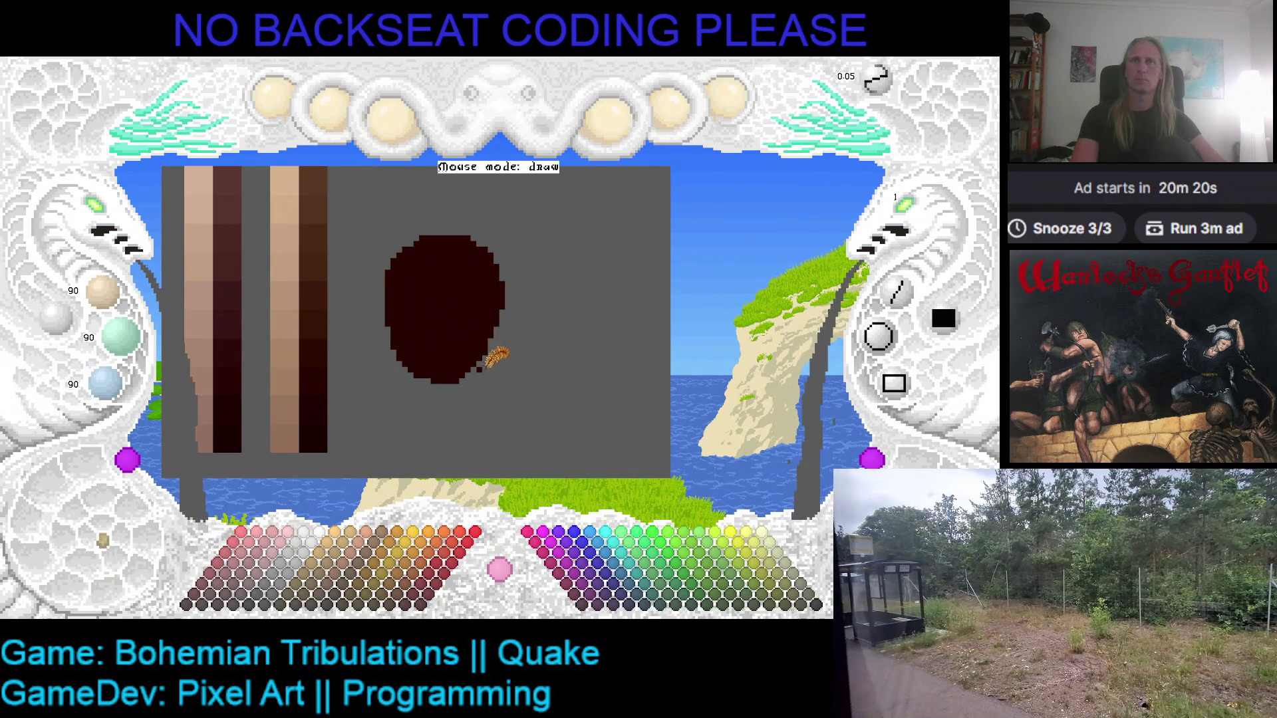
pyautogui.rightClick(485, 333)
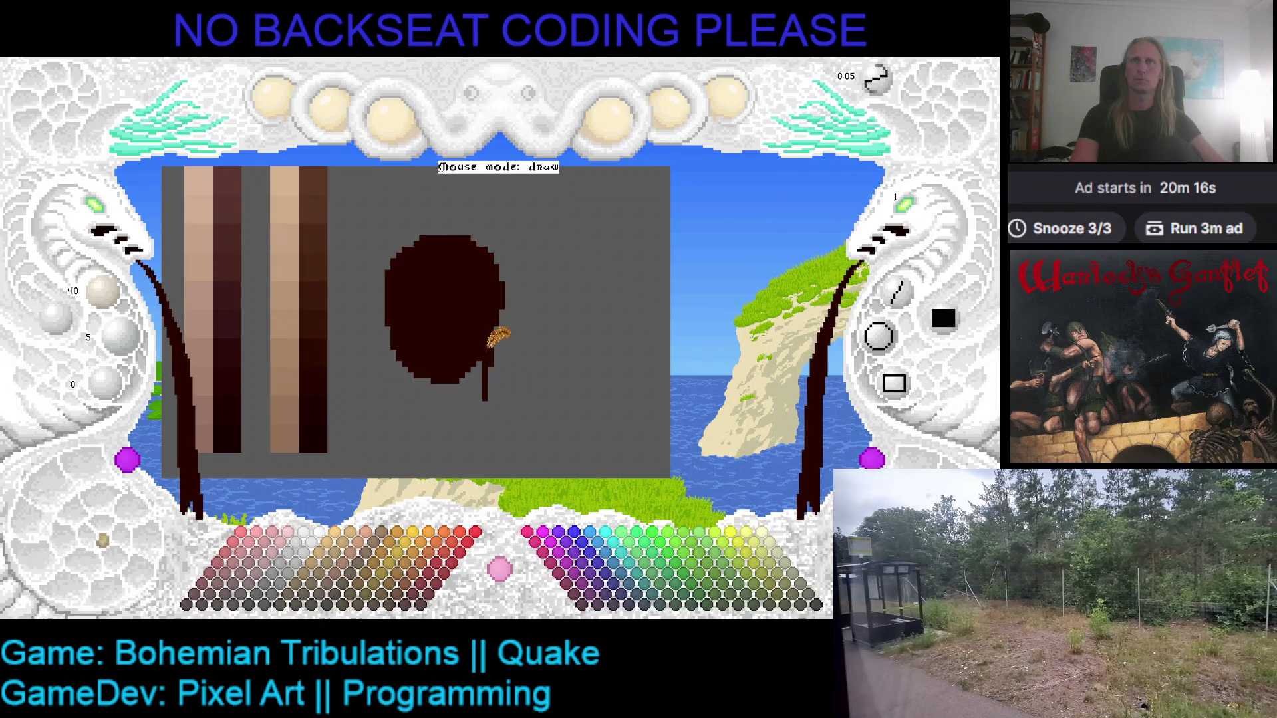
pyautogui.rightClick(500, 344)
pyautogui.rightClick(500, 343)
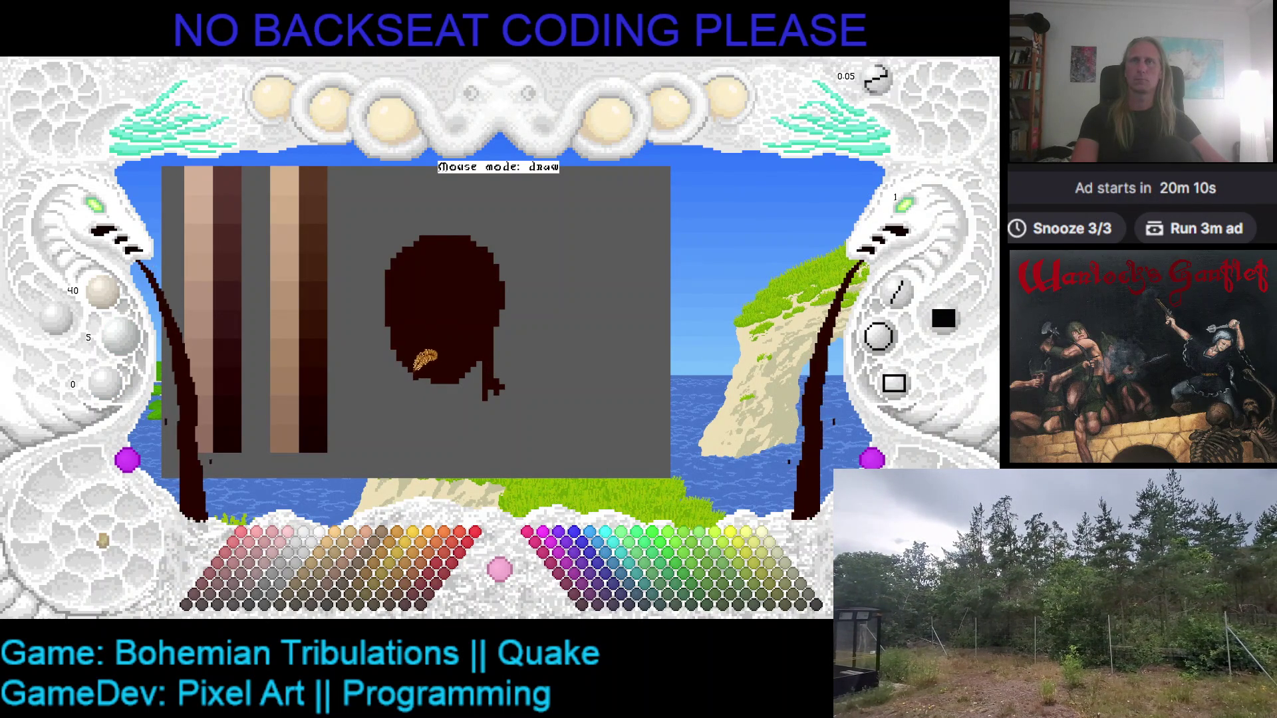
# - Draw a short neck stroke and a right shoulder line beneath the head
pyautogui.moveTo(417, 391); pyautogui.dragTo(401, 399)
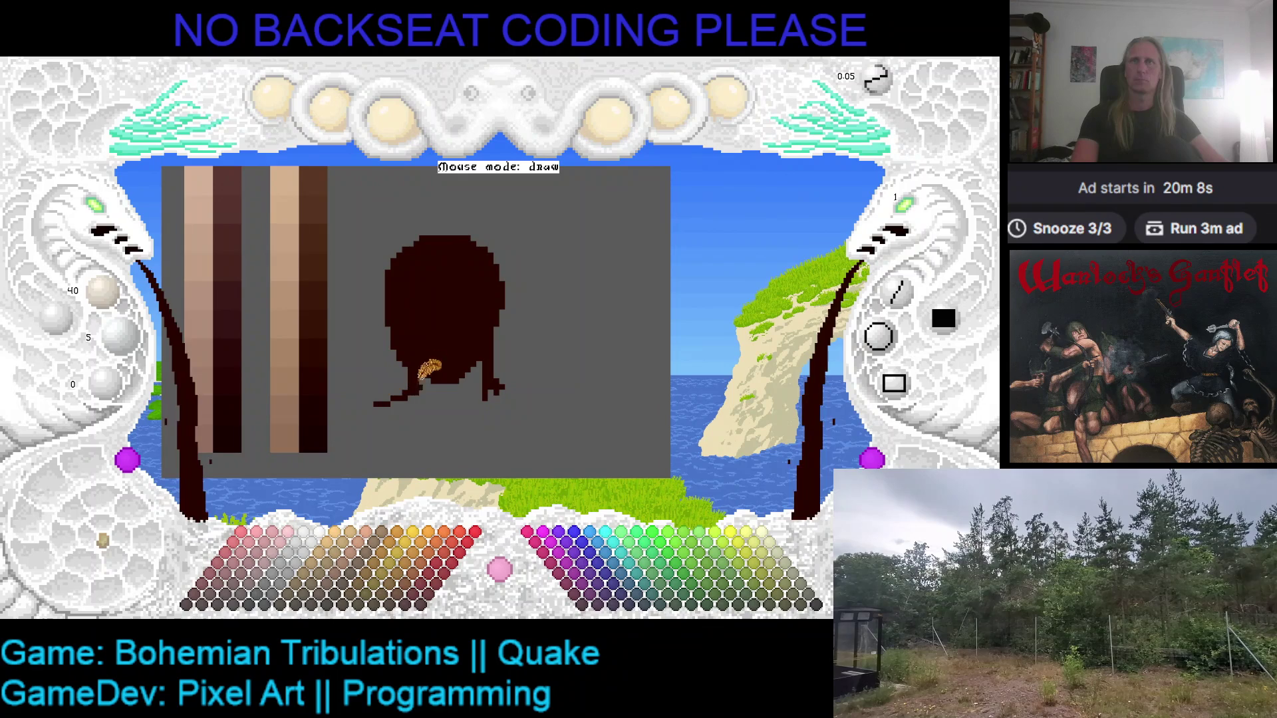
pyautogui.moveTo(512, 394); pyautogui.dragTo(534, 402)
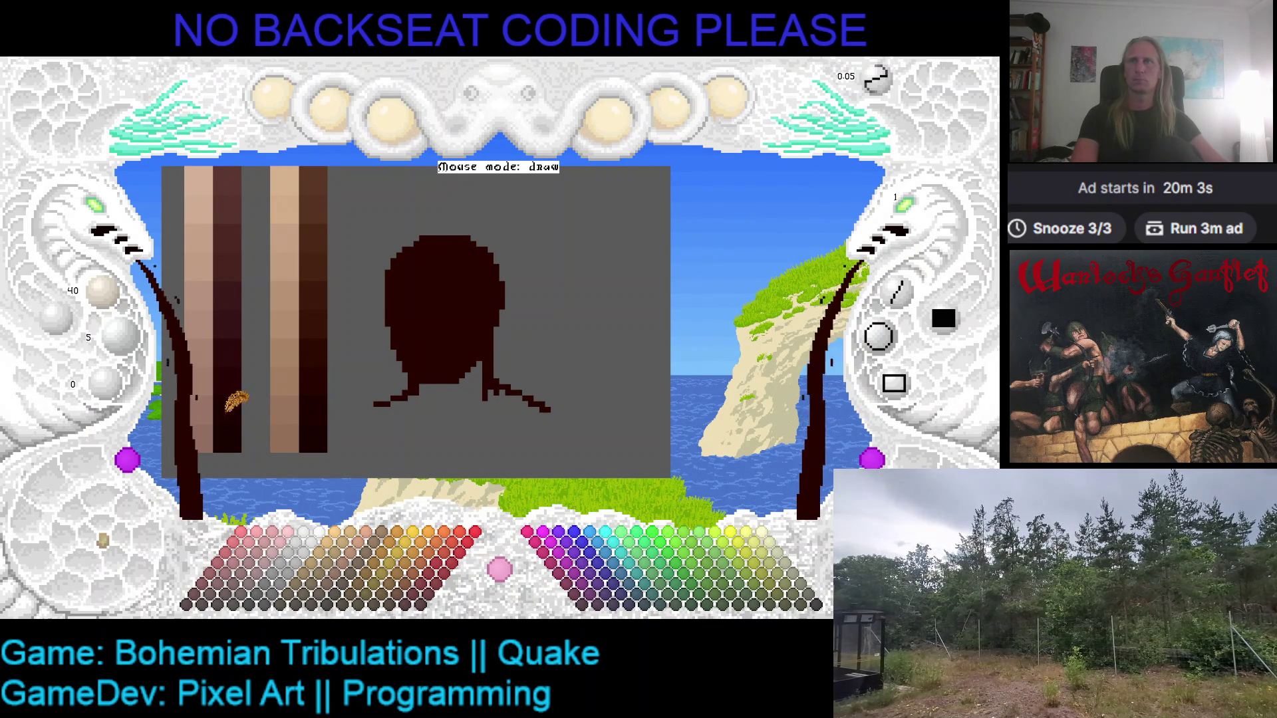
pyautogui.scroll(-3, 286, 326)
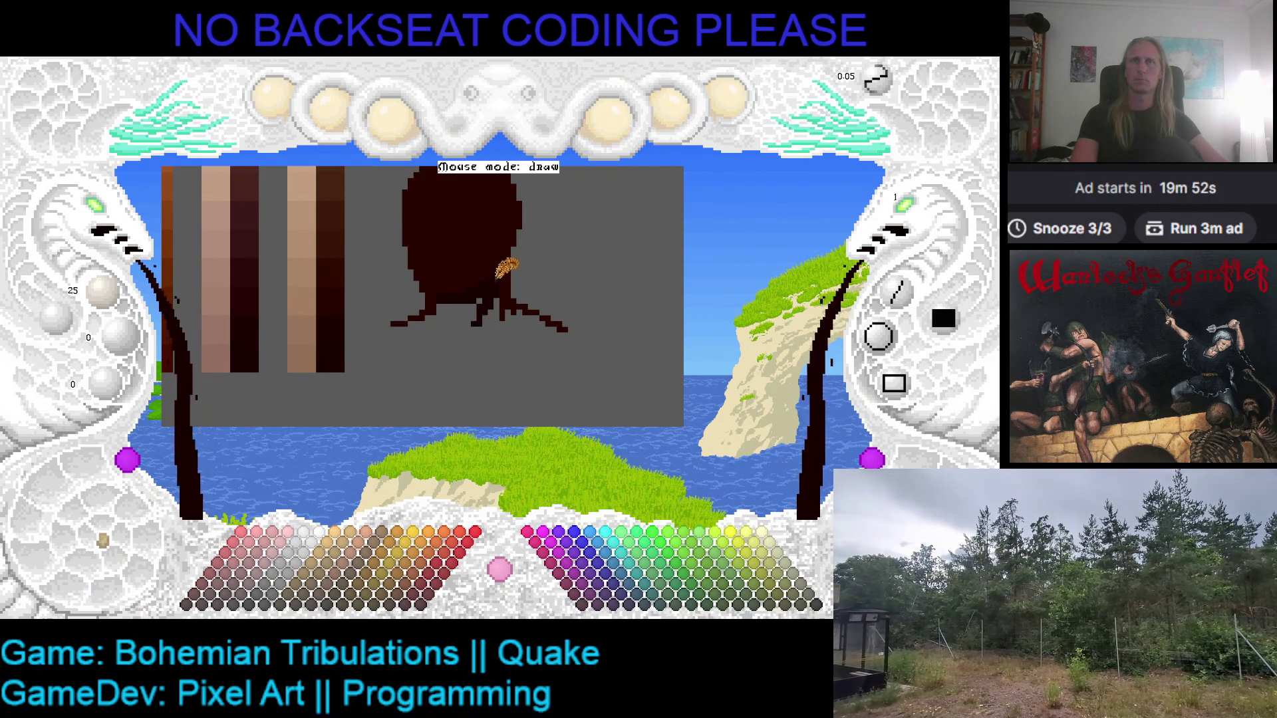
# - Pan the canvas below the head and pick up a lighter 70/35/15 brown from the ramp
pyautogui.press('Right')
pyautogui.press('Up')
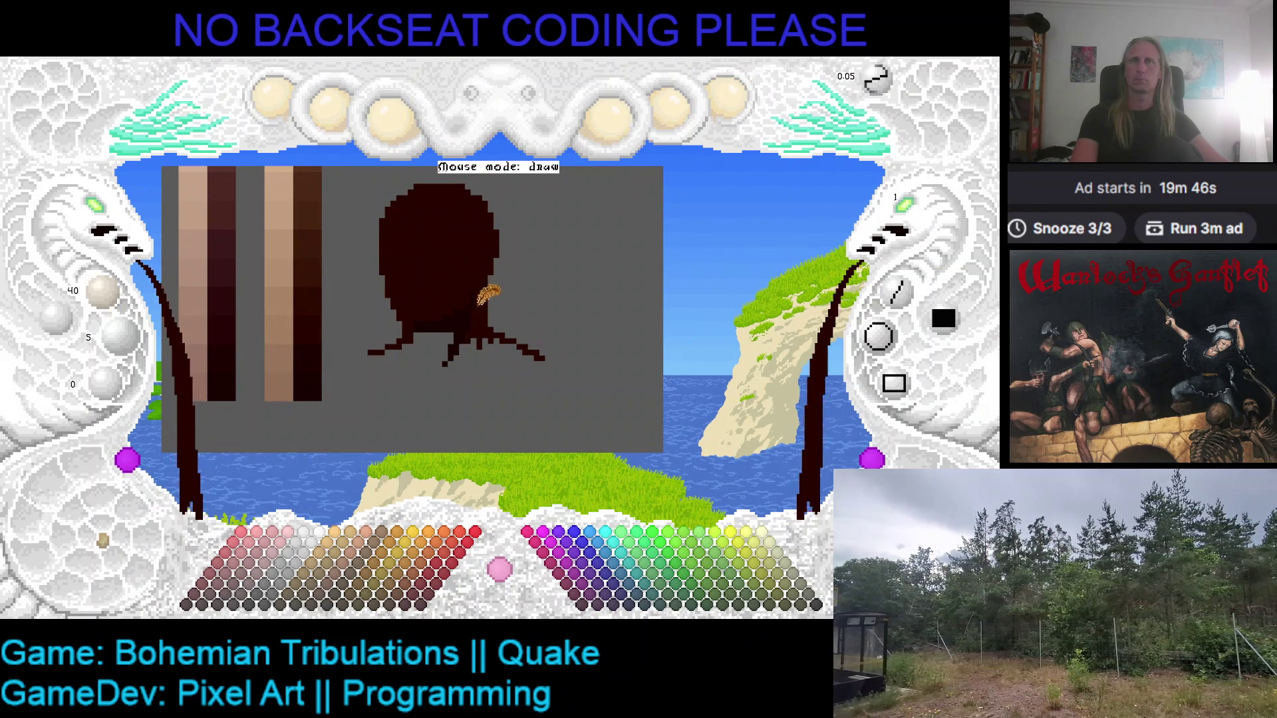
pyautogui.press('Right')
pyautogui.press('Up')
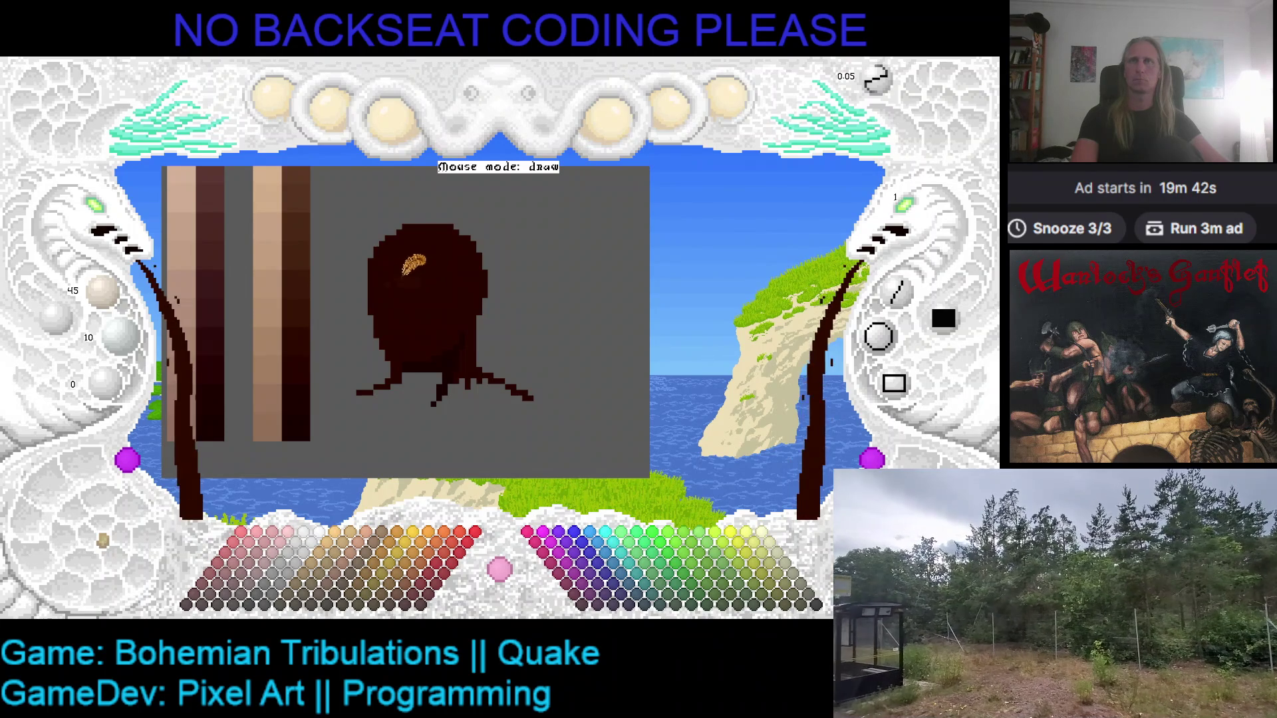
pyautogui.rightClick(311, 300)
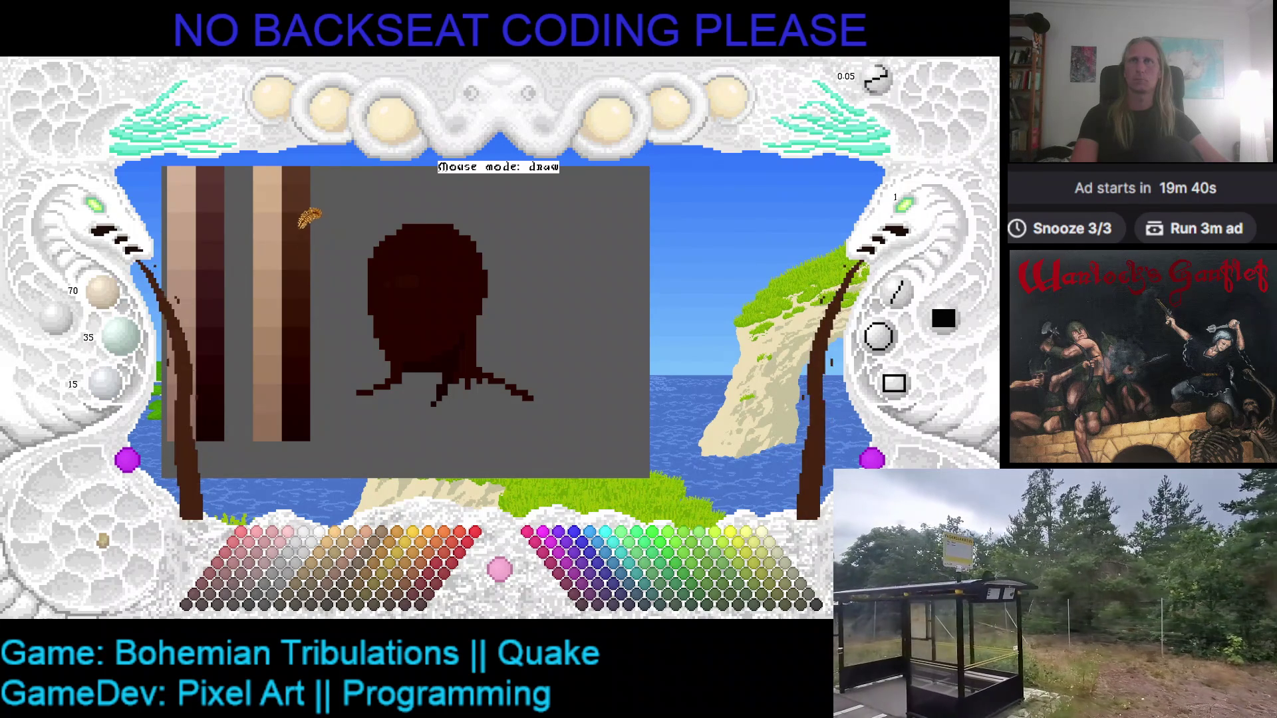
# - Paint lighter brown highlights on the head top and a diagonal shading band across the lower face
pyautogui.moveTo(399, 239); pyautogui.dragTo(455, 265)
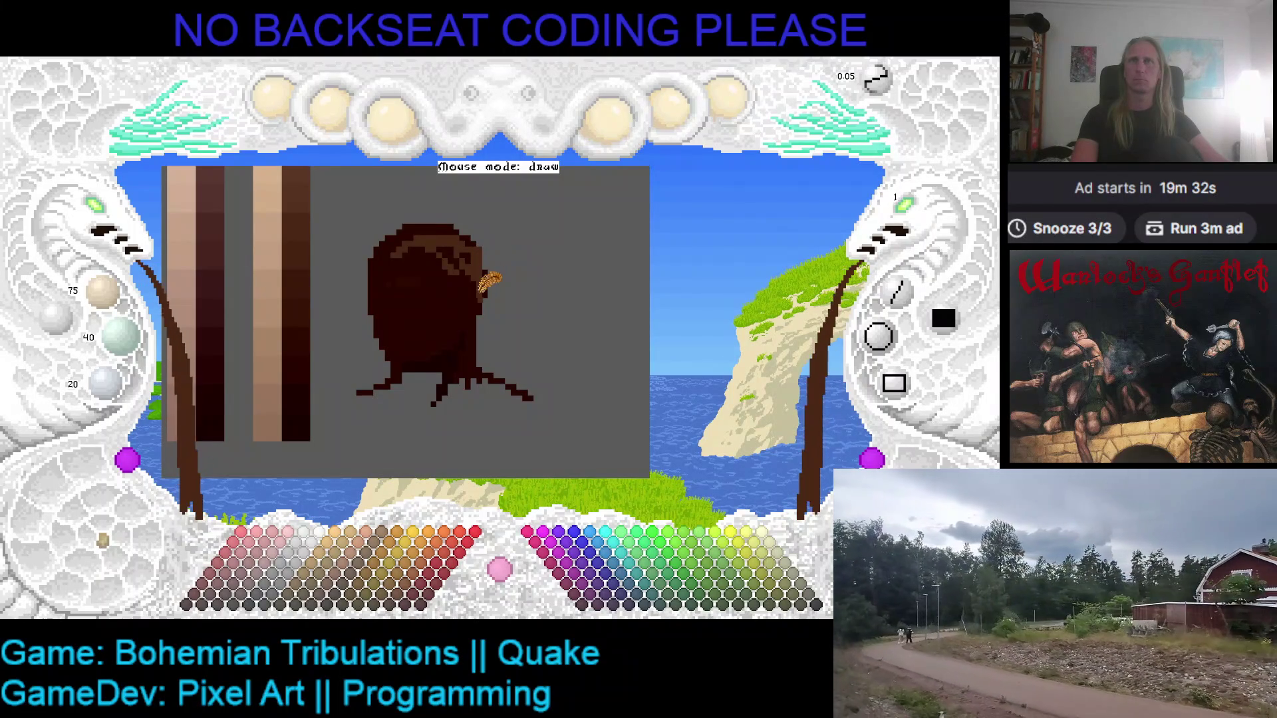
pyautogui.rightClick(494, 279)
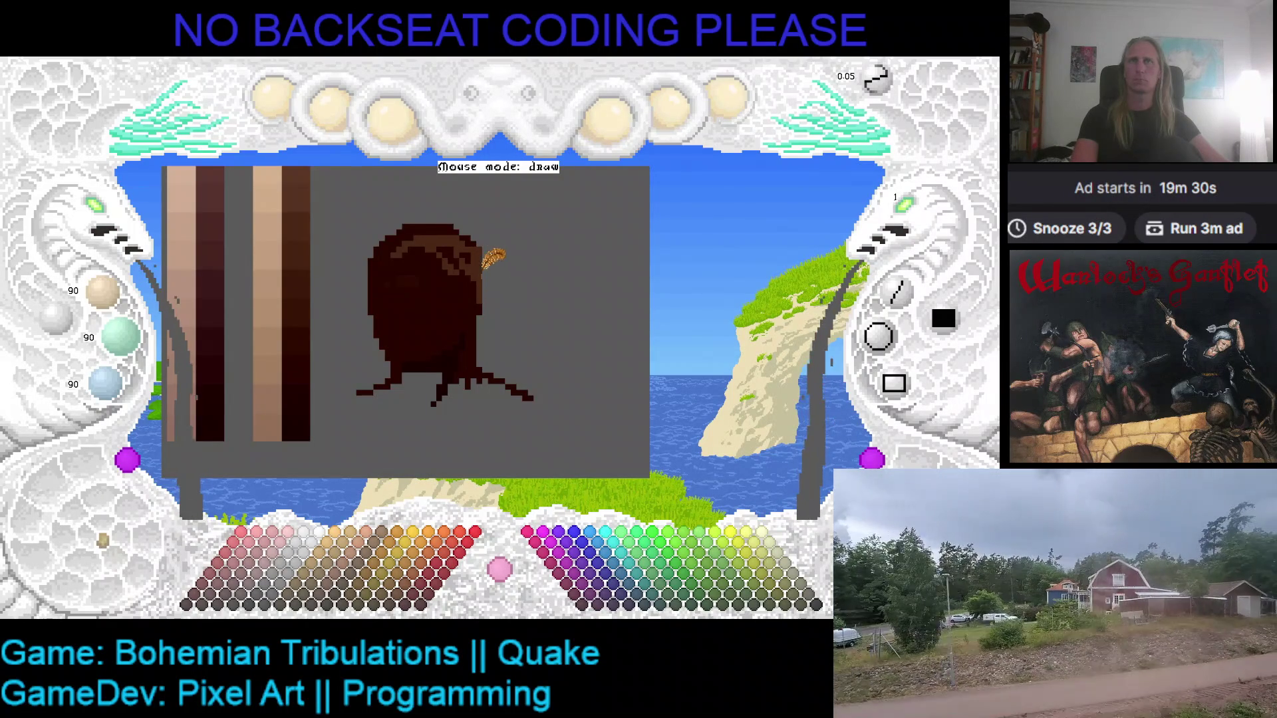
pyautogui.rightClick(495, 261)
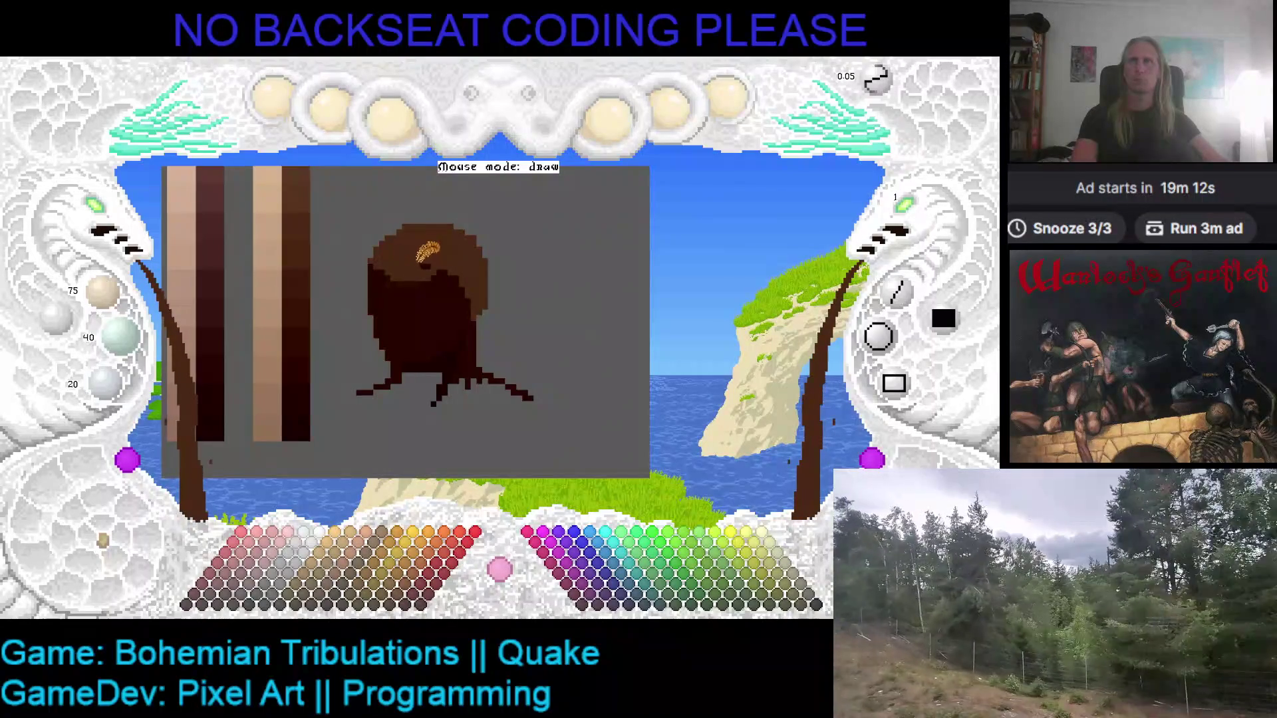
pyautogui.scroll(-7, 429, 260)
pyautogui.scroll(7, 412, 259)
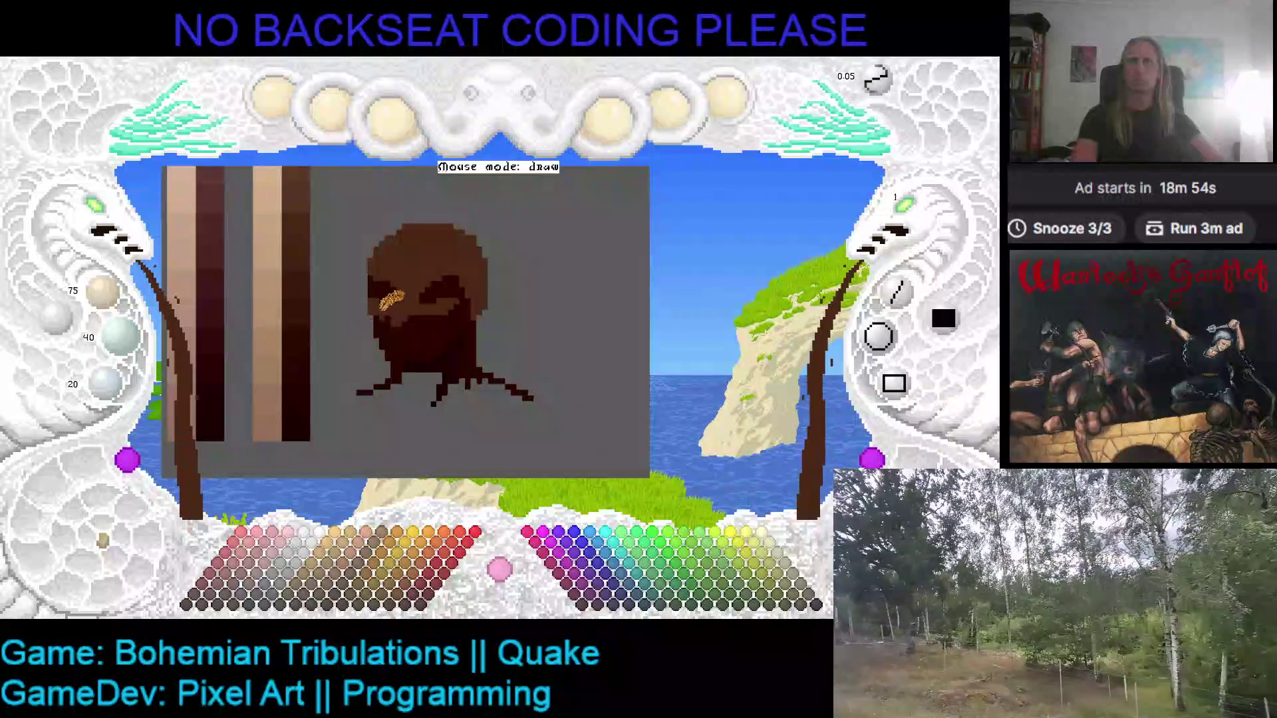
pyautogui.moveTo(407, 351); pyautogui.dragTo(477, 303)
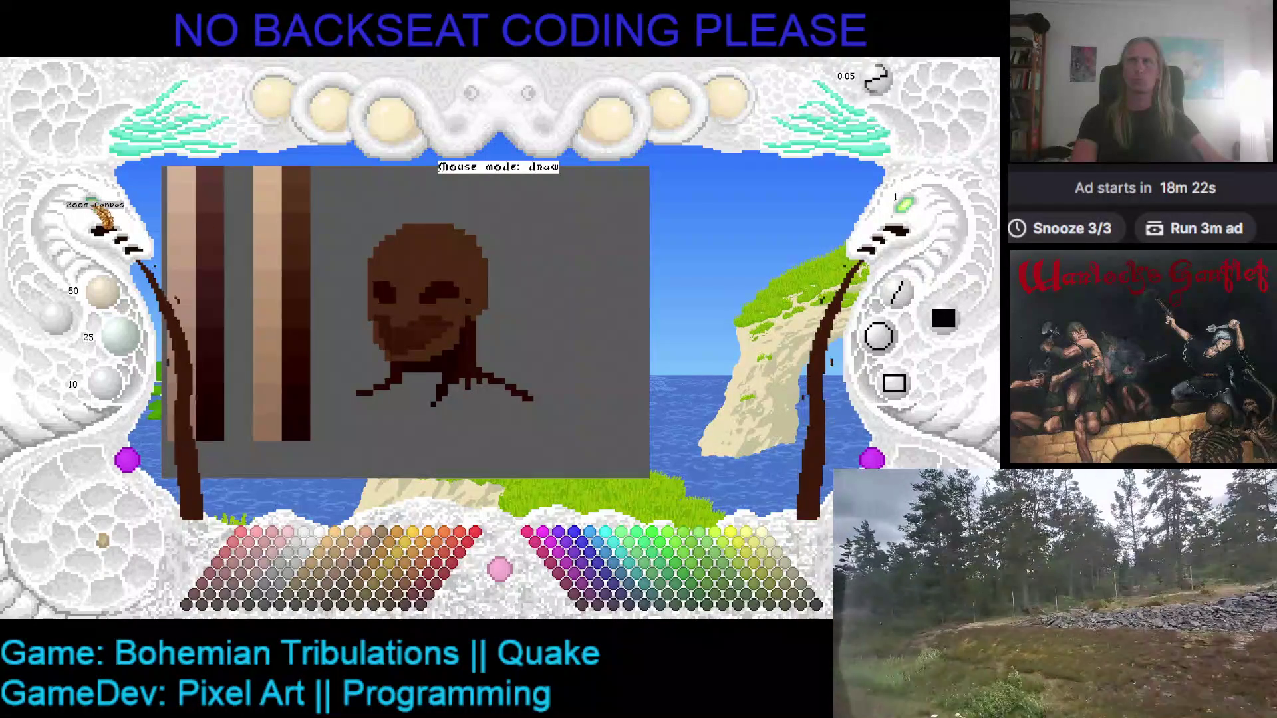
# - Zoom onto the head and raise the working brown from 60/25/10 to 90/55/35
pyautogui.scroll(1, 433, 309)
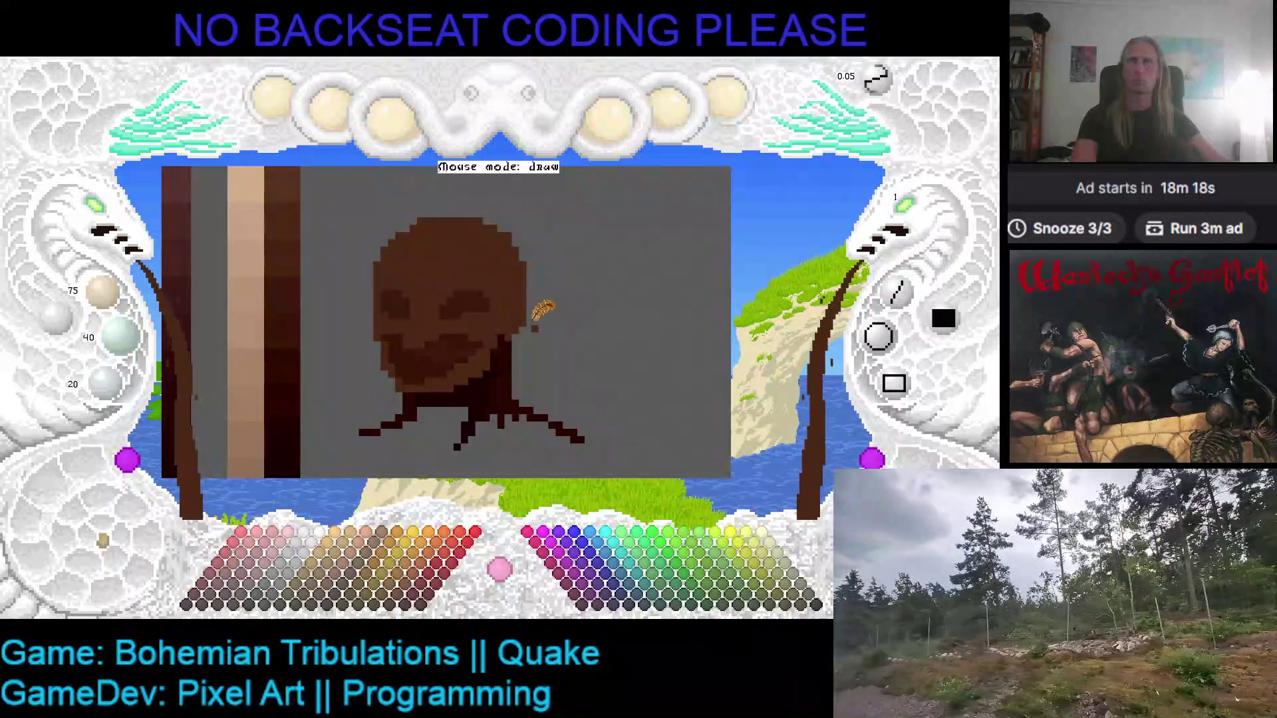
pyautogui.scroll(-1, 509, 332)
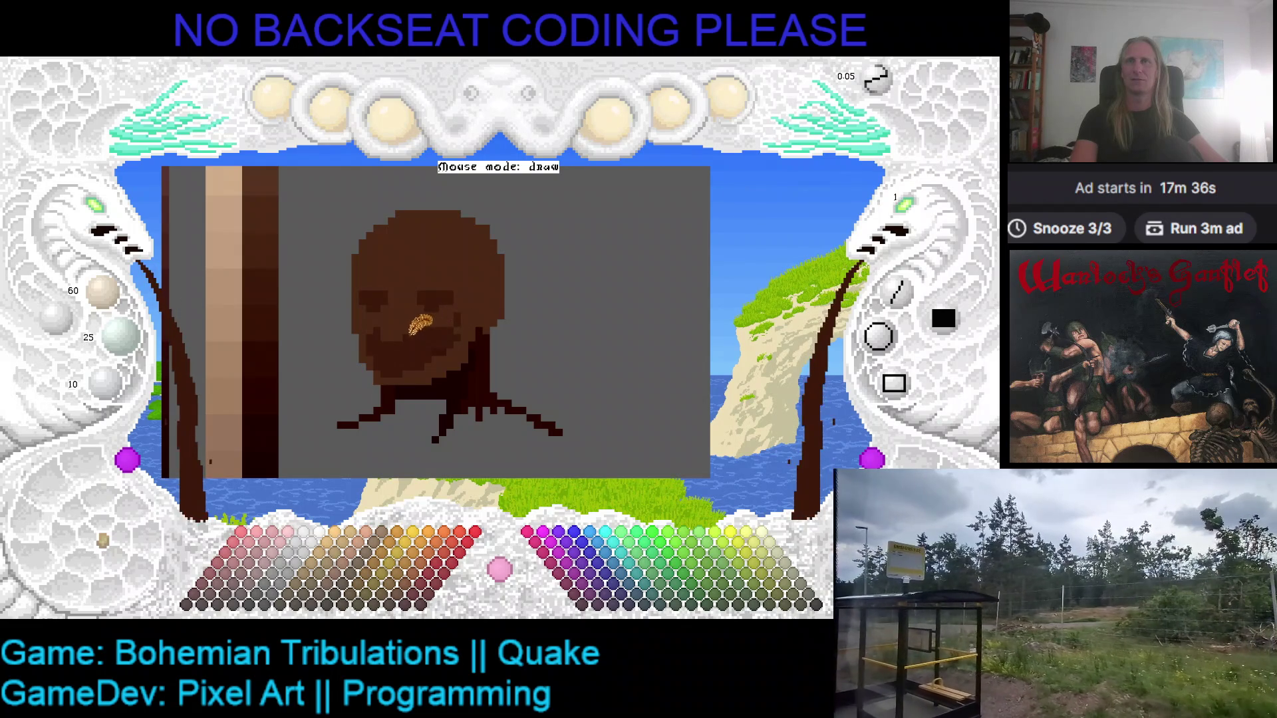
pyautogui.scroll(3, 416, 330)
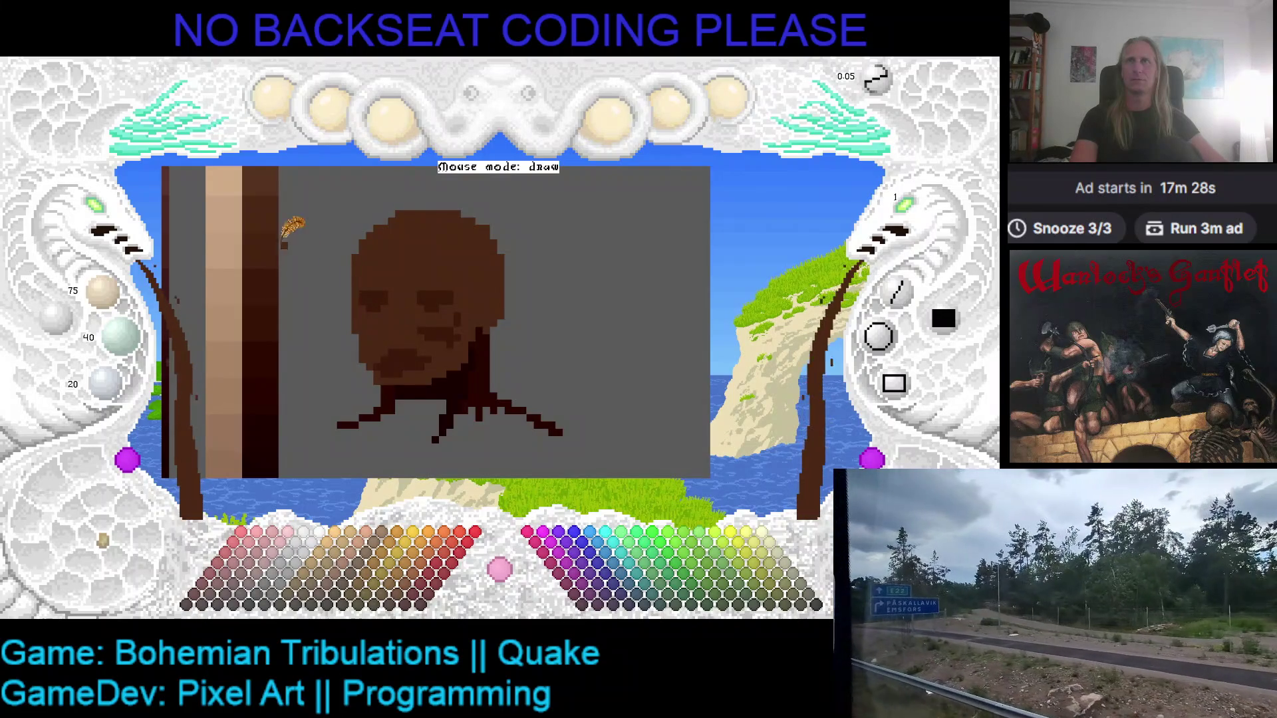
pyautogui.scroll(1, 397, 302)
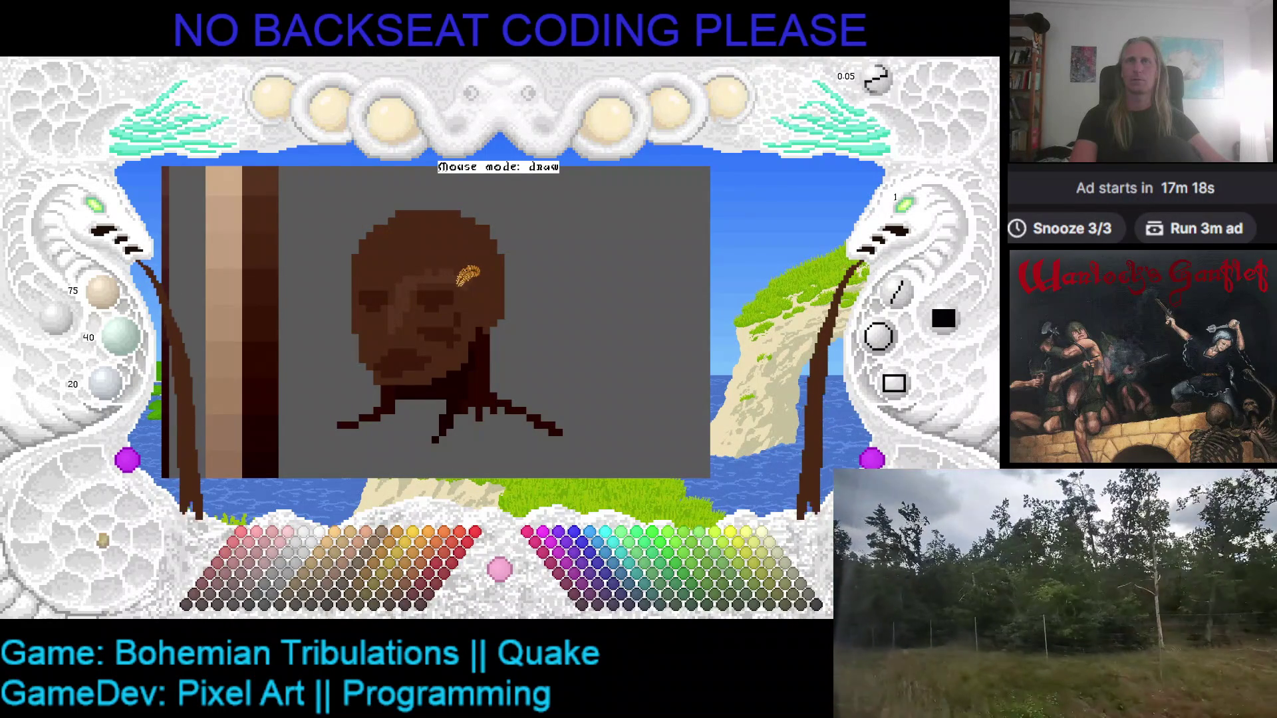
pyautogui.scroll(1, 452, 266)
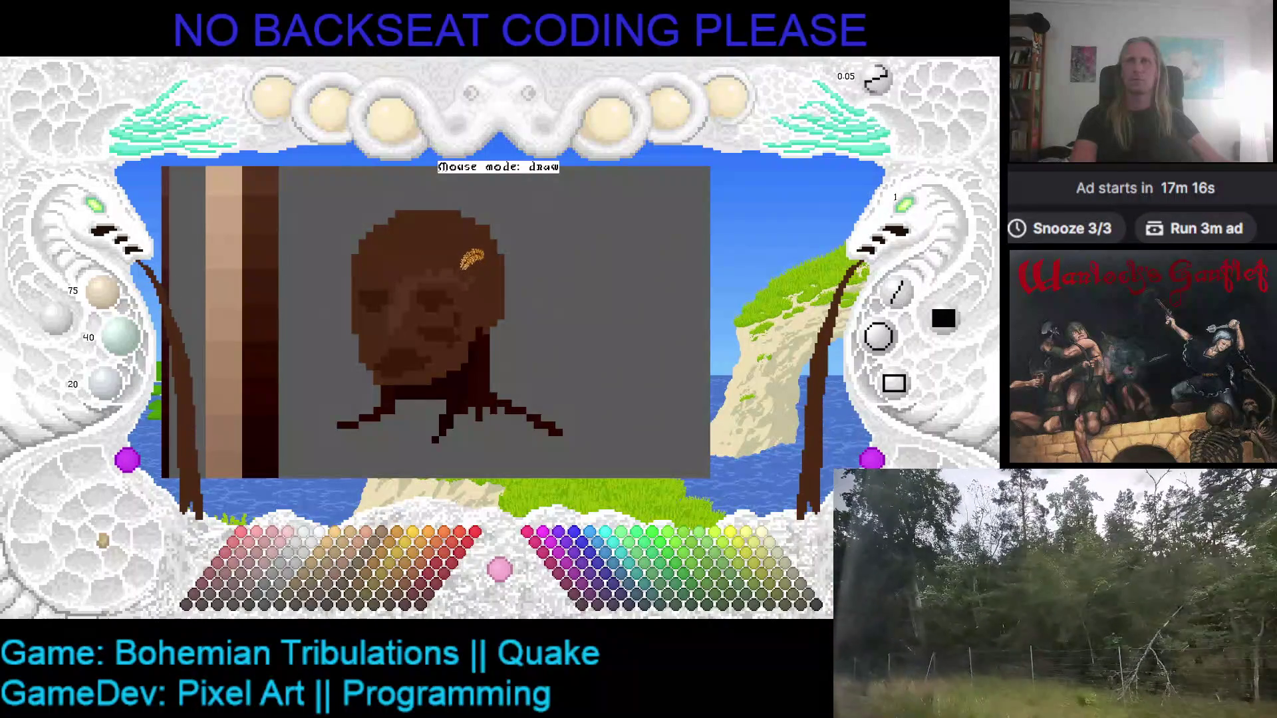
pyautogui.scroll(1, 338, 245)
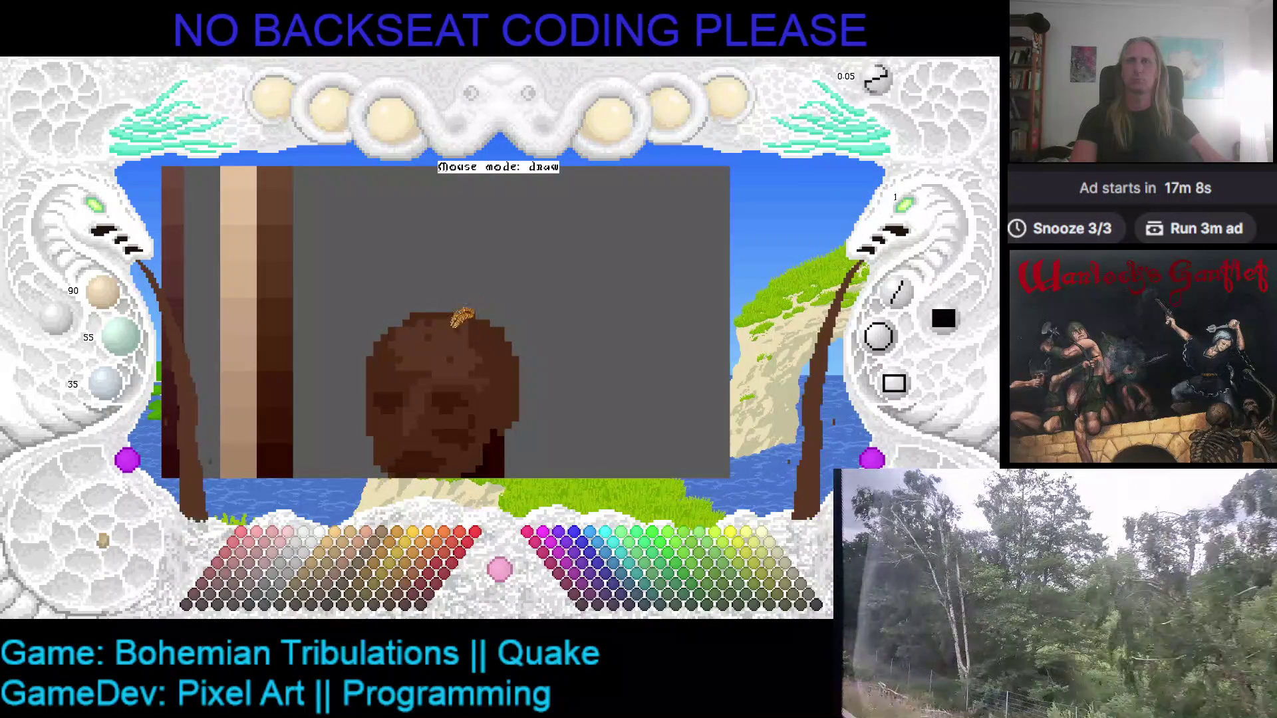
# - Save the portrait with Ctrl+S and look around the head and neck
pyautogui.hotkey('ctrl', 's')
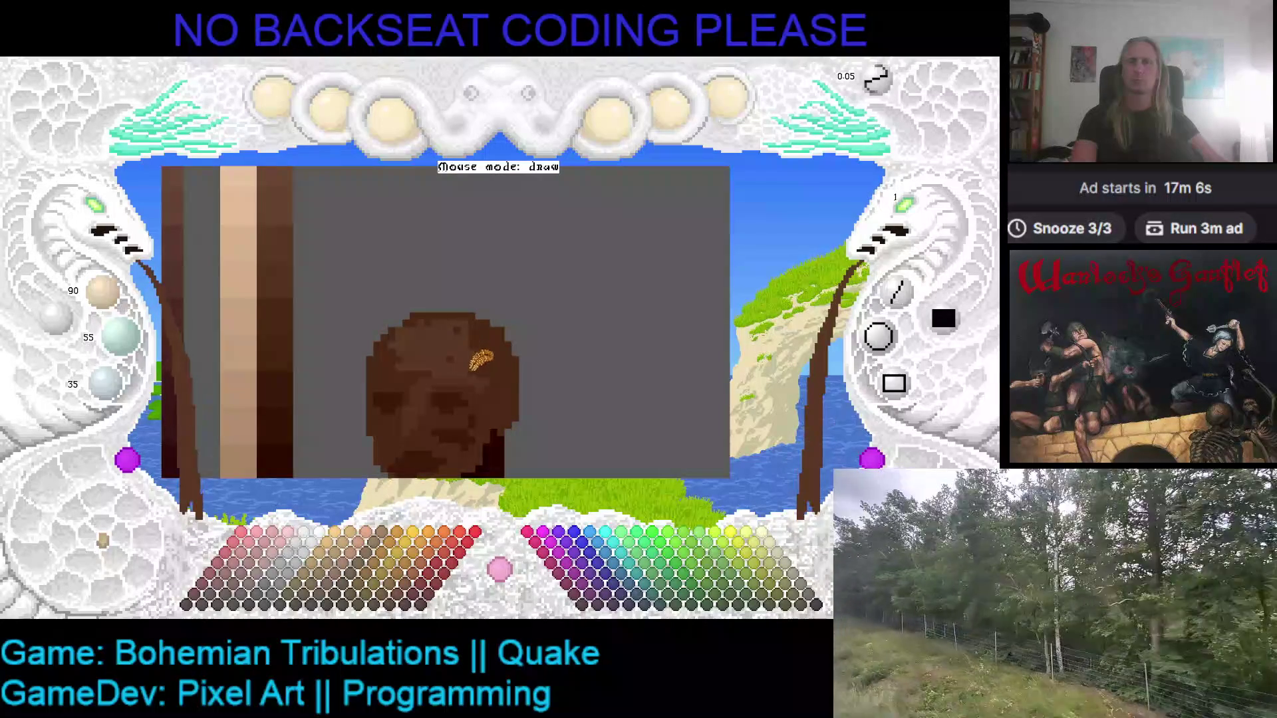
pyautogui.scroll(-3, 495, 366)
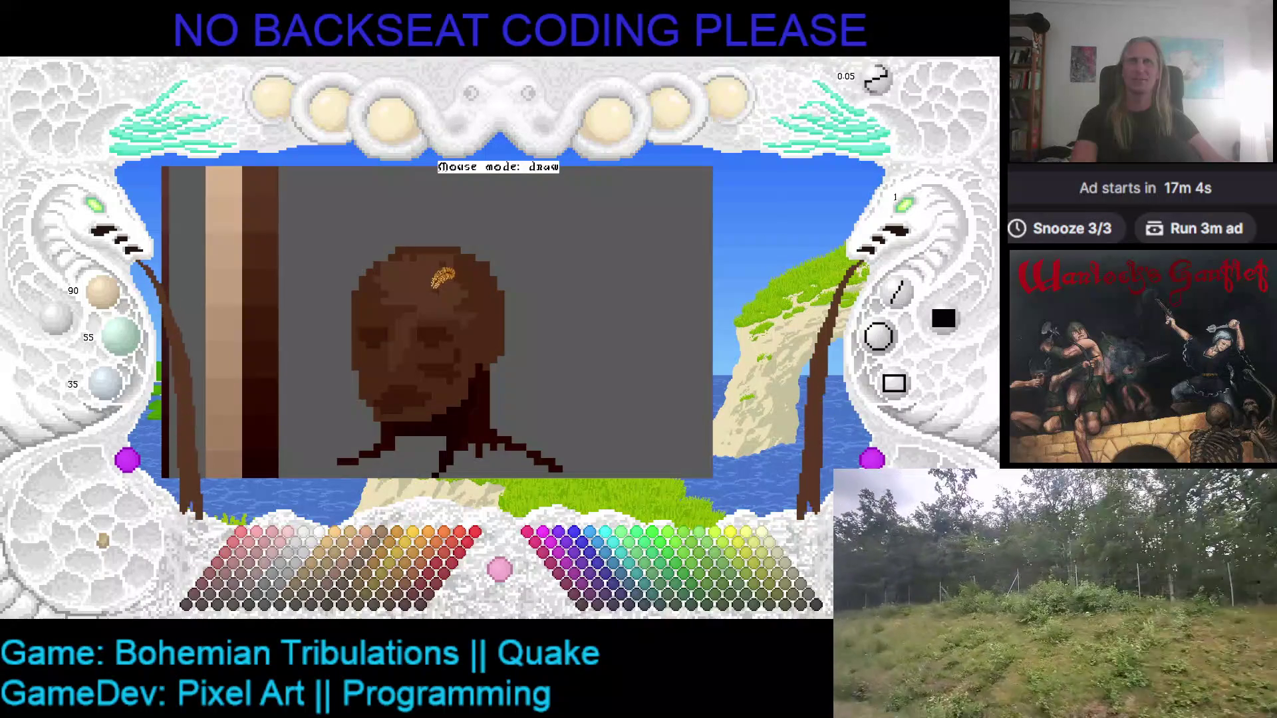
pyautogui.scroll(8, 292, 211)
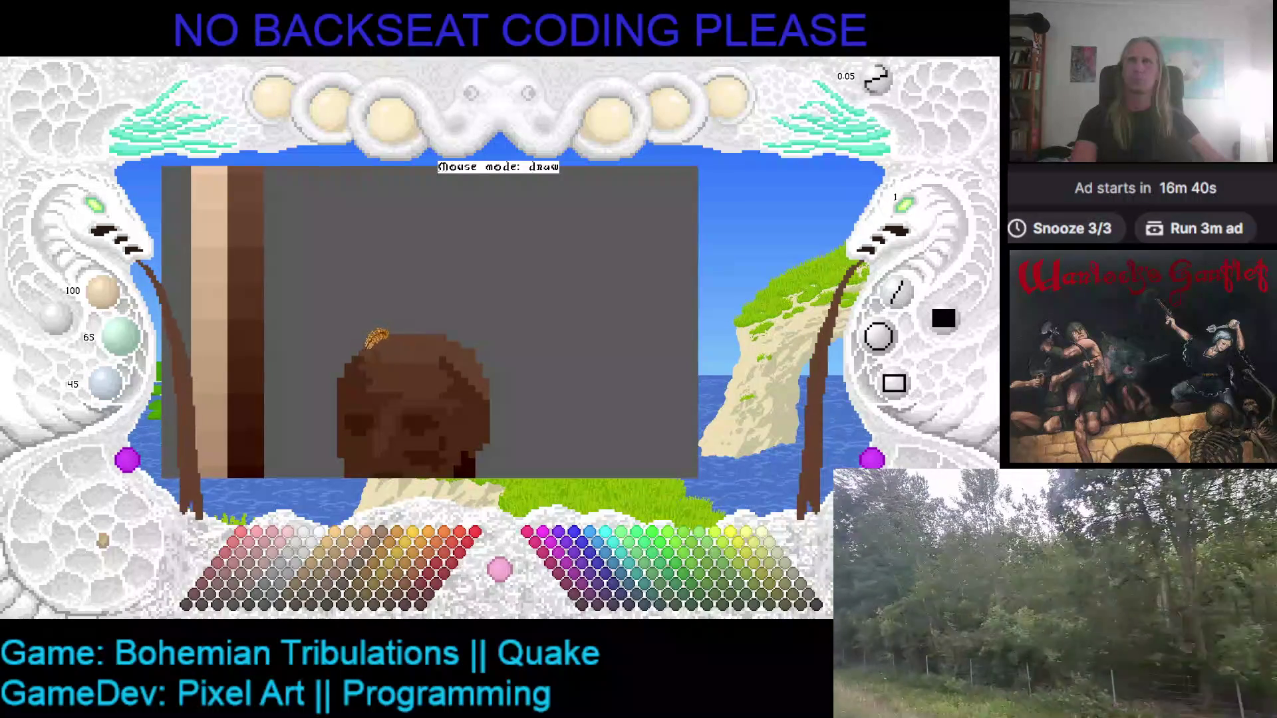
pyautogui.scroll(-1, 376, 333)
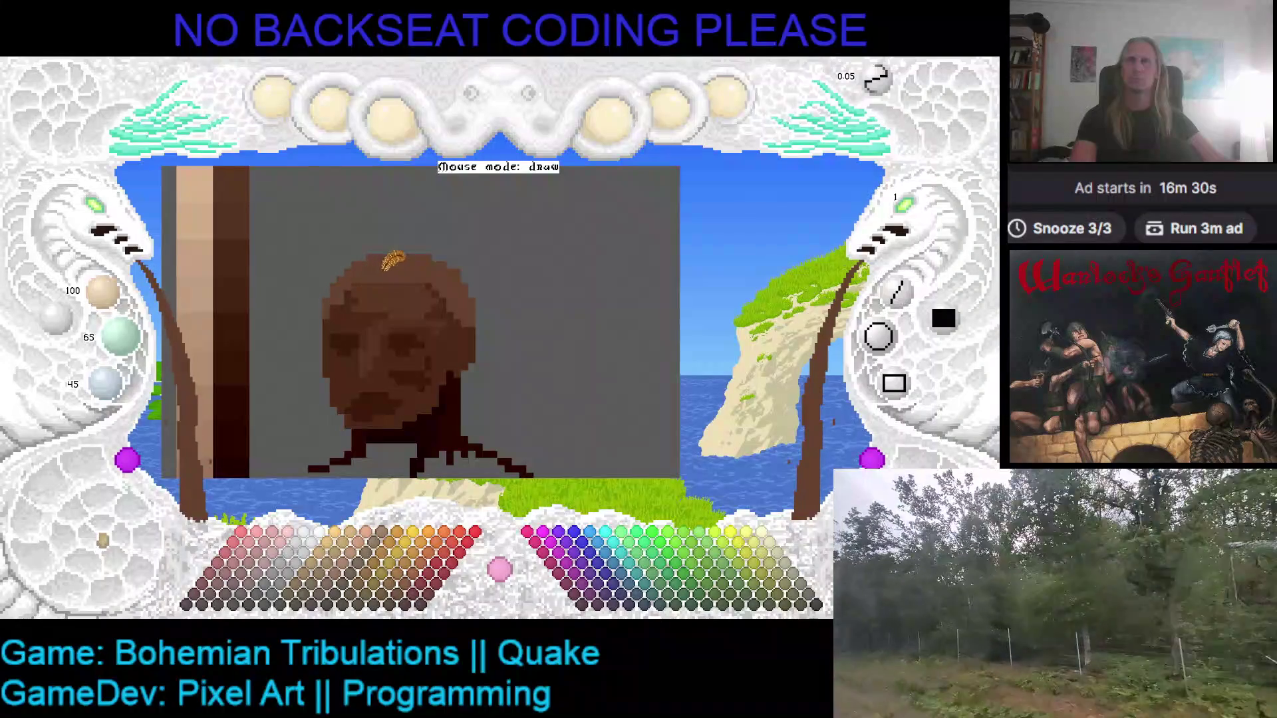
pyautogui.scroll(-3, 479, 302)
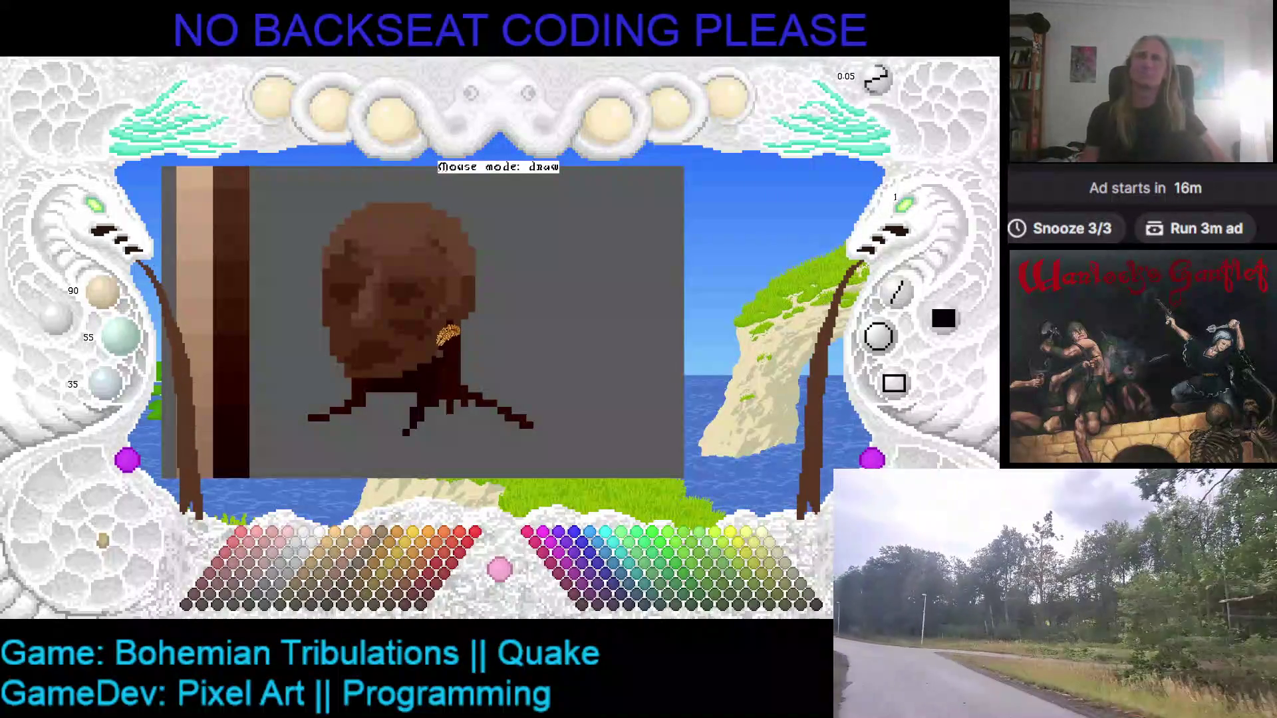
# - Pick the 145/110/85 light skin tone from the ramp and save the portrait again
pyautogui.moveTo(454, 352)
pyautogui.mouseDown()
pyautogui.moveTo(439, 415)
pyautogui.moveTo(356, 323)
pyautogui.moveTo(474, 432)
pyautogui.moveTo(363, 285)
pyautogui.mouseUp()
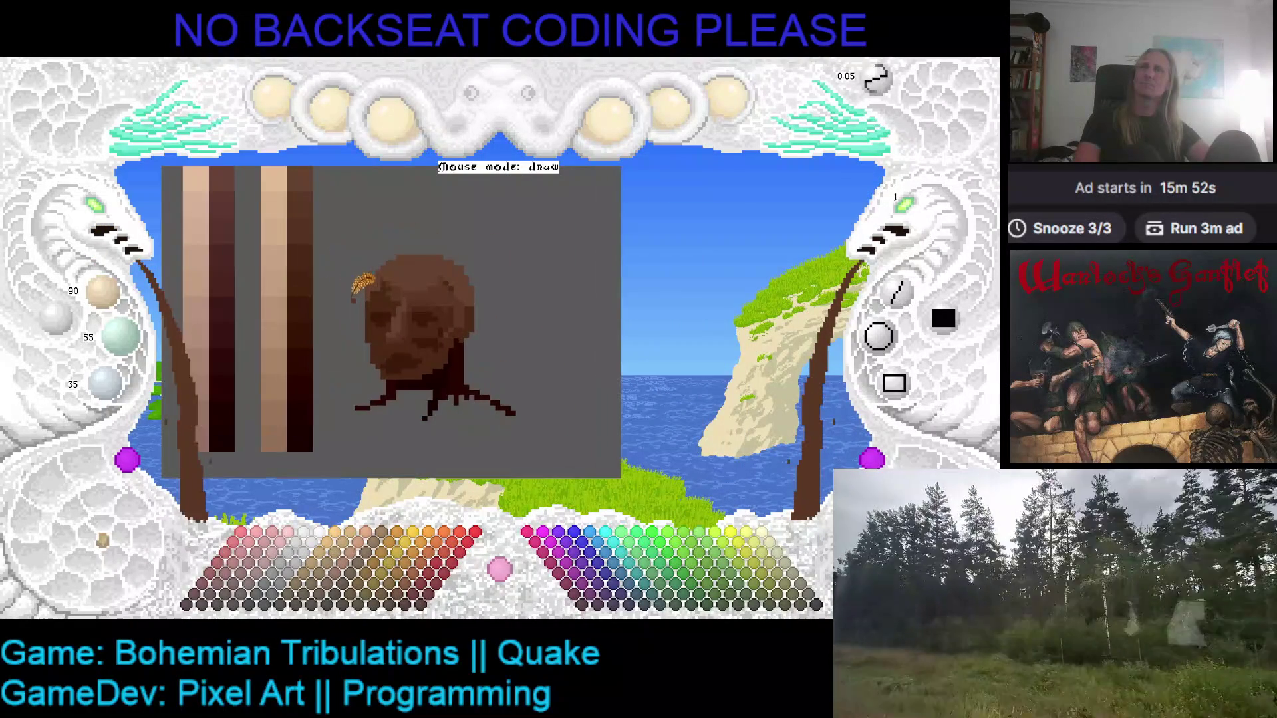
pyautogui.scroll(2, 308, 292)
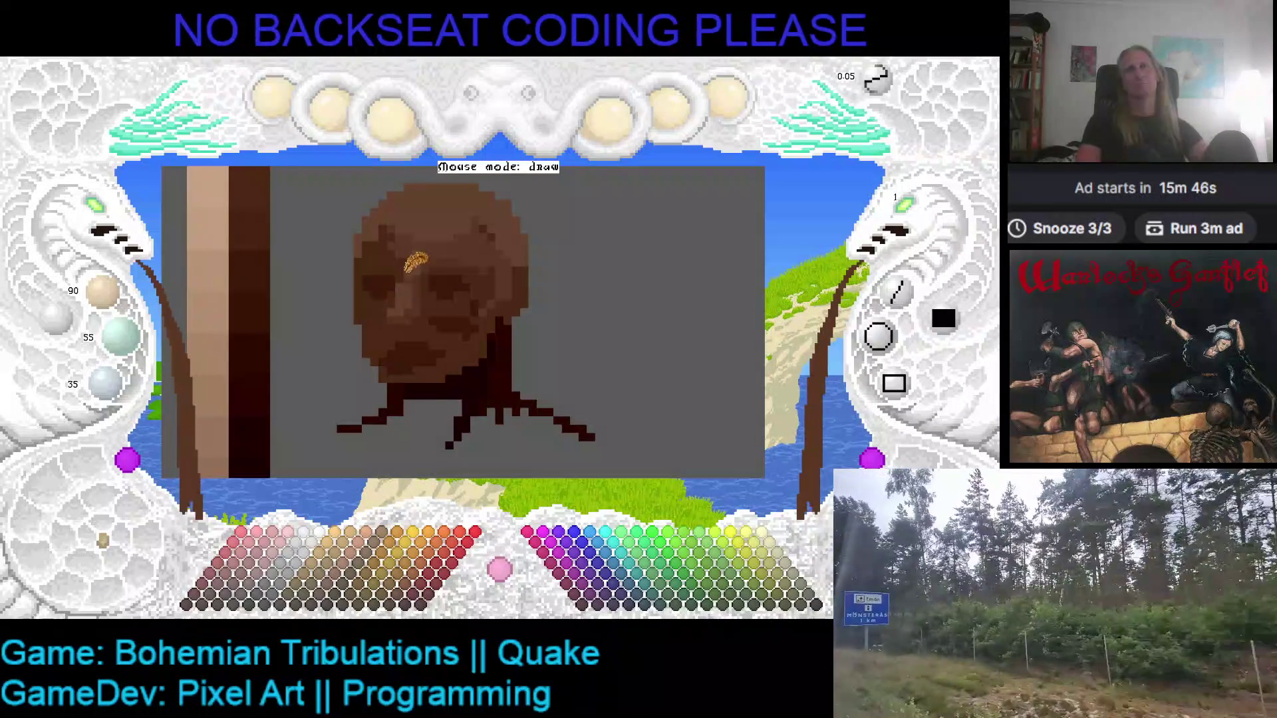
pyautogui.moveTo(223, 320); pyautogui.dragTo(265, 236)
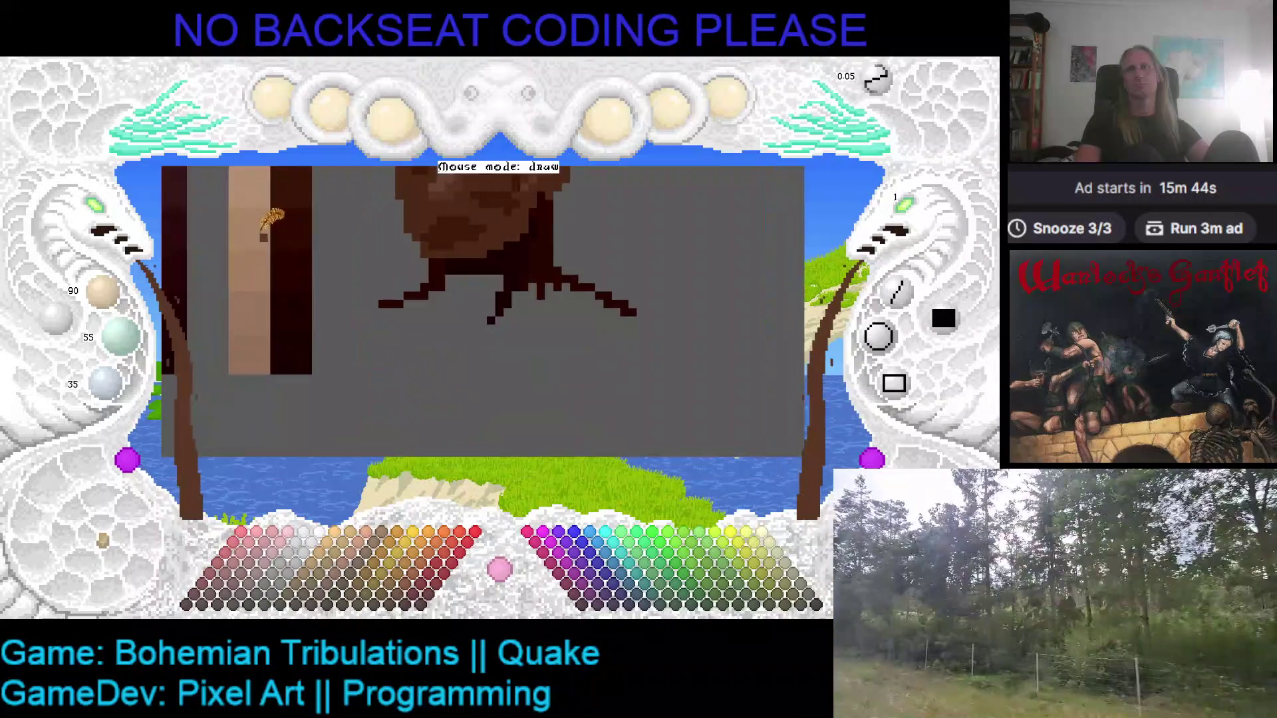
pyautogui.rightClick(250, 343)
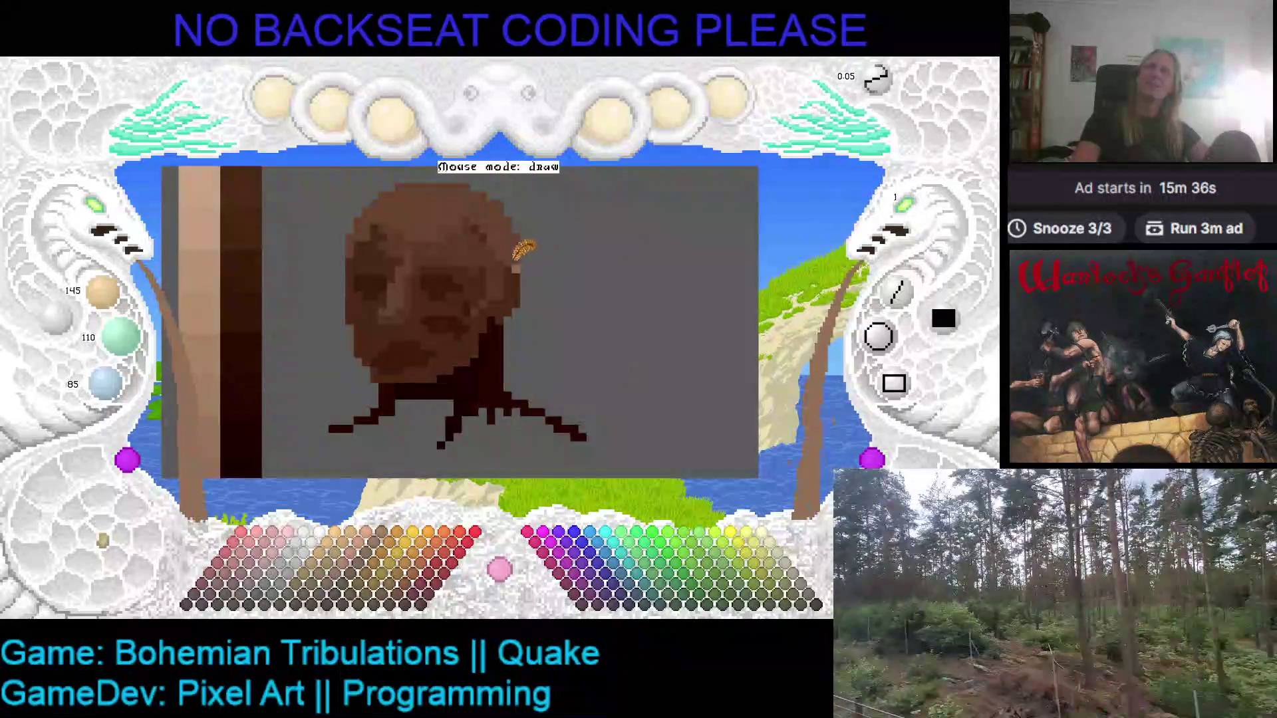
pyautogui.hotkey('ctrl', 's')
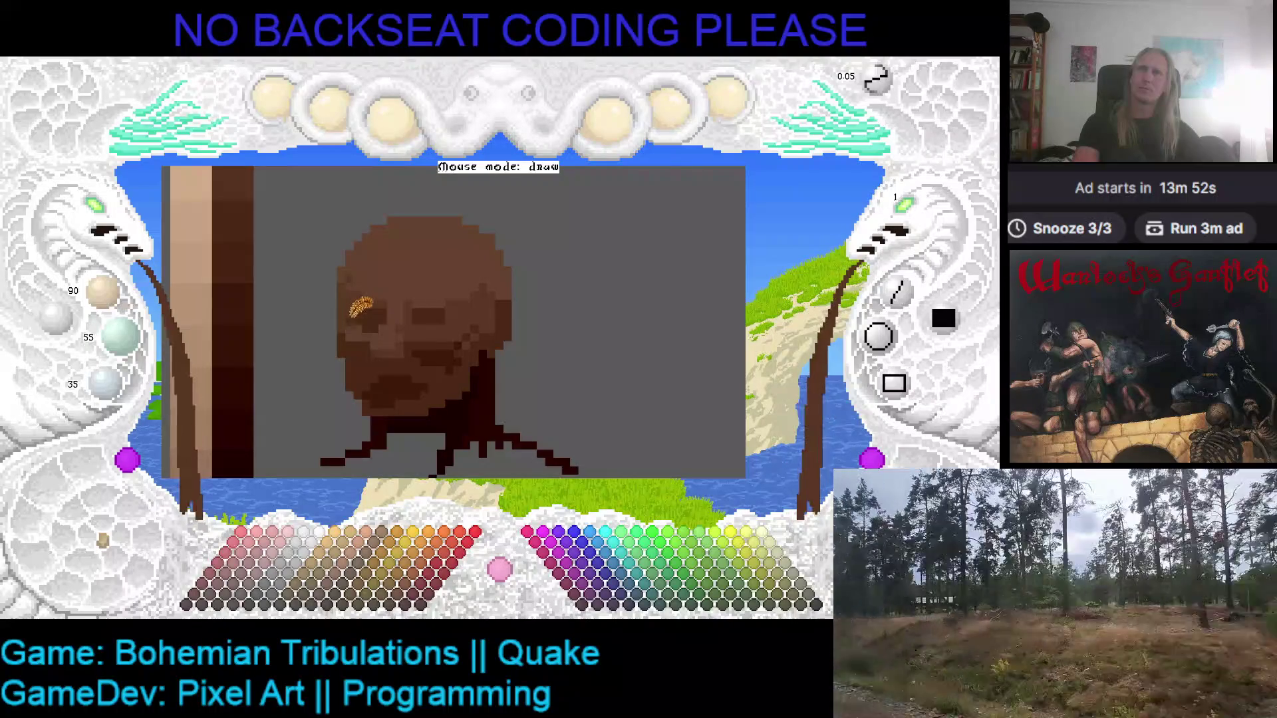
# - Step the working colour's brightness up and down between 75/40/20 and 100/65/45
pyautogui.press('+')
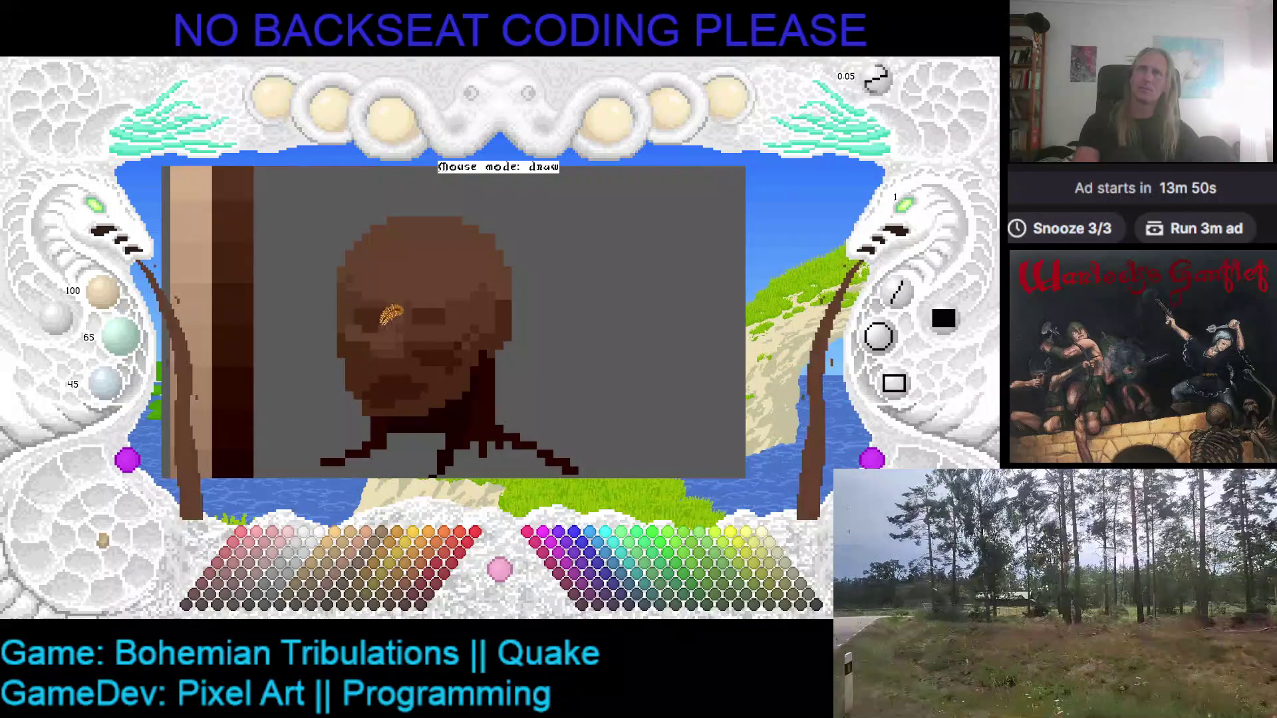
pyautogui.press('-')
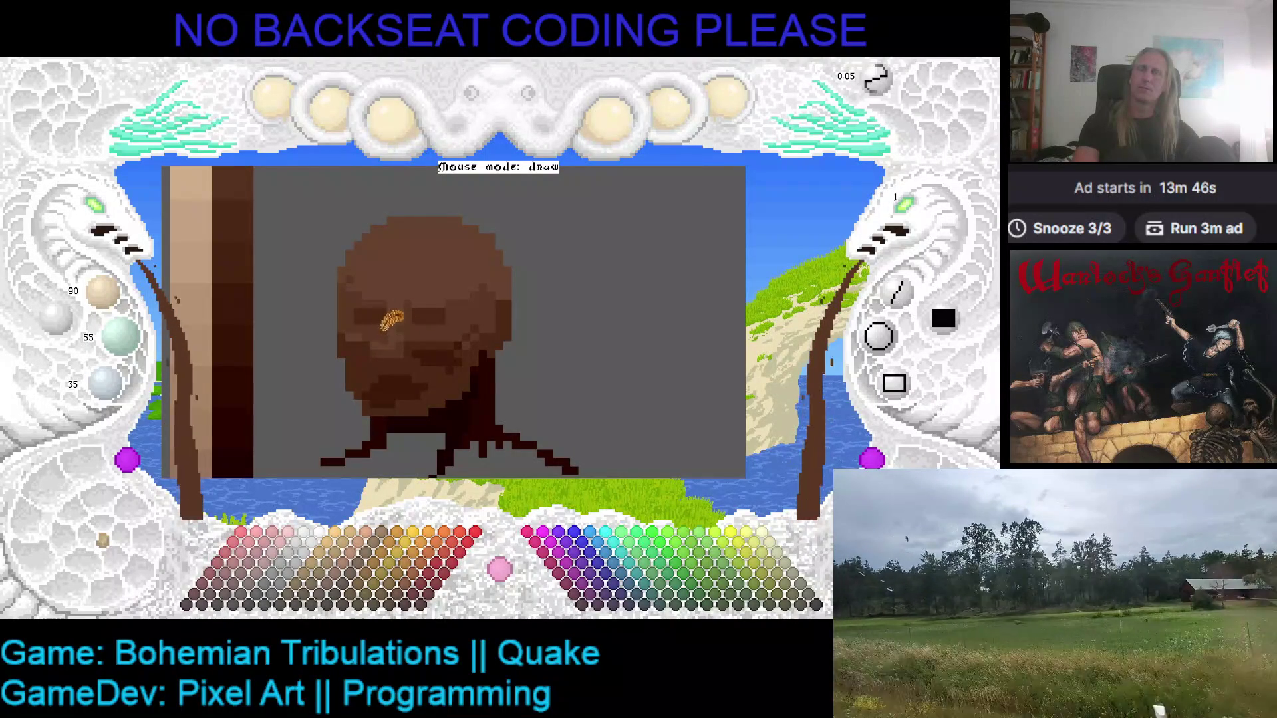
pyautogui.press('+')
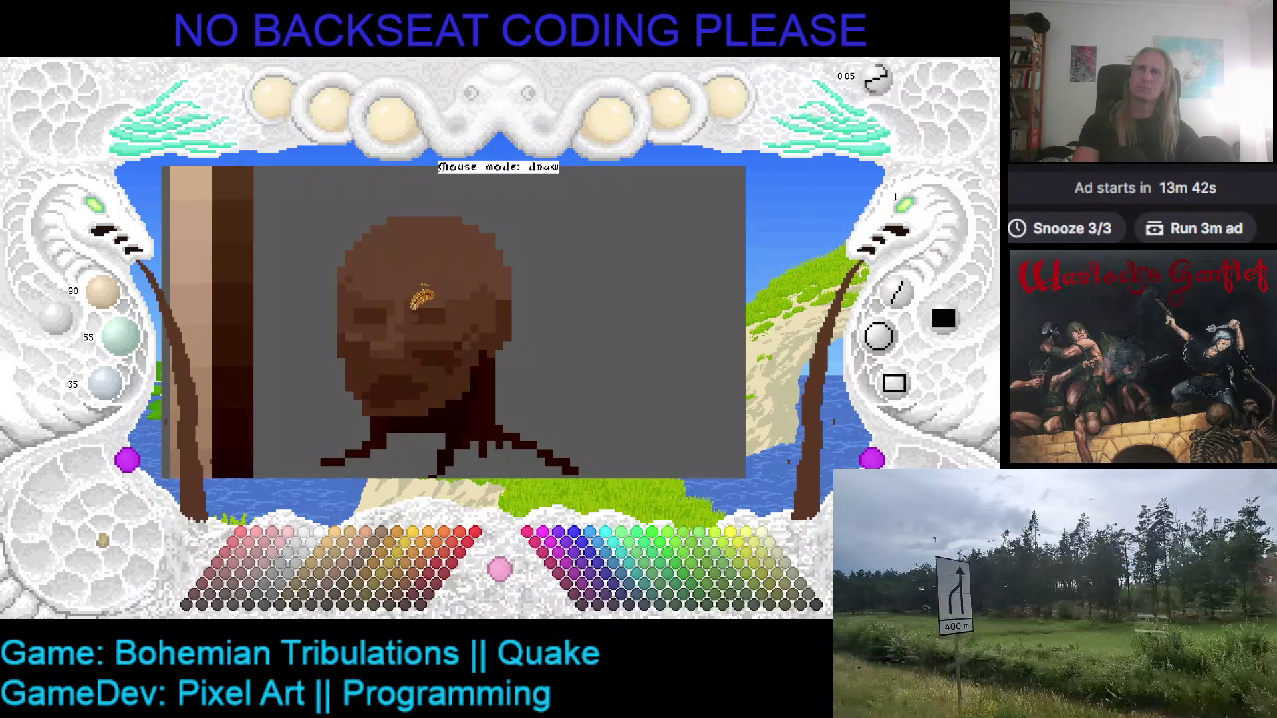
pyautogui.press('+')
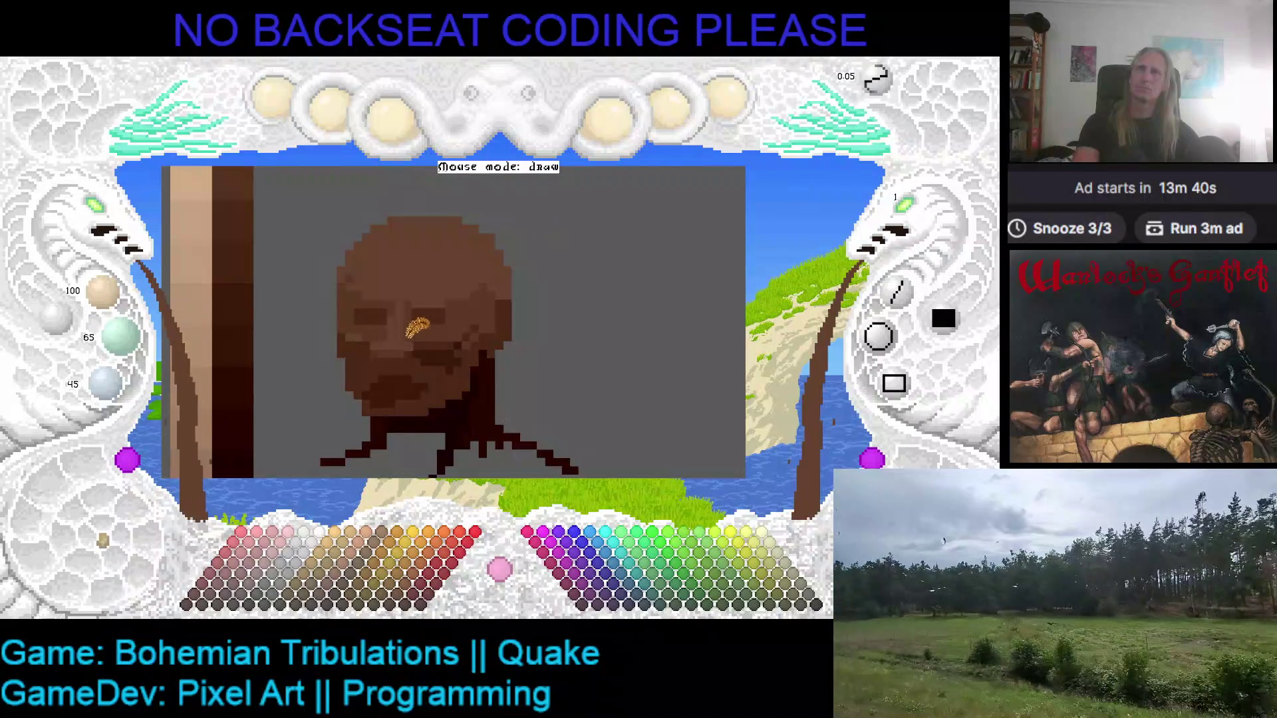
pyautogui.press('-')
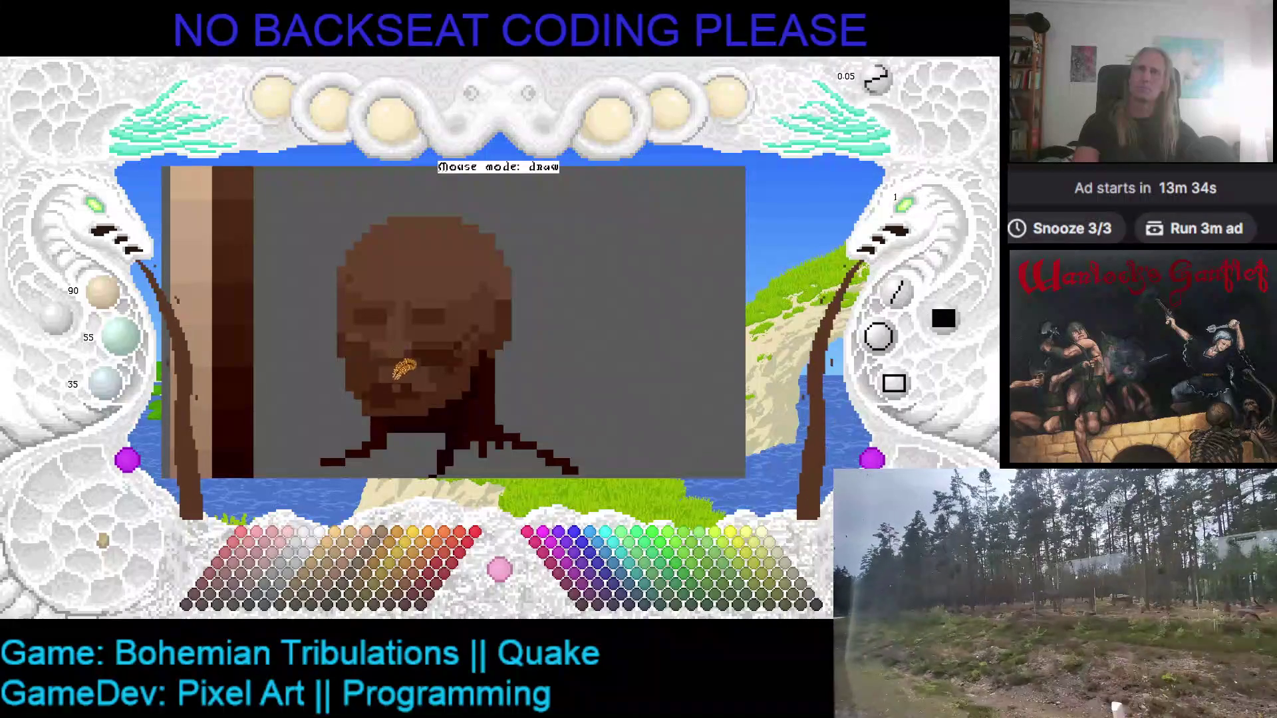
pyautogui.press('-')
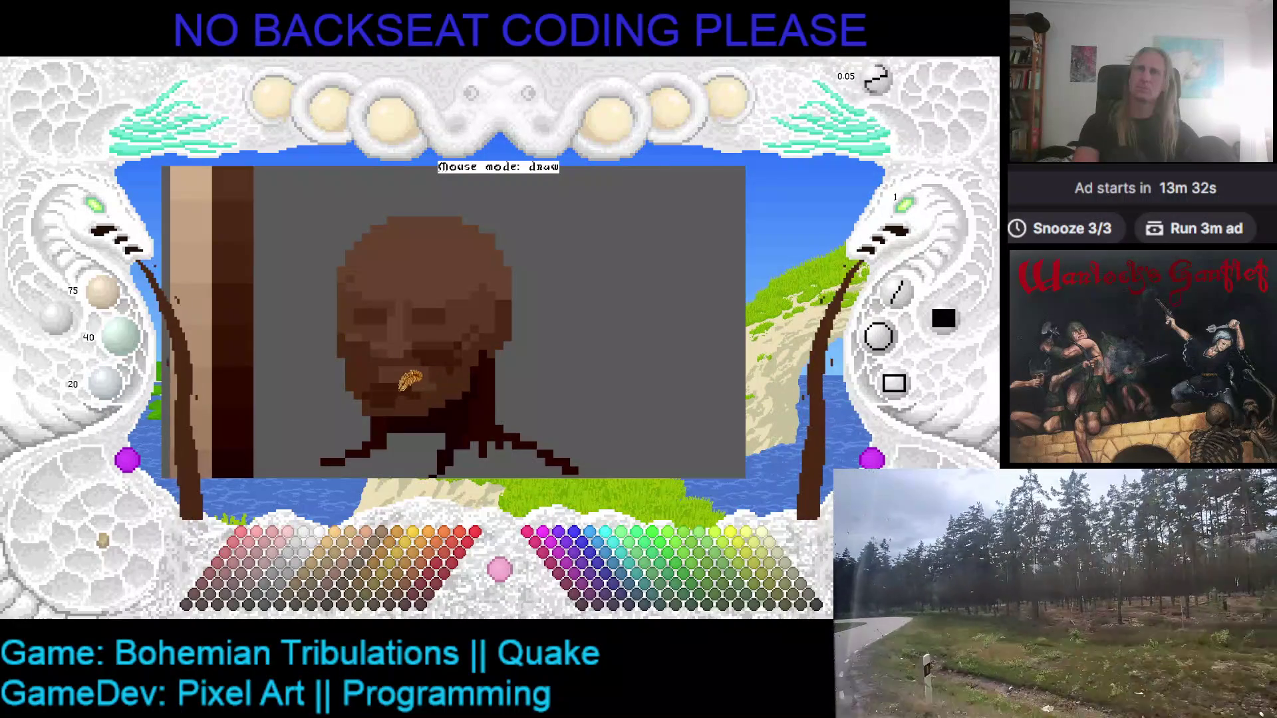
pyautogui.press('+')
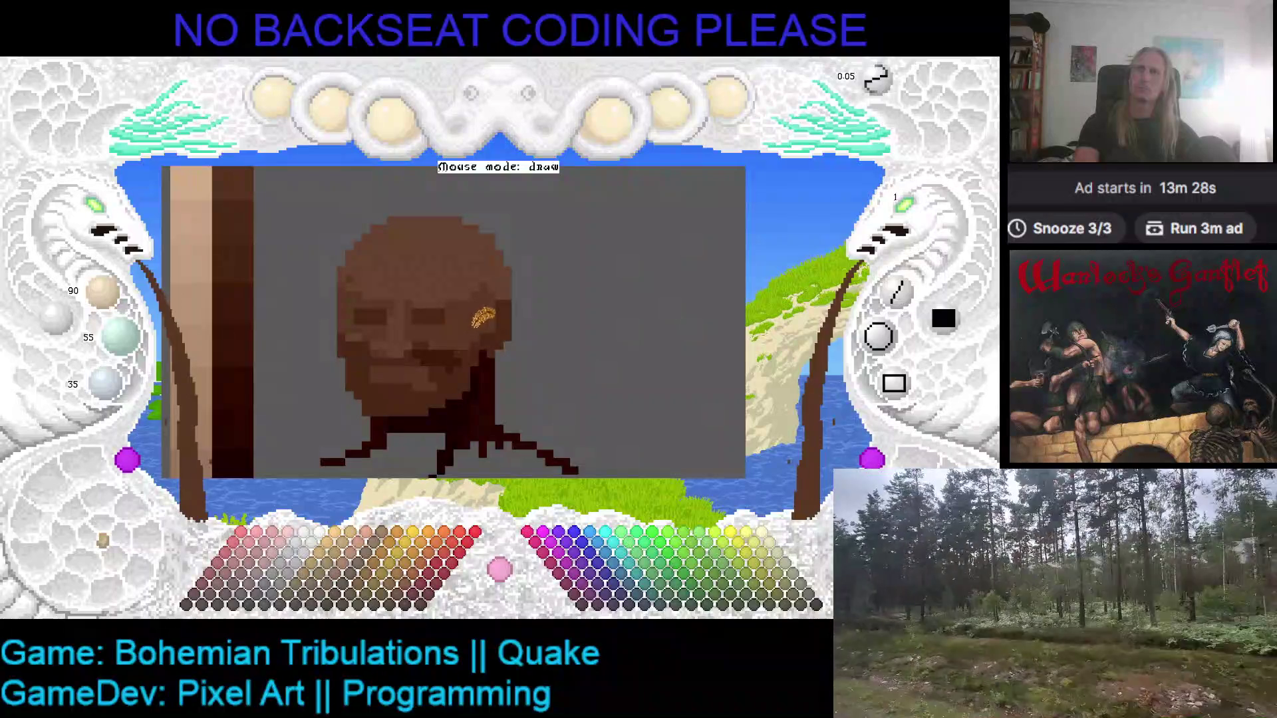
pyautogui.press('-')
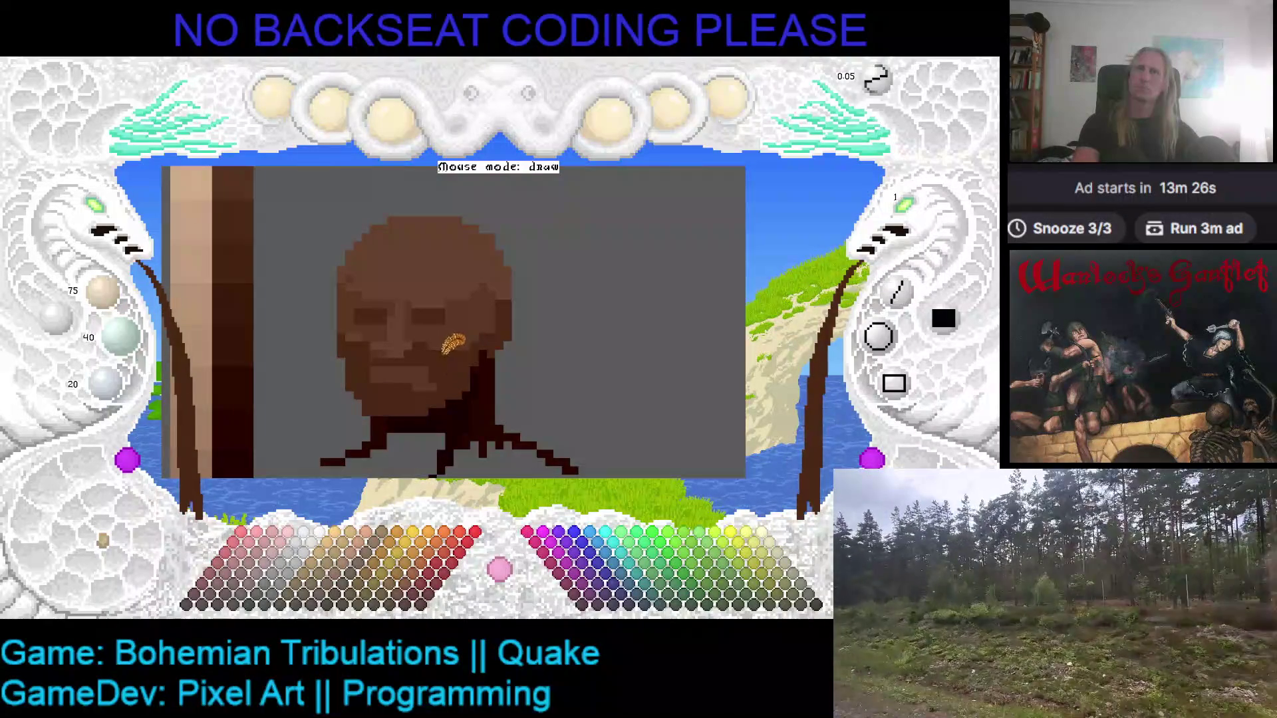
pyautogui.press('+')
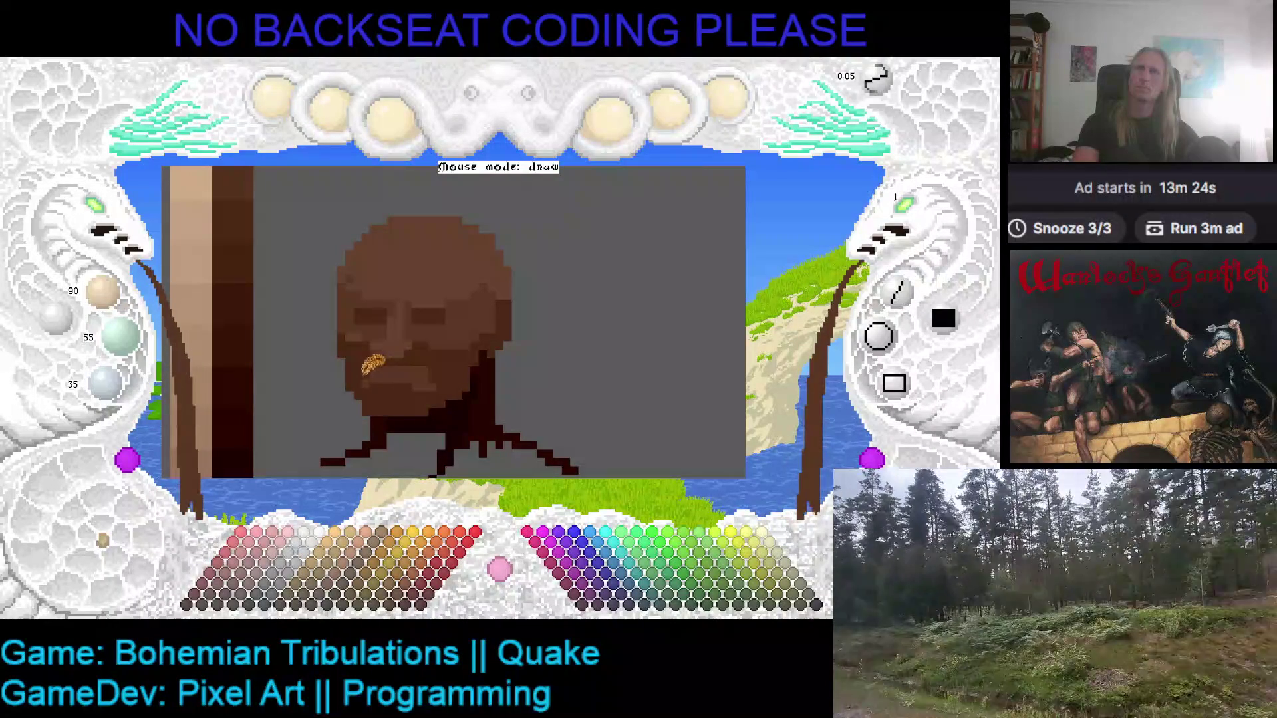
pyautogui.press('+')
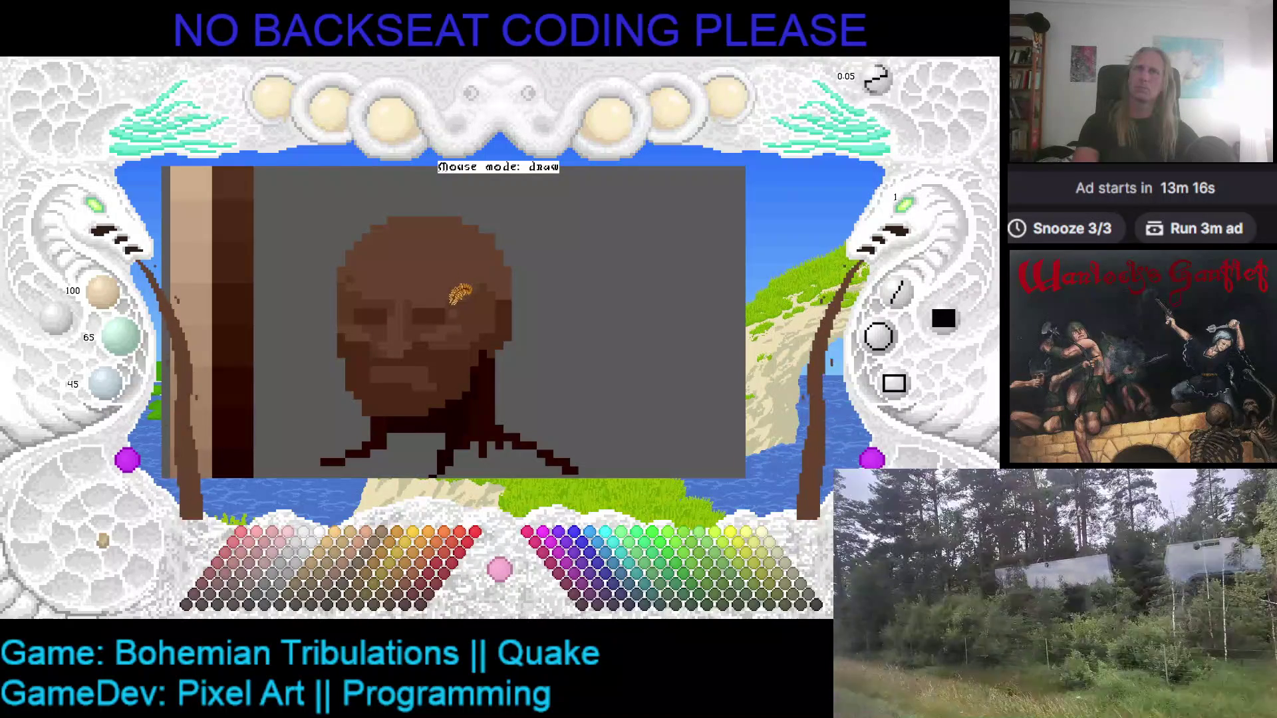
pyautogui.scroll(-1, 385, 316)
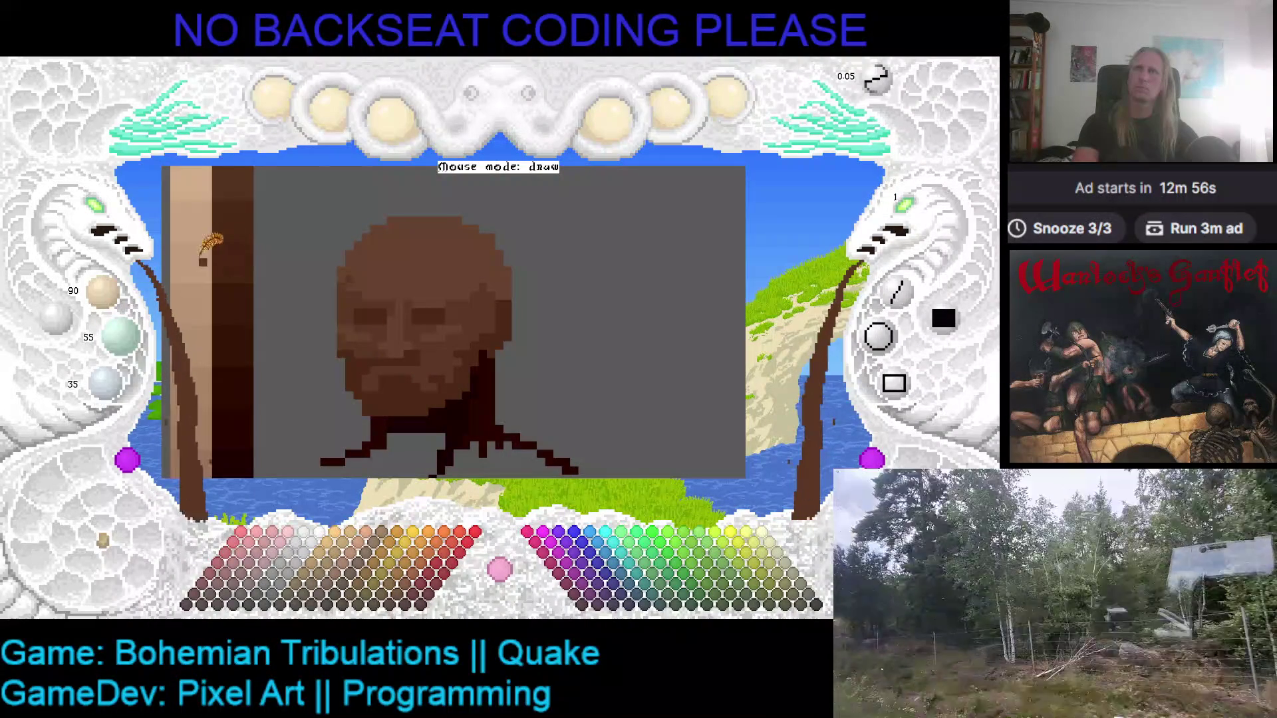
# - Pan and zoom out until every colour ramp column and the head portrait are in view
pyautogui.moveTo(247, 351); pyautogui.dragTo(330, 299)
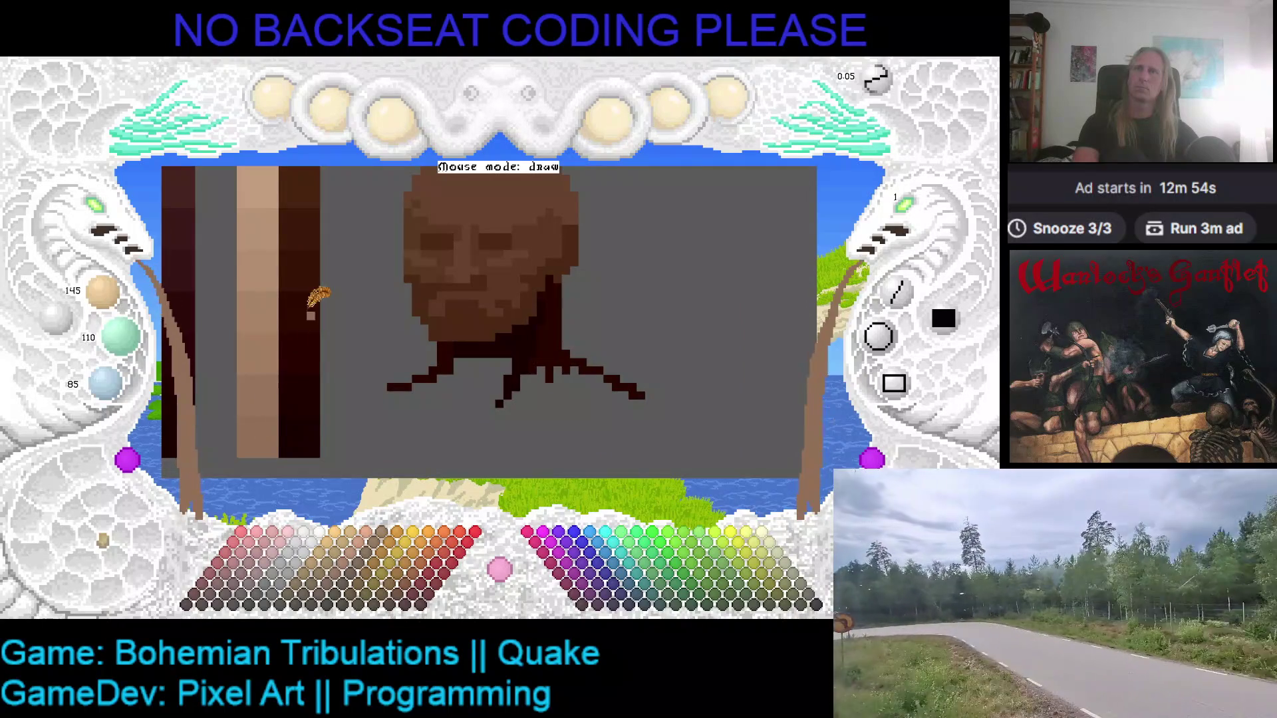
pyautogui.scroll(5, 304, 297)
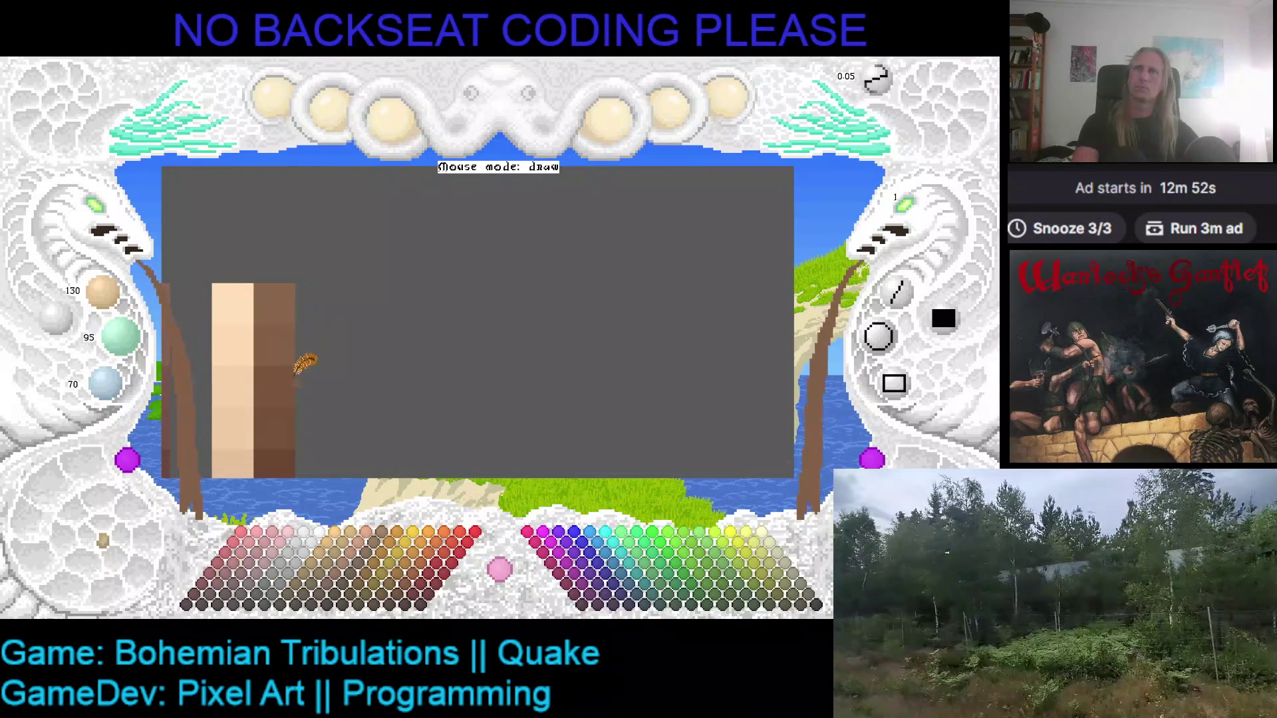
pyautogui.scroll(-3, 346, 366)
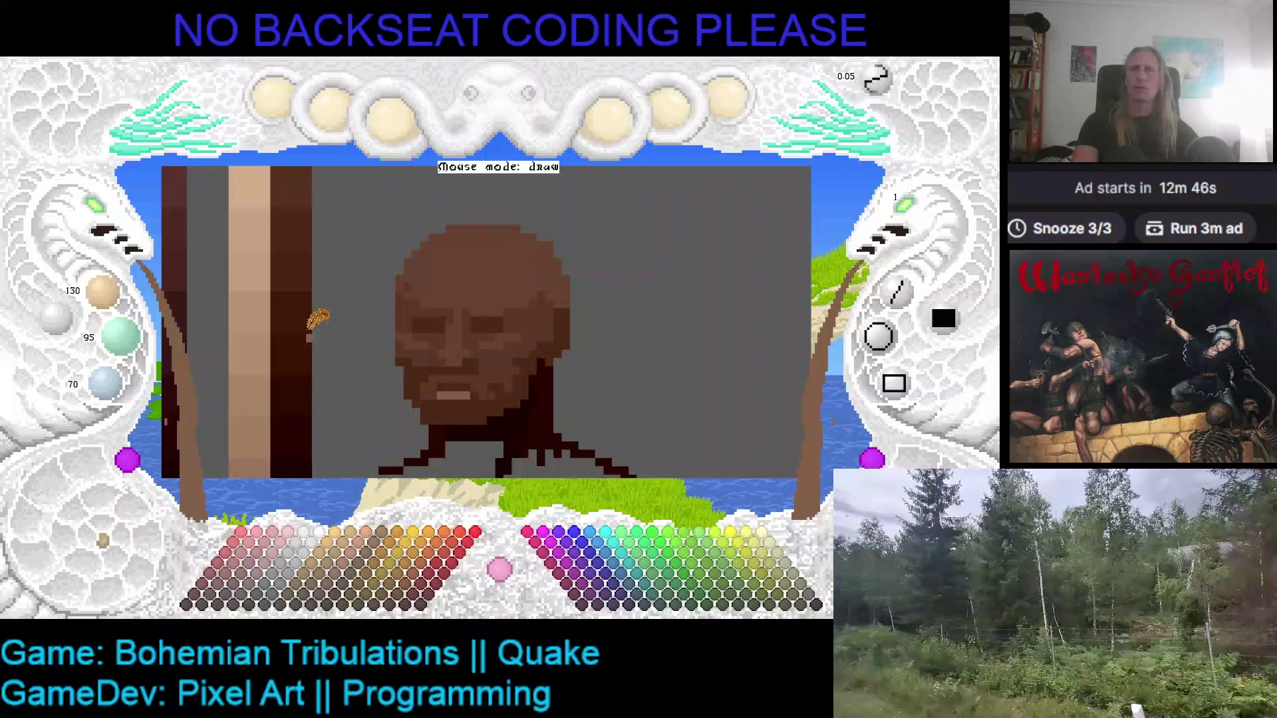
pyautogui.scroll(-2, 325, 312)
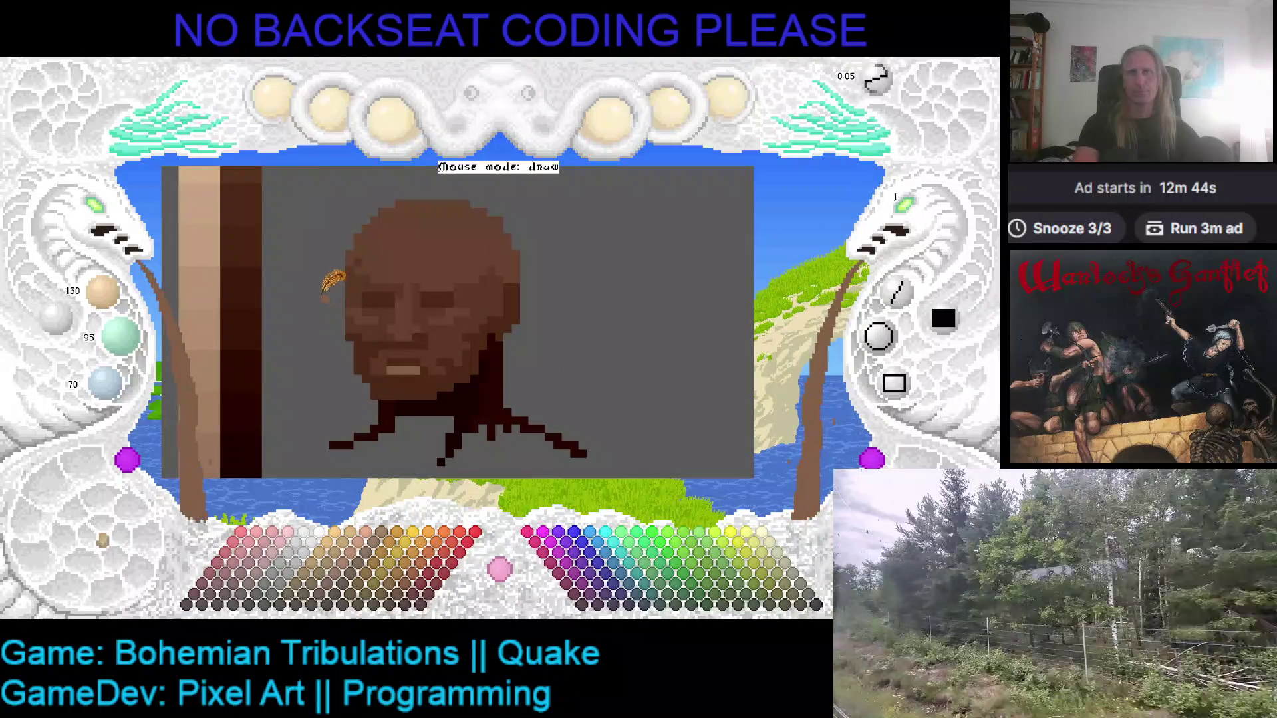
pyautogui.click(107, 220)
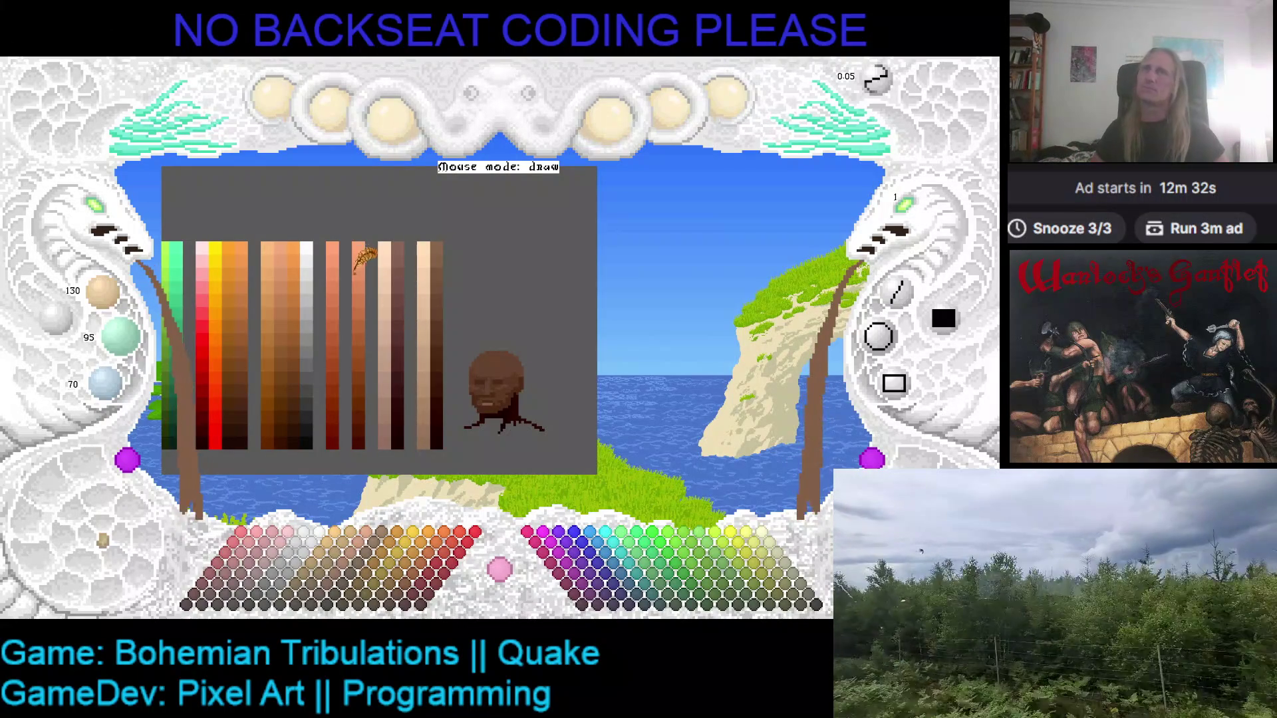
# - Pick the lighter salmon tone from a colour ramp as the starting colour
pyautogui.click(362, 248)
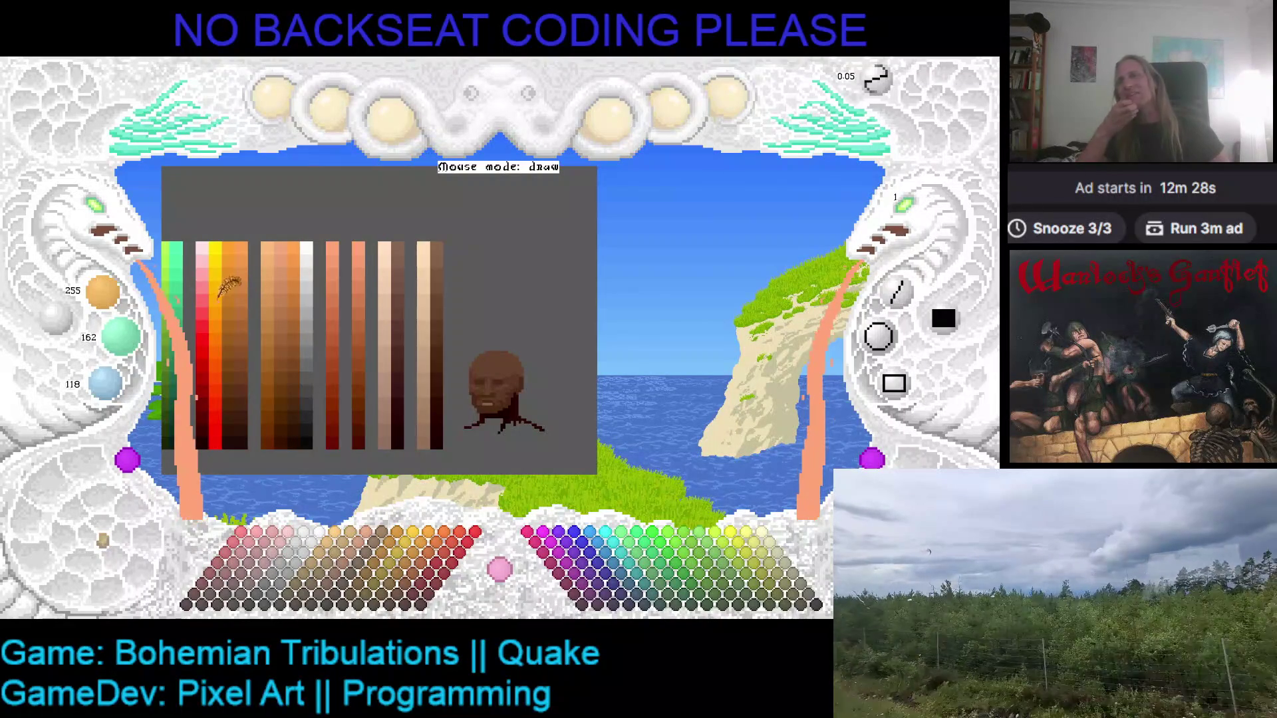
pyautogui.click(360, 309)
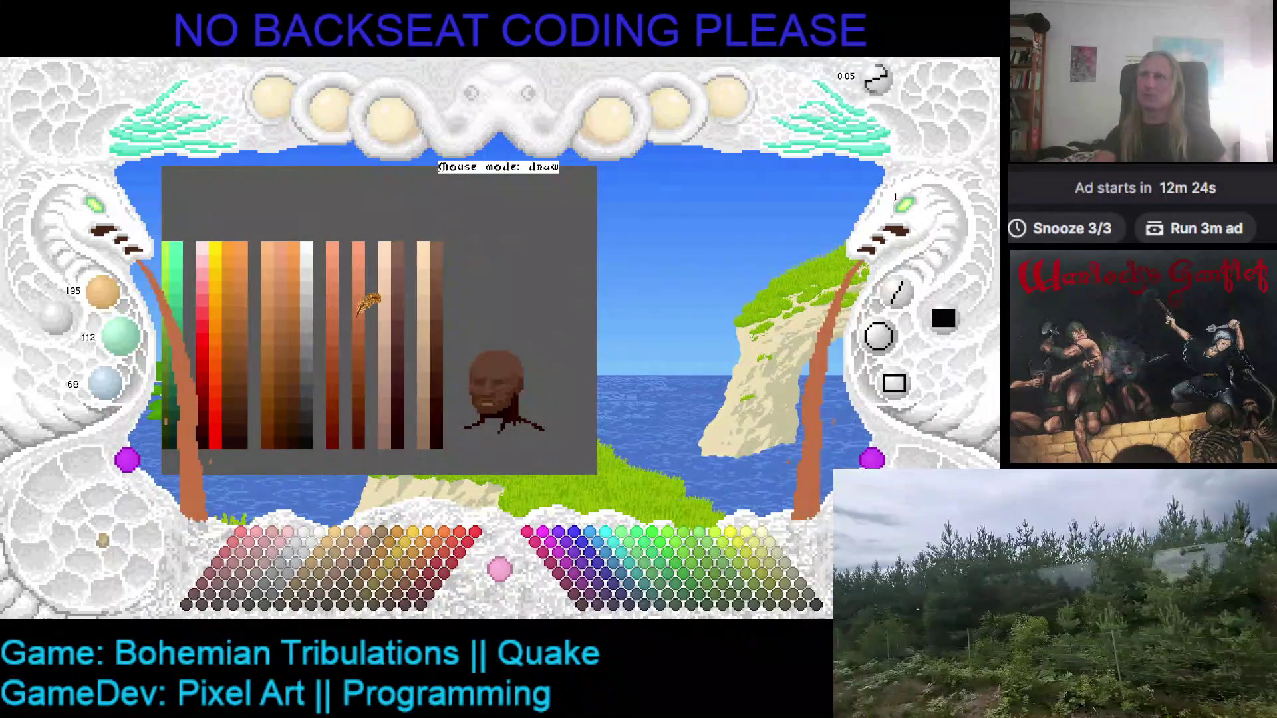
pyautogui.click(279, 269)
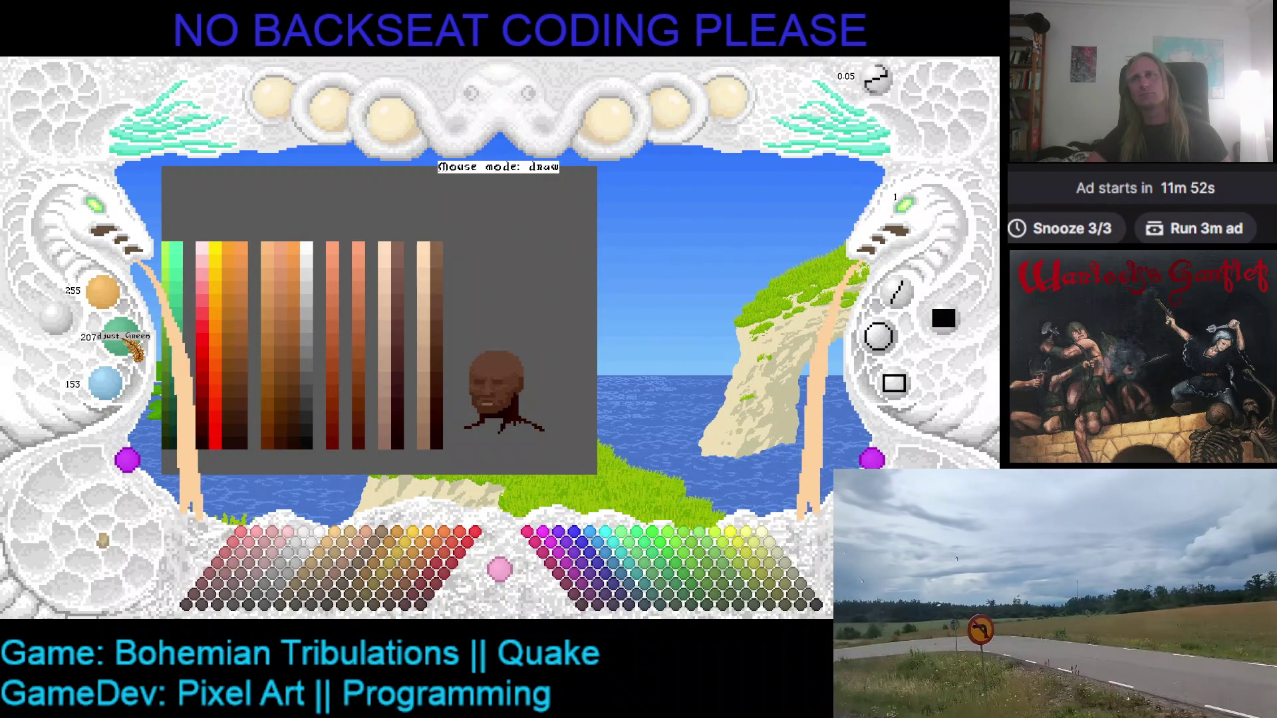
# - Adjust the colour to 255/215/155 and paint a peach square right of the ramps
pyautogui.scroll(-1, 133, 350)
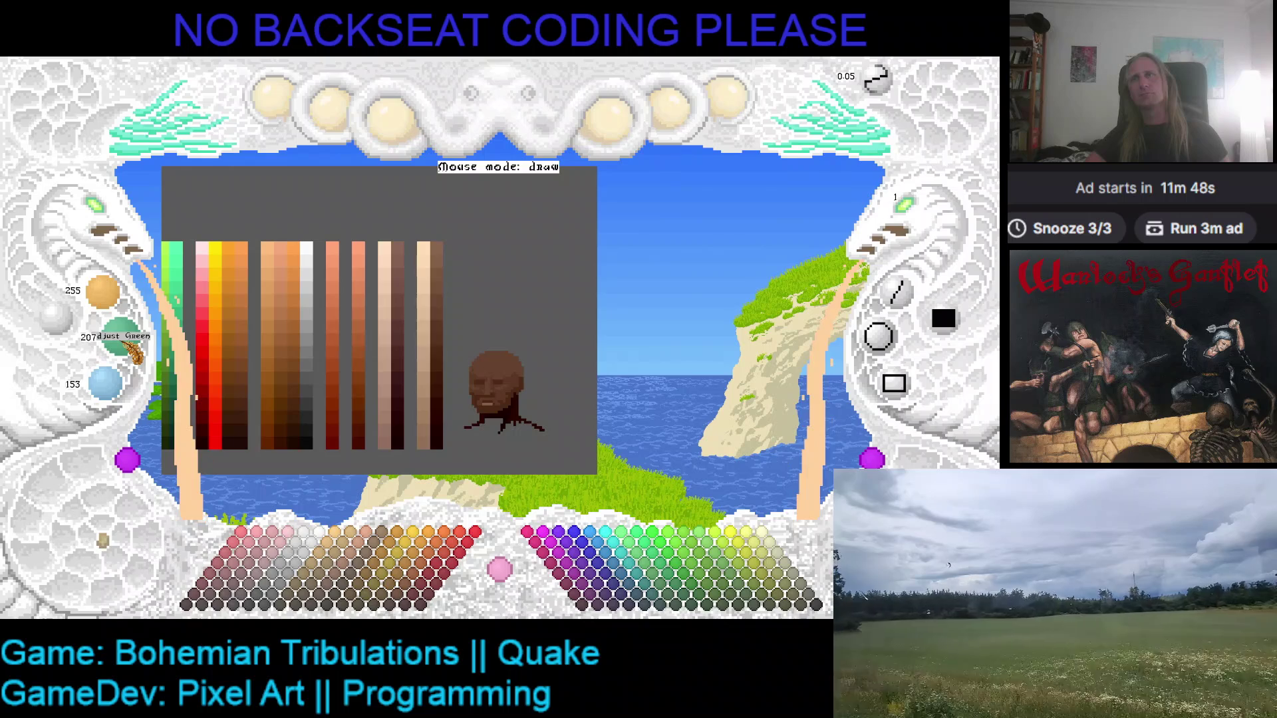
pyautogui.scroll(-1, 133, 349)
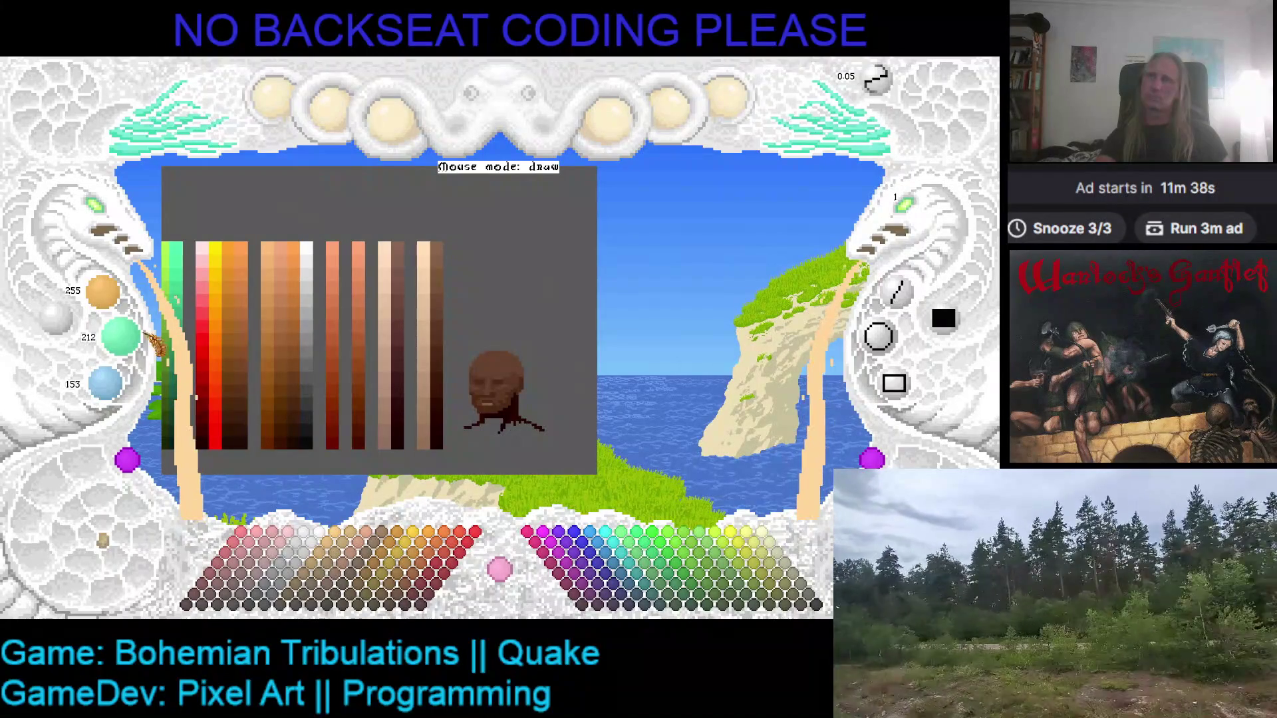
pyautogui.scroll(2, 138, 347)
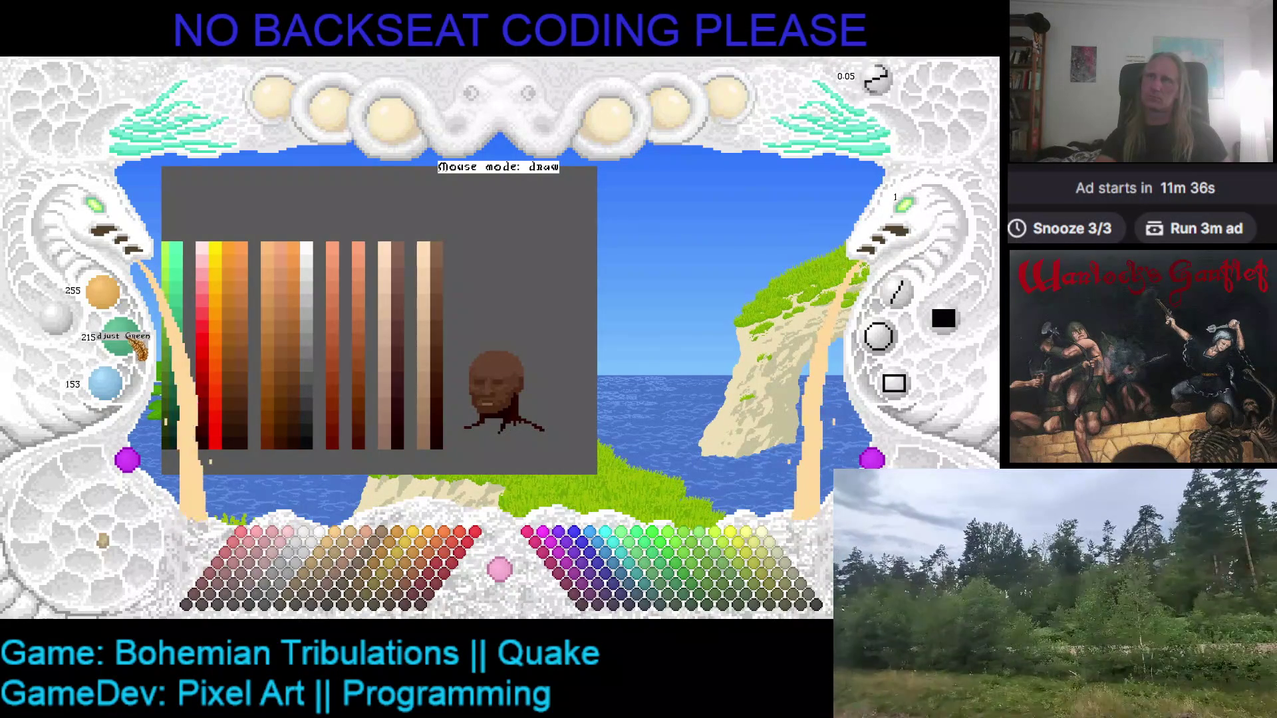
pyautogui.scroll(-1, 137, 347)
pyautogui.scroll(2, 120, 382)
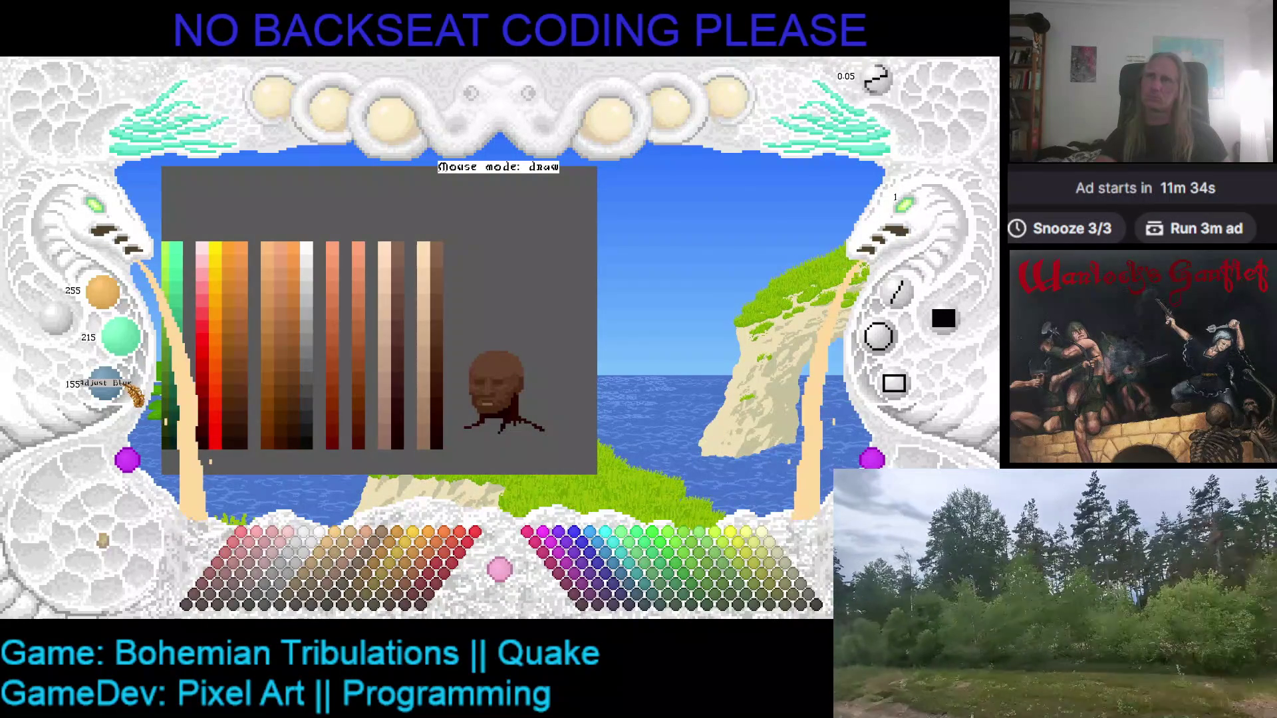
pyautogui.scroll(3, 911, 226)
pyautogui.scroll(1, 911, 219)
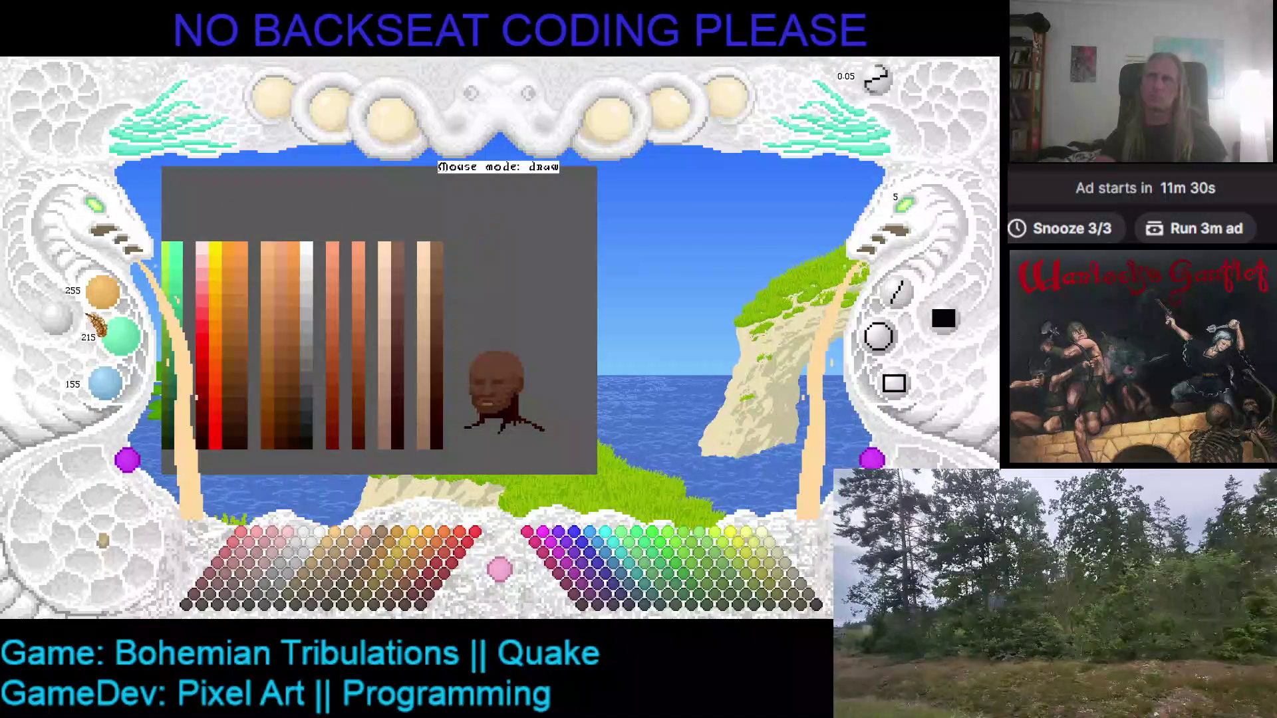
pyautogui.click(475, 248)
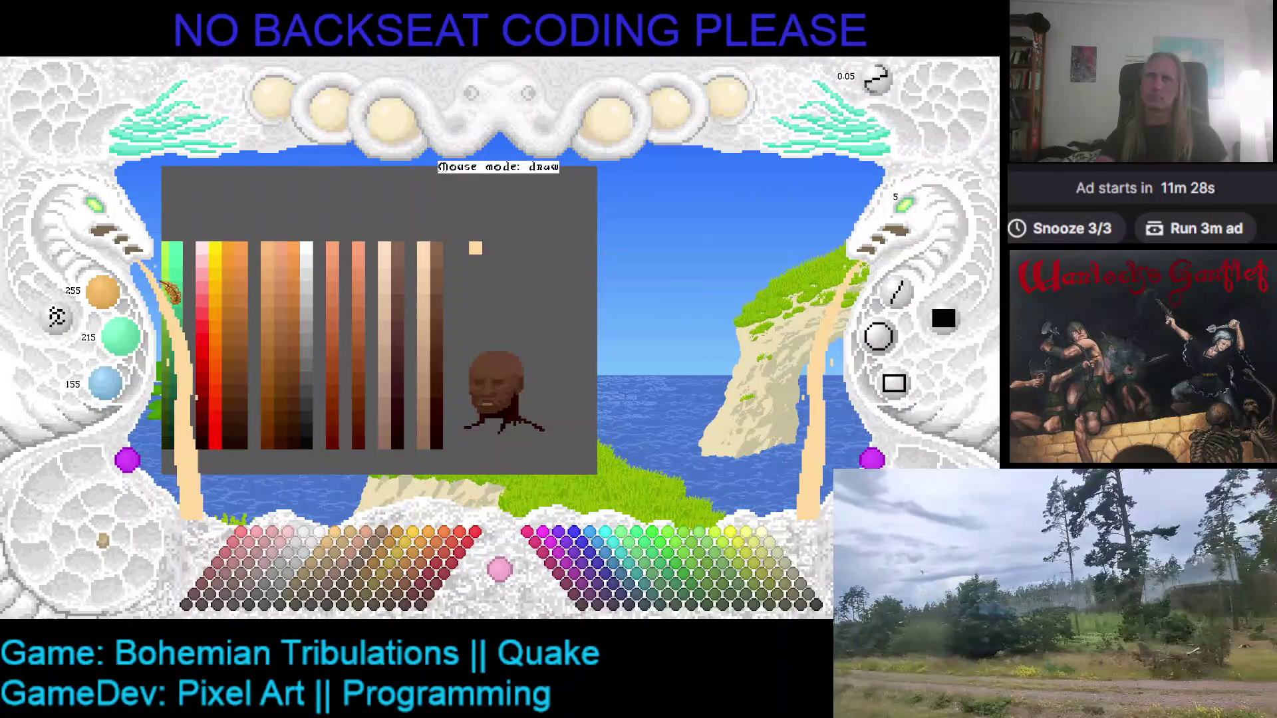
pyautogui.scroll(3, 446, 263)
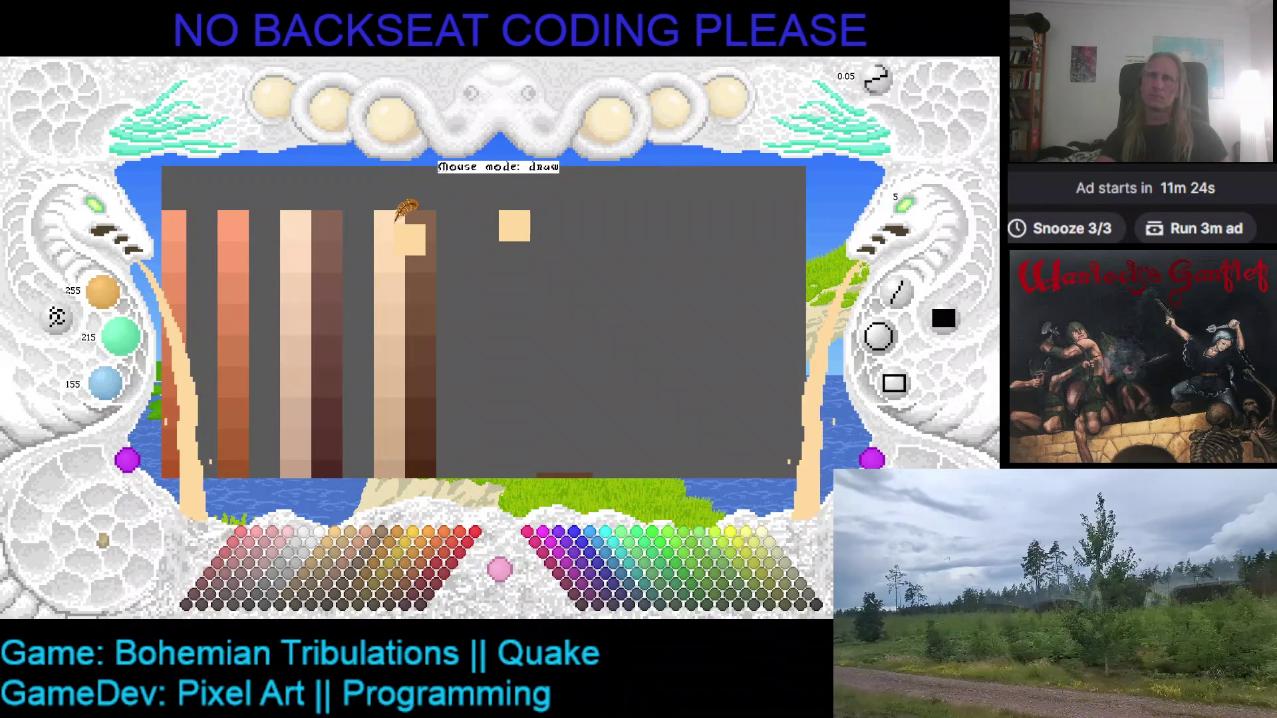
# - Eyedrop the grey canvas, the peach swatch and a paler skin-ramp peach to compare them
pyautogui.rightClick(532, 223)
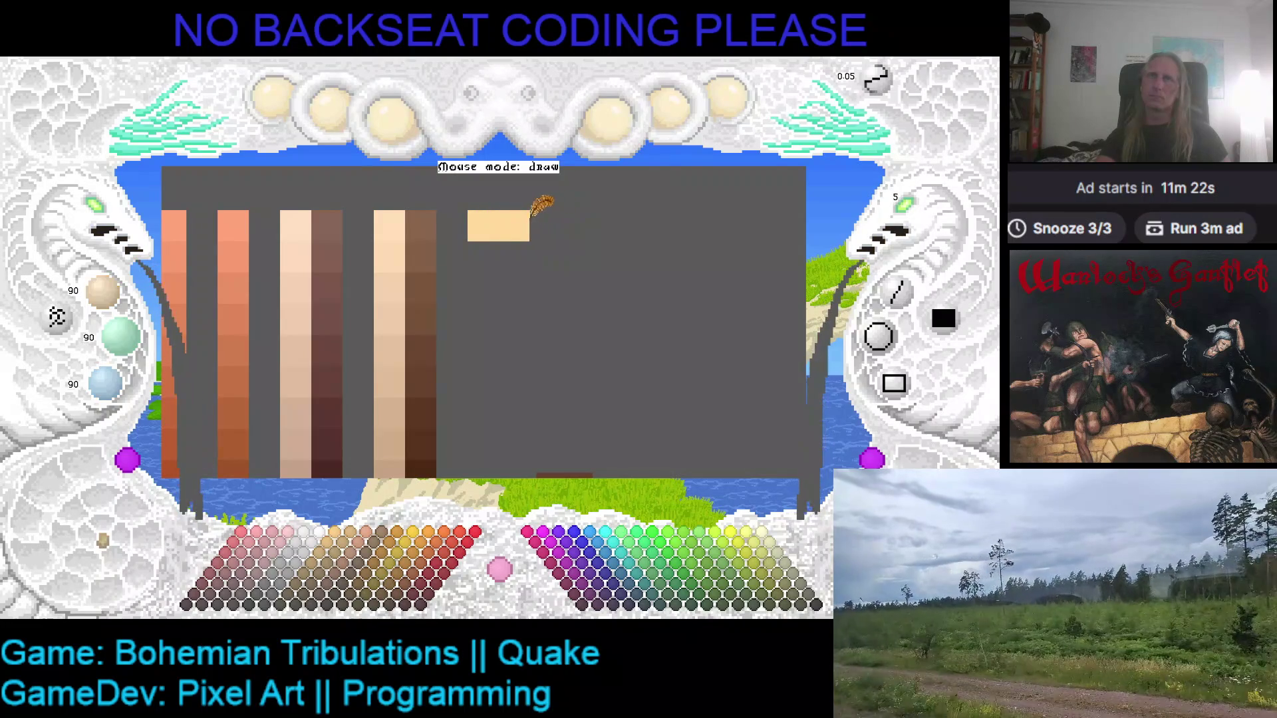
pyautogui.rightClick(479, 223)
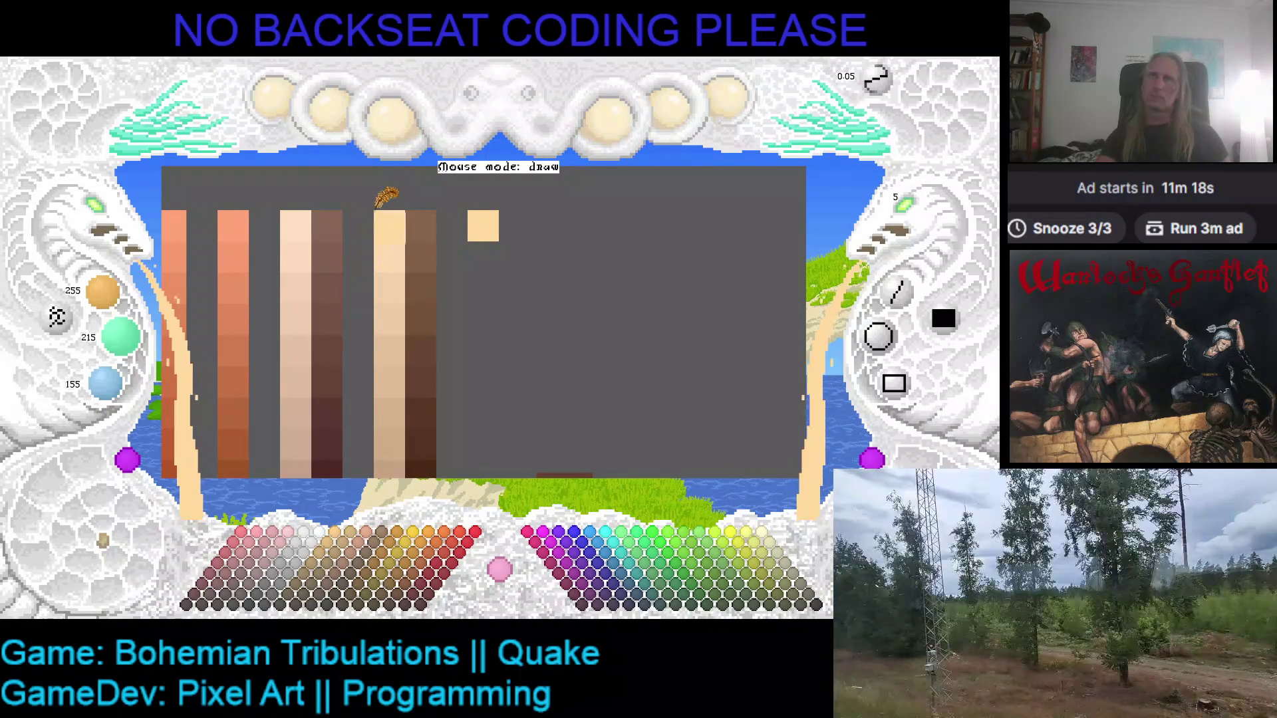
pyautogui.rightClick(375, 222)
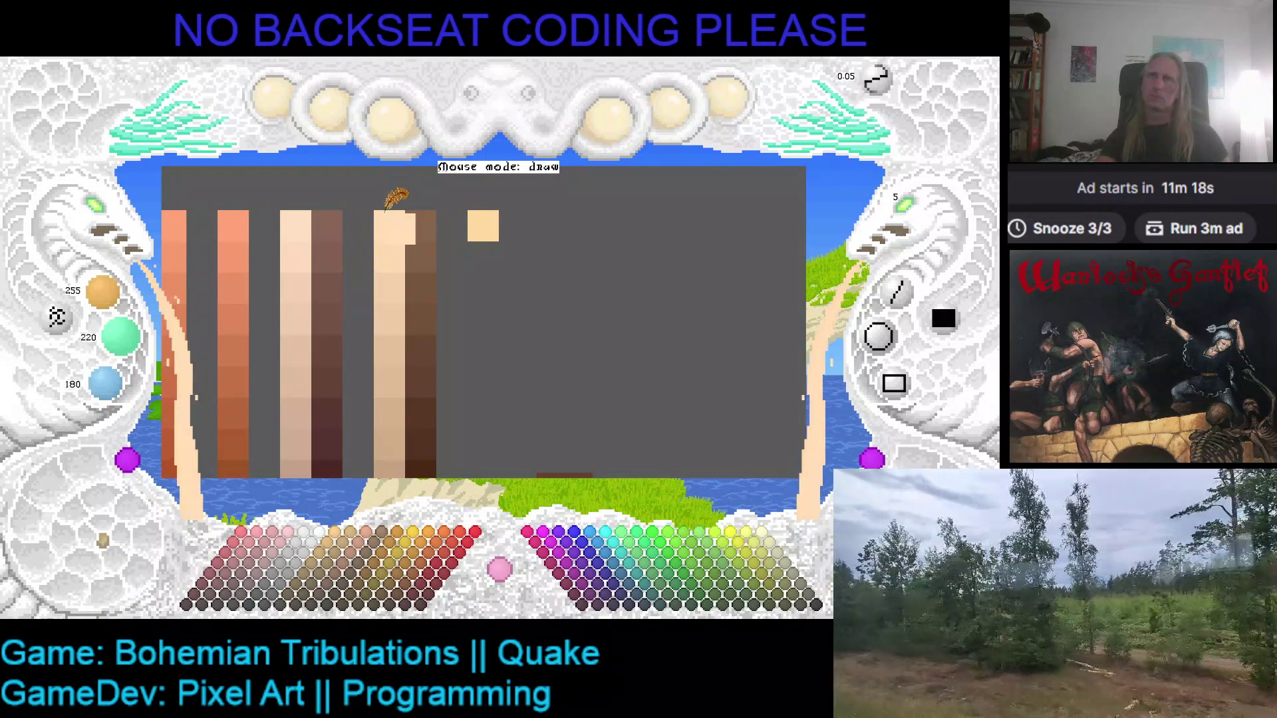
pyautogui.rightClick(494, 212)
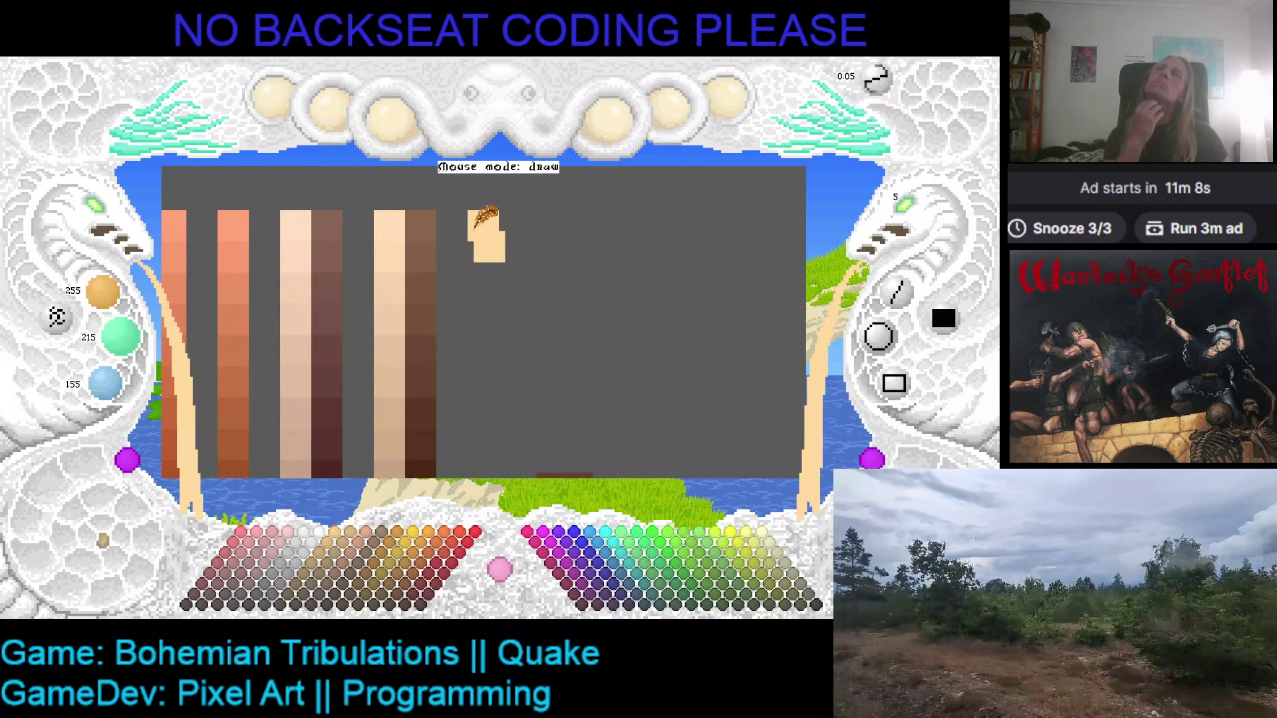
pyautogui.scroll(-3, 562, 213)
pyautogui.scroll(-2, 536, 246)
pyautogui.scroll(3, 525, 229)
pyautogui.scroll(2, 495, 373)
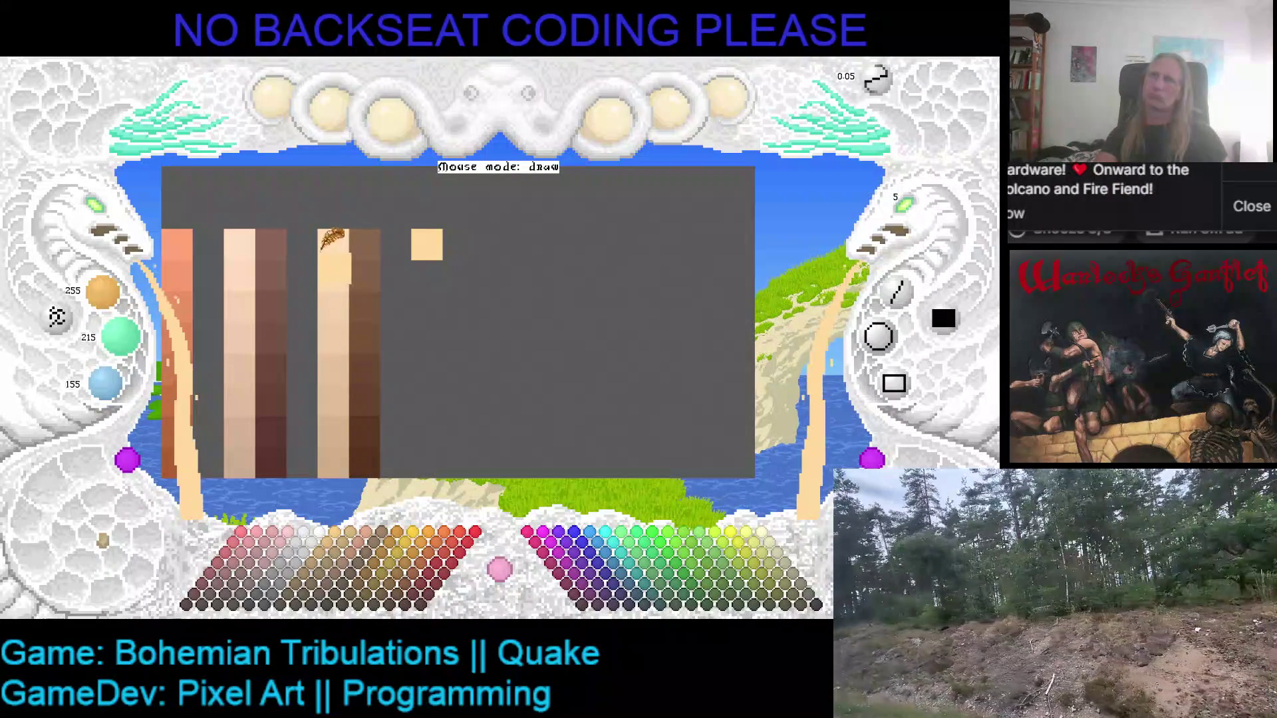
# - Repaint the peach swatch with the adjusted 255/210/160 tone
pyautogui.rightClick(424, 234)
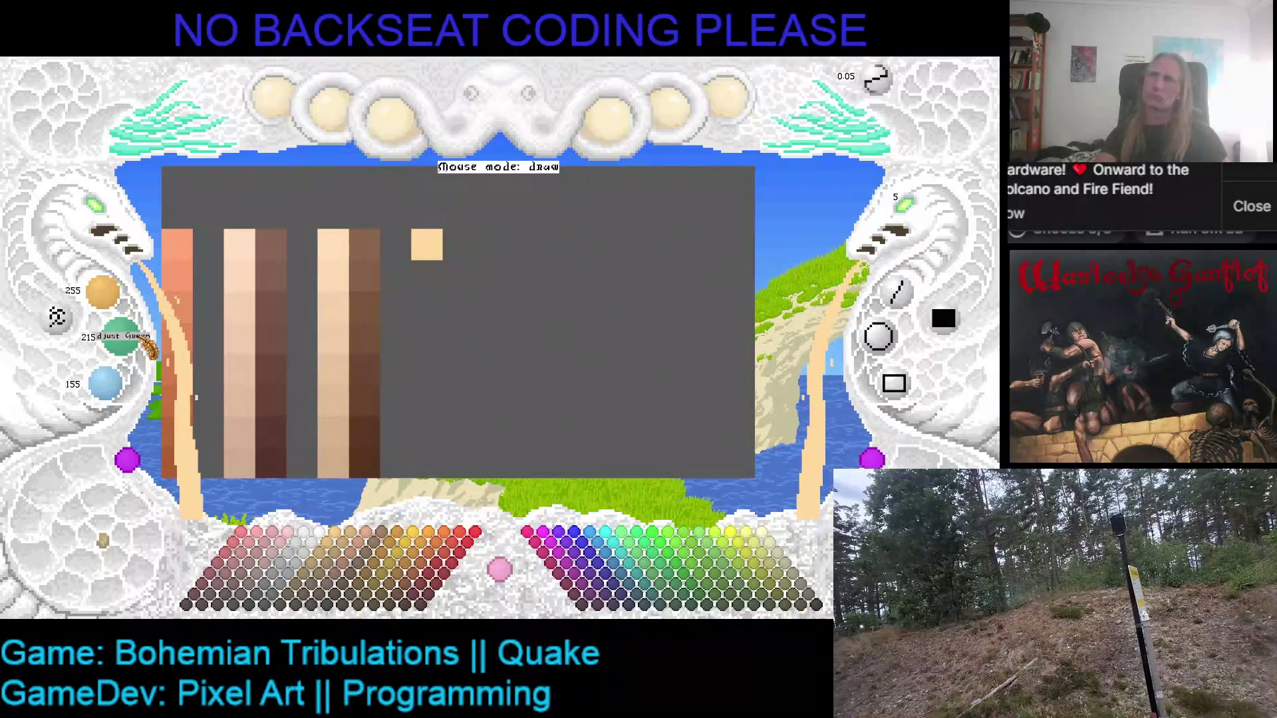
pyautogui.scroll(-1, 127, 342)
pyautogui.scroll(1, 133, 353)
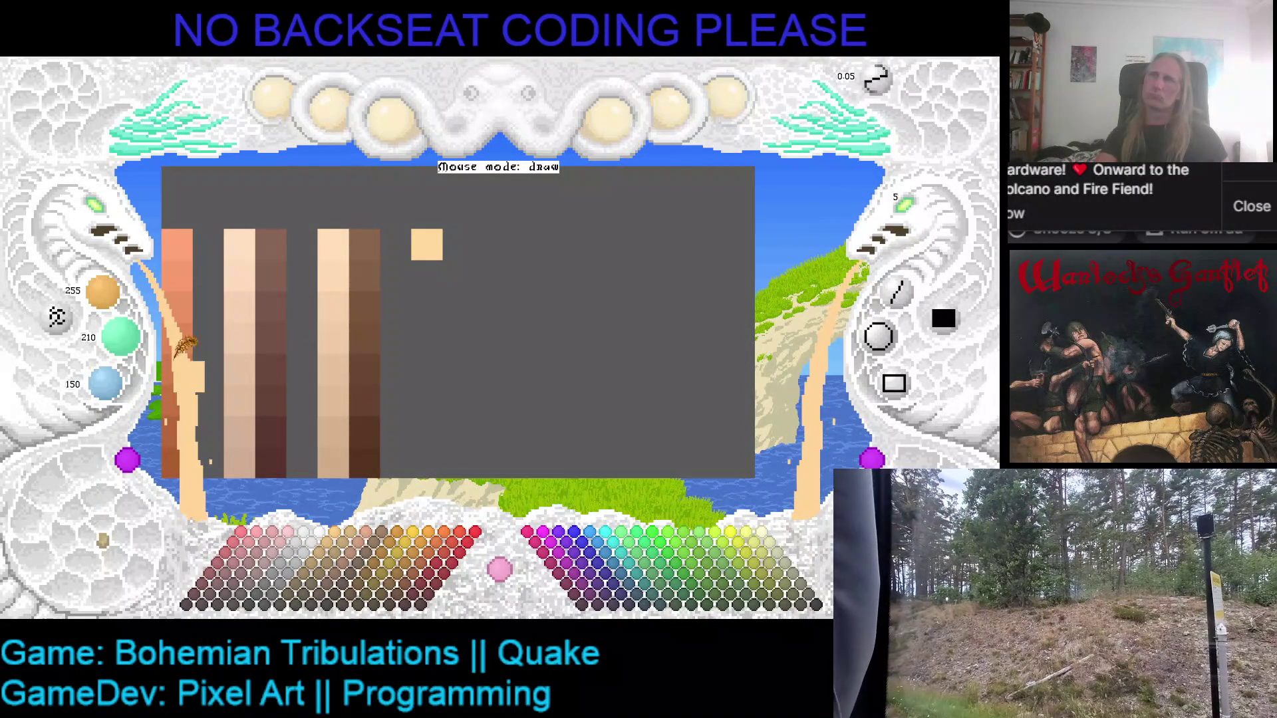
pyautogui.scroll(10, 124, 398)
pyautogui.click(426, 232)
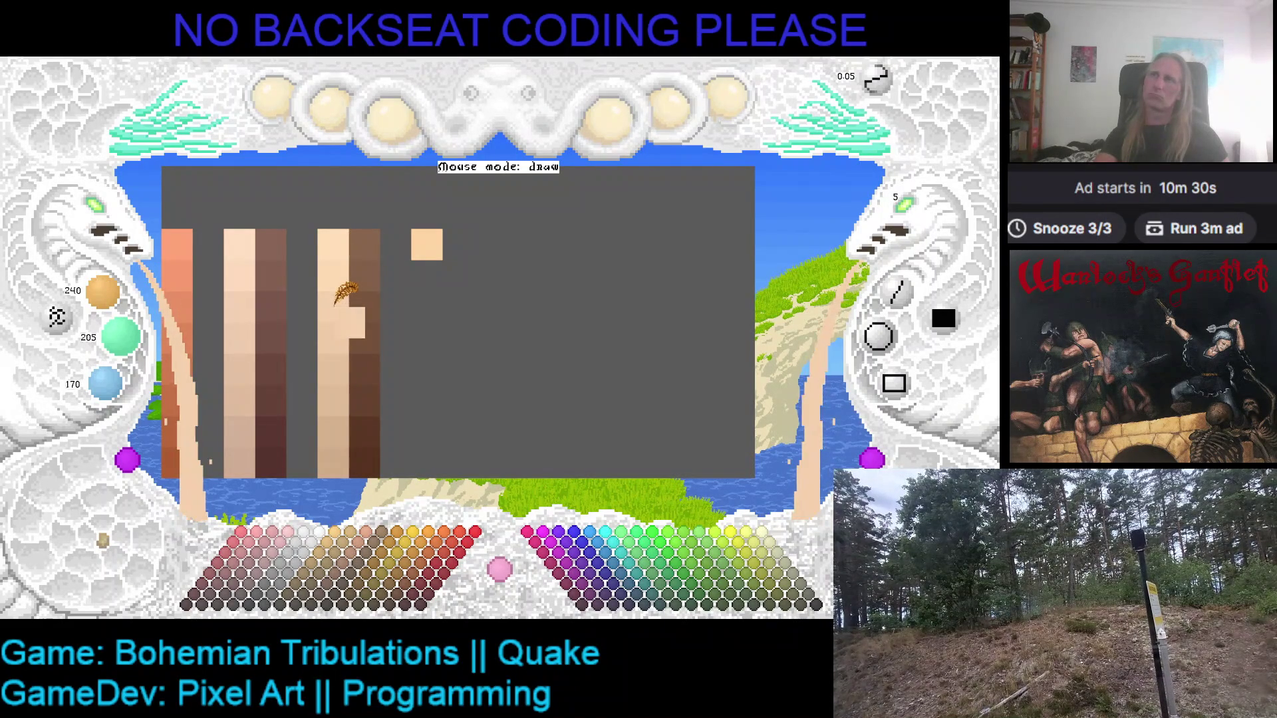
# - Sample lighter and darker pale skin-ramp steps and the peach swatch to compare
pyautogui.rightClick(335, 259)
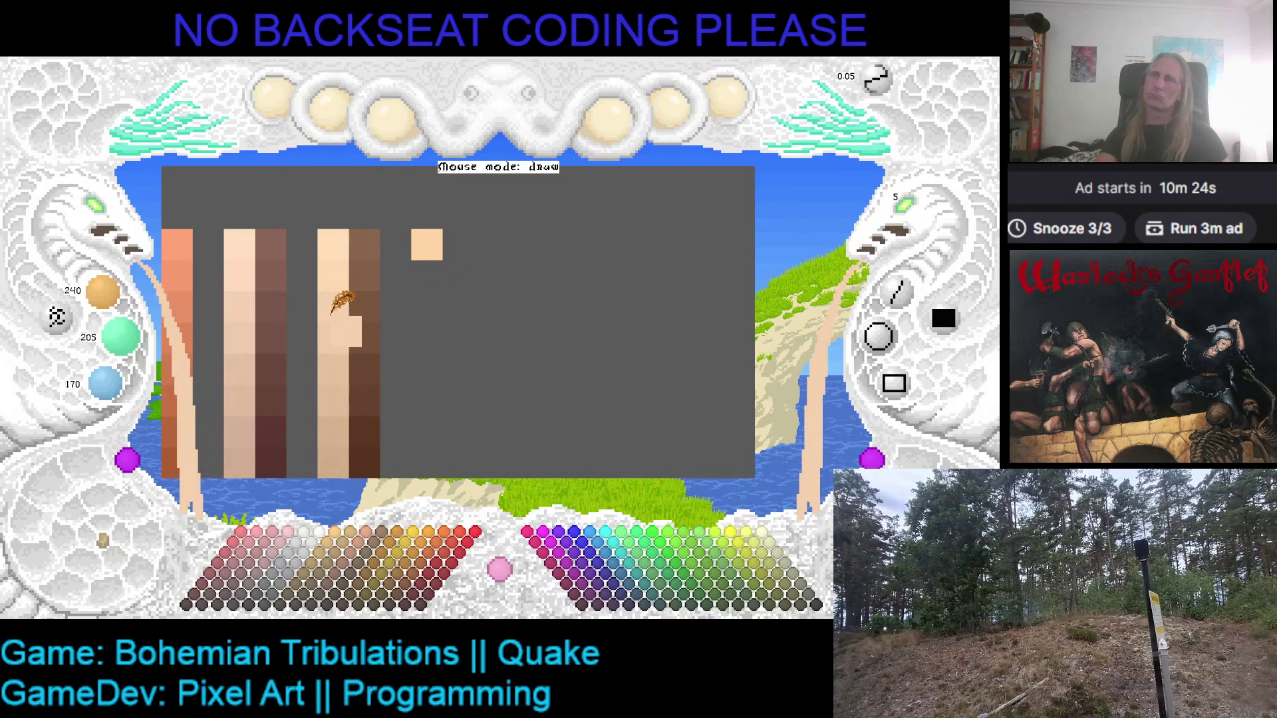
pyautogui.rightClick(337, 259)
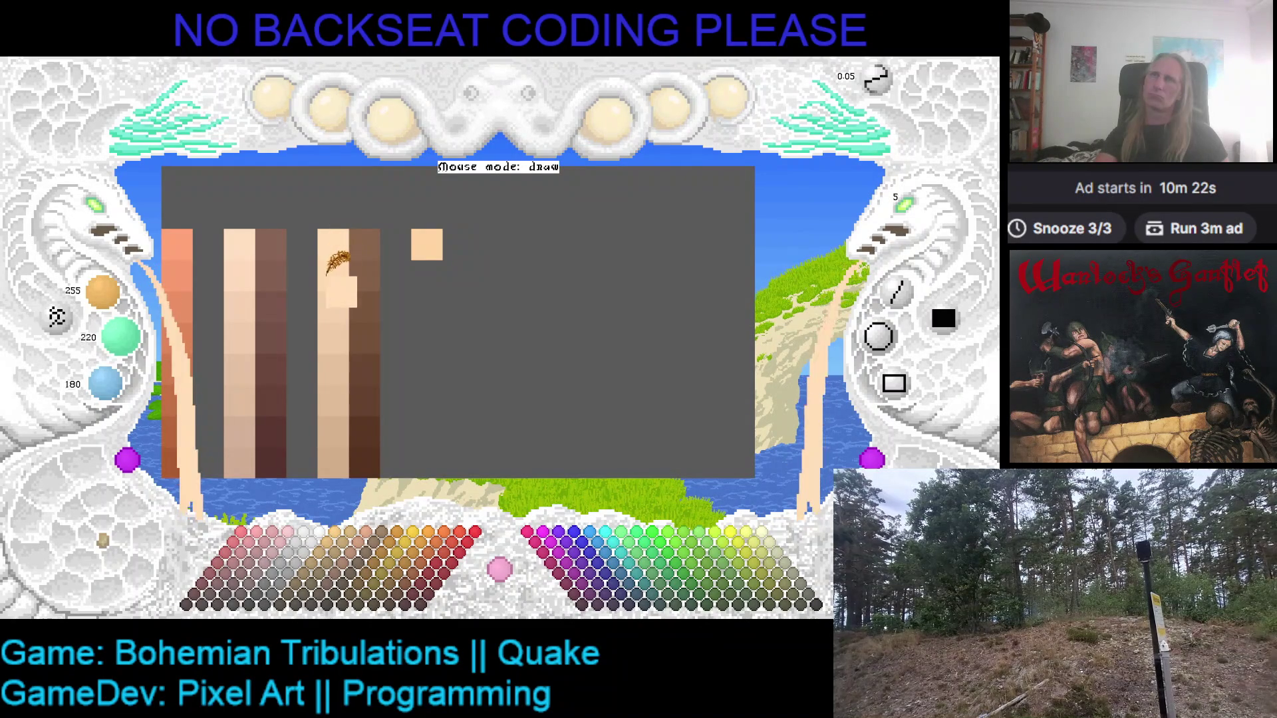
pyautogui.rightClick(337, 342)
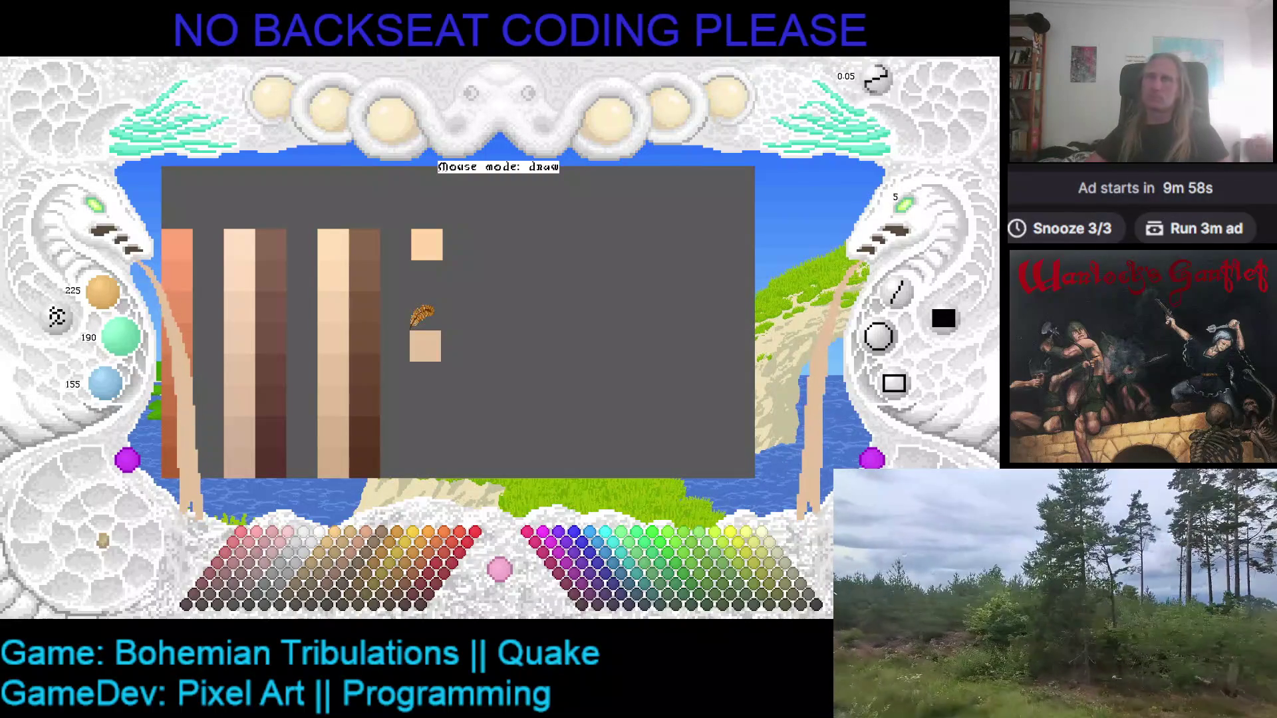
pyautogui.rightClick(441, 247)
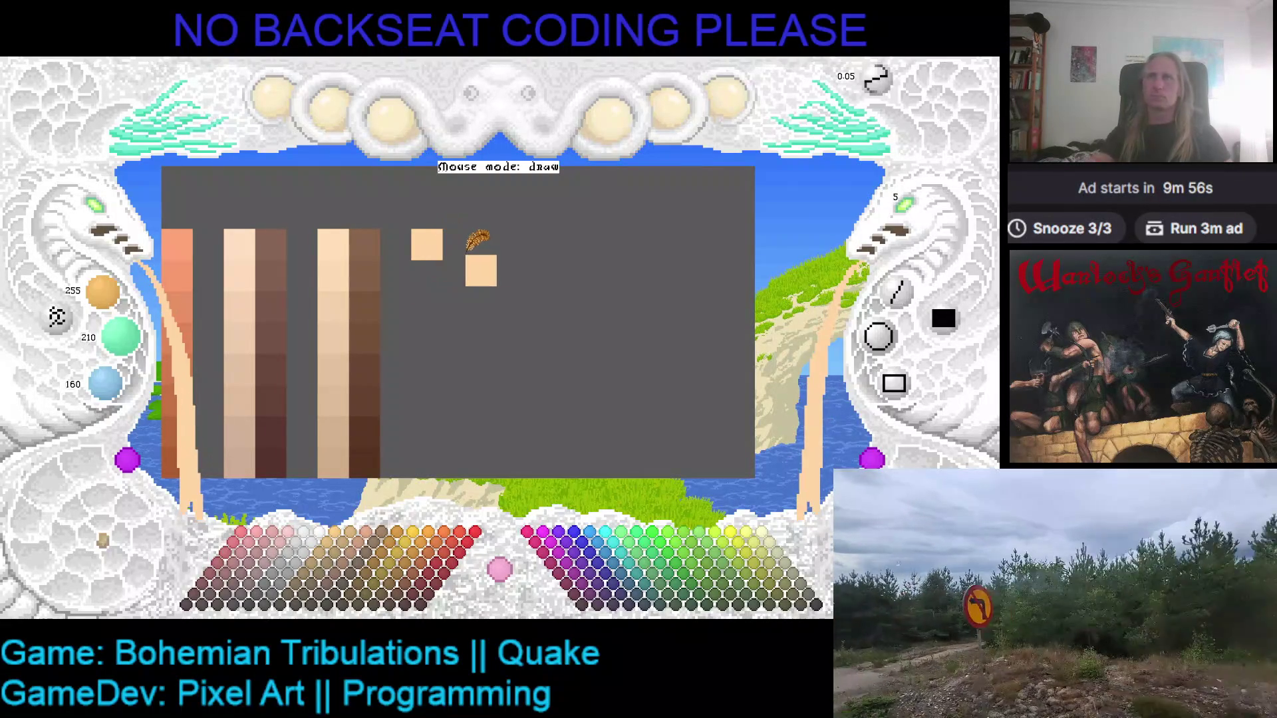